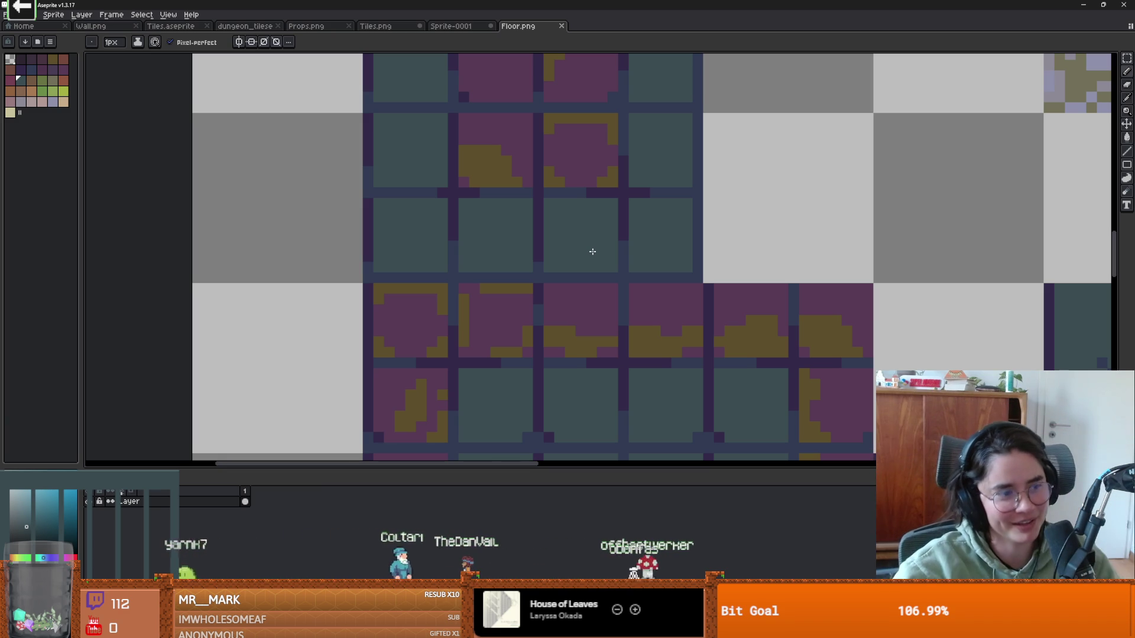
Step: Zoom out on the Floor.png tile sheet in Aseprite and return to the Godot project
scroll(659, 282, down, 3)
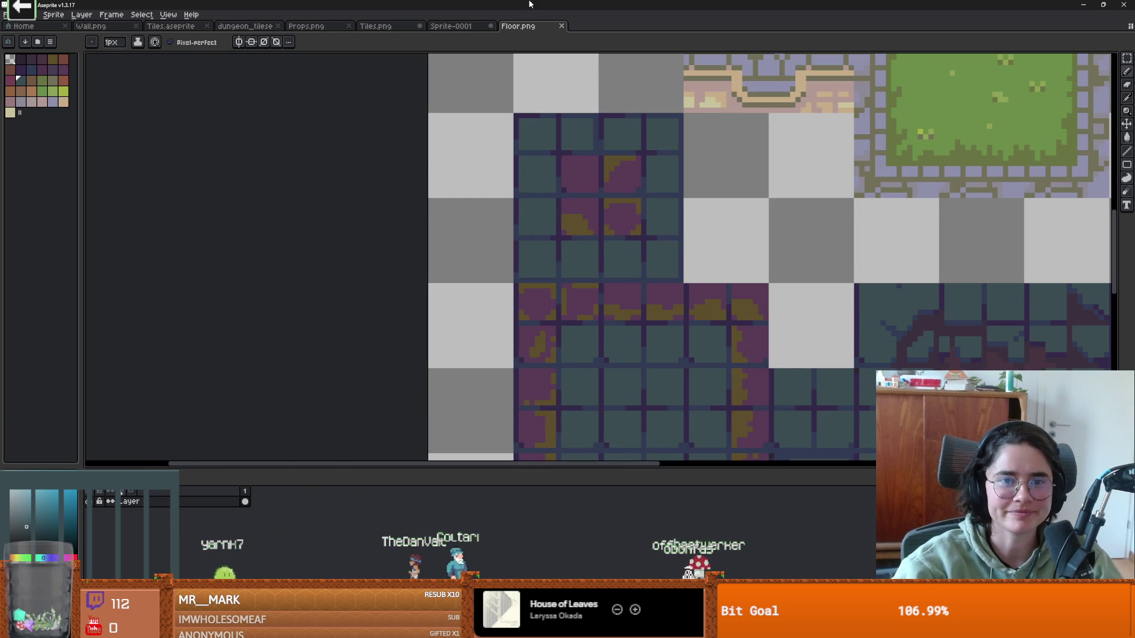
key(alt+Tab)
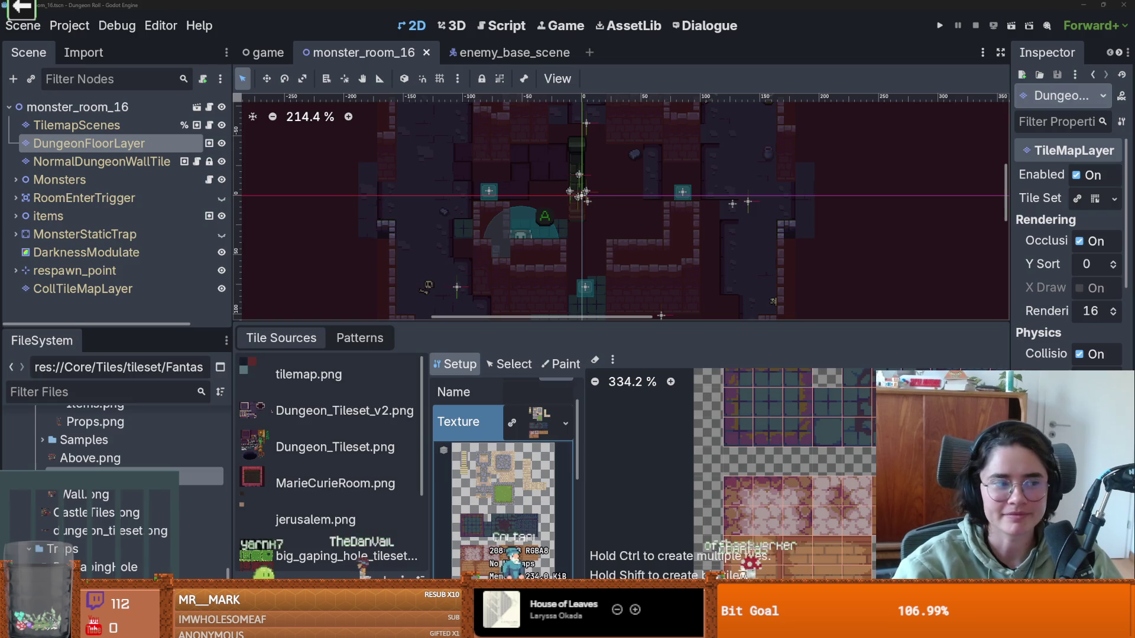
Step: Enlarge the bottom tile panel to give the monster_room_16 view more space
mouse_move(615, 323)
mouse_down()
mouse_move(615, 453)
mouse_move(653, 237)
mouse_up()
scroll(572, 349, up, 1)
scroll(572, 349, down, 1)
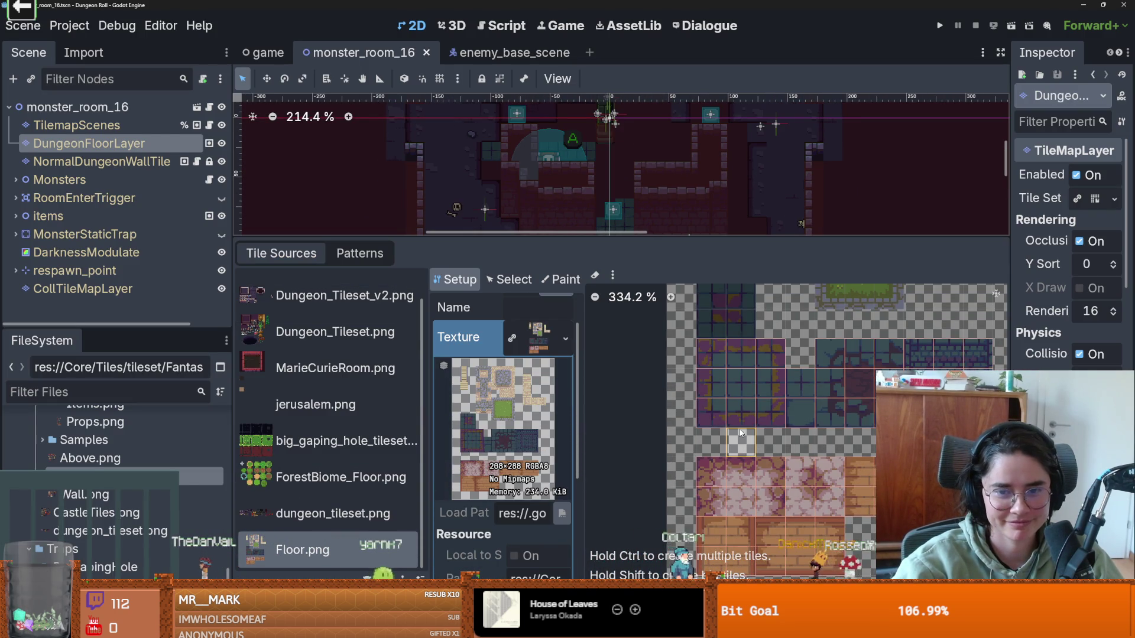
scroll(724, 451, up, 3)
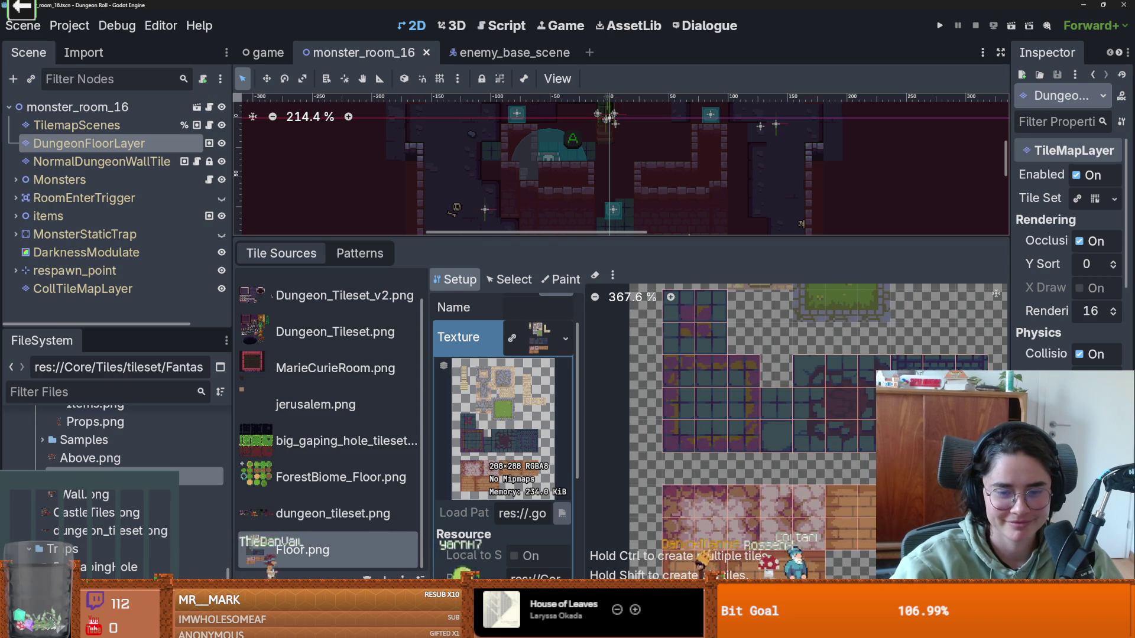
Step: Select the Floor.png source and show its Physics Layer 0 properties for painting
click(591, 629)
scroll(636, 356, up, 4)
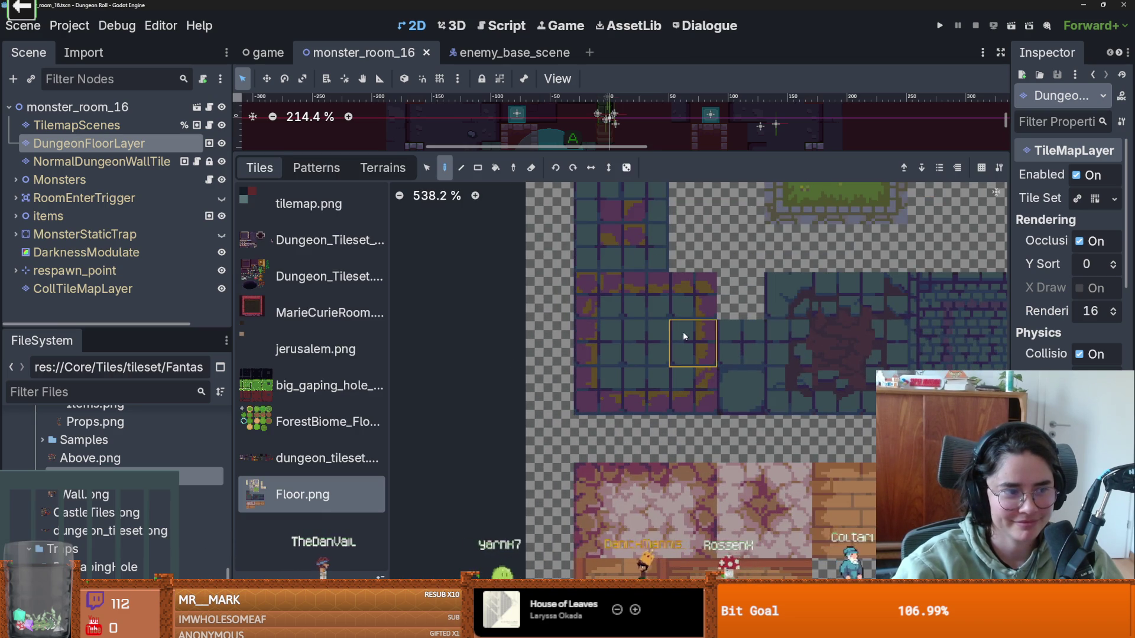
scroll(684, 337, up, 2)
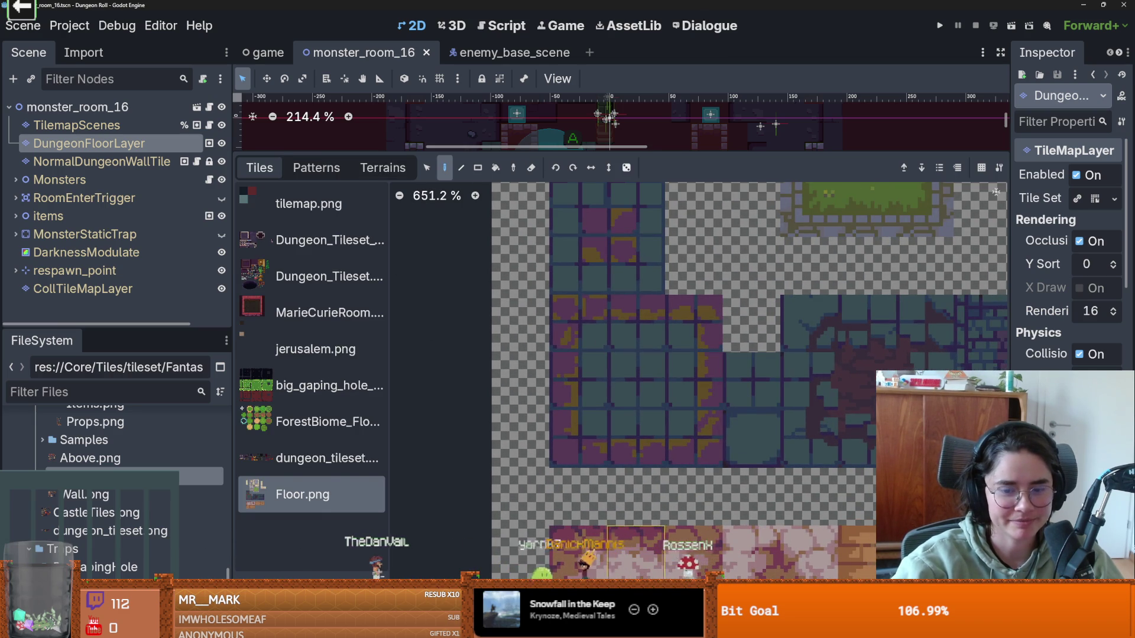
click(553, 629)
click(560, 279)
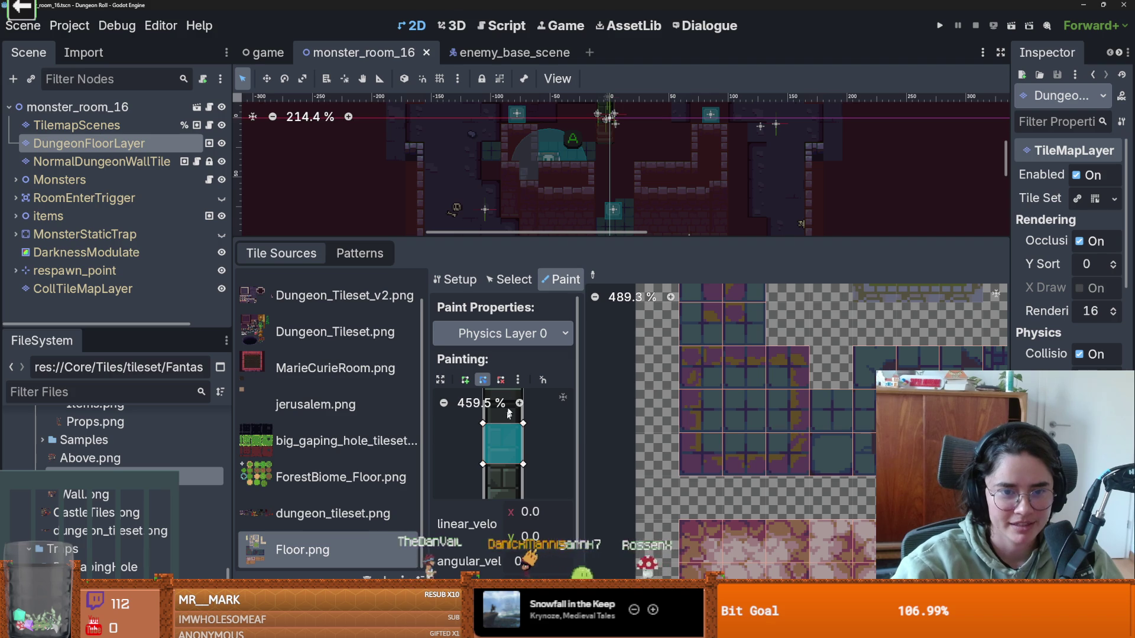
Step: Switch Floor.png property painting to Terrains using Terrain Set 0
click(488, 334)
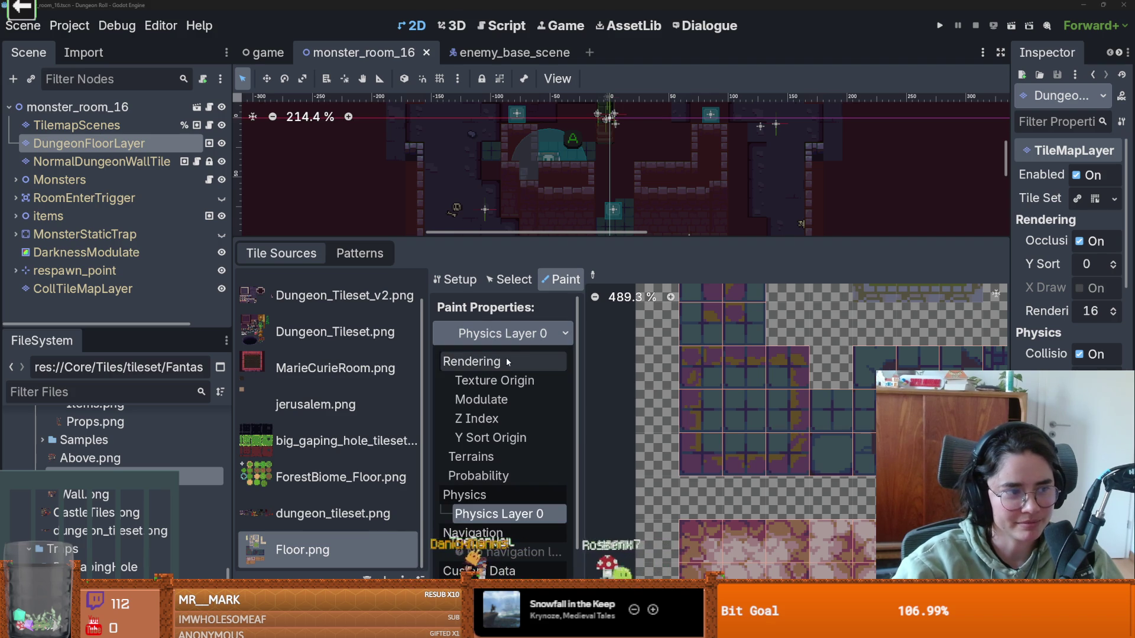
click(471, 456)
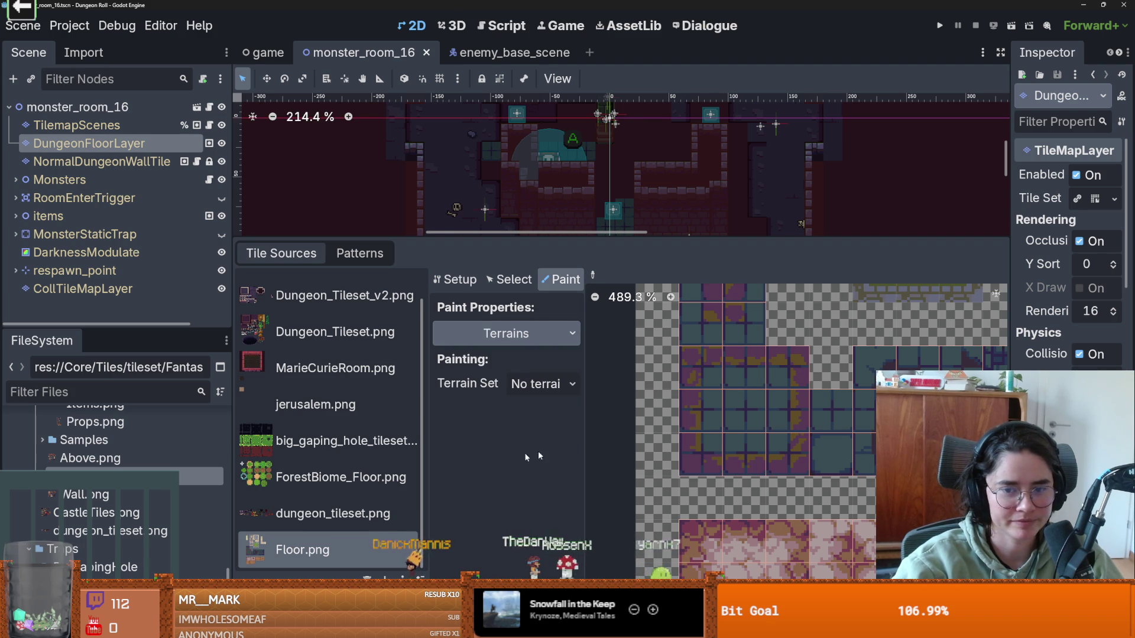
scroll(720, 420, up, 1)
scroll(768, 417, up, 1)
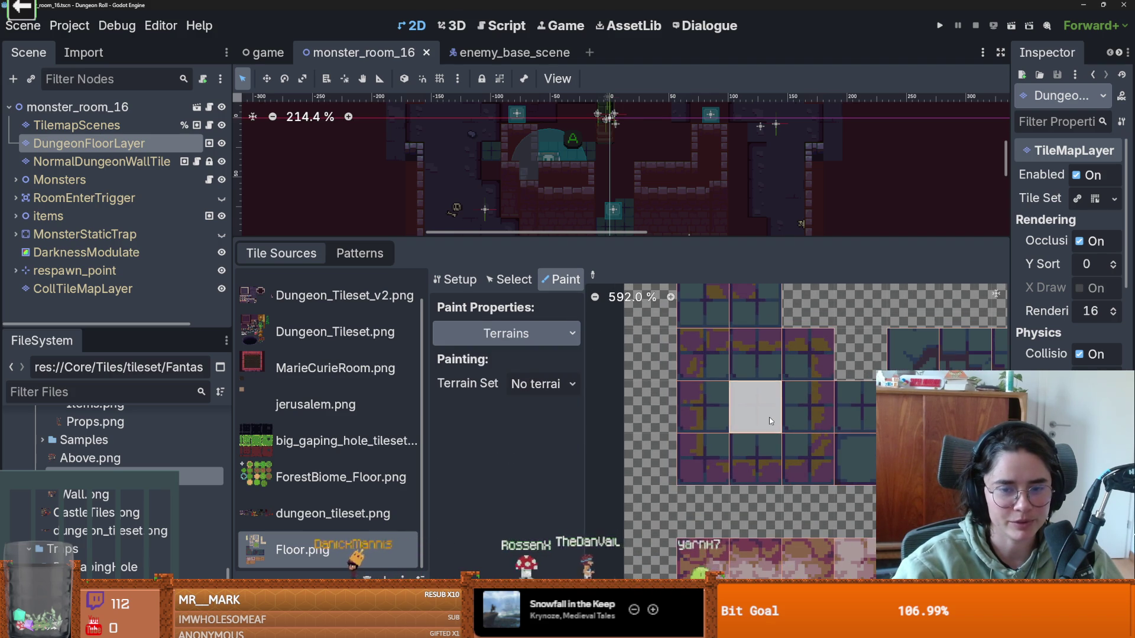
click(555, 390)
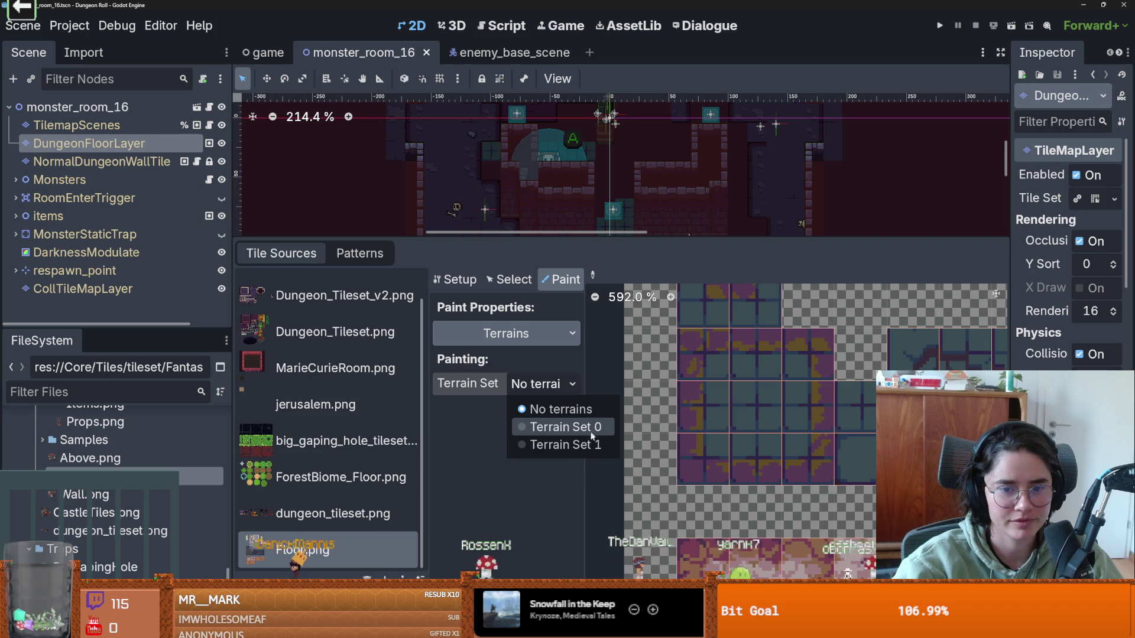
click(590, 428)
Step: Browse the terrain lists, leaving No terrain selected, and widen the Inspector's property names
click(543, 408)
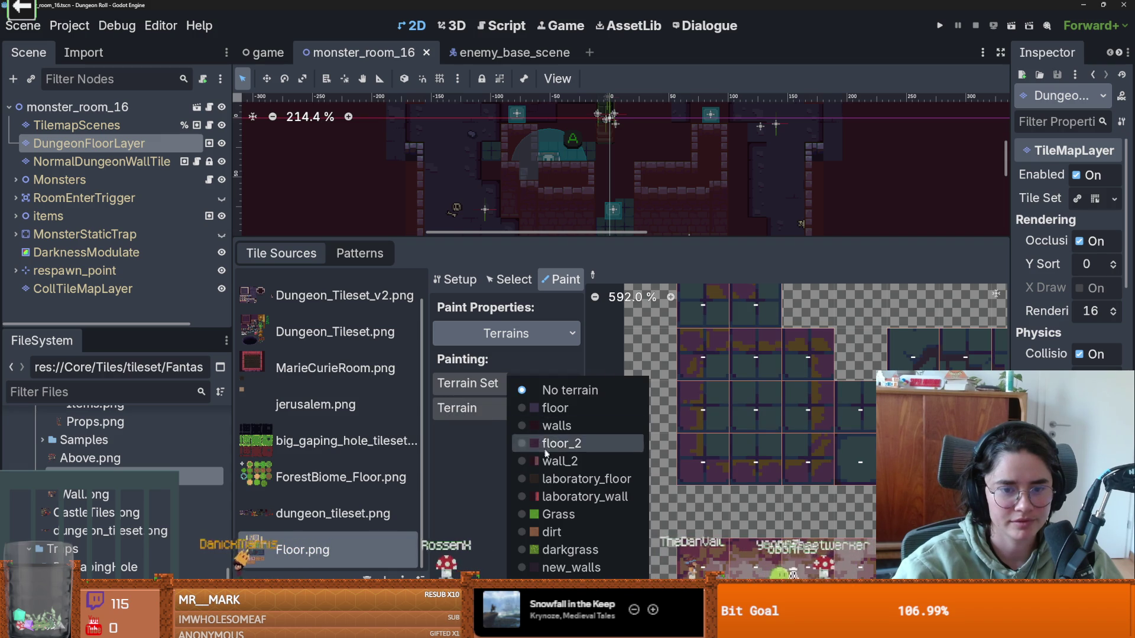
key(Escape)
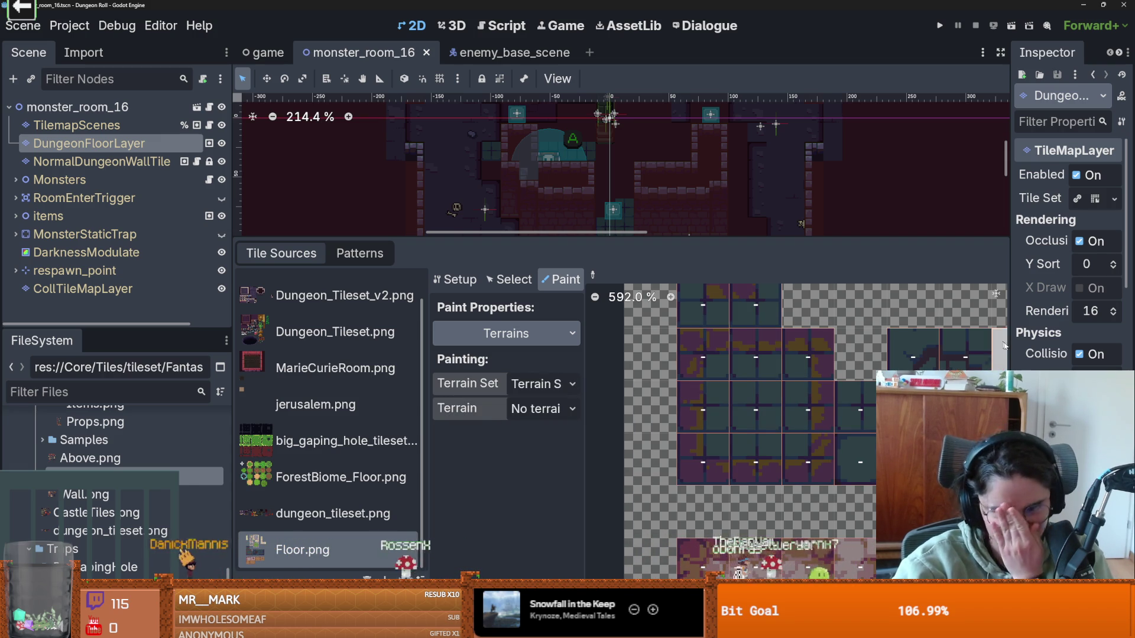
click(540, 385)
click(540, 389)
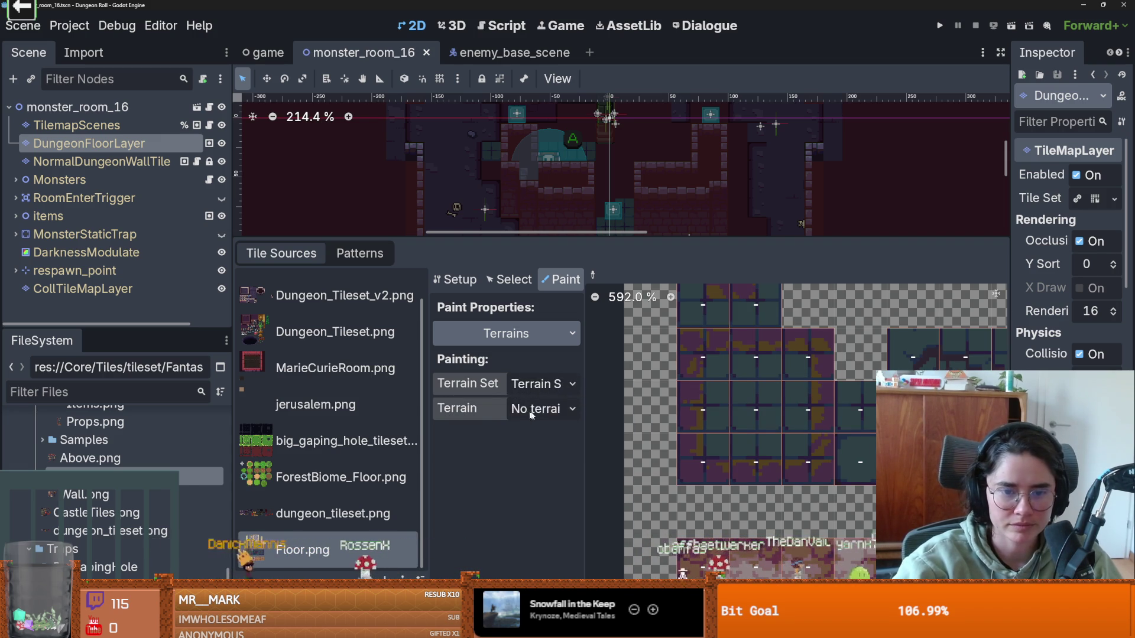
click(529, 410)
click(539, 411)
click(541, 384)
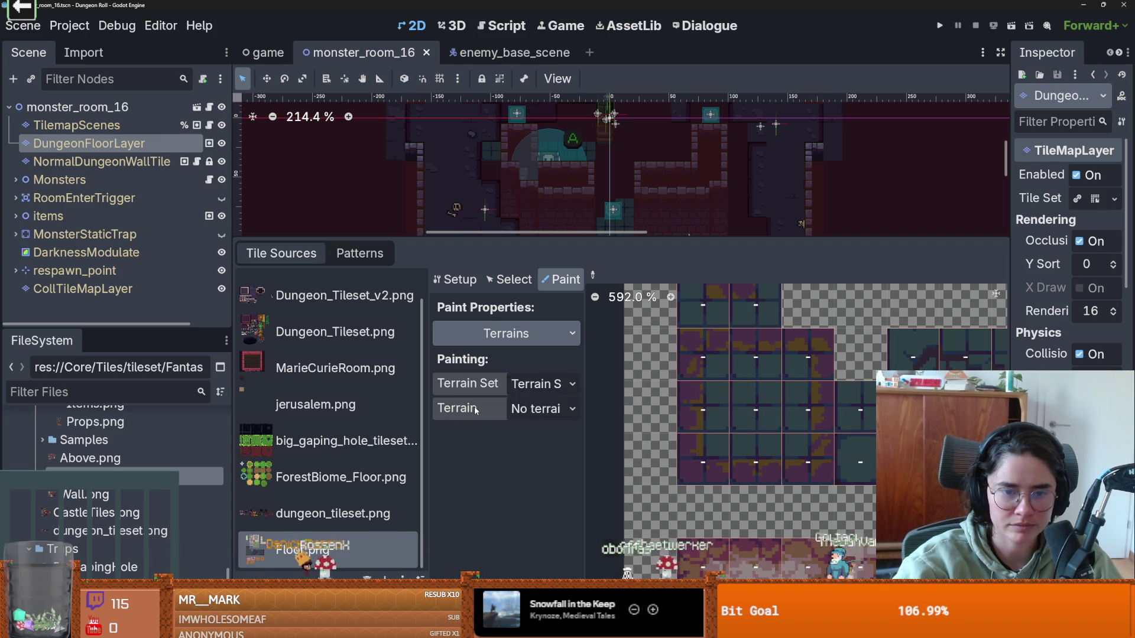
key(Escape)
click(532, 413)
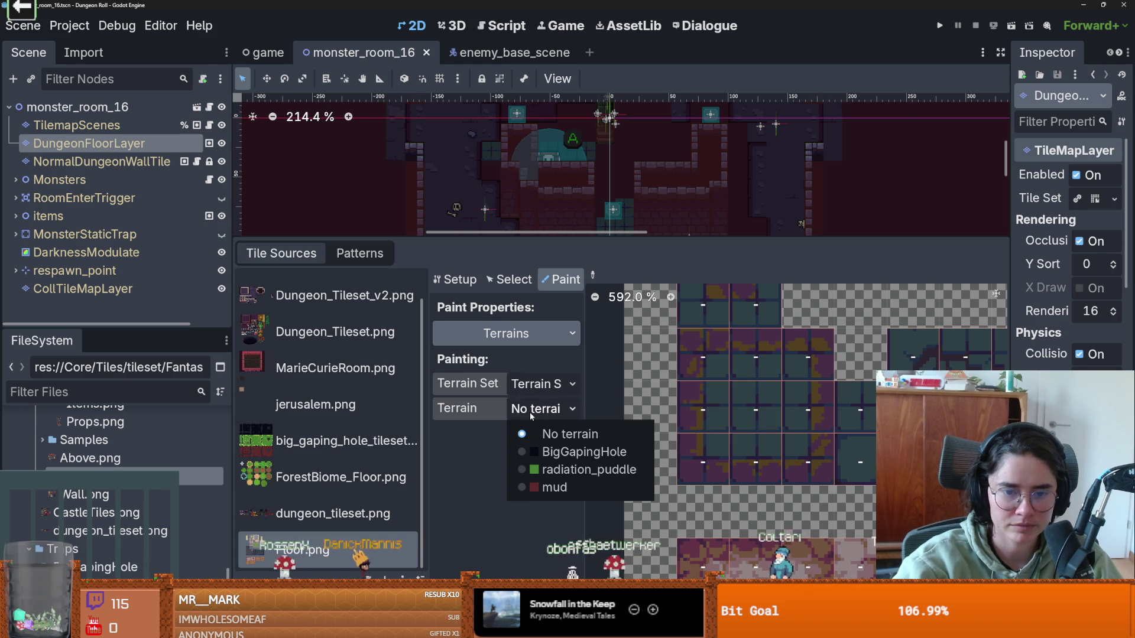
click(530, 414)
click(540, 384)
click(552, 426)
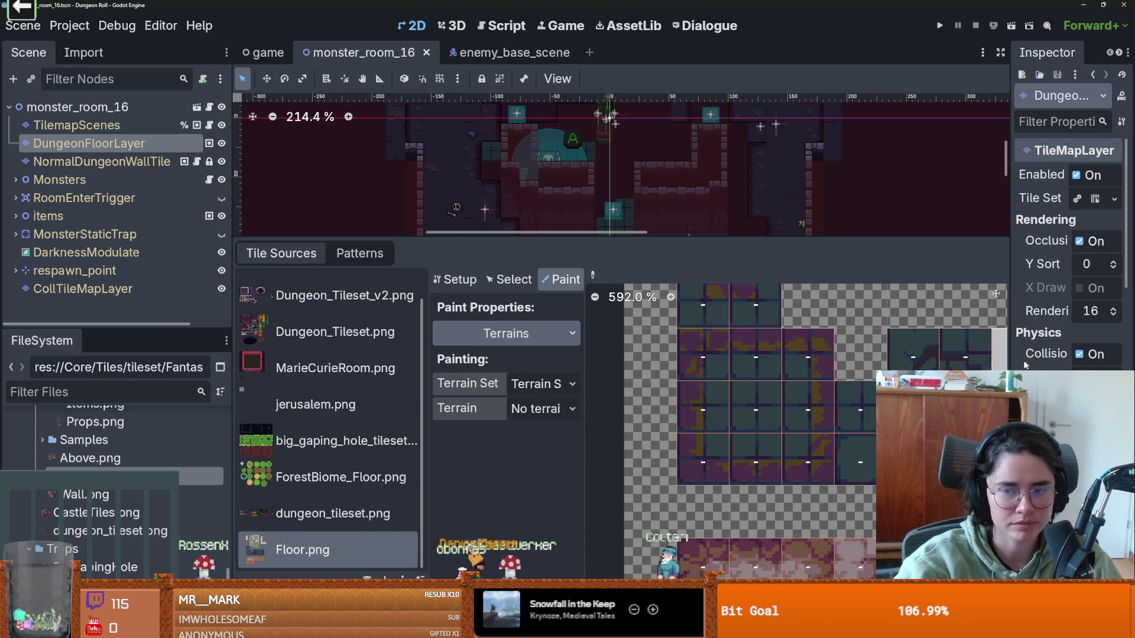
drag(1009, 362, 815, 337)
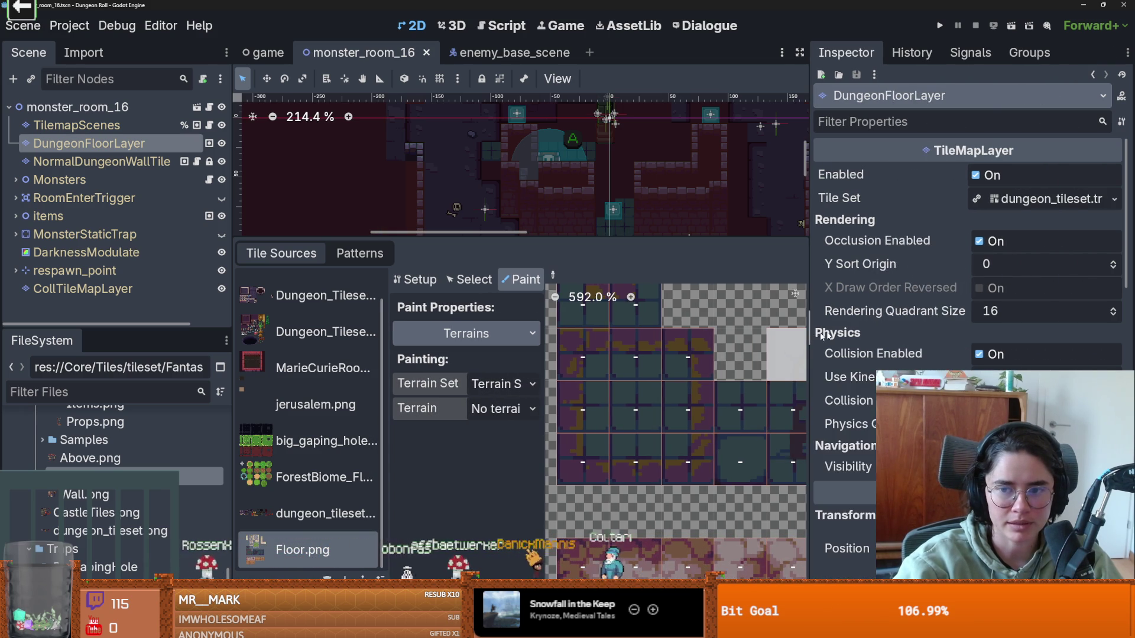
Step: Expand the layer's Tile Set resource and scroll through its Terrain Sets
click(997, 199)
scroll(997, 199, down, 1)
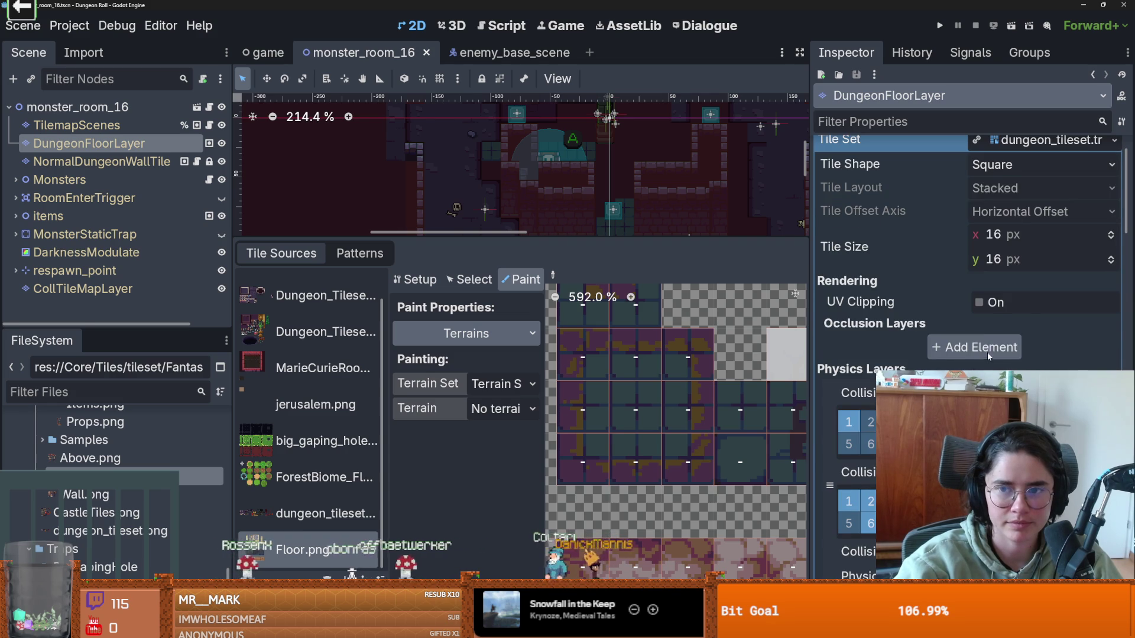
scroll(1019, 232, up, 2)
scroll(960, 319, down, 5)
scroll(969, 248, down, 5)
scroll(969, 266, down, 5)
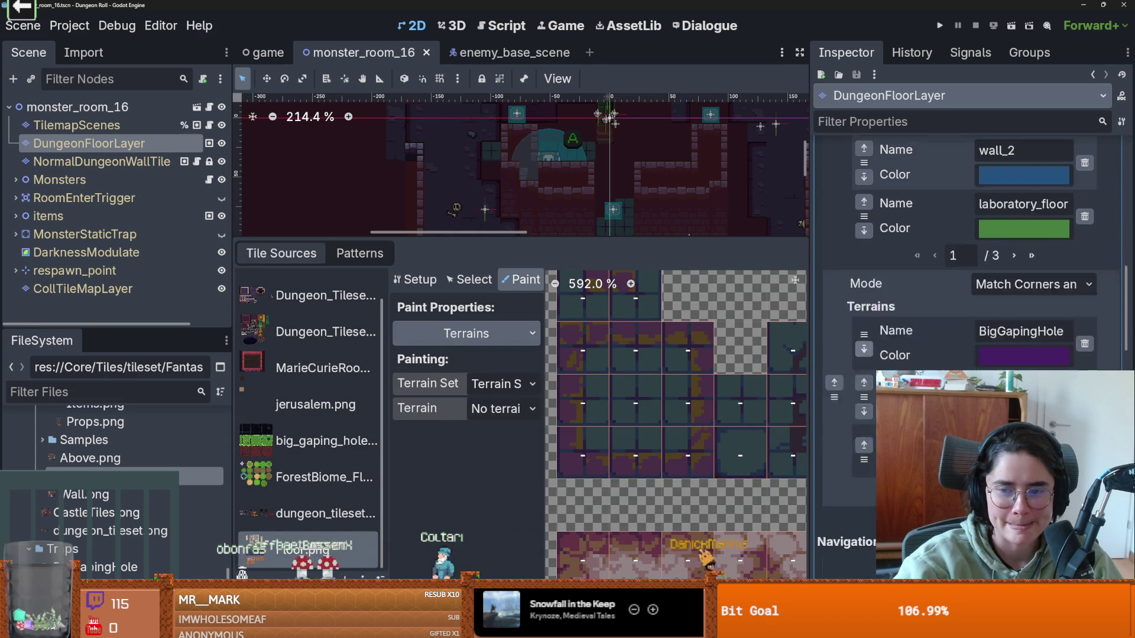
scroll(969, 266, up, 1)
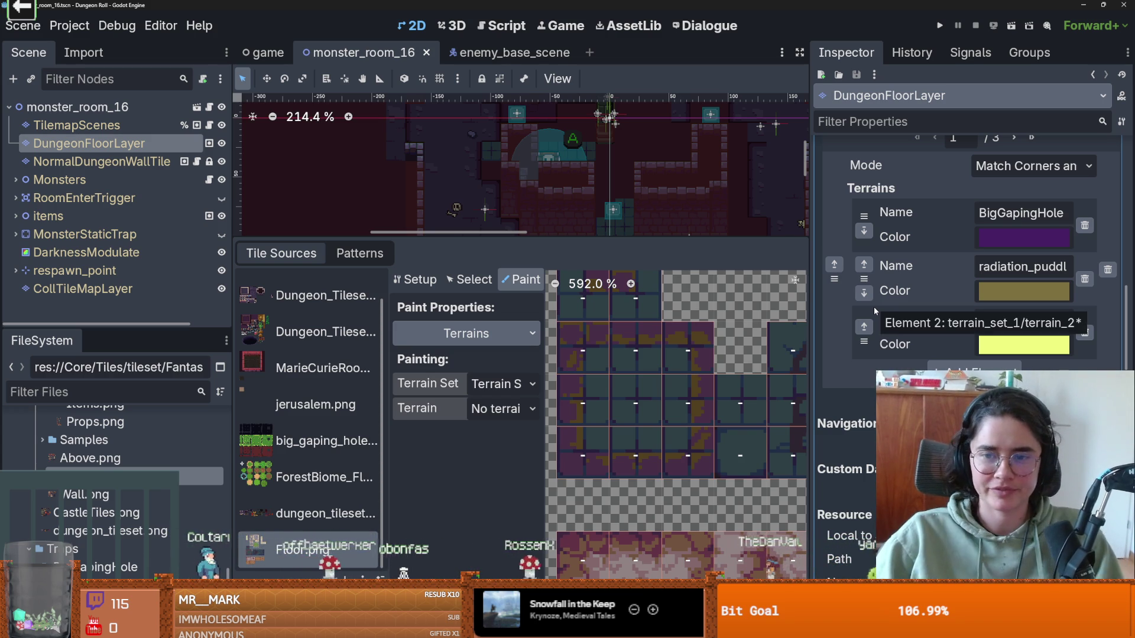
scroll(670, 384, down, 3)
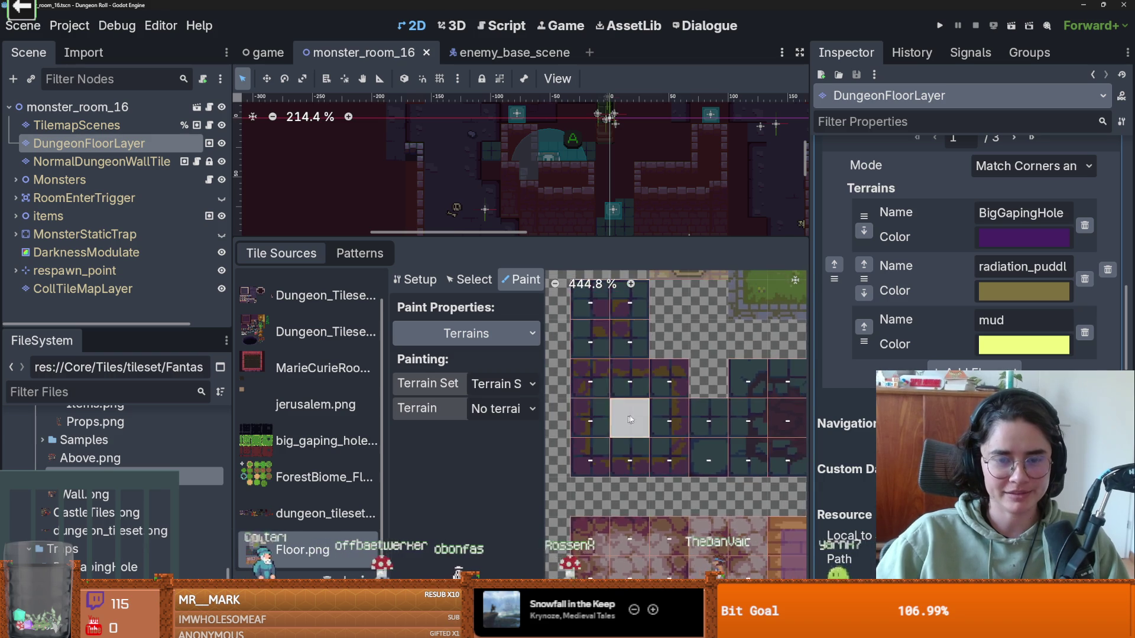
scroll(644, 405, up, 4)
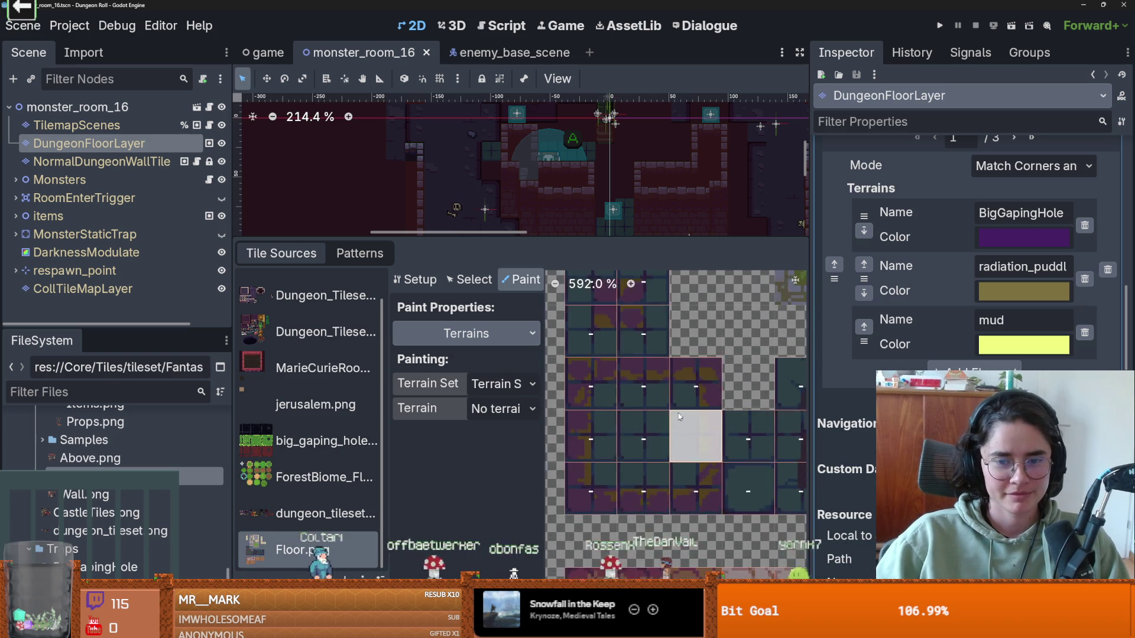
scroll(677, 415, down, 1)
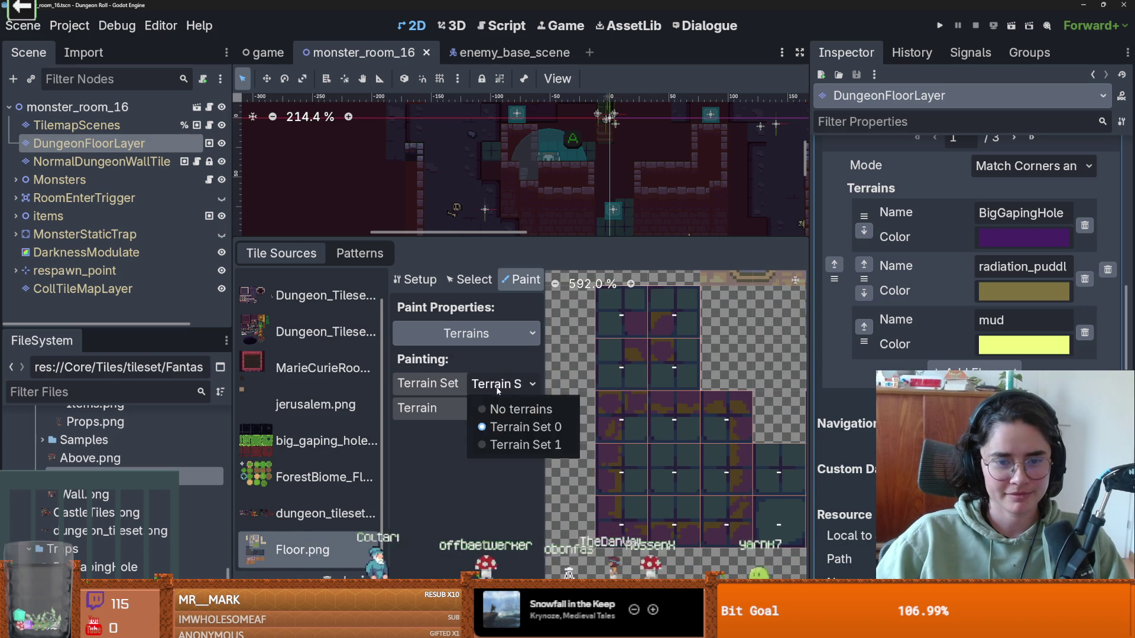
Step: Check the terrain set choices and settle on page 3/3 with stone_floor and wood_floor
click(502, 408)
click(435, 422)
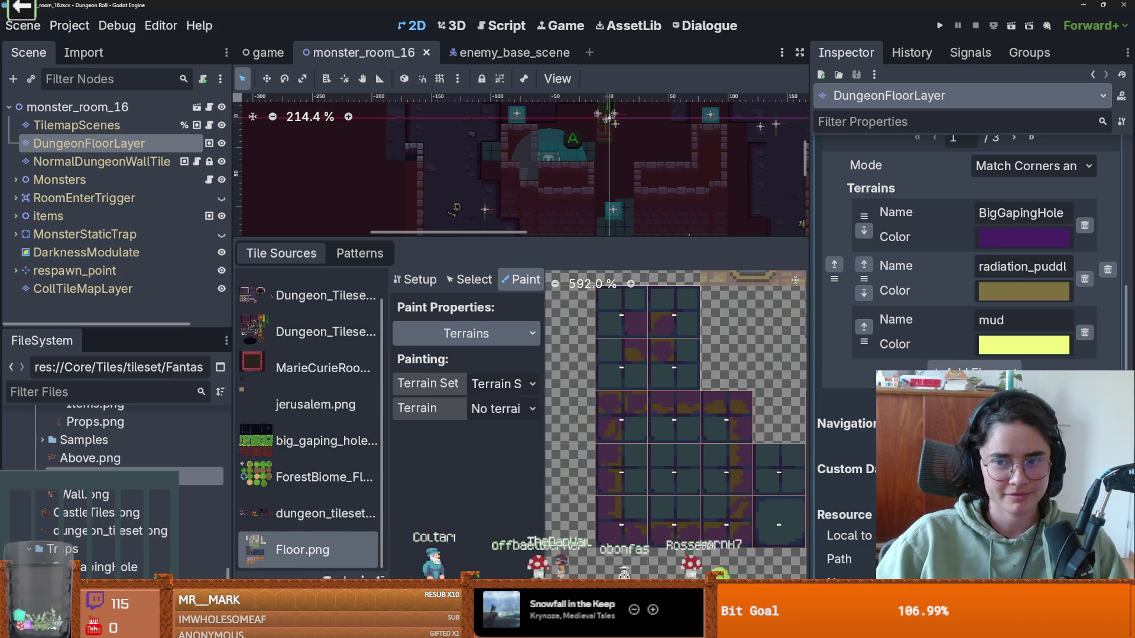
scroll(970, 266, up, 3)
scroll(962, 326, up, 8)
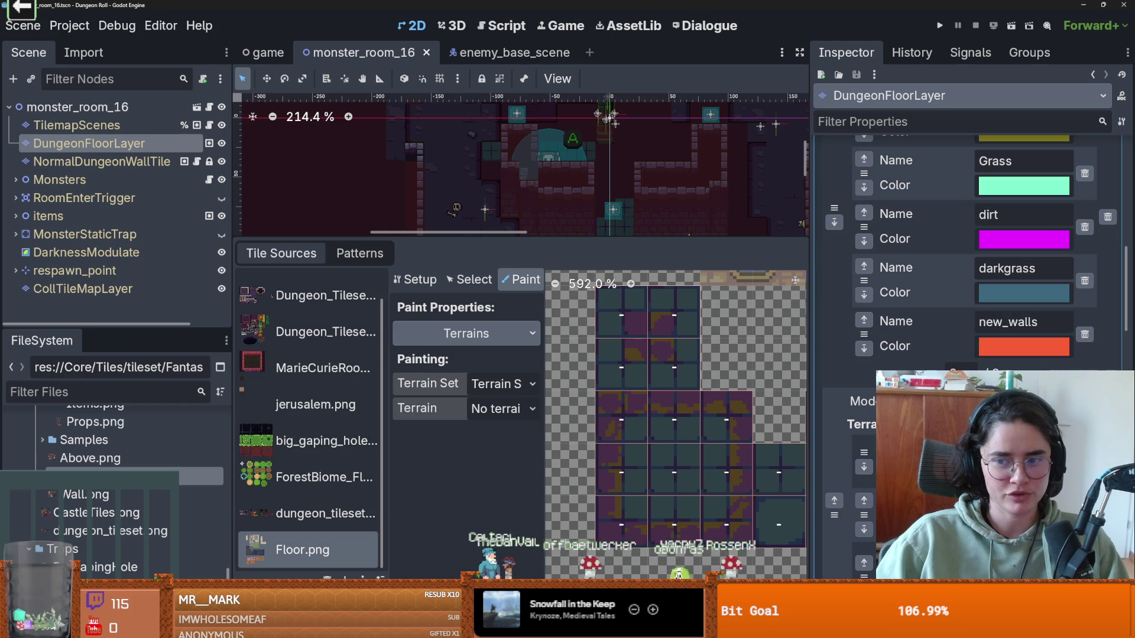
scroll(970, 248, down, 3)
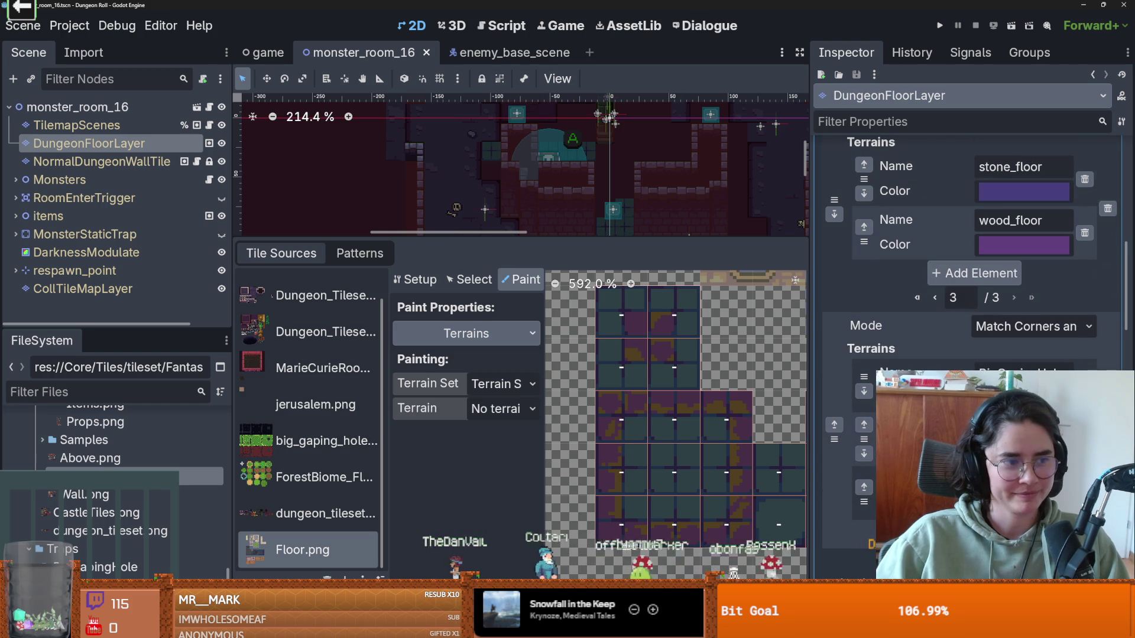
scroll(969, 331, down, 1)
scroll(981, 325, up, 2)
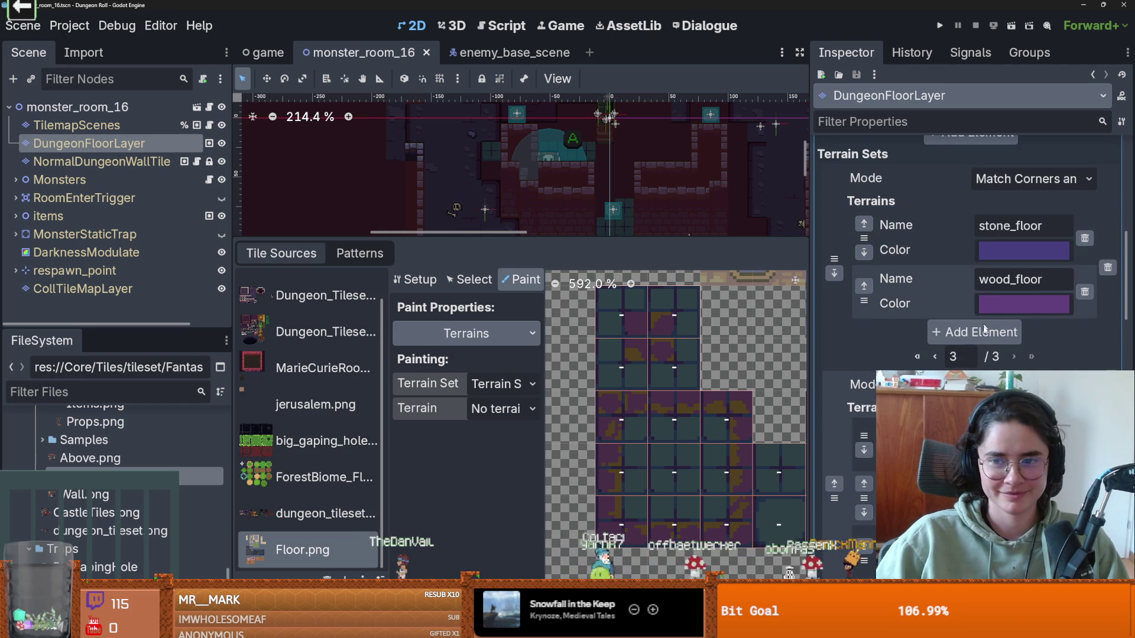
Step: Add Terrain 12 to the third terrain set and select it as the painting terrain
click(996, 328)
click(1046, 328)
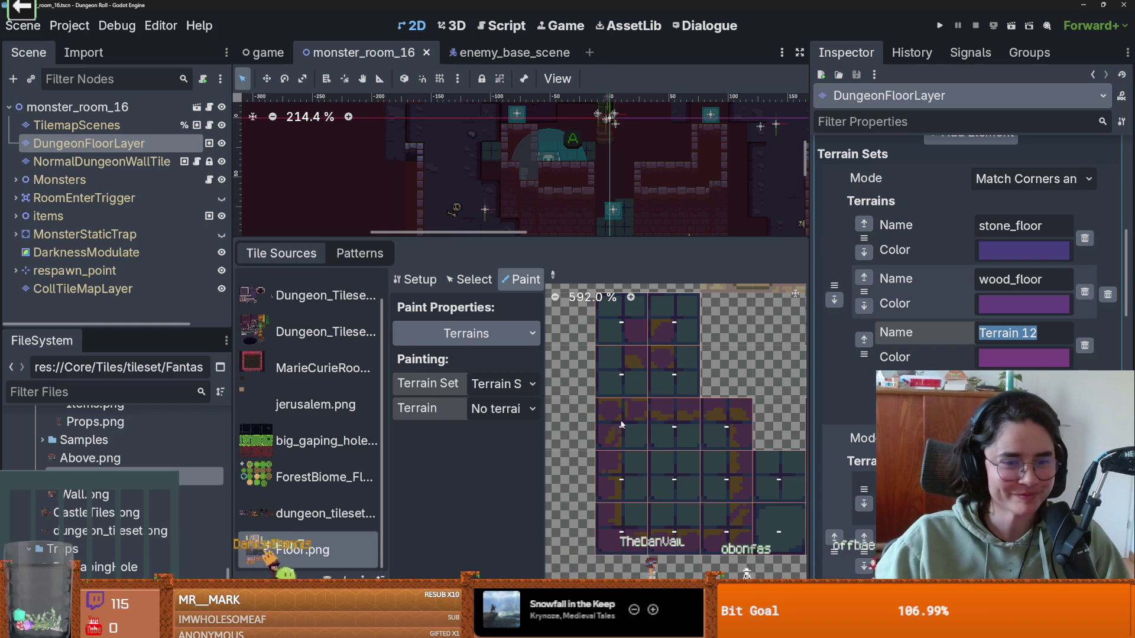
scroll(619, 421, down, 1)
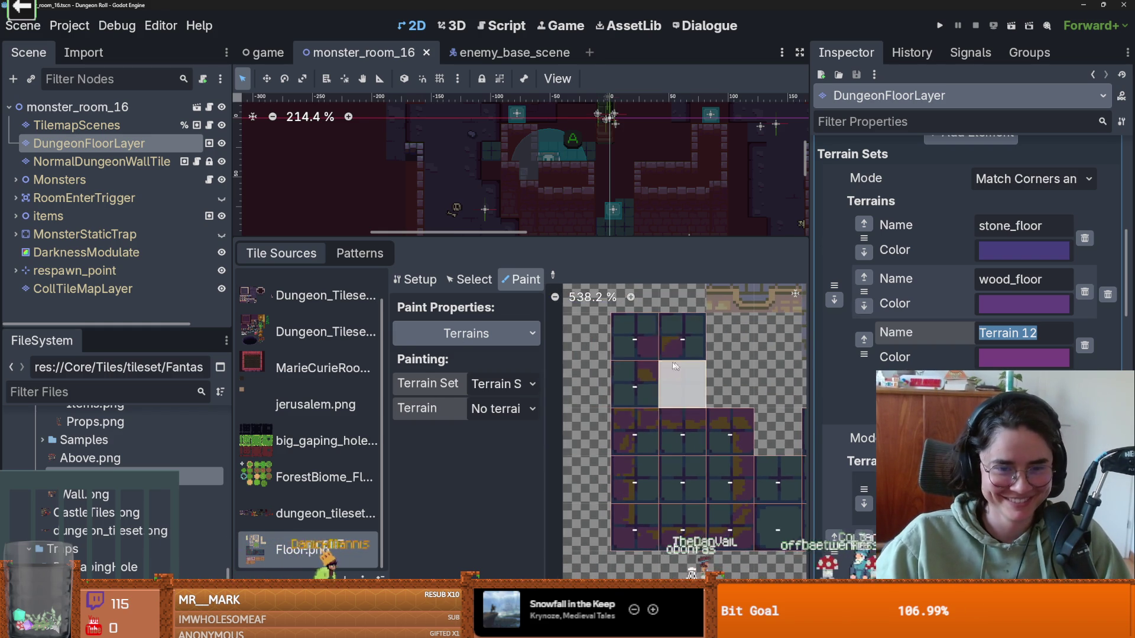
click(502, 409)
click(520, 603)
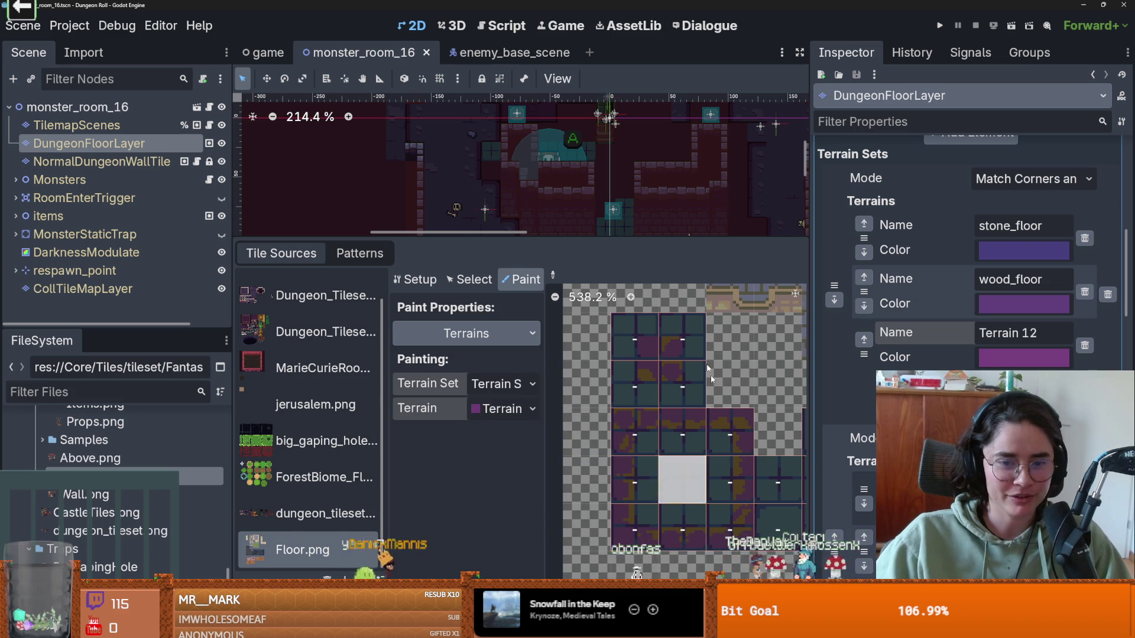
Step: Paint purple Terrain 12 bits framing the top 2x2 Floor.png tiles and filling the lower block
click(728, 491)
click(724, 435)
click(684, 342)
click(621, 337)
click(625, 385)
click(696, 353)
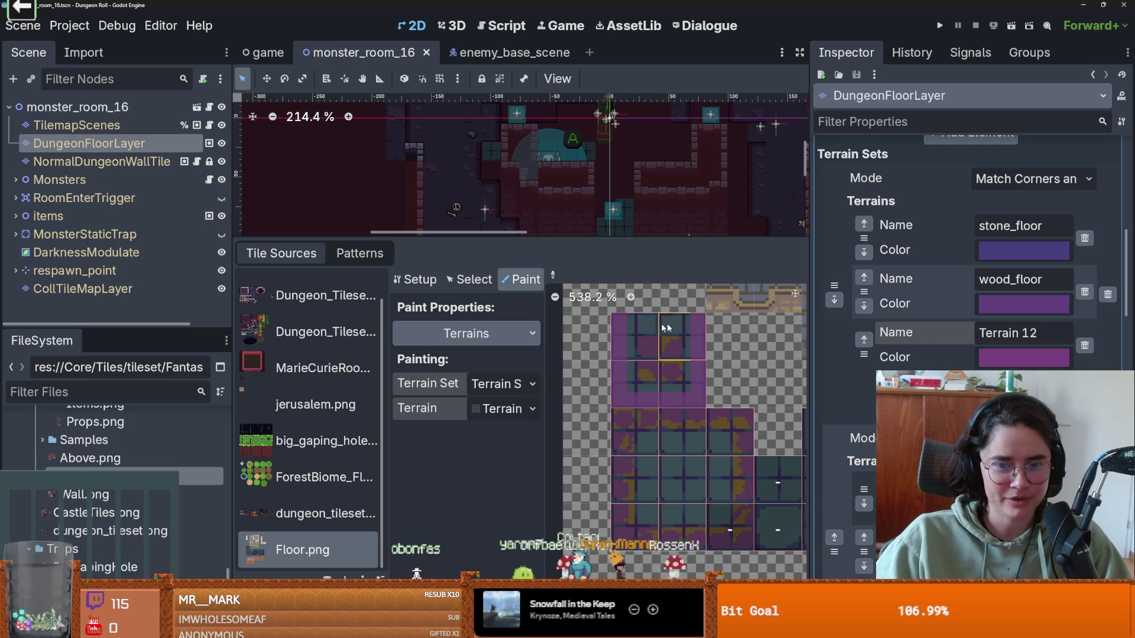
click(635, 337)
mouse_move(659, 511)
mouse_down()
mouse_move(711, 512)
mouse_move(714, 473)
mouse_move(721, 505)
mouse_up()
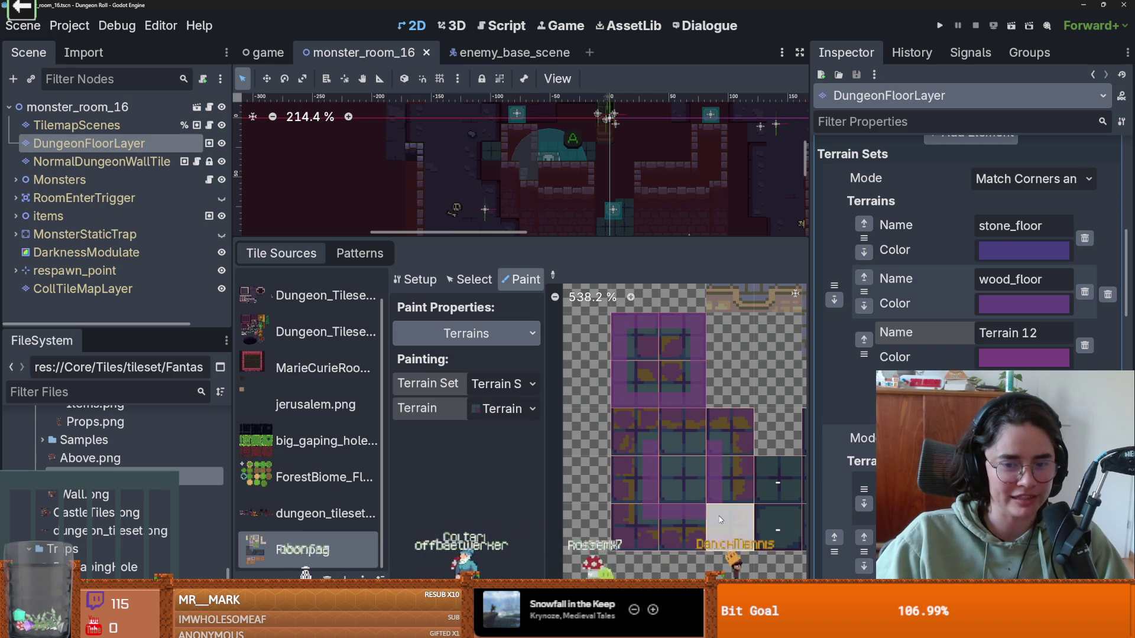
drag(712, 450, 660, 444)
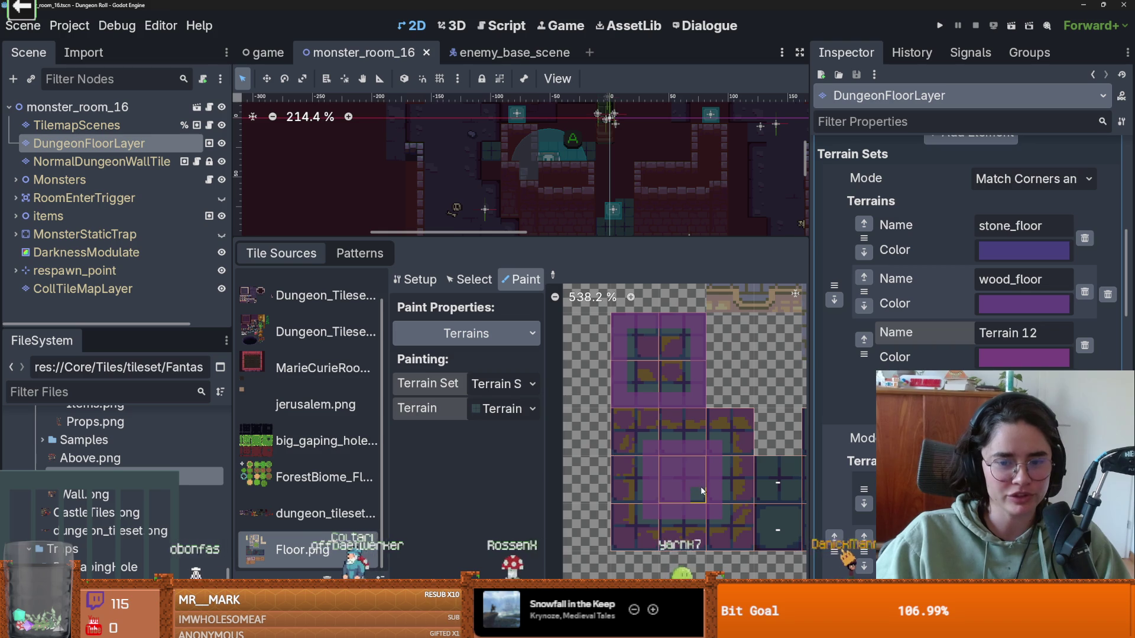
scroll(704, 490, down, 1)
scroll(694, 492, up, 1)
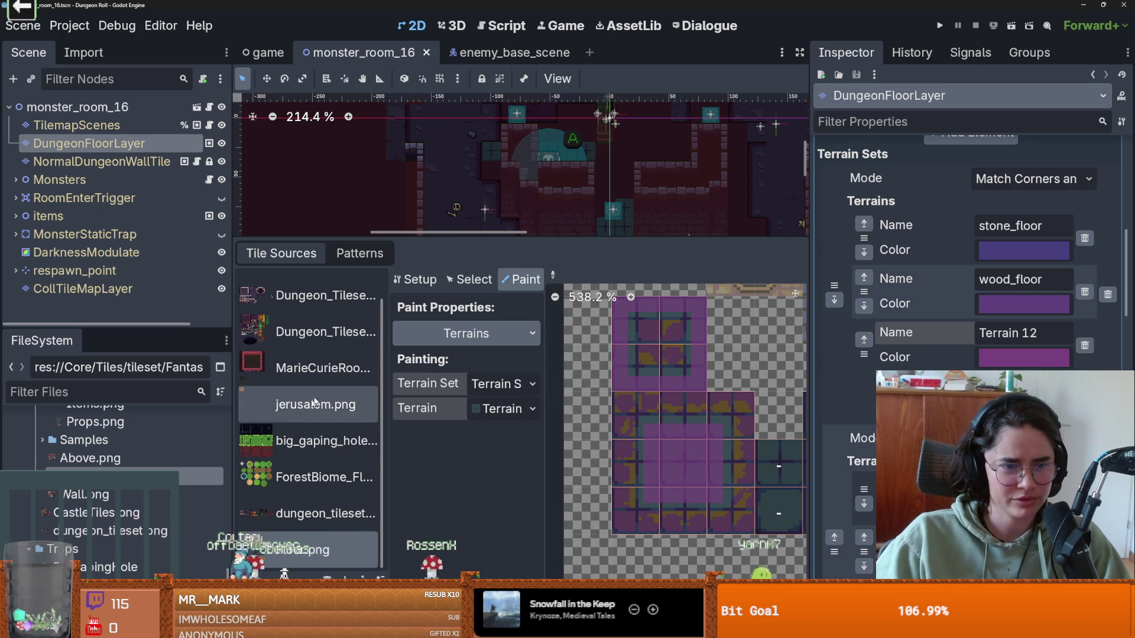
Step: Show the dungeon tileset atlas and reset terrain painting, leaving no terrain selected
click(319, 513)
scroll(672, 473, up, 3)
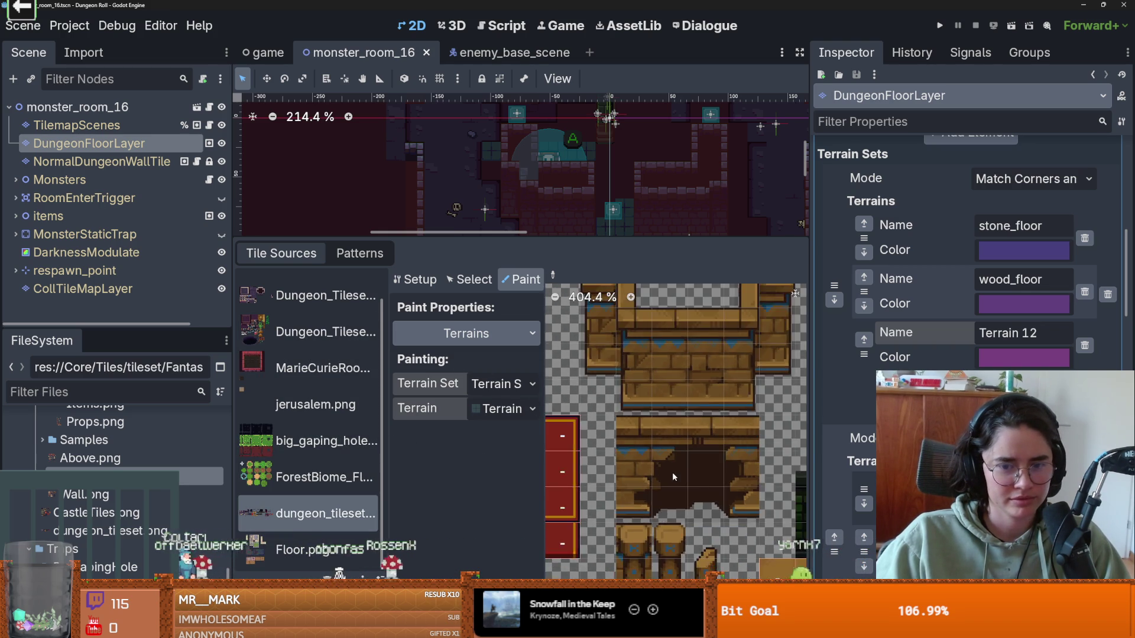
scroll(623, 477, down, 3)
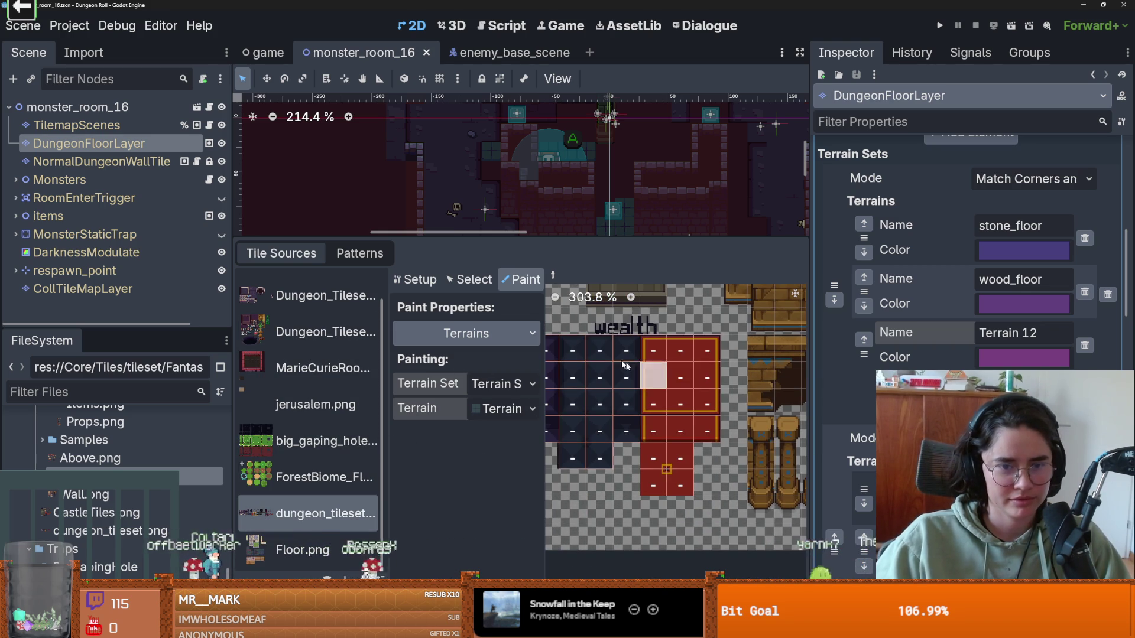
click(498, 384)
click(500, 408)
click(498, 384)
click(508, 424)
click(502, 408)
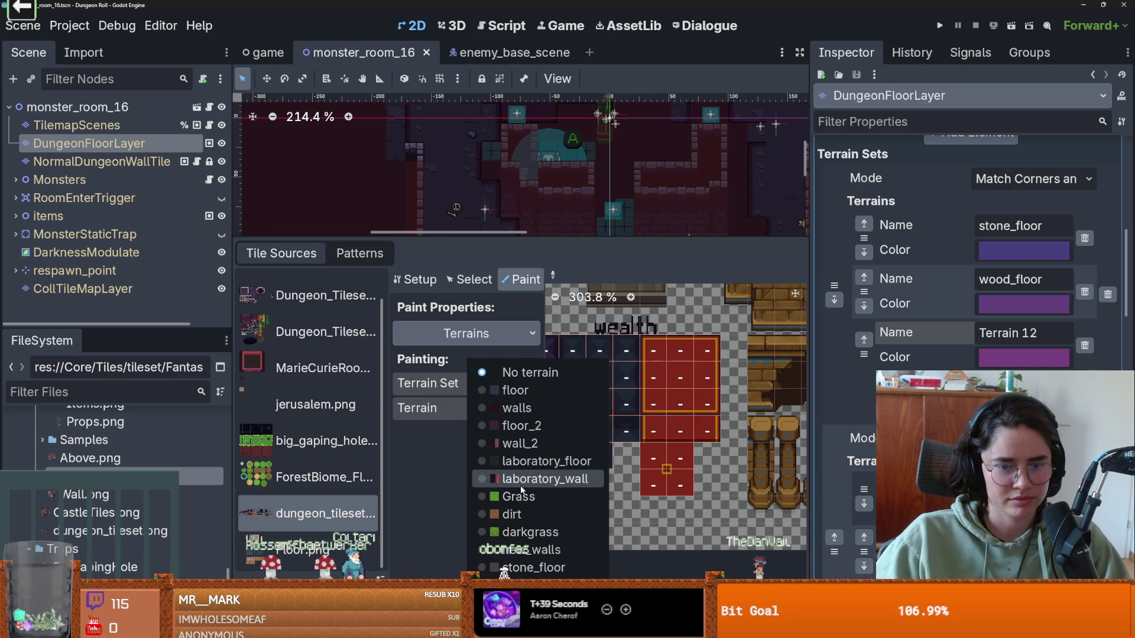
click(469, 480)
click(500, 417)
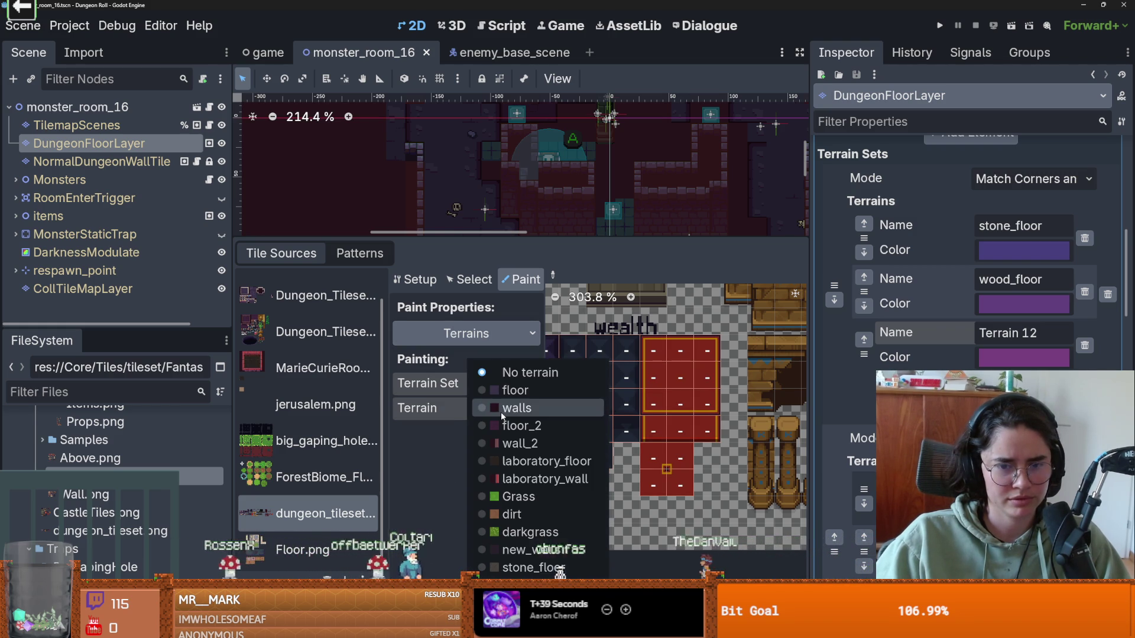
click(456, 477)
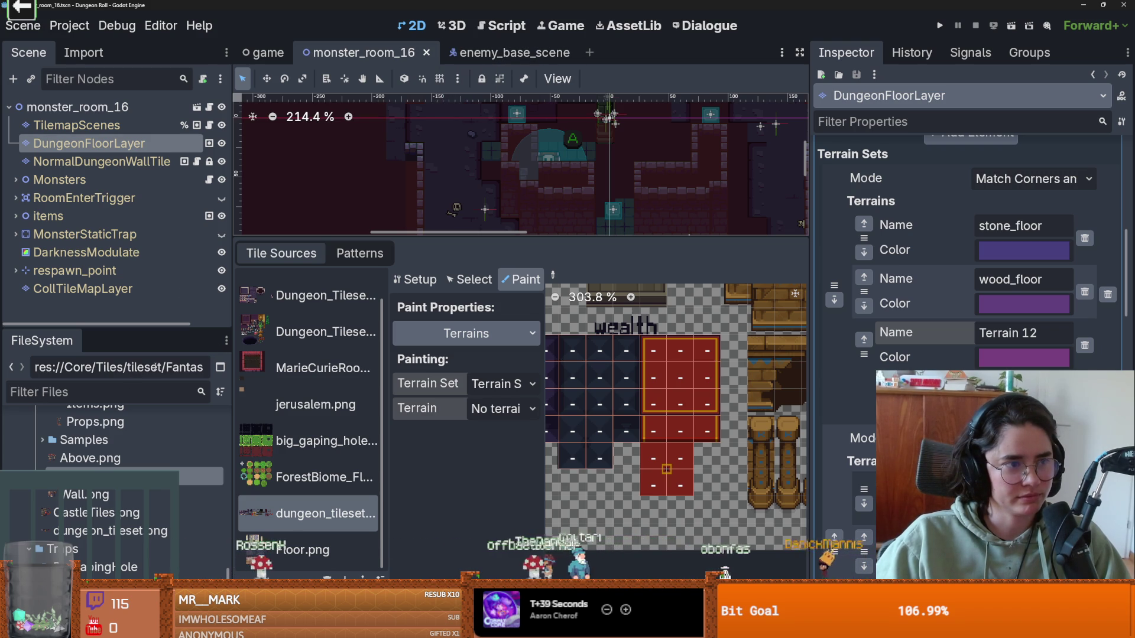
Step: Filter project files by 'overw', open Overworld.tscn, and expand its Tilemap node
click(74, 393)
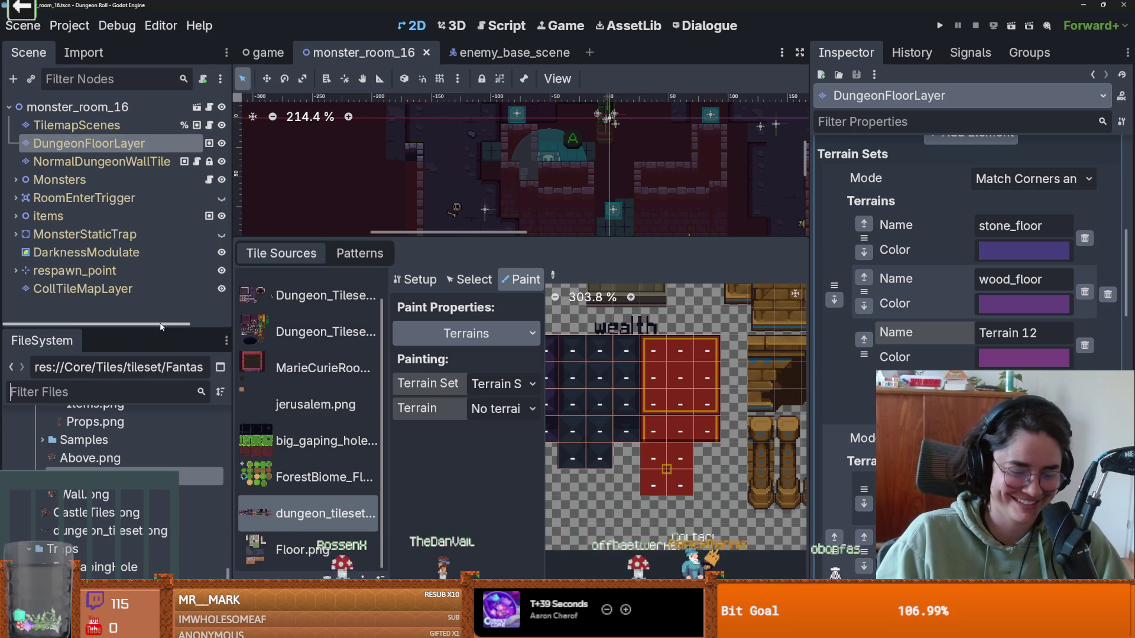
text(overw)
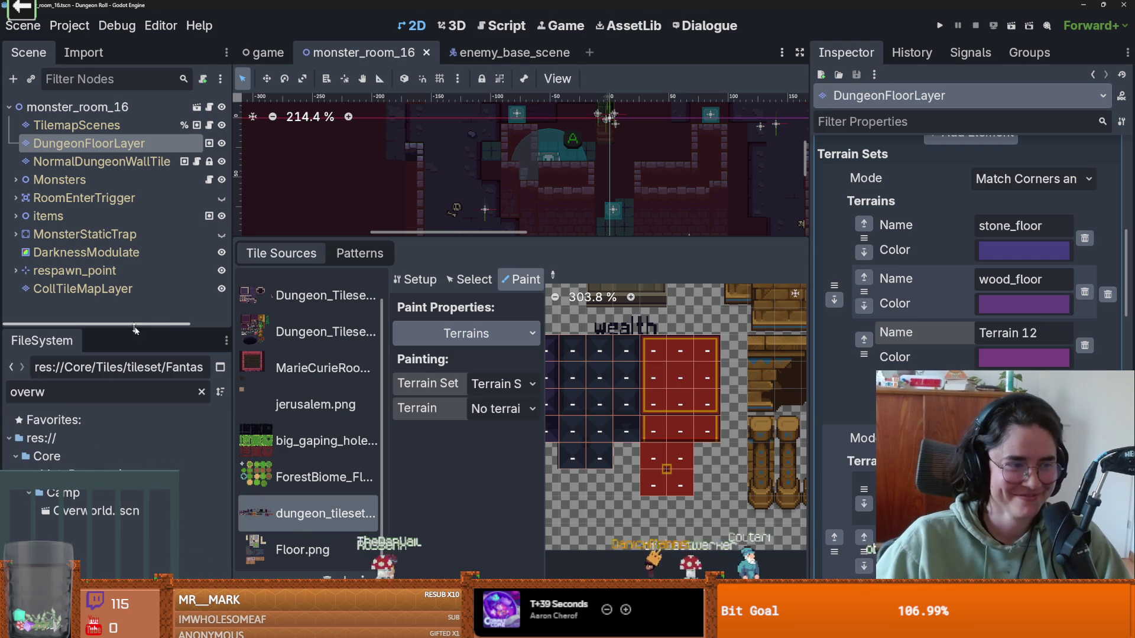
double_click(127, 512)
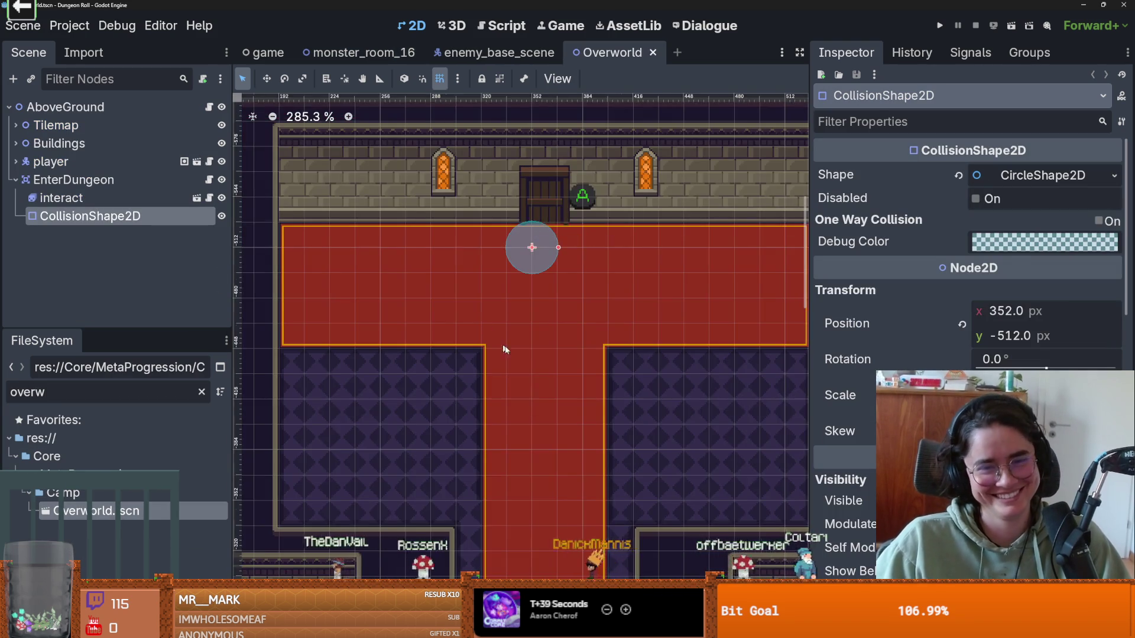
scroll(488, 332, down, 8)
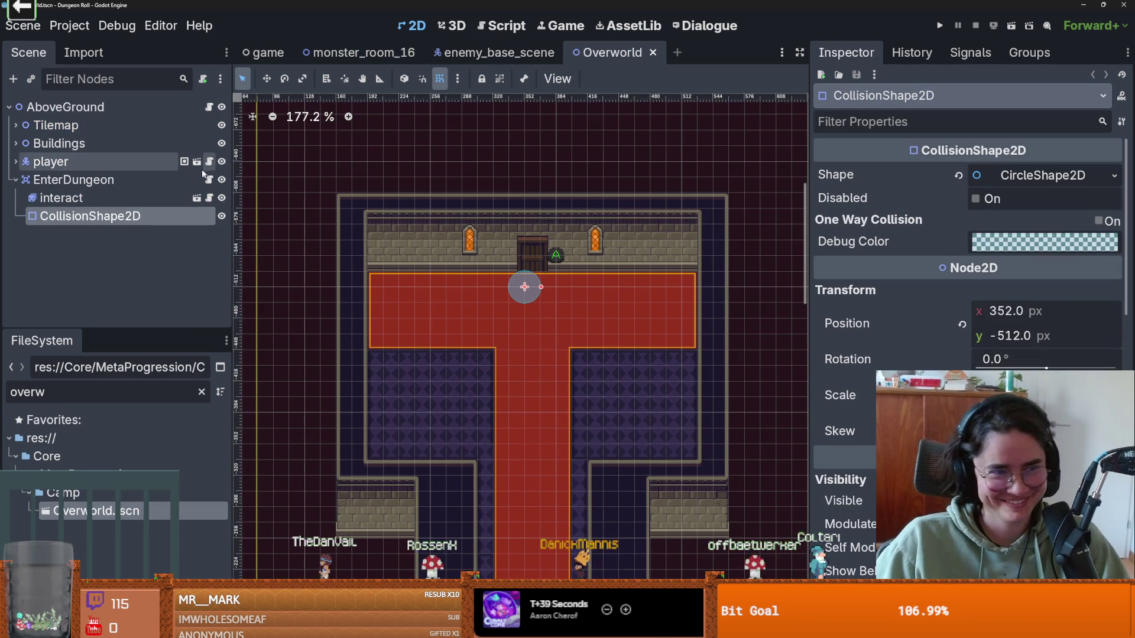
click(15, 181)
click(15, 126)
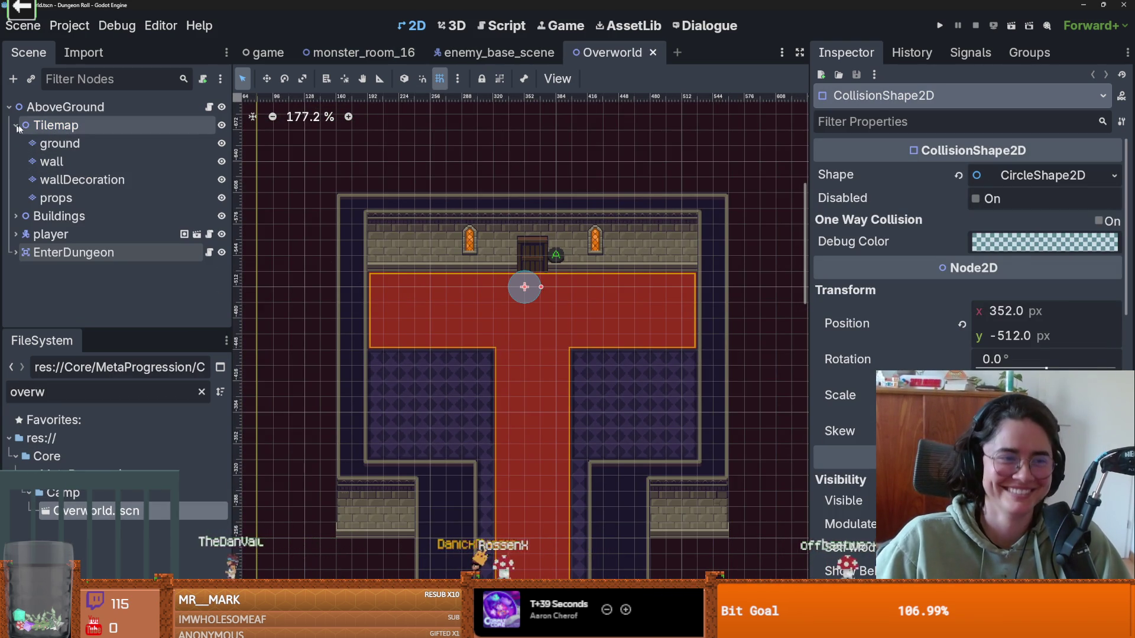
Step: Select the Overworld ground layer, show CastleTiles.png terrains, and open its tile set for painting
click(86, 145)
scroll(542, 468, down, 4)
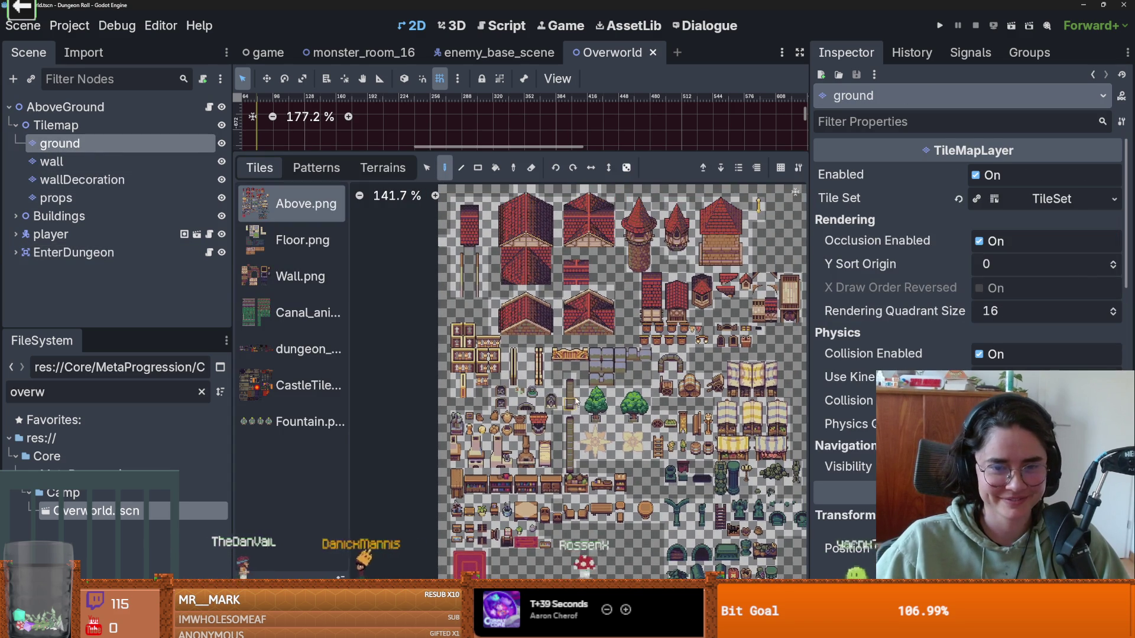
click(294, 384)
scroll(625, 430, down, 3)
scroll(625, 430, up, 5)
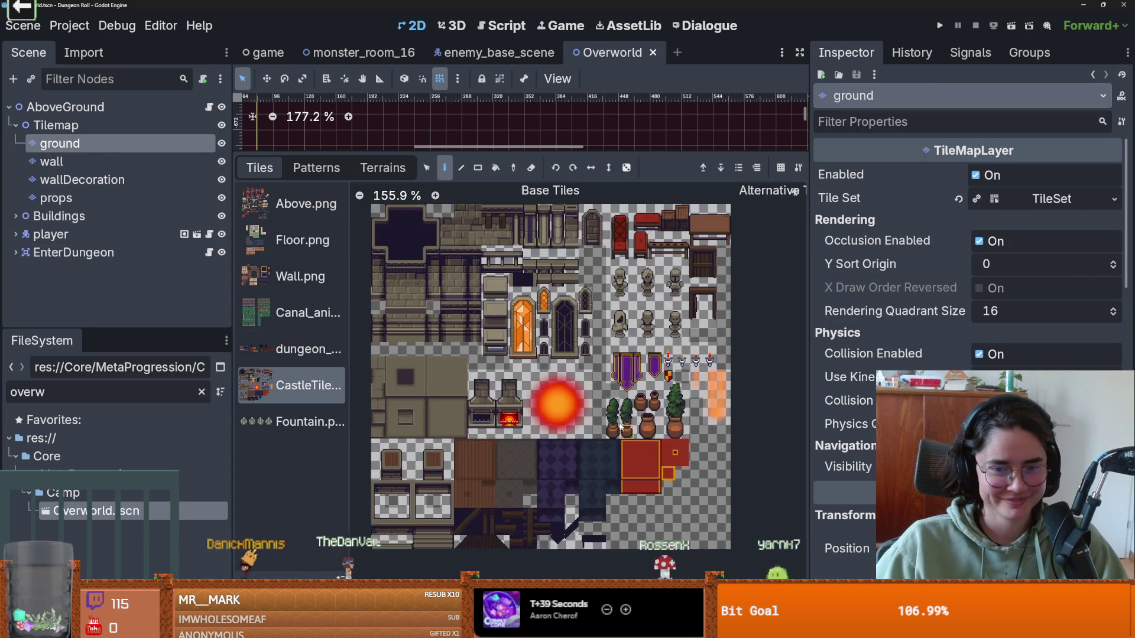
scroll(555, 380, up, 1)
click(359, 170)
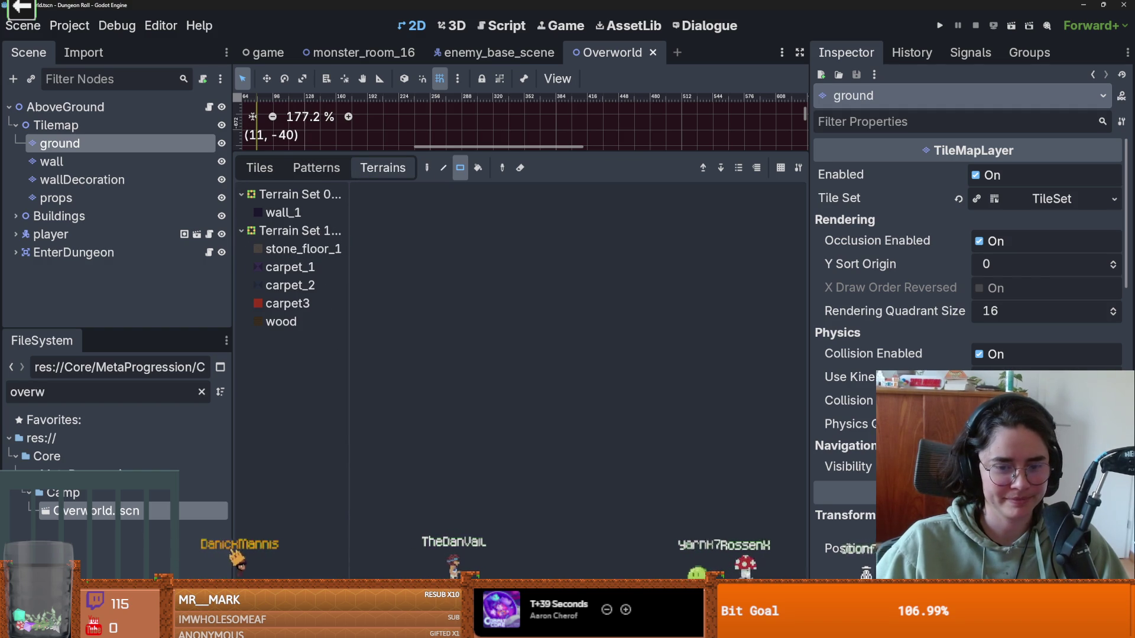
click(508, 629)
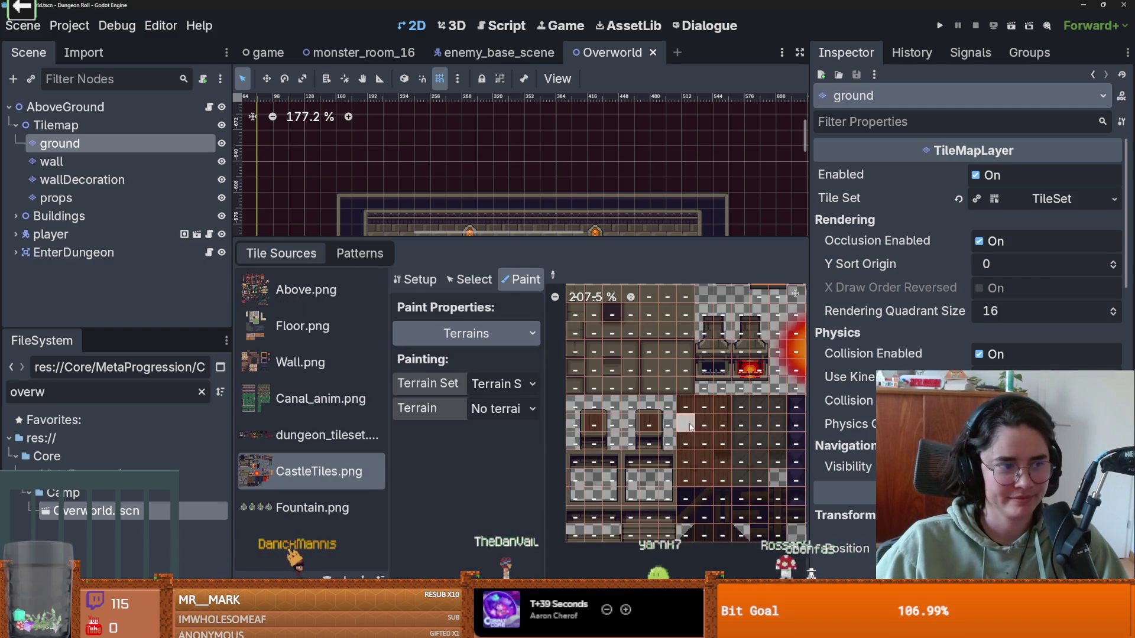
Step: Pan across the CastleTiles atlas and pick wall_1 as the painting terrain
scroll(687, 422, right, 4)
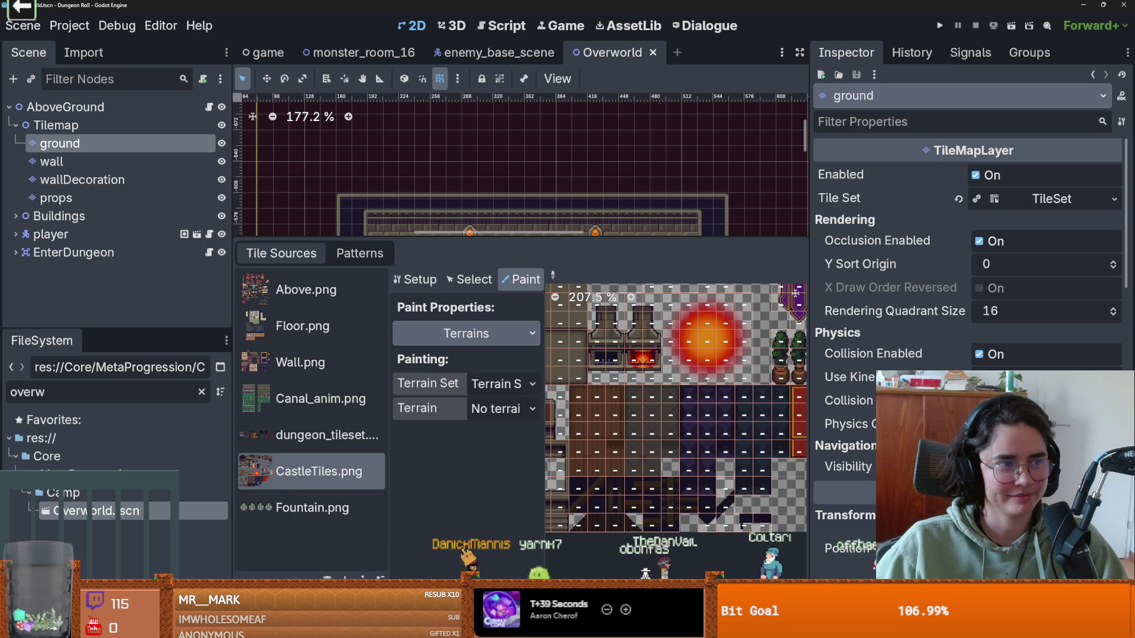
drag(696, 446, 679, 443)
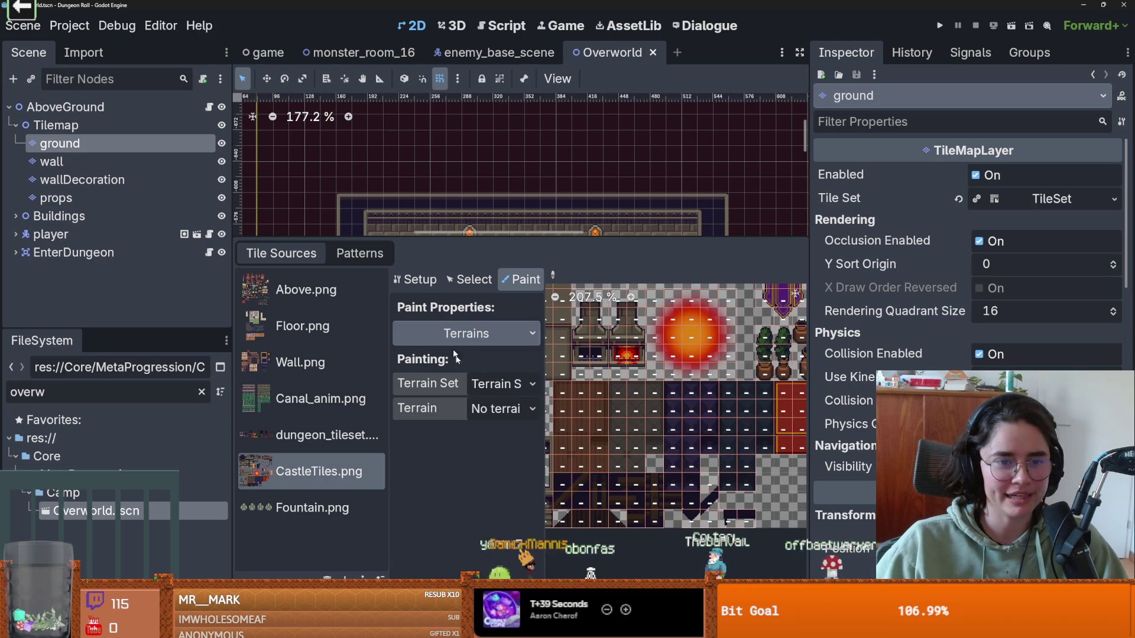
click(496, 384)
click(497, 385)
click(498, 409)
click(504, 451)
Step: Switch to Terrain Set 1 and choose carpet3 as the painting terrain
click(497, 385)
click(506, 444)
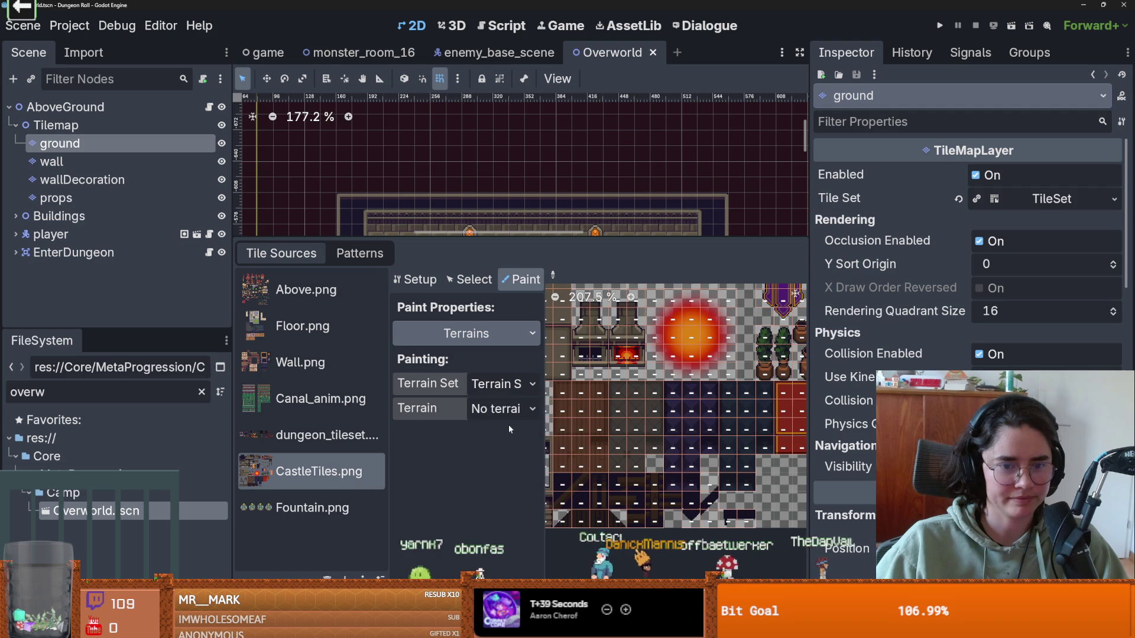
click(502, 409)
click(523, 505)
scroll(732, 388, up, 2)
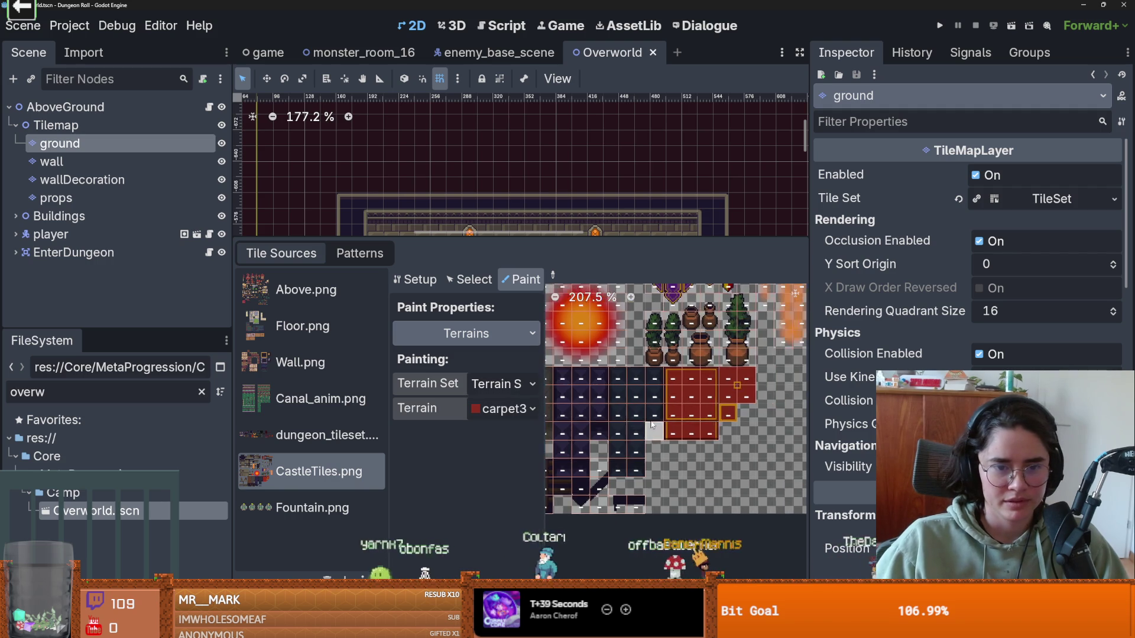
click(499, 384)
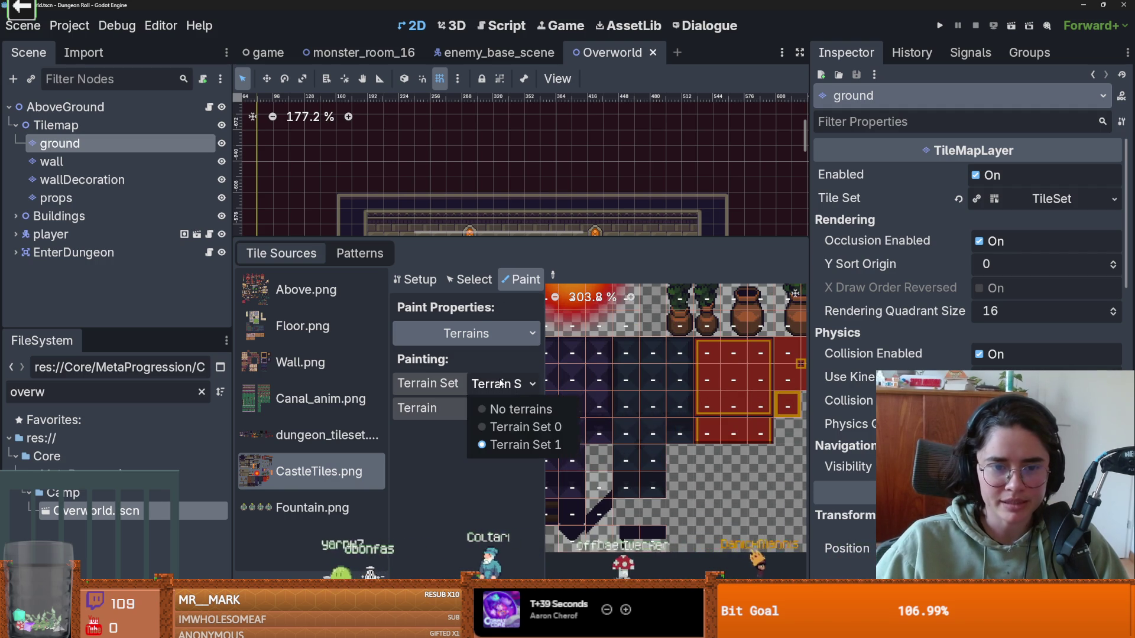
click(786, 378)
scroll(741, 394, down, 2)
scroll(740, 394, down, 1)
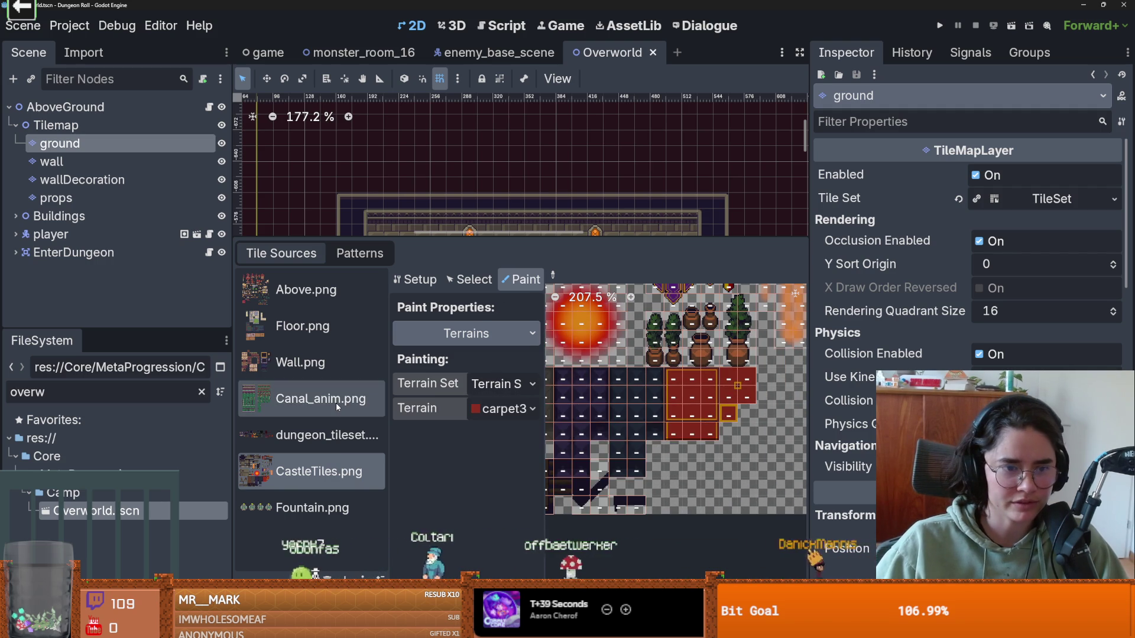
Step: Inspect the dungeon_tileset atlas, then return to the monster_room_16 scene
click(294, 438)
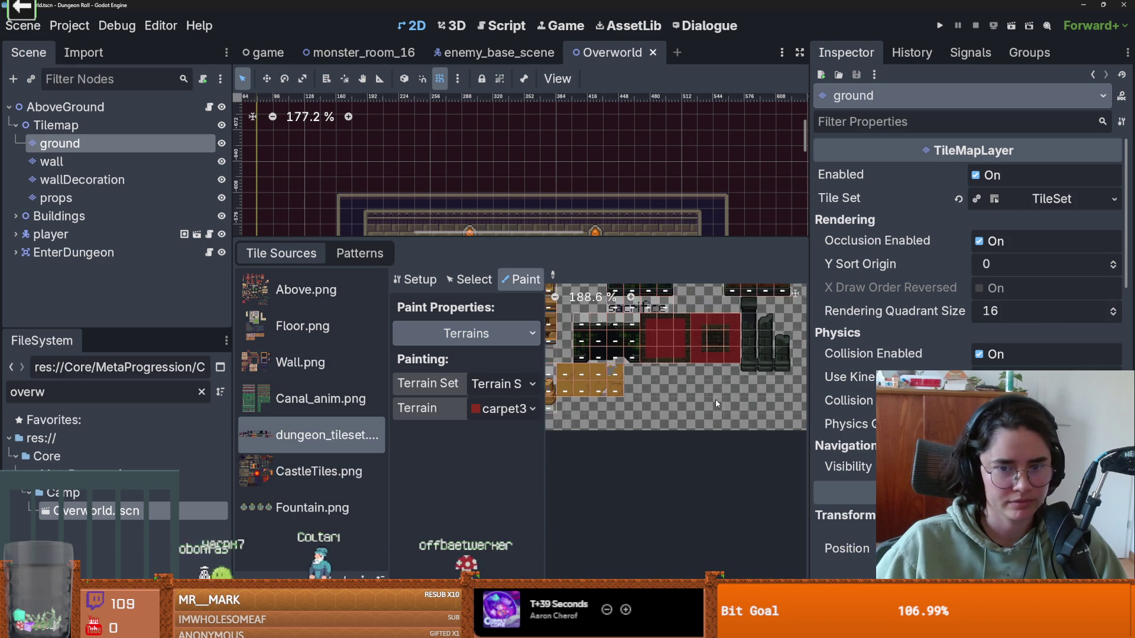
scroll(650, 328, up, 4)
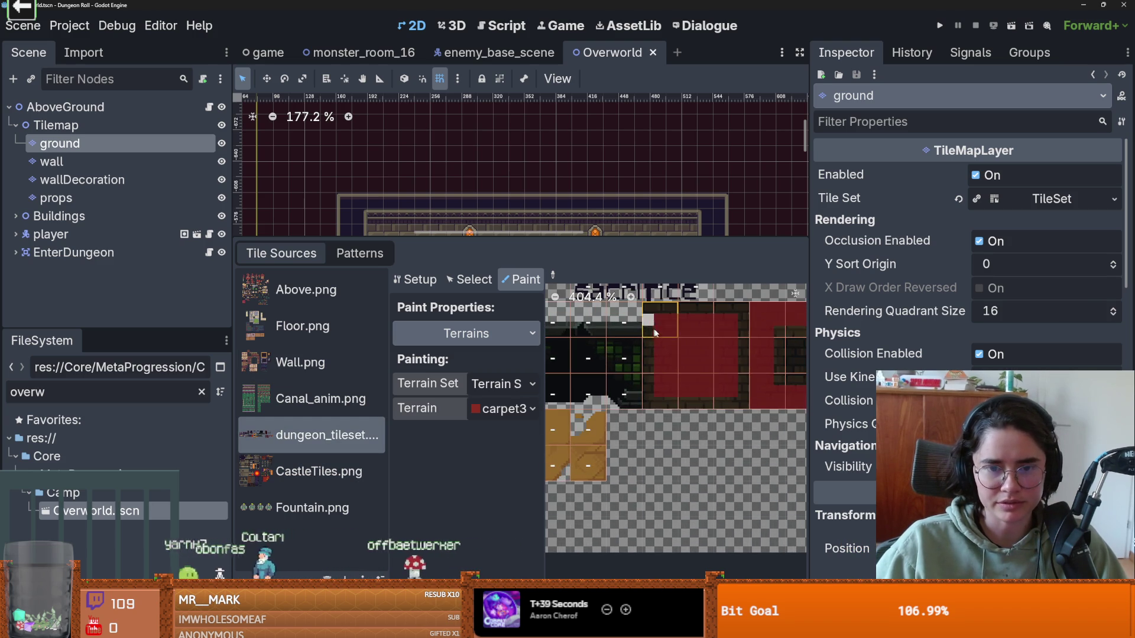
scroll(656, 355, right, 3)
scroll(656, 354, up, 1)
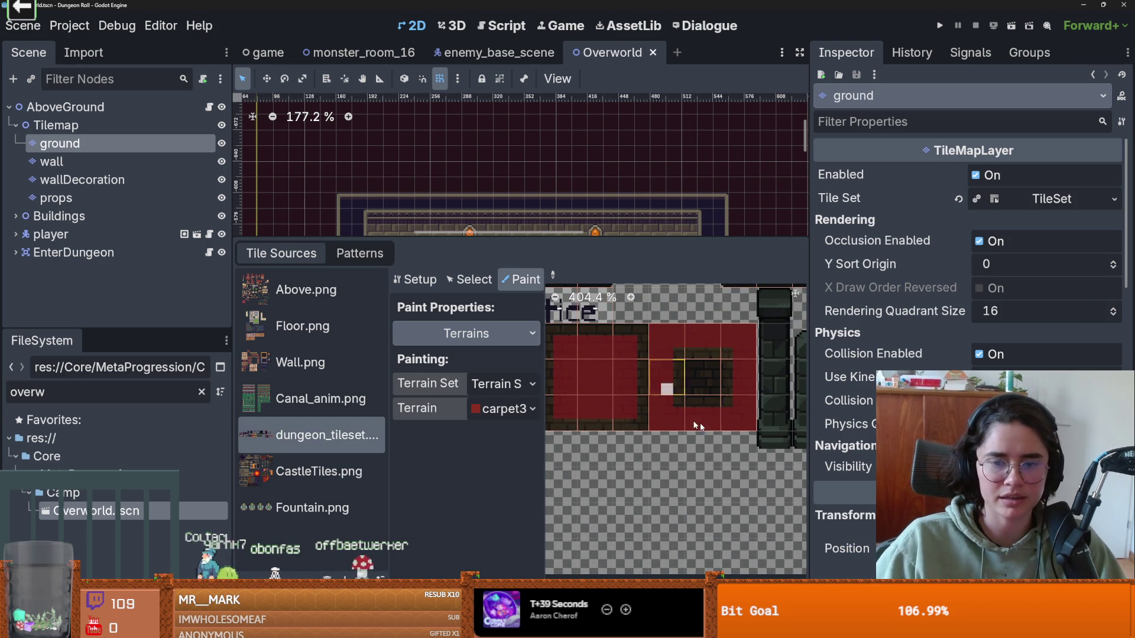
scroll(686, 372, left, 1)
scroll(704, 369, left, 3)
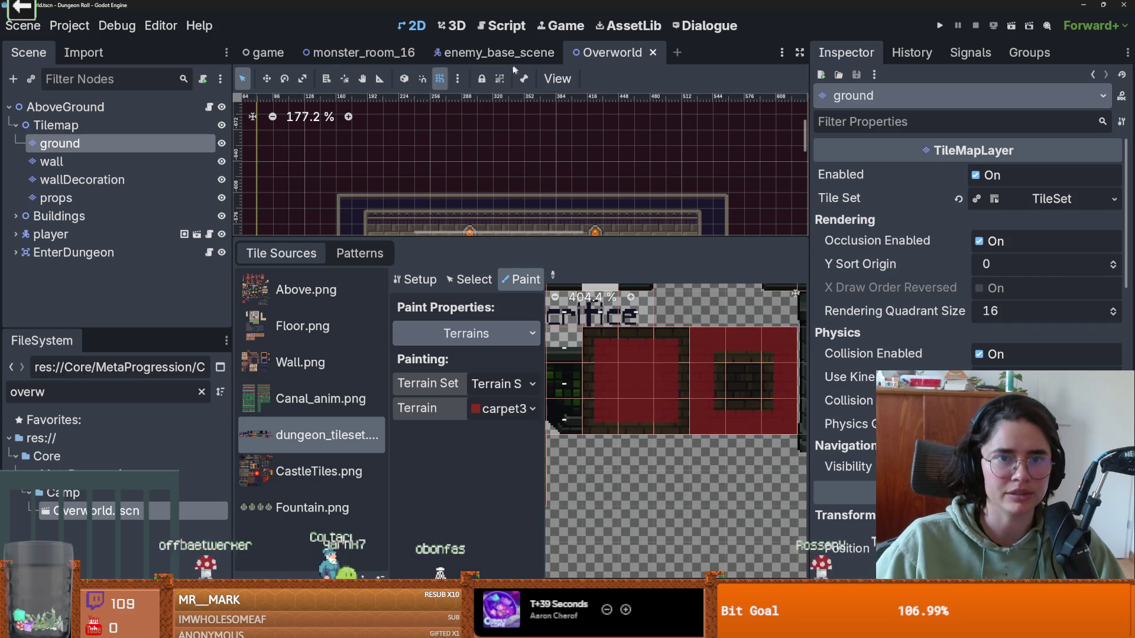
click(390, 53)
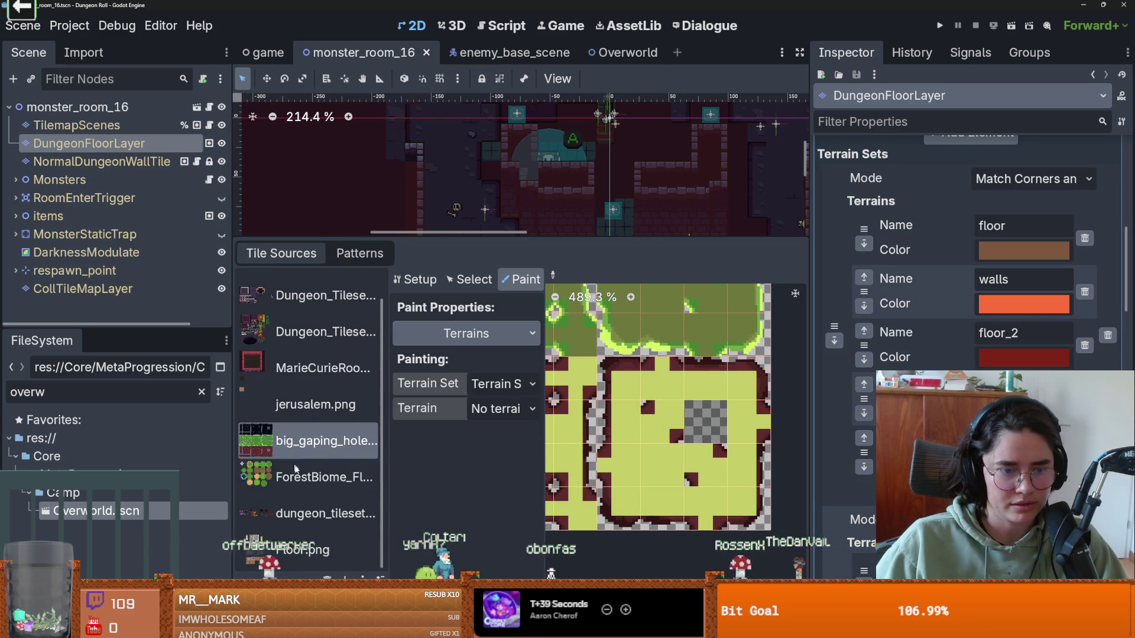
Step: Select dungeon_tileset, then Floor.png, and pan the atlas to other floor tiles
click(298, 519)
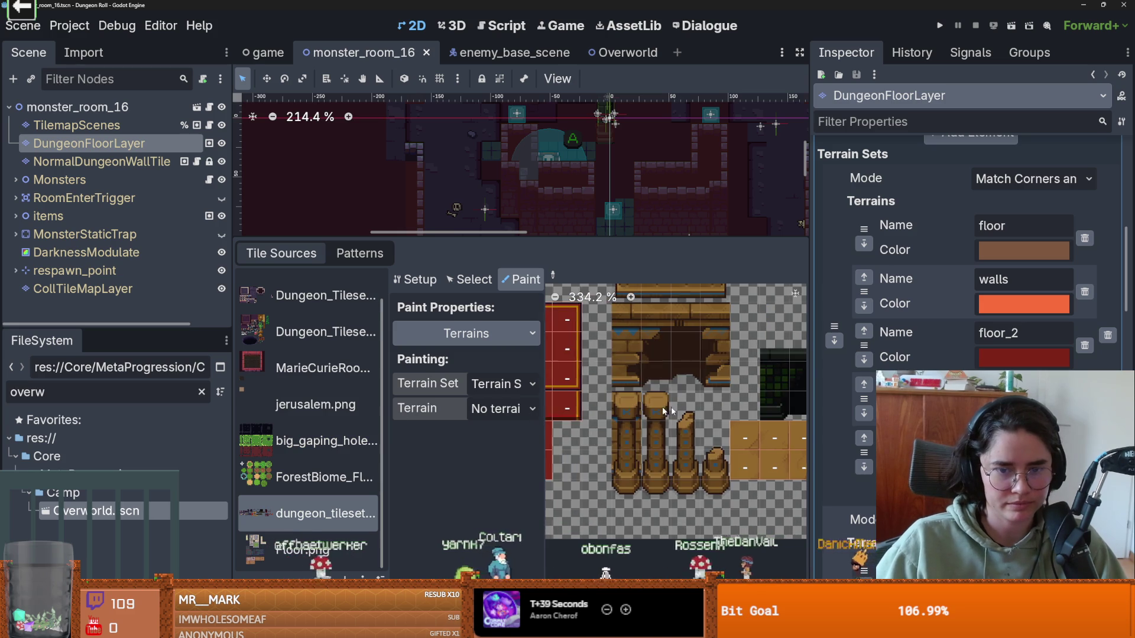
scroll(654, 411, down, 6)
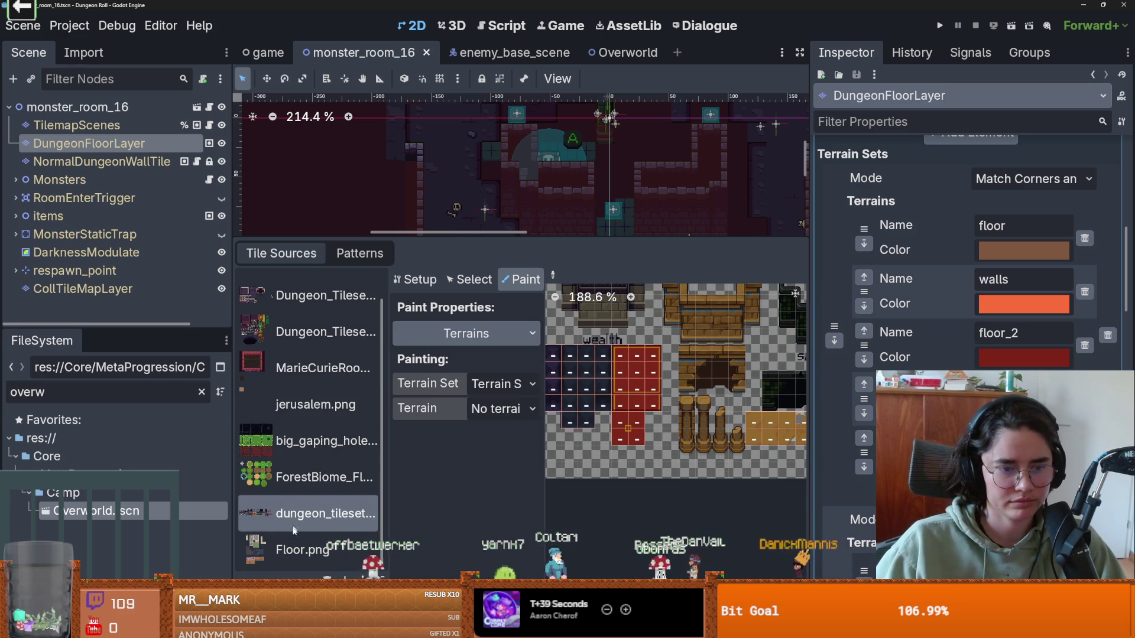
click(295, 549)
scroll(735, 354, up, 10)
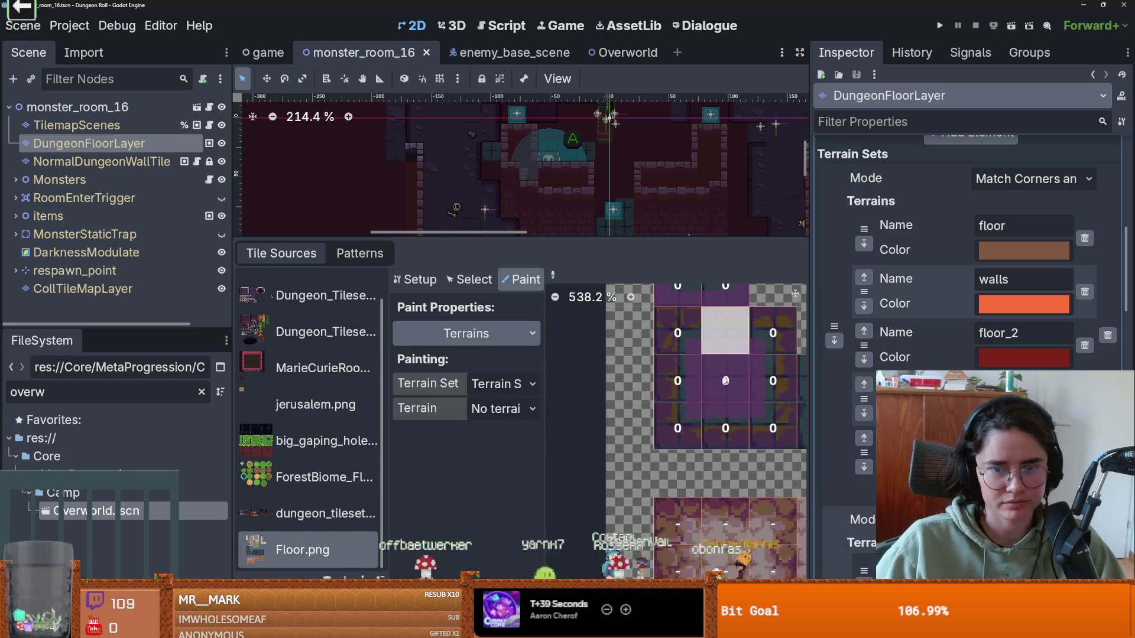
drag(735, 355, 665, 400)
Step: Pick a terrain set and terrain for Floor.png painting, then bring up the Overworld scene
click(503, 384)
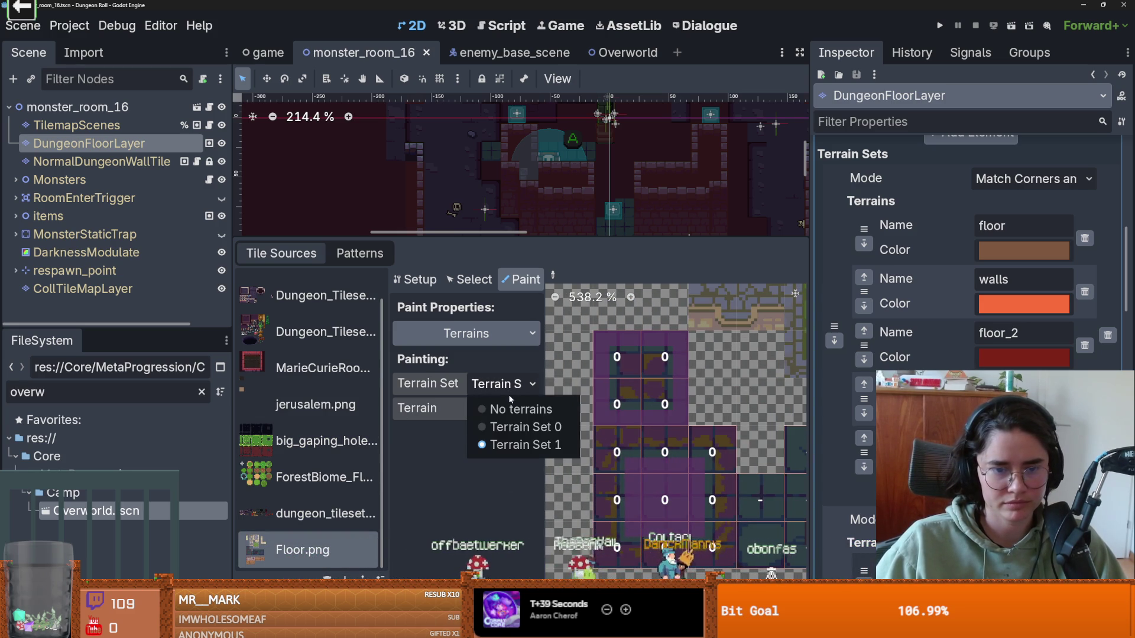
click(512, 423)
click(509, 408)
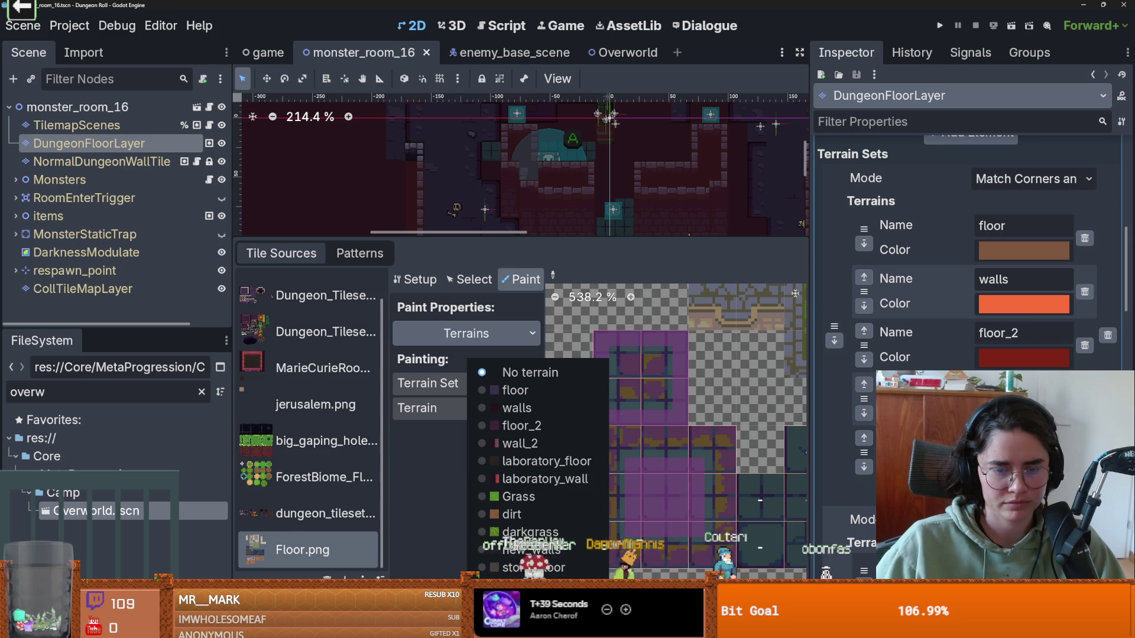
click(670, 403)
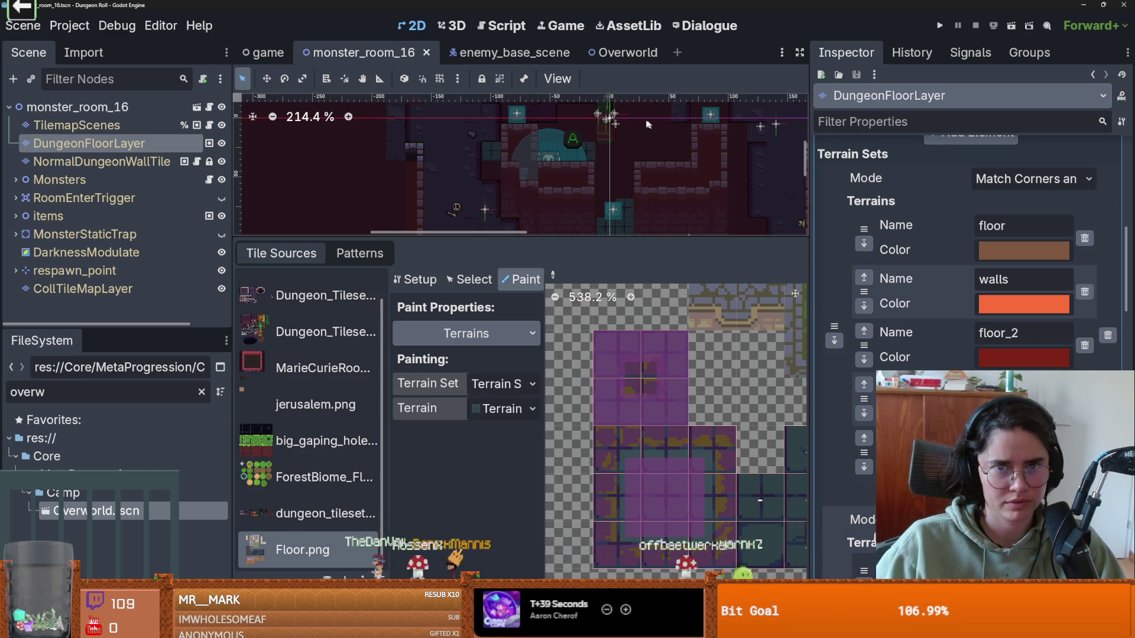
click(622, 52)
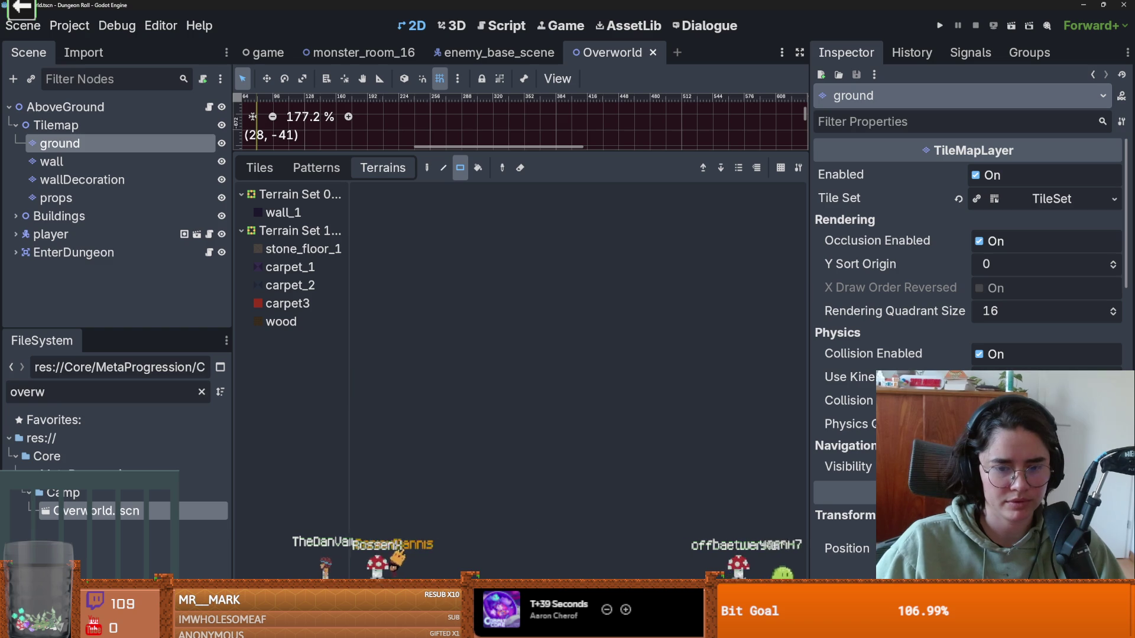
Step: Inspect the dungeon_tileset terrain atlas in the TileSet panel, then go back to monster_room_16
click(591, 628)
scroll(664, 445, down, 5)
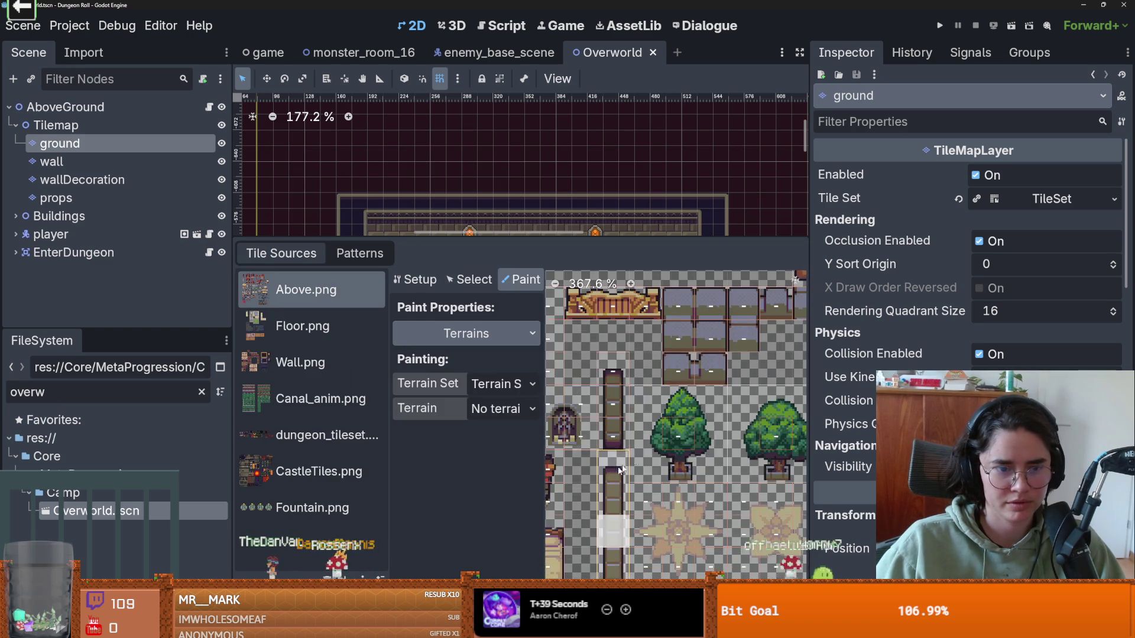
click(327, 428)
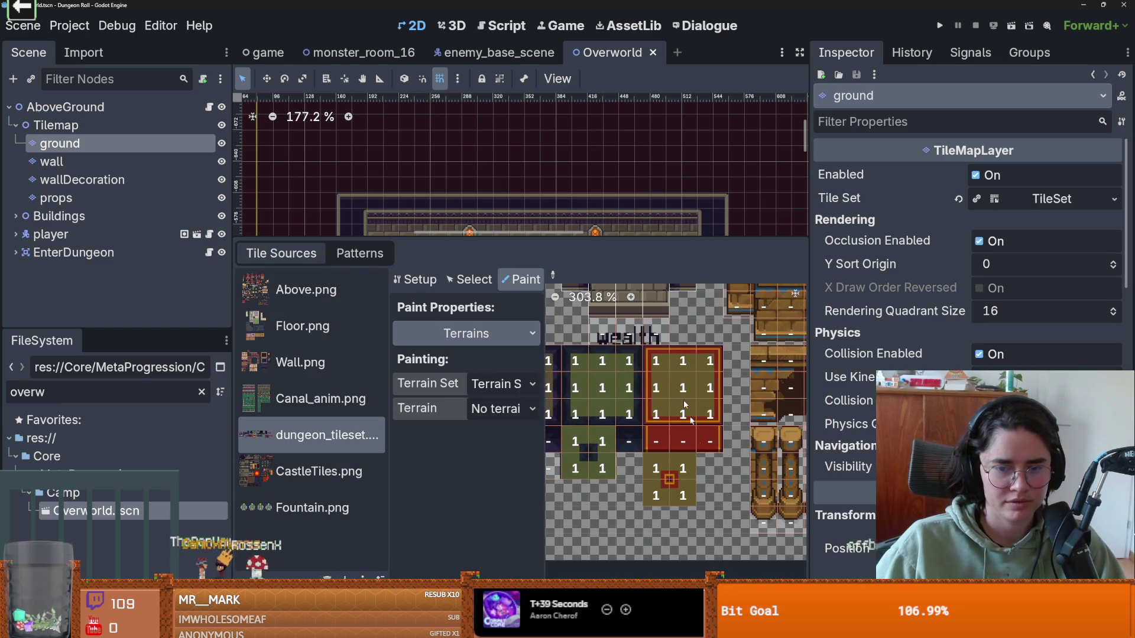
scroll(711, 488, up, 5)
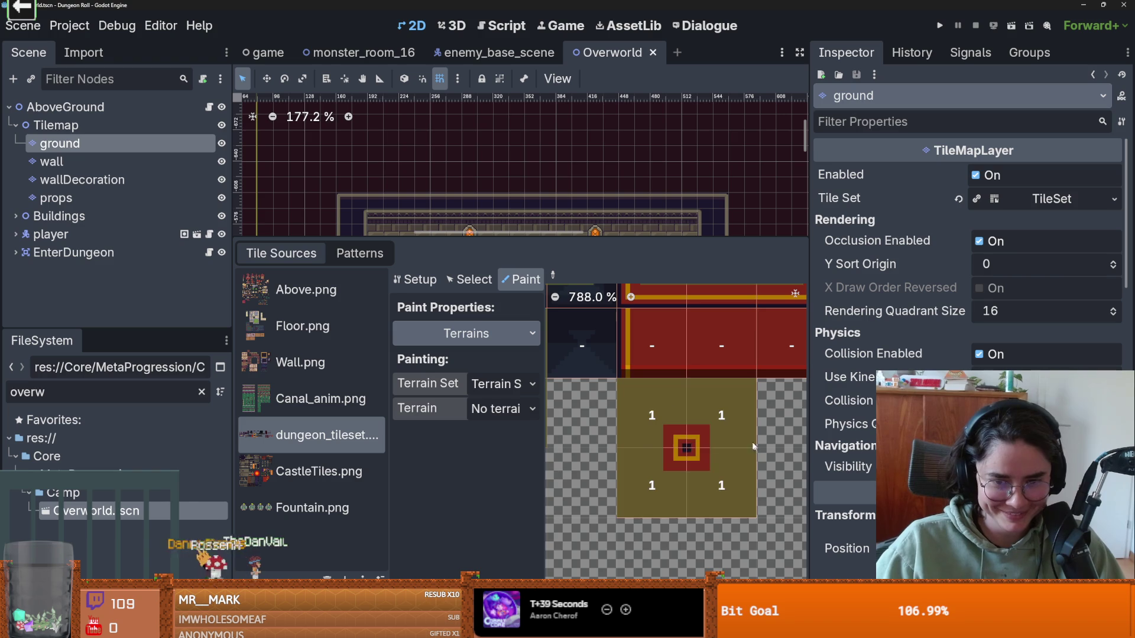
scroll(731, 489, down, 3)
scroll(615, 382, up, 1)
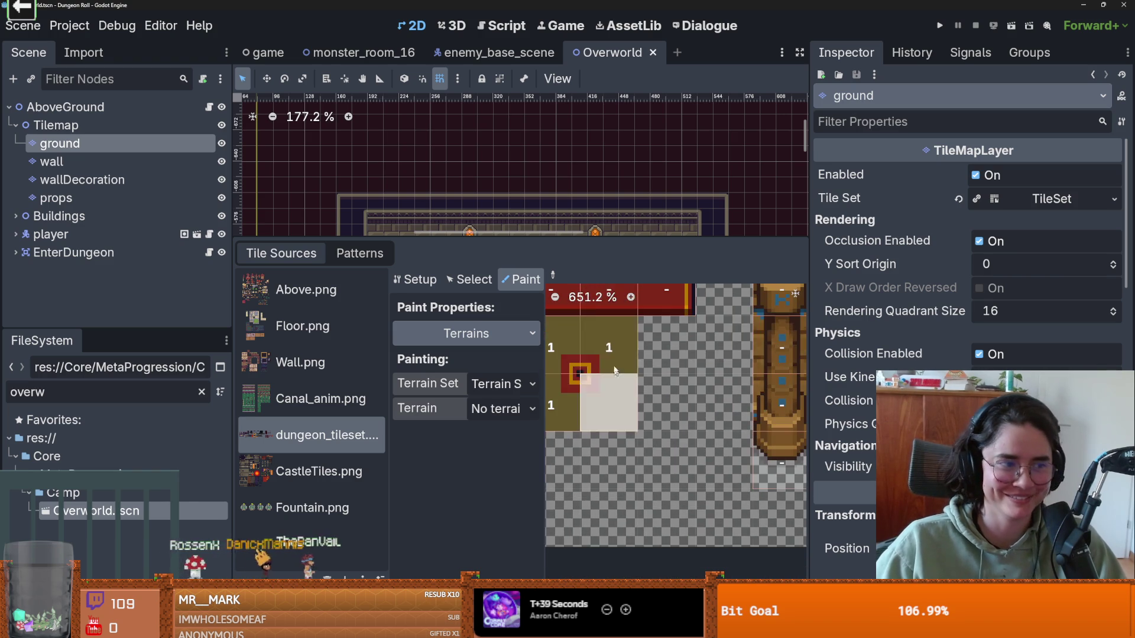
drag(616, 382, 711, 412)
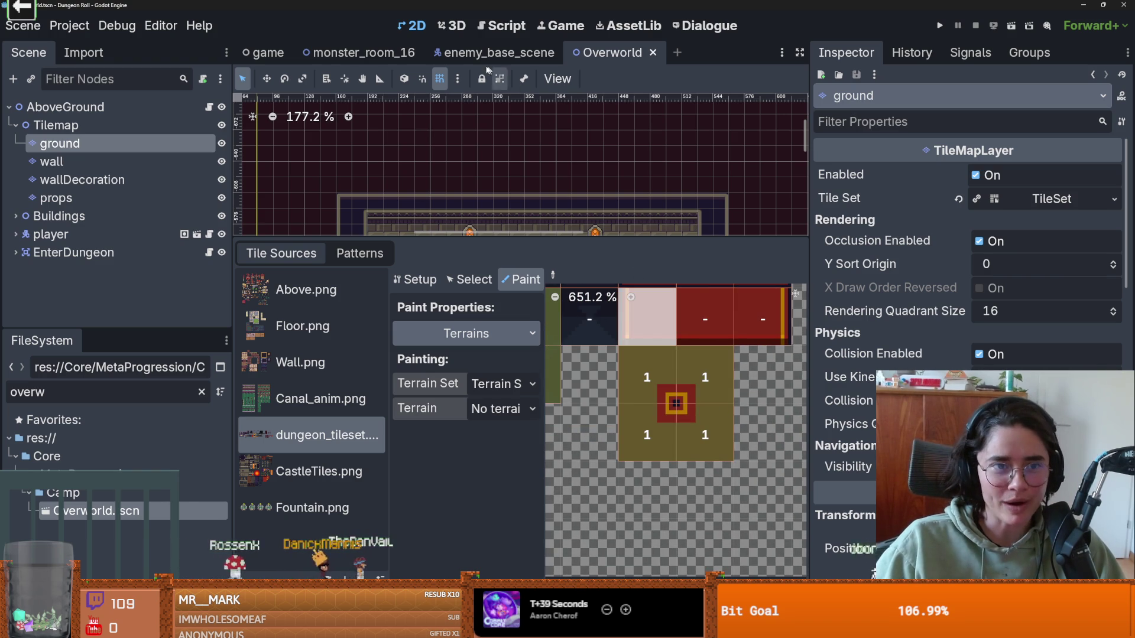
click(357, 52)
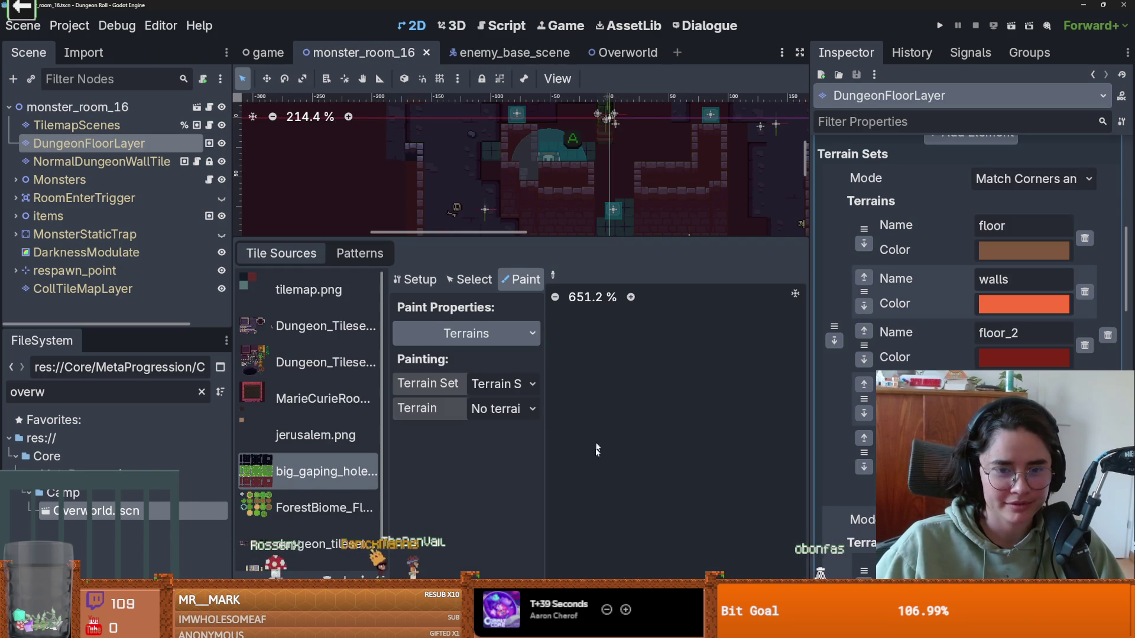
Step: Switch the Tile Sources view from the dungeon tileset to the Floor.png tiles
scroll(625, 366, down, 5)
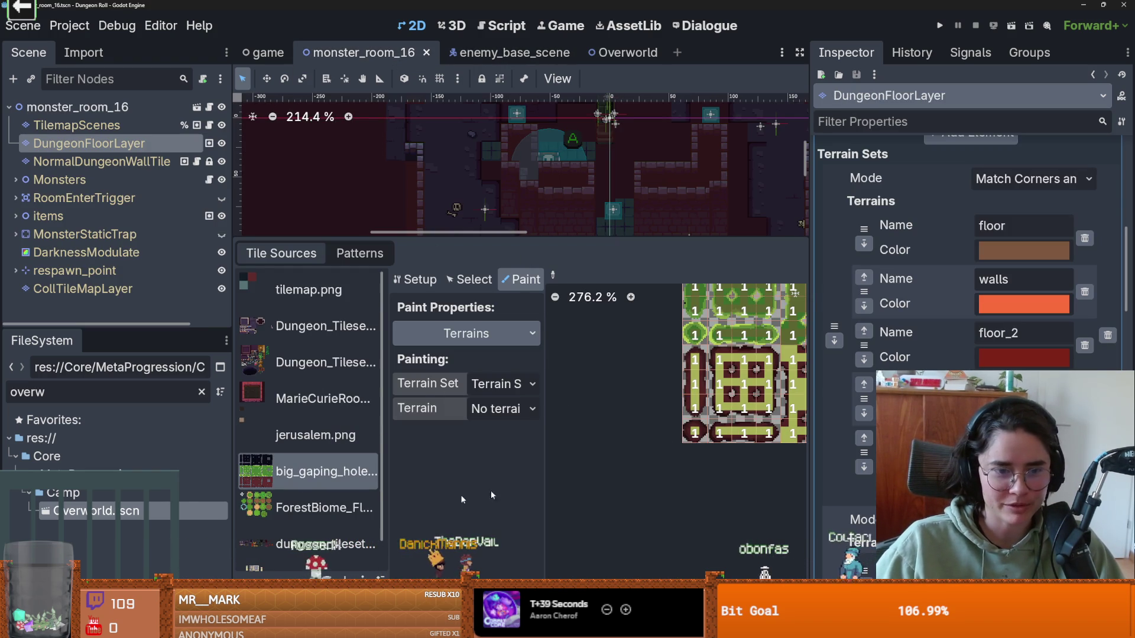
click(307, 544)
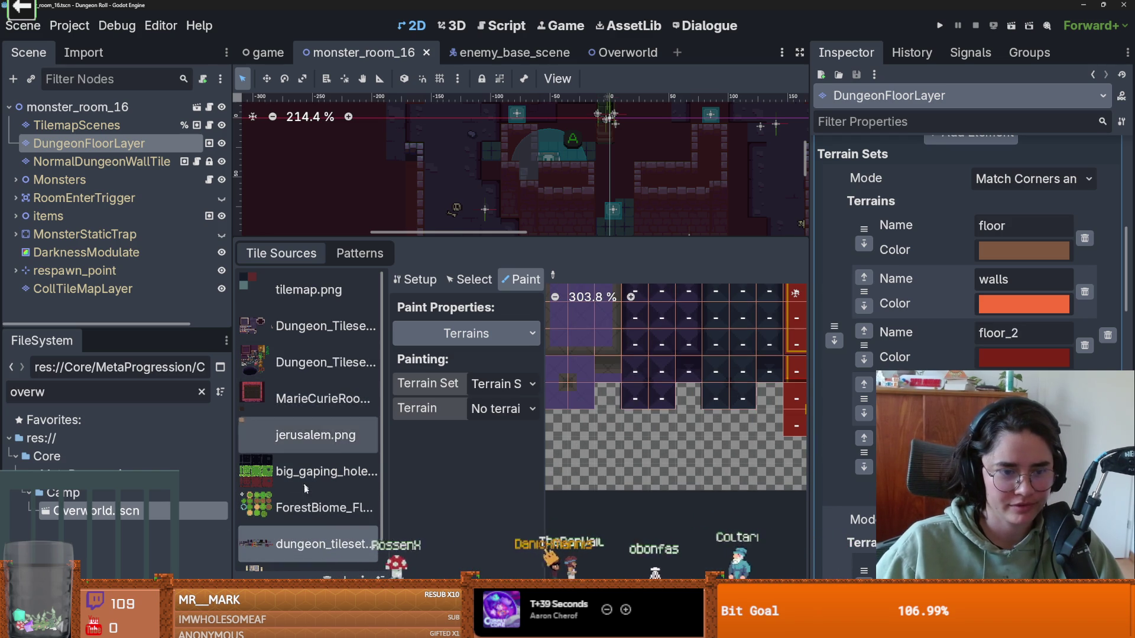
scroll(300, 471, down, 1)
click(307, 540)
scroll(650, 414, down, 5)
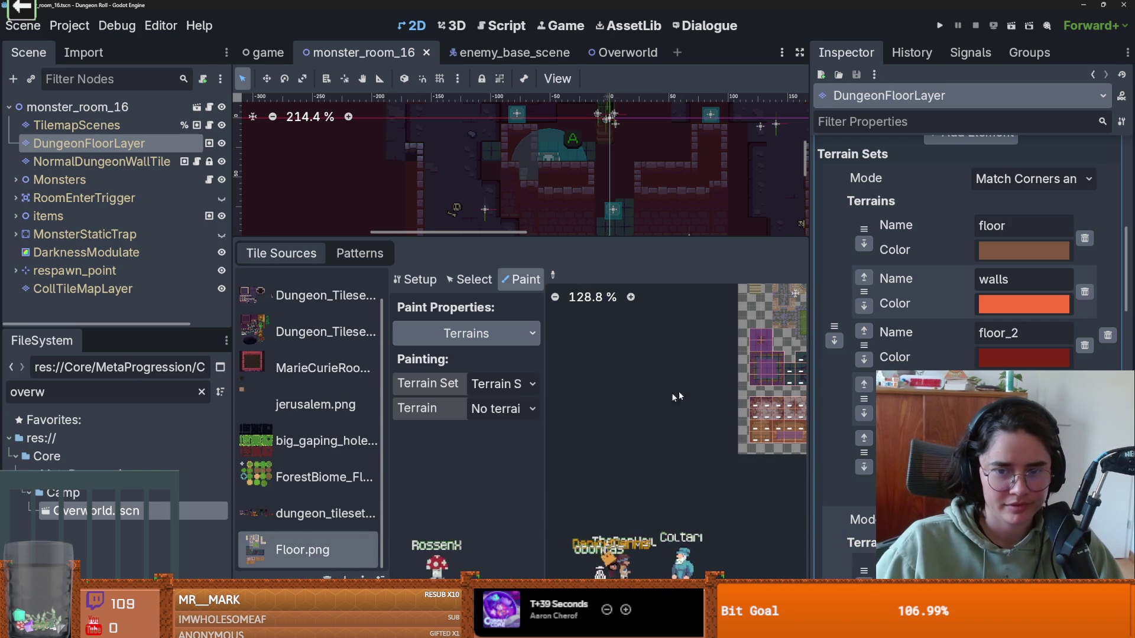
scroll(697, 378, up, 7)
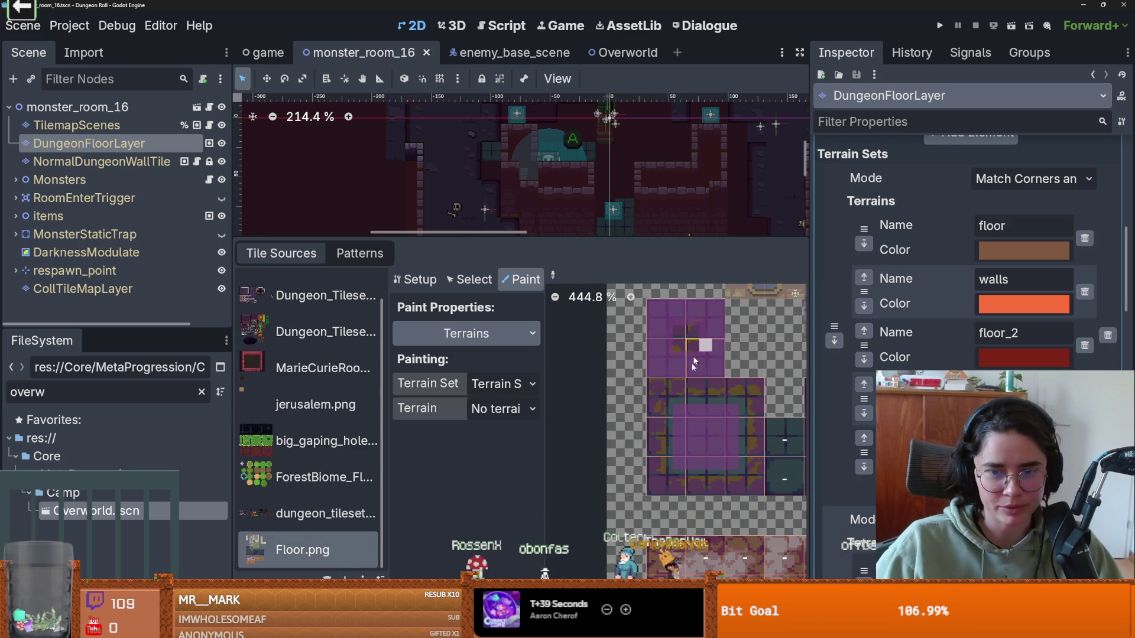
scroll(702, 355, right, 1)
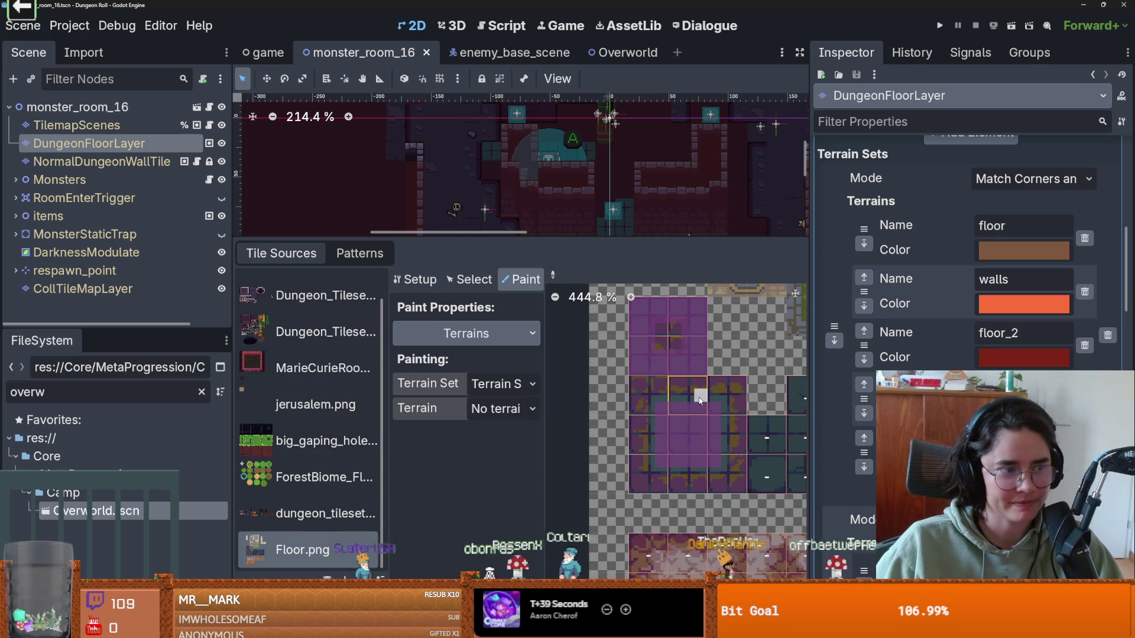
Step: Mark a terrain peering bit on a purple Floor.png tile, save, and enlarge the map view
click(503, 409)
click(650, 396)
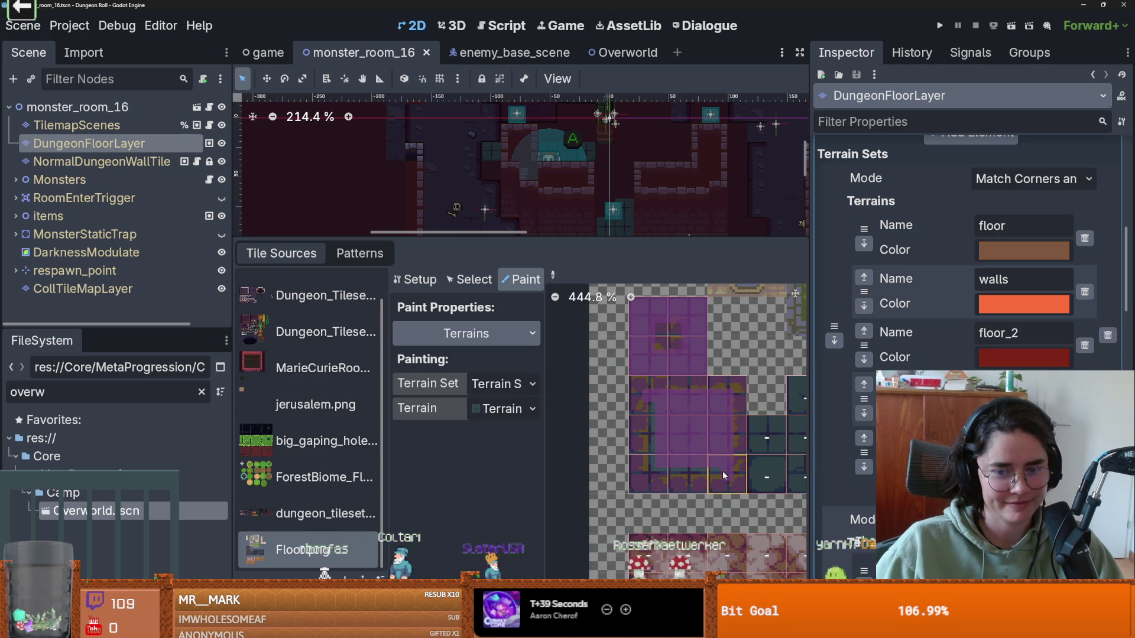
click(674, 356)
click(675, 329)
key(ctrl+s)
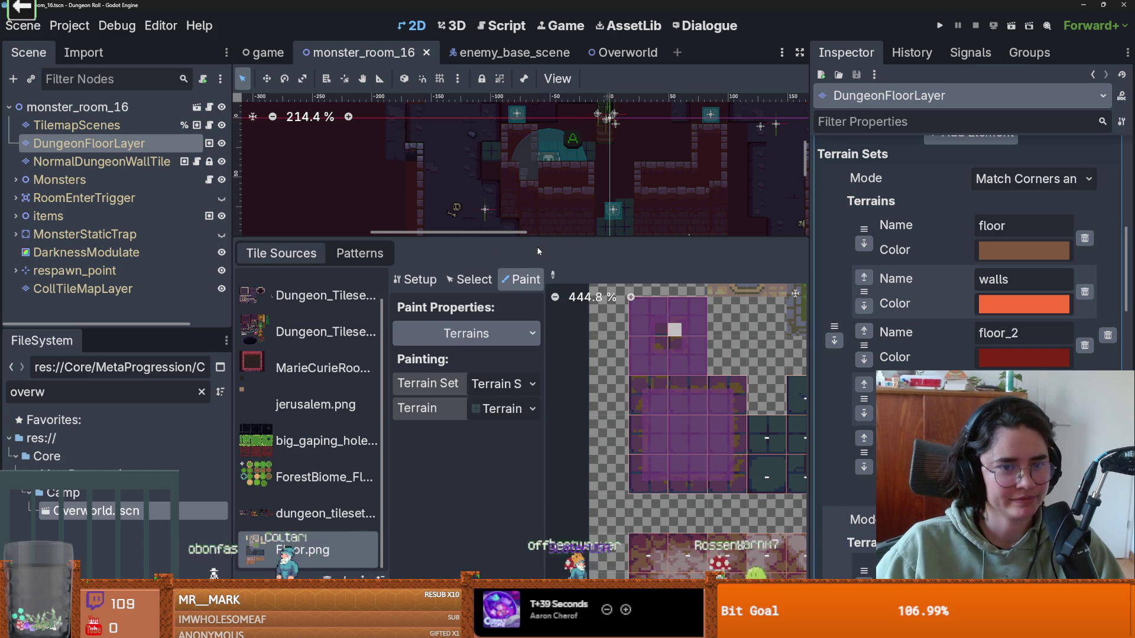
mouse_move(482, 238)
mouse_down()
mouse_move(450, 373)
mouse_move(423, 407)
mouse_up()
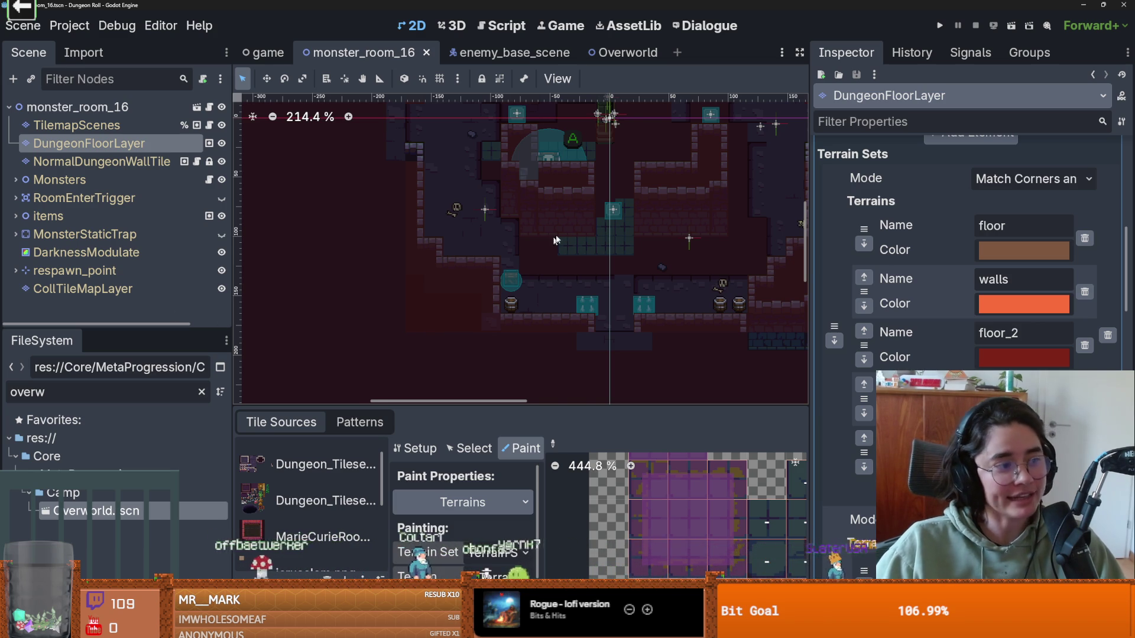
Step: Pick Terrain 12 and paint a 10x4 floor block, a column, a small patch and a 3x8 column
scroll(509, 271, down, 1)
scroll(513, 266, up, 1)
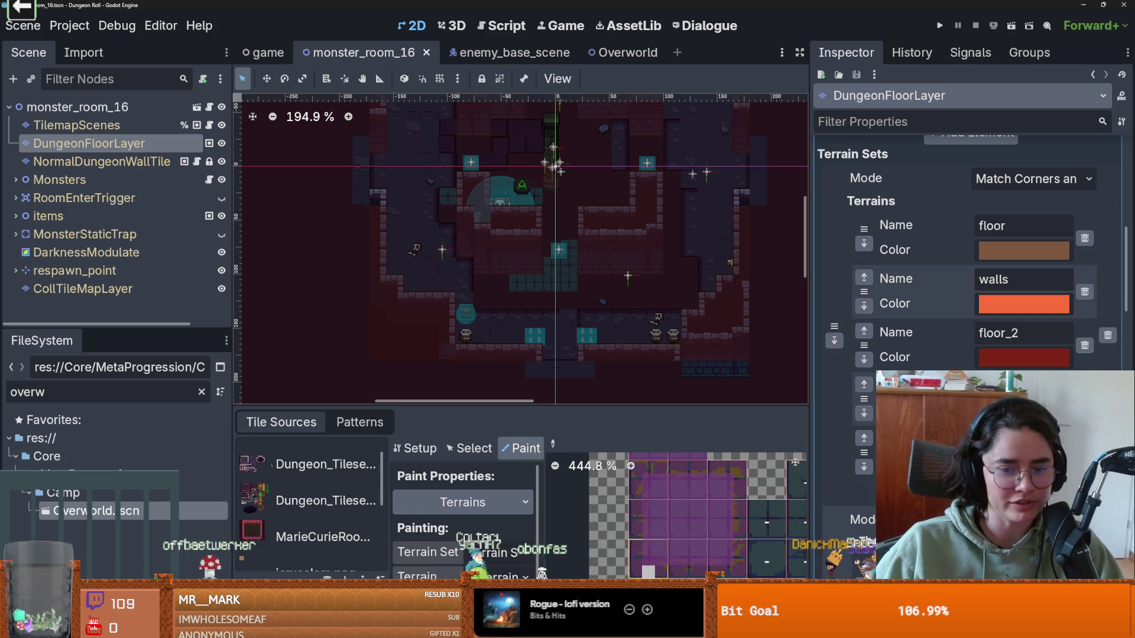
click(591, 630)
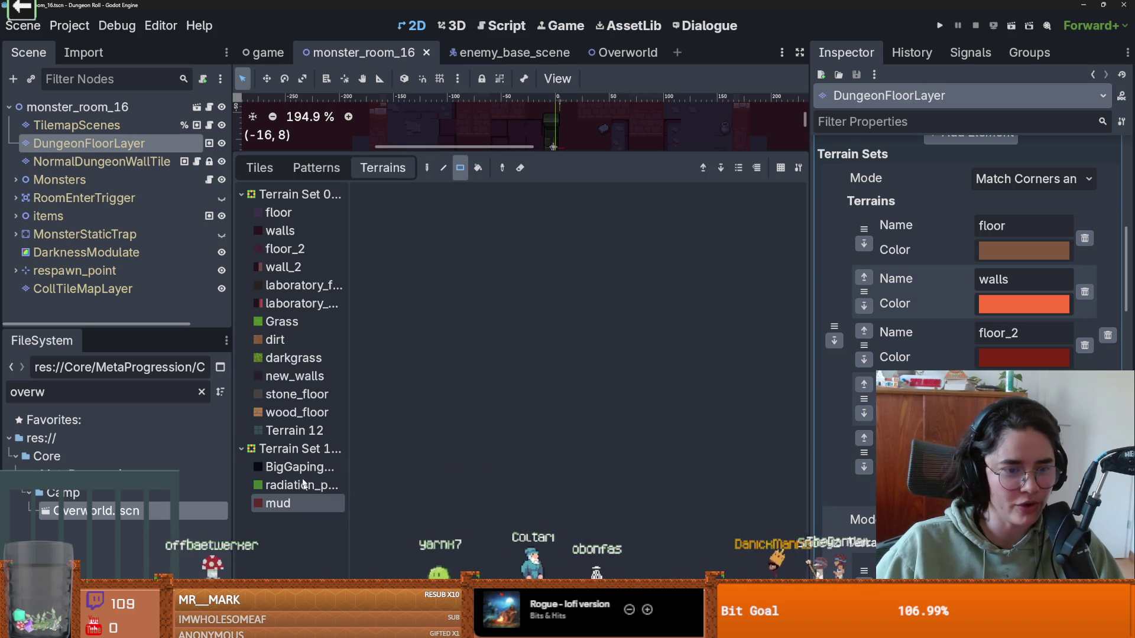
click(282, 432)
drag(662, 342, 508, 286)
scroll(580, 323, up, 2)
mouse_move(712, 347)
mouse_down()
mouse_move(653, 255)
mouse_move(744, 201)
mouse_move(744, 184)
mouse_up()
mouse_move(674, 285)
mouse_down()
mouse_move(639, 254)
mouse_move(681, 282)
mouse_up()
scroll(683, 240, down, 1)
scroll(650, 266, up, 3)
drag(656, 319, 606, 166)
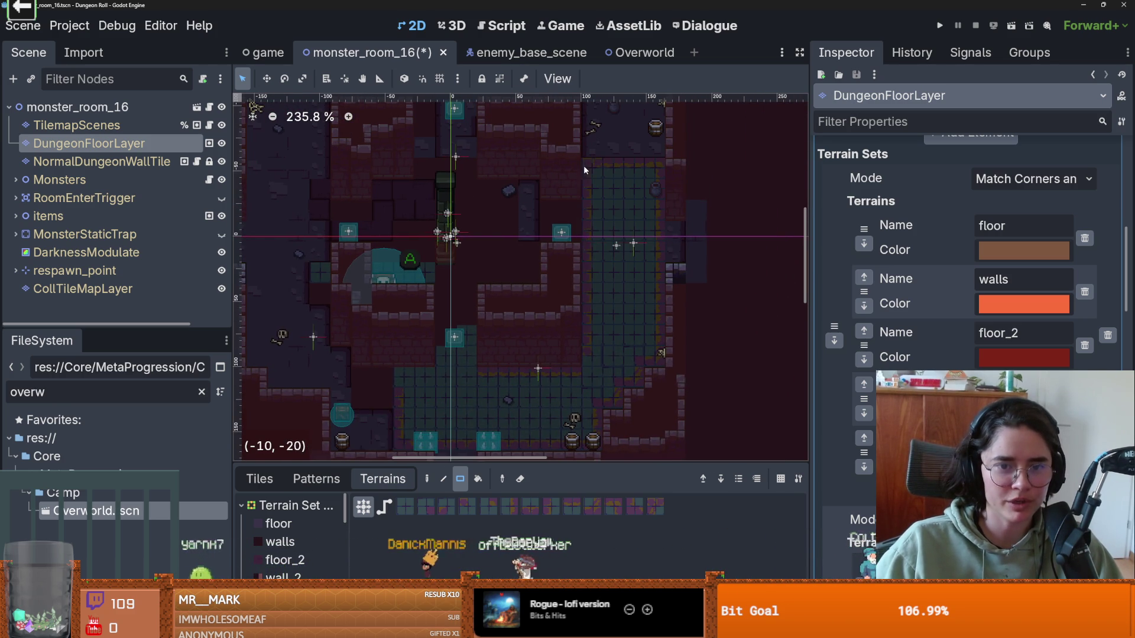
Step: Paint a 4x4 floor area, a single tile, two rectangles, a 5x2 strip and a horizontal band
drag(584, 203, 568, 330)
mouse_move(637, 290)
mouse_down()
mouse_move(592, 228)
mouse_move(319, 198)
mouse_move(302, 207)
mouse_up()
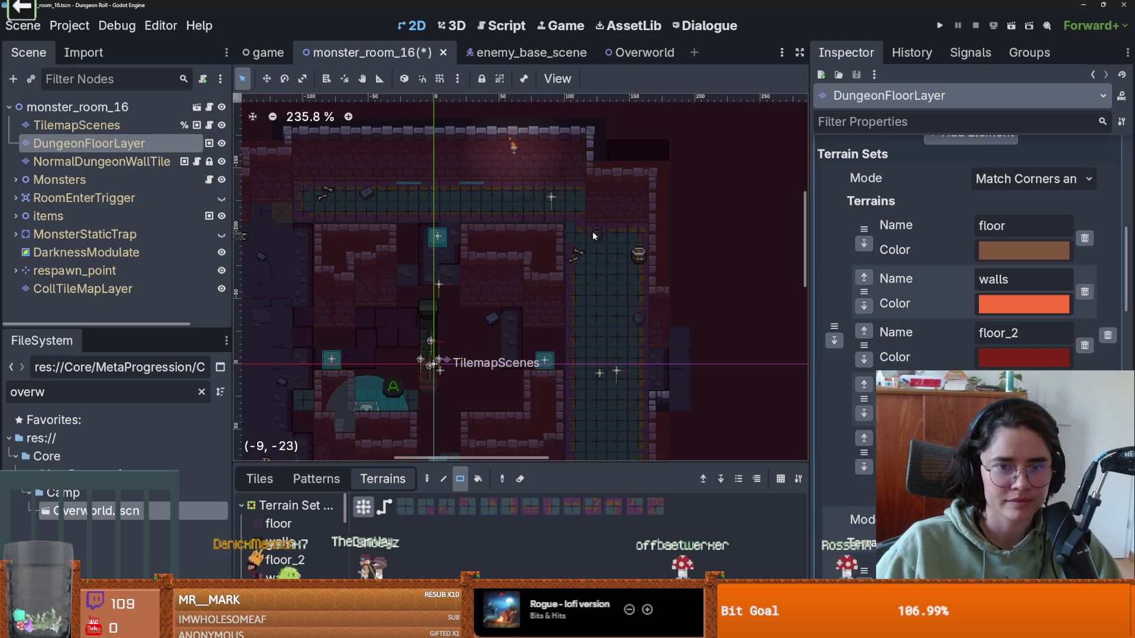
click(577, 203)
scroll(442, 252, down, 2)
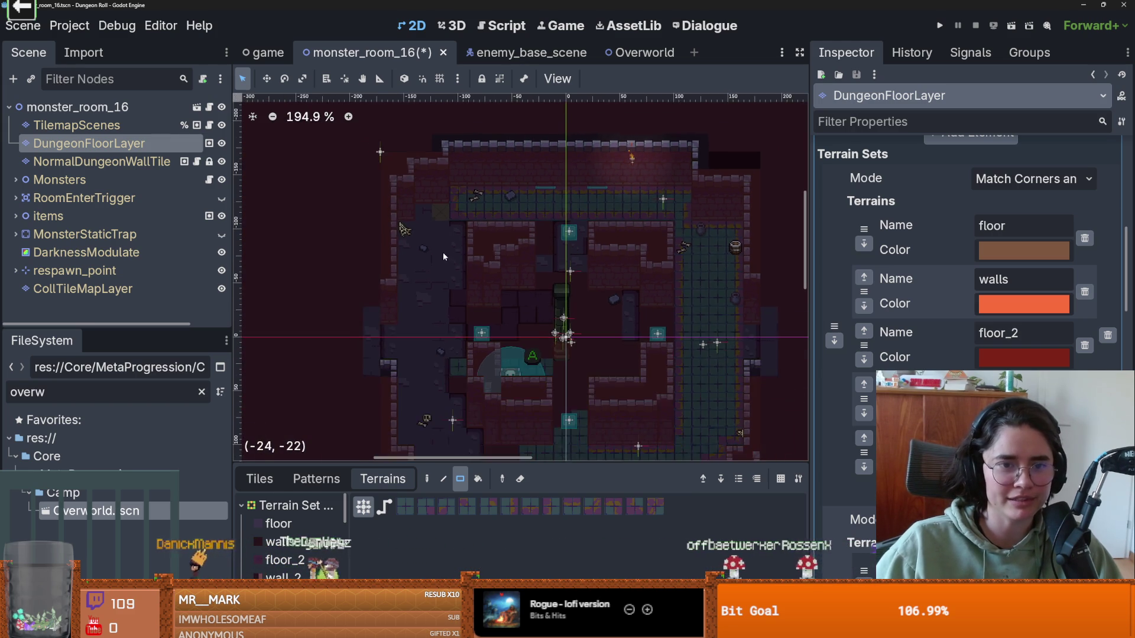
scroll(459, 209, up, 2)
mouse_move(423, 257)
mouse_down()
mouse_move(408, 239)
mouse_move(423, 275)
mouse_move(467, 319)
mouse_up()
scroll(512, 176, down, 3)
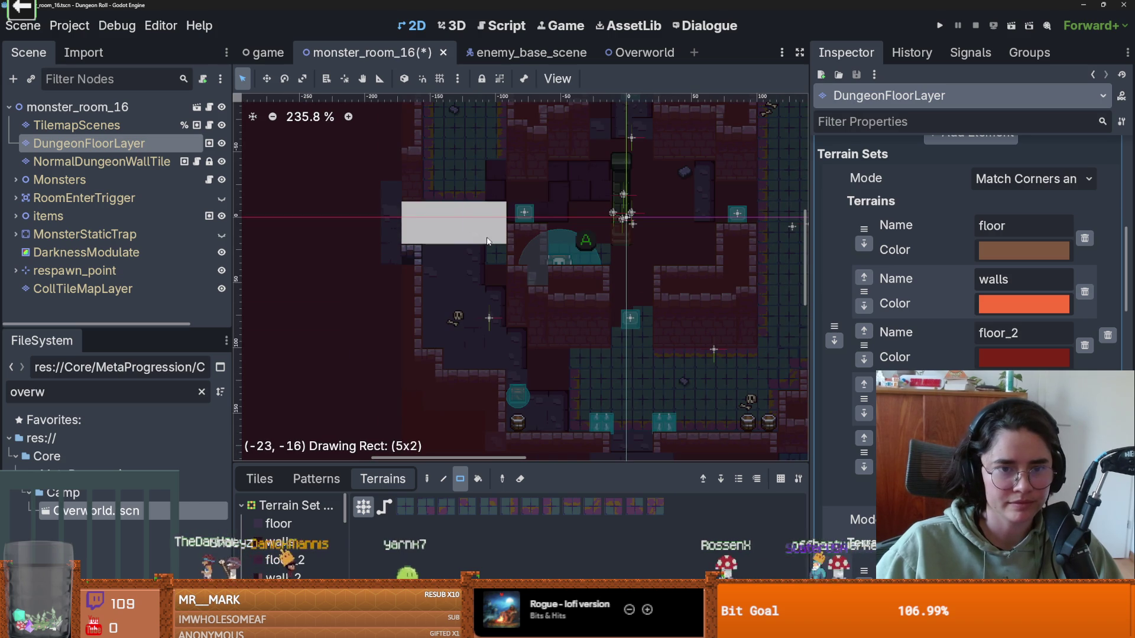
drag(487, 241, 487, 236)
scroll(493, 264, up, 1)
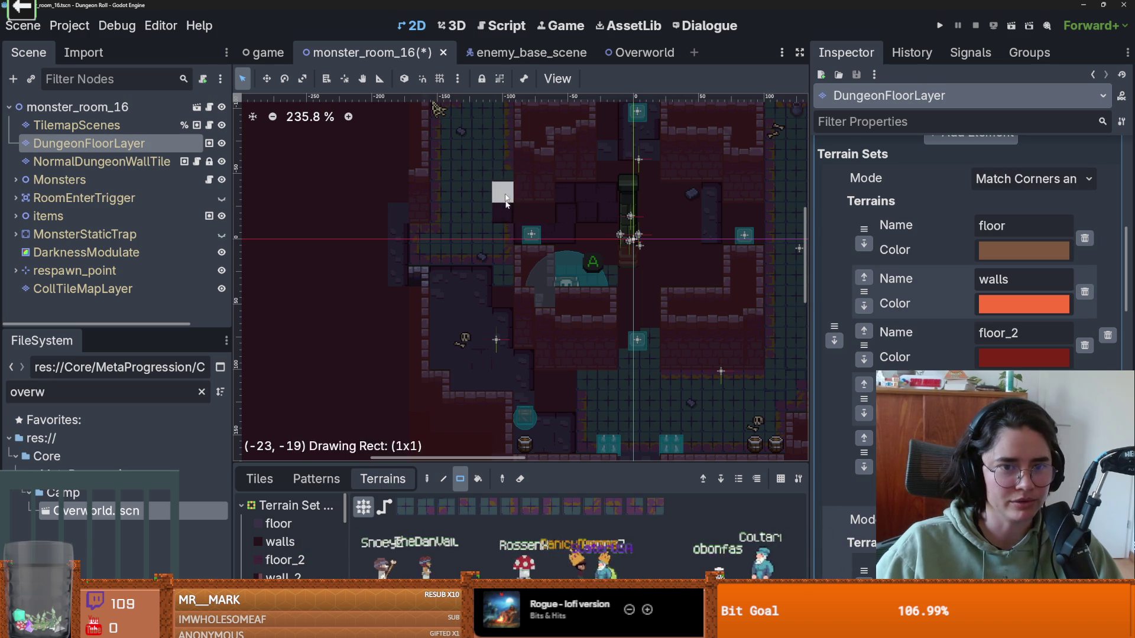
drag(517, 220, 743, 237)
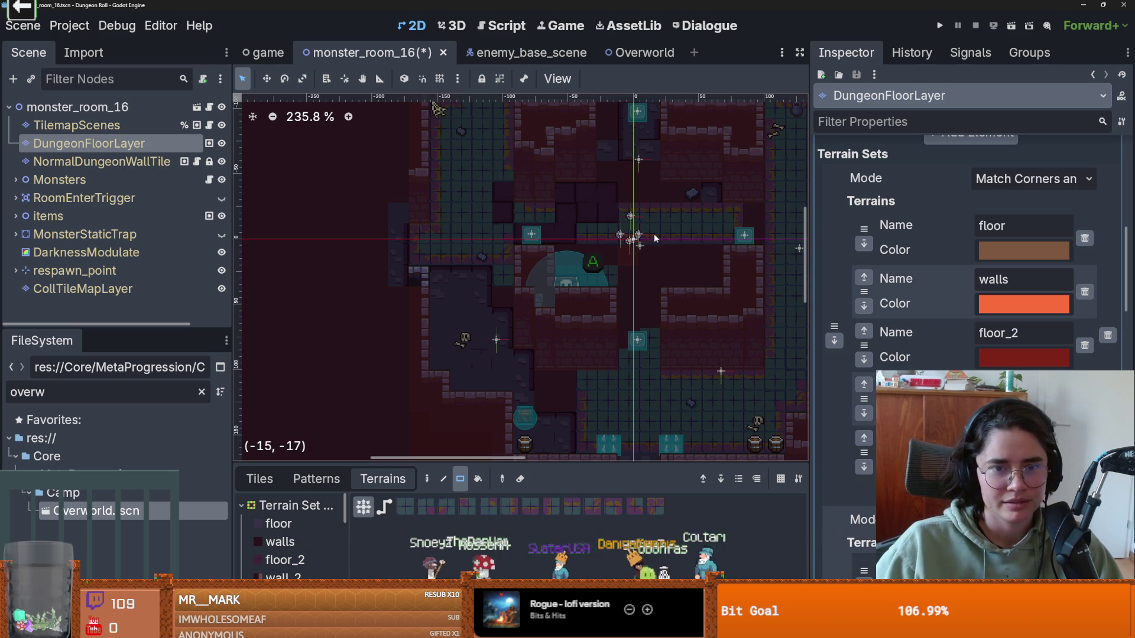
Step: Check the TilemapScenes node's settings, then reselect the NormalDungeonWallTile layer
click(105, 166)
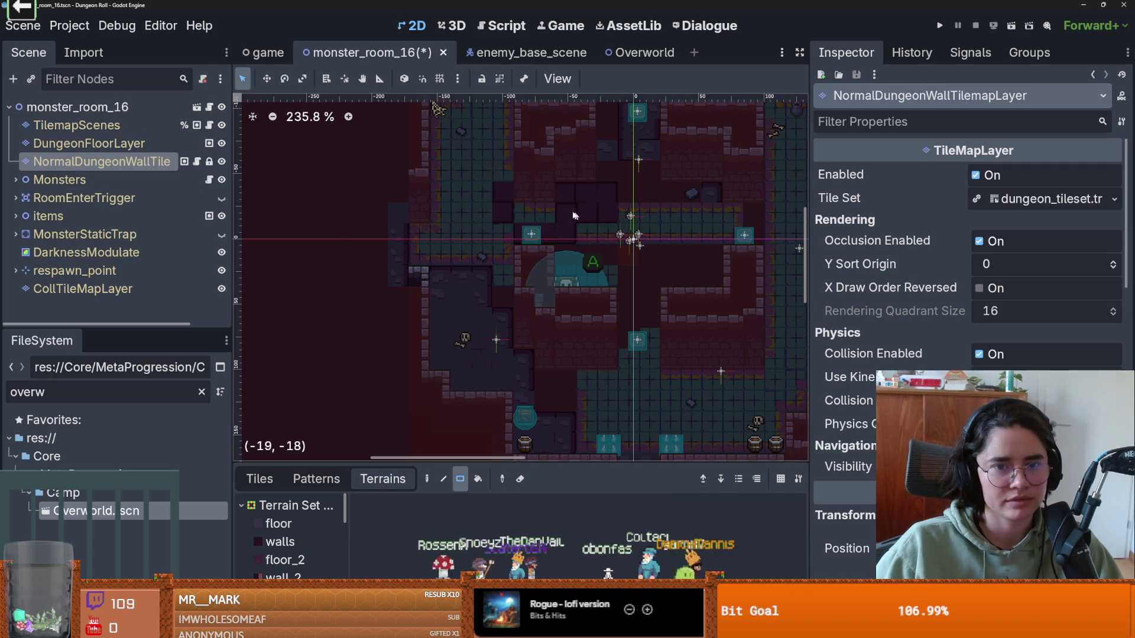
click(577, 204)
click(591, 202)
click(604, 201)
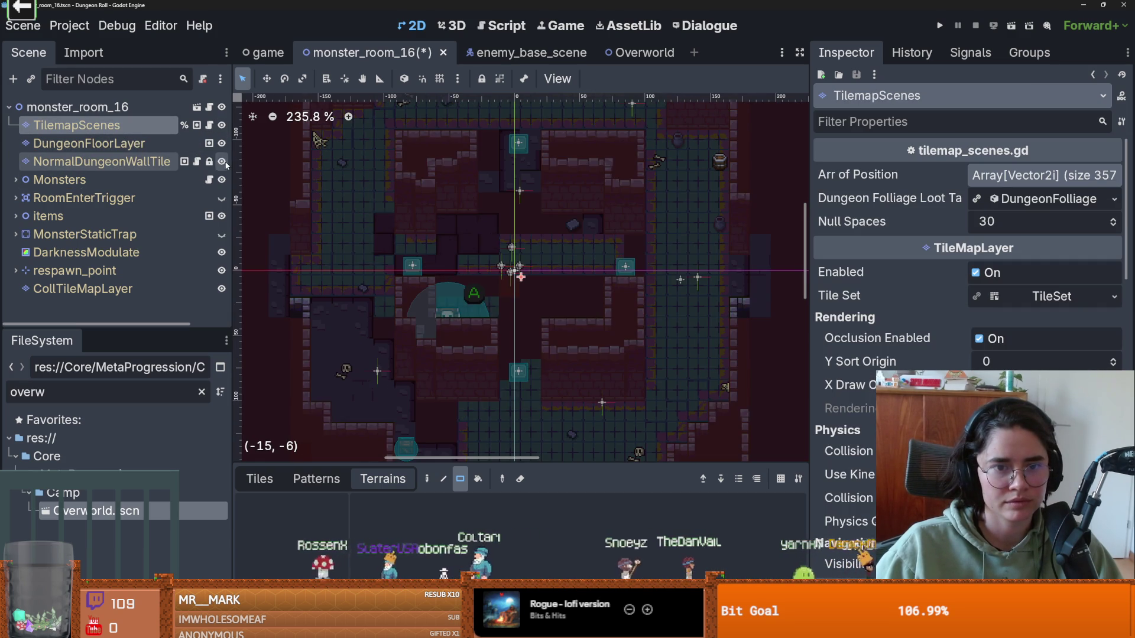
click(153, 166)
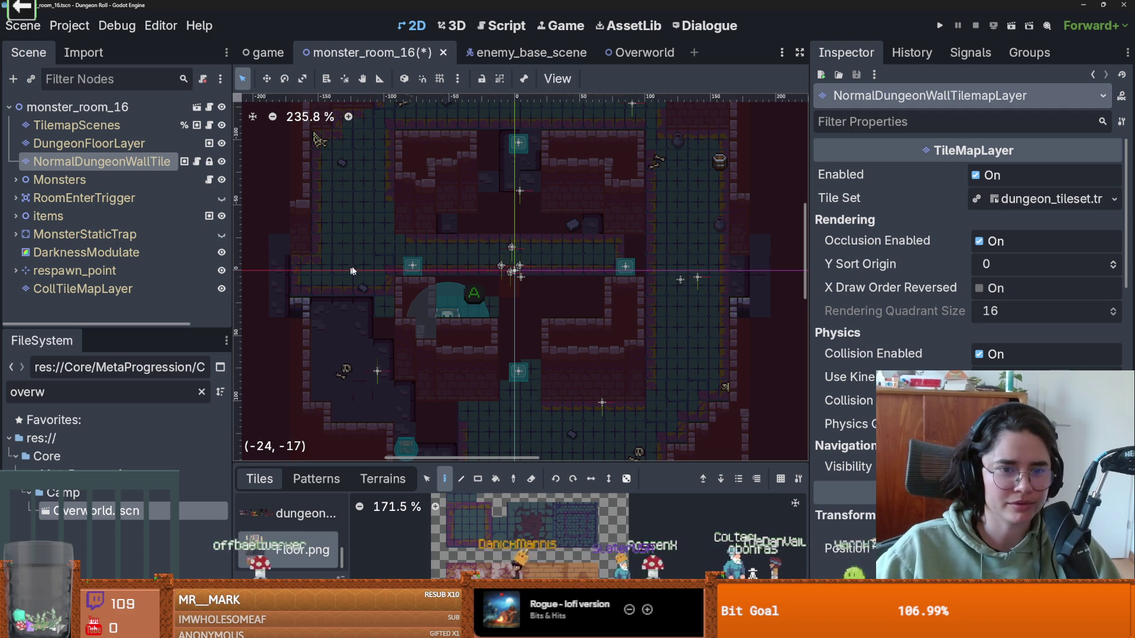
Step: On DungeonFloorLayer, pick Terrain 12 and paint a rectangle and a 4x2 block
click(108, 143)
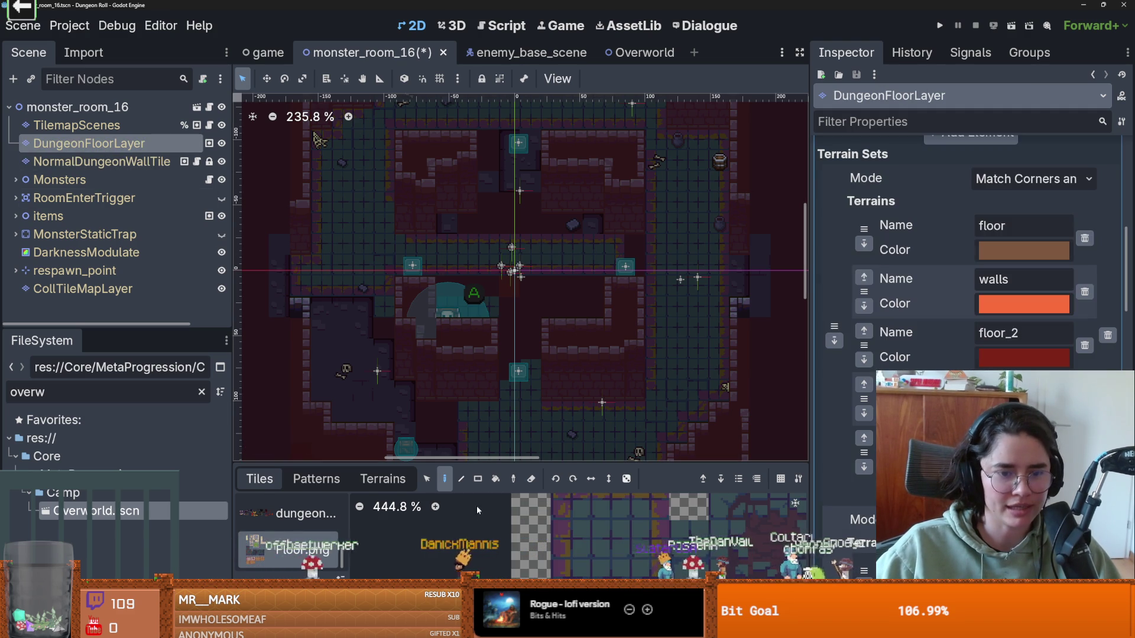
click(368, 479)
scroll(303, 531, down, 10)
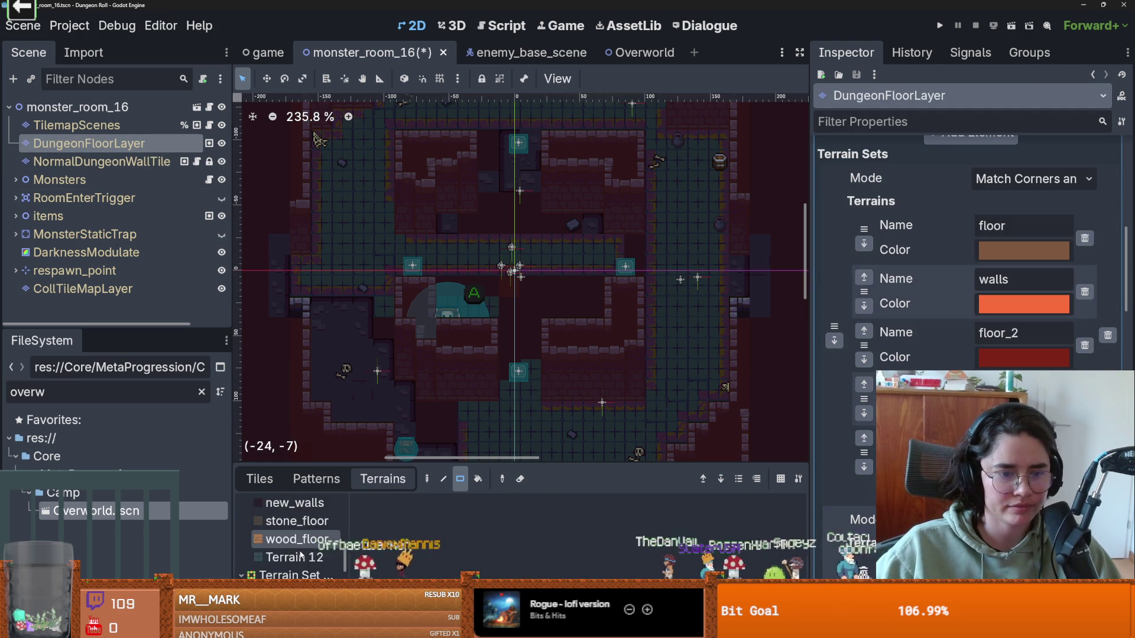
click(303, 524)
drag(313, 277, 393, 383)
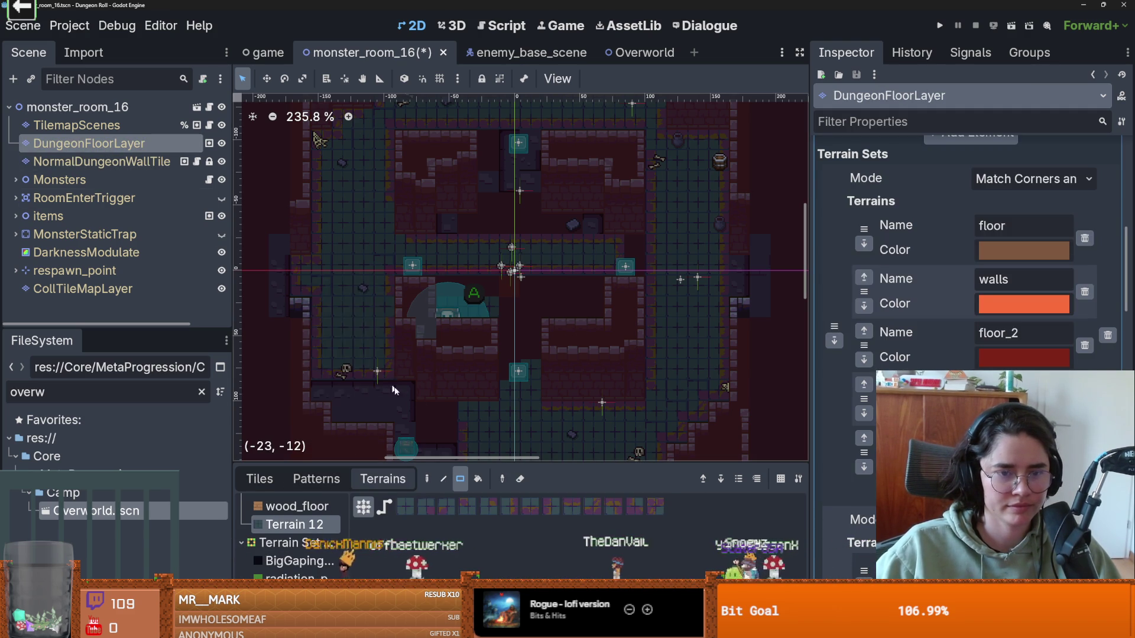
mouse_move(349, 265)
mouse_down()
mouse_move(390, 286)
mouse_move(408, 307)
mouse_move(381, 307)
mouse_move(434, 333)
mouse_move(476, 387)
mouse_up()
Step: Paint 4x4 and 1x1 Terrain 12 blocks, plus 8x2 and 5x2 strips
drag(548, 412, 552, 413)
scroll(532, 413, down, 1)
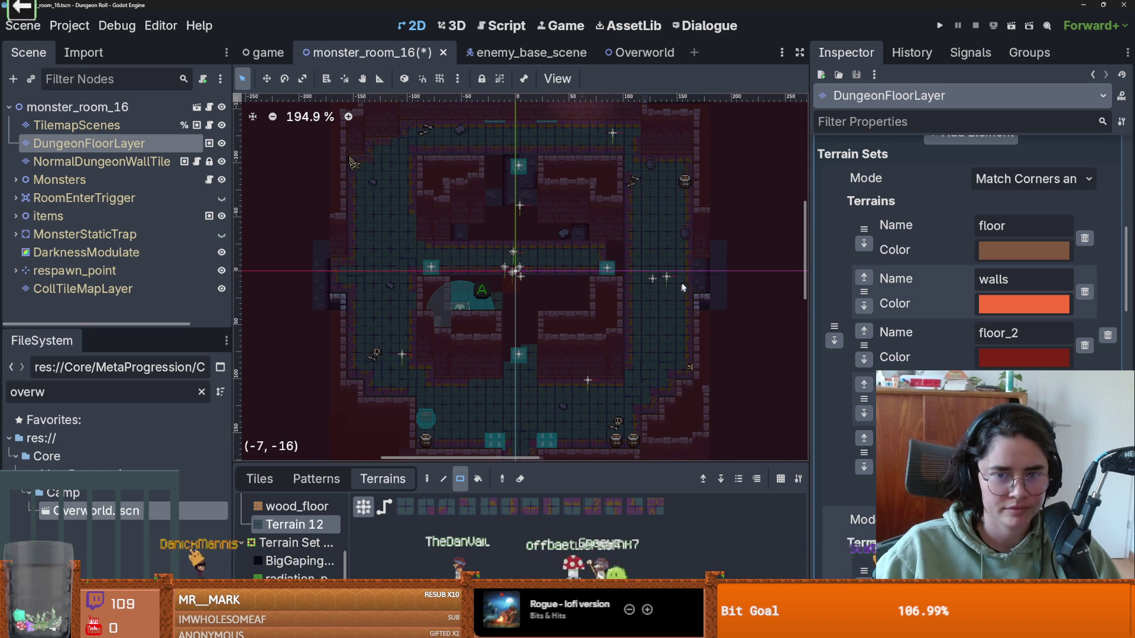
scroll(575, 273, up, 1)
drag(417, 282, 582, 308)
scroll(544, 272, up, 1)
drag(600, 237, 428, 208)
scroll(630, 202, up, 1)
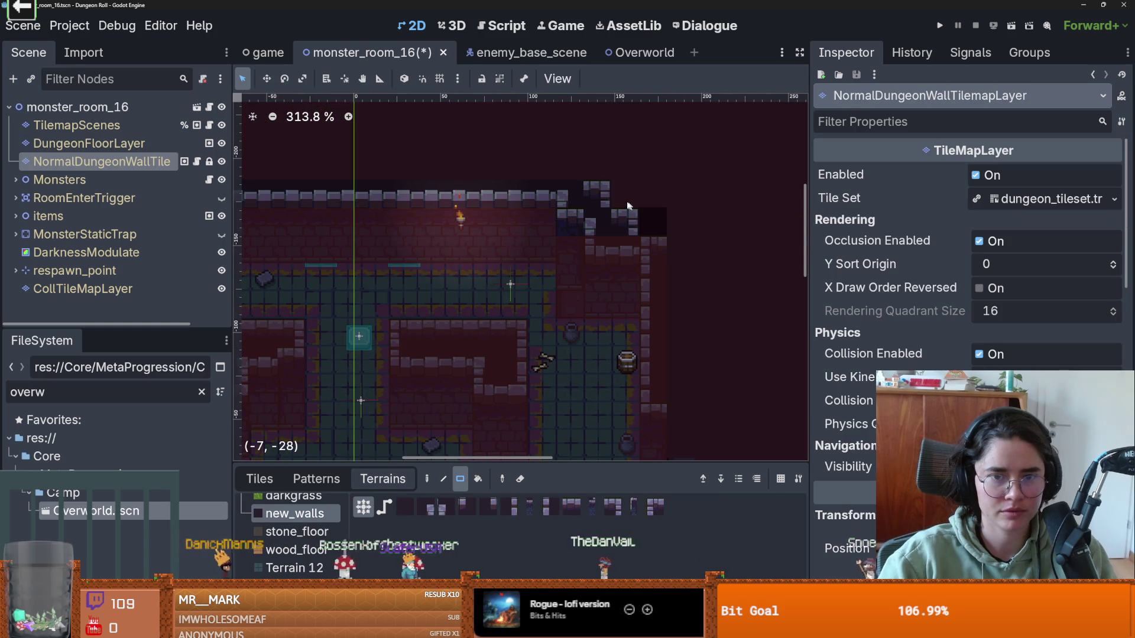
Step: Look over the wall and floor layers' tiles and terrain sets, enlarge the tile panel, and select CollTileMapLayer
click(261, 480)
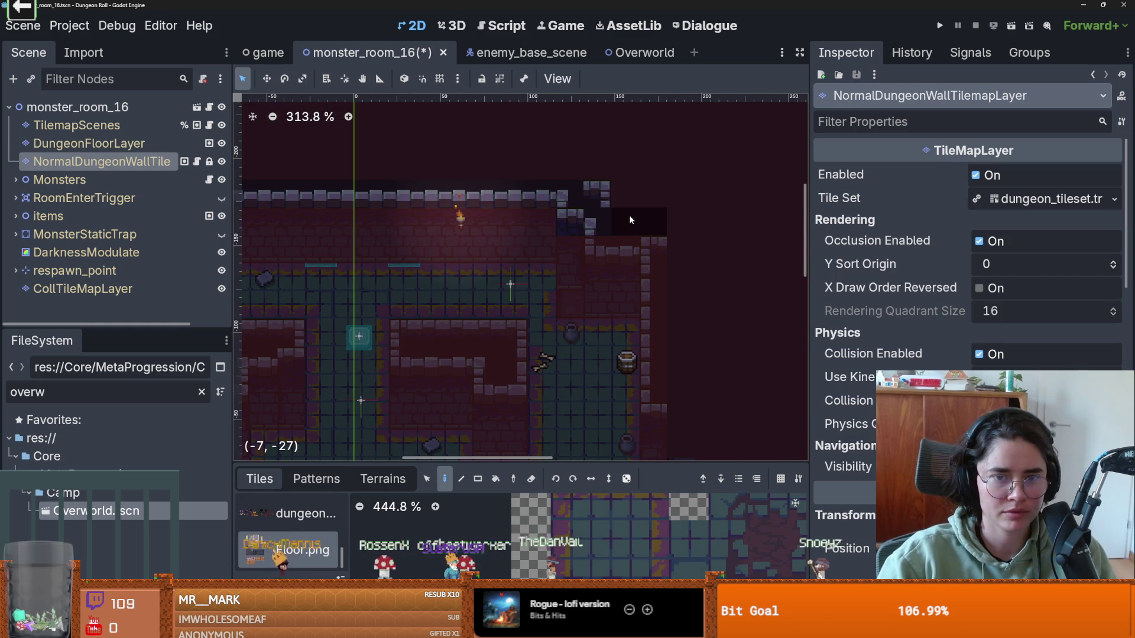
scroll(596, 288, down, 1)
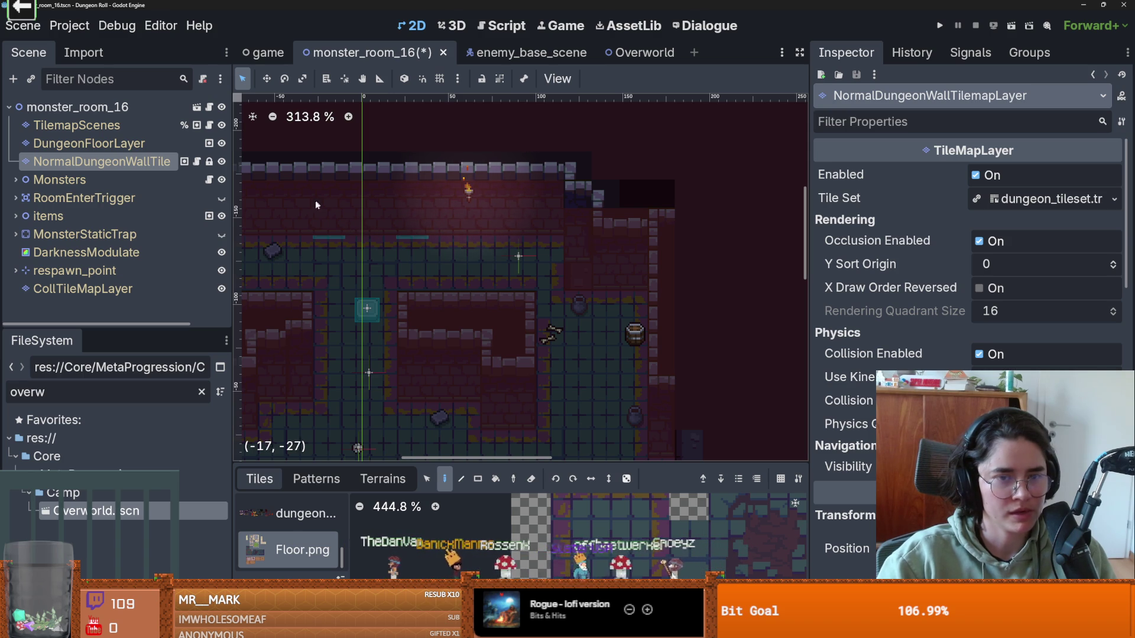
click(122, 144)
click(129, 161)
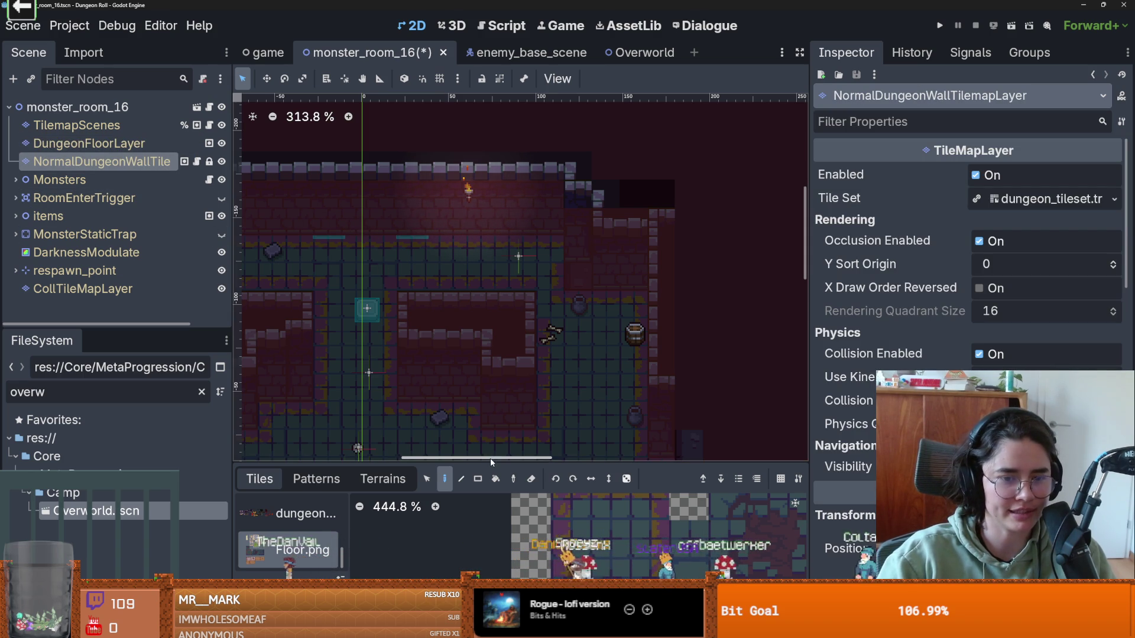
drag(473, 465, 473, 397)
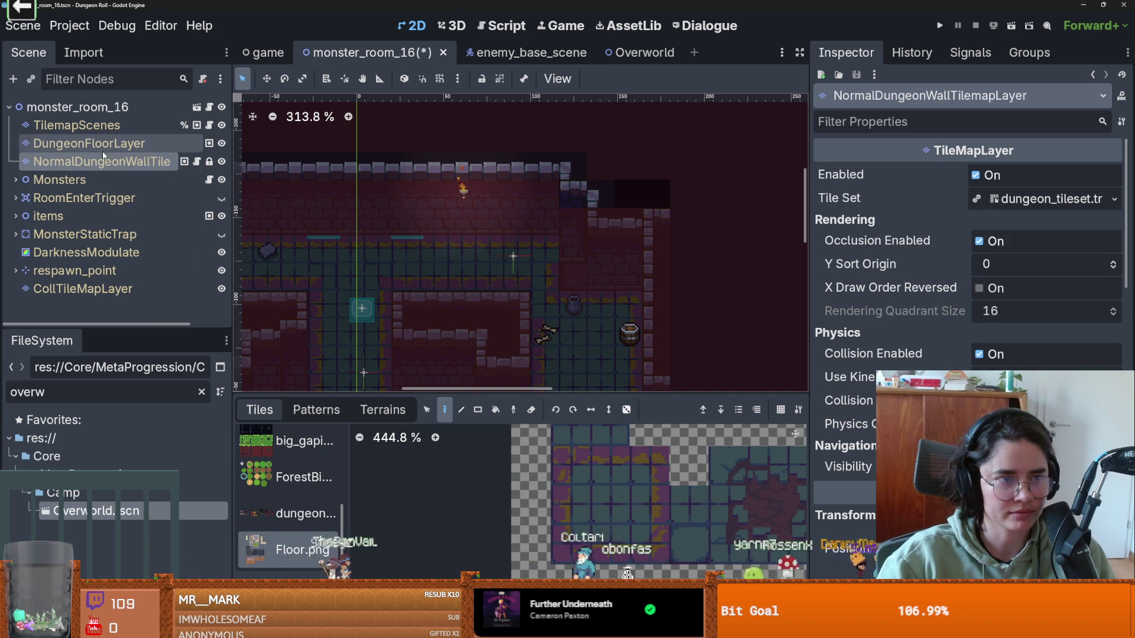
click(88, 143)
click(127, 167)
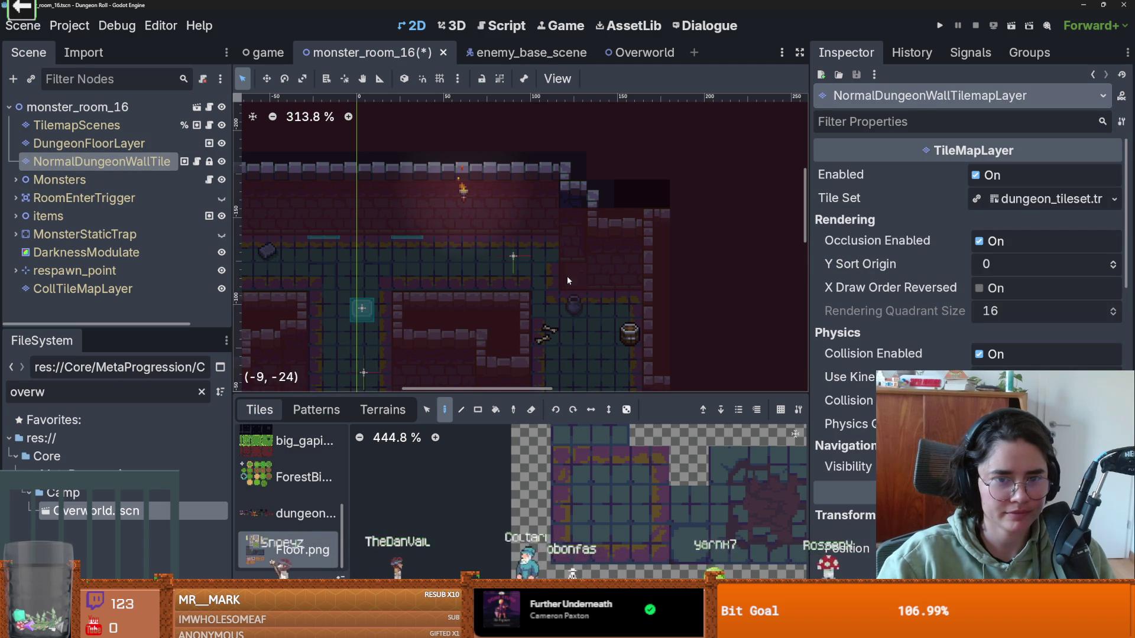
click(83, 289)
Step: Save monster_room_16 with its painted floor edits
scroll(556, 235, down, 4)
key(ctrl+s)
scroll(604, 207, down, 3)
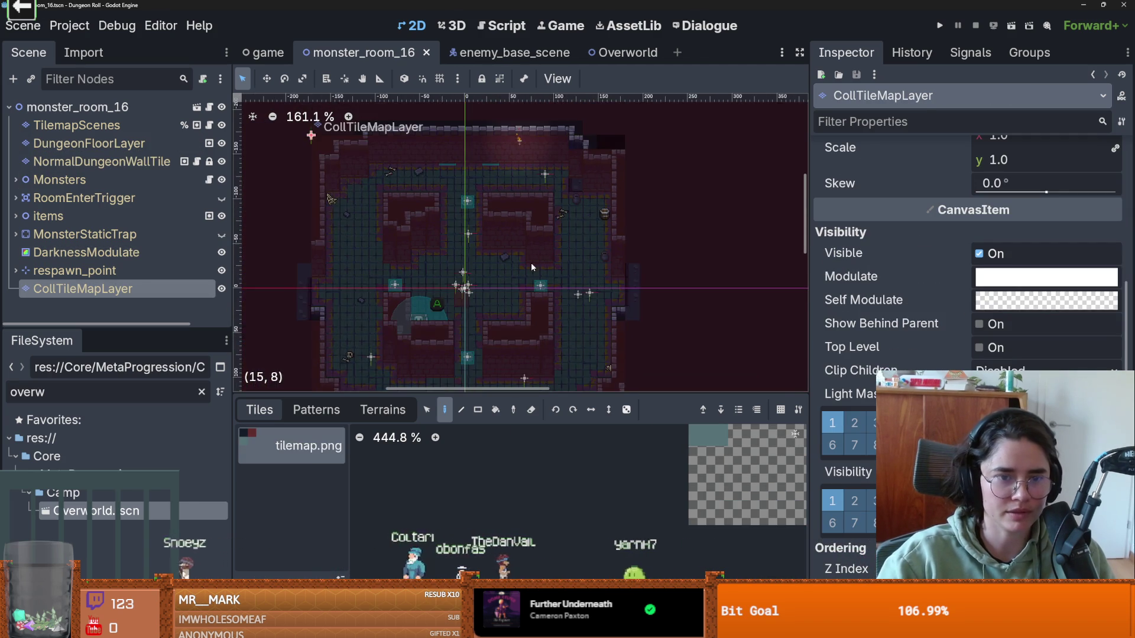
scroll(581, 136, up, 1)
scroll(572, 189, up, 1)
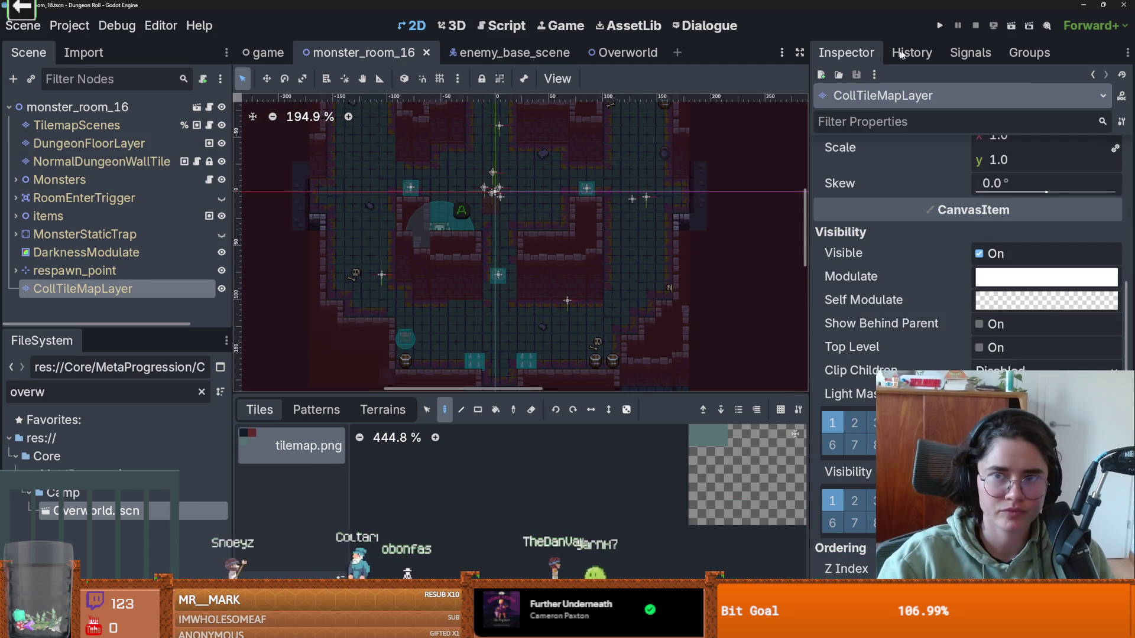
Step: Run the game, load room 16 from the debug room list, then stop it with F8
click(941, 24)
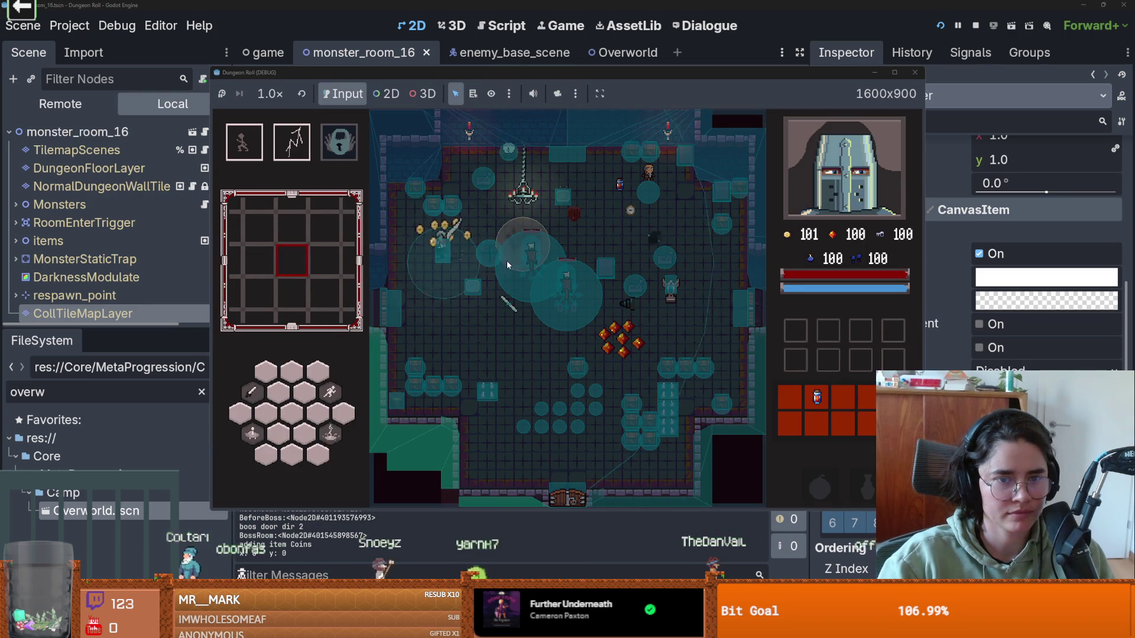
click(543, 348)
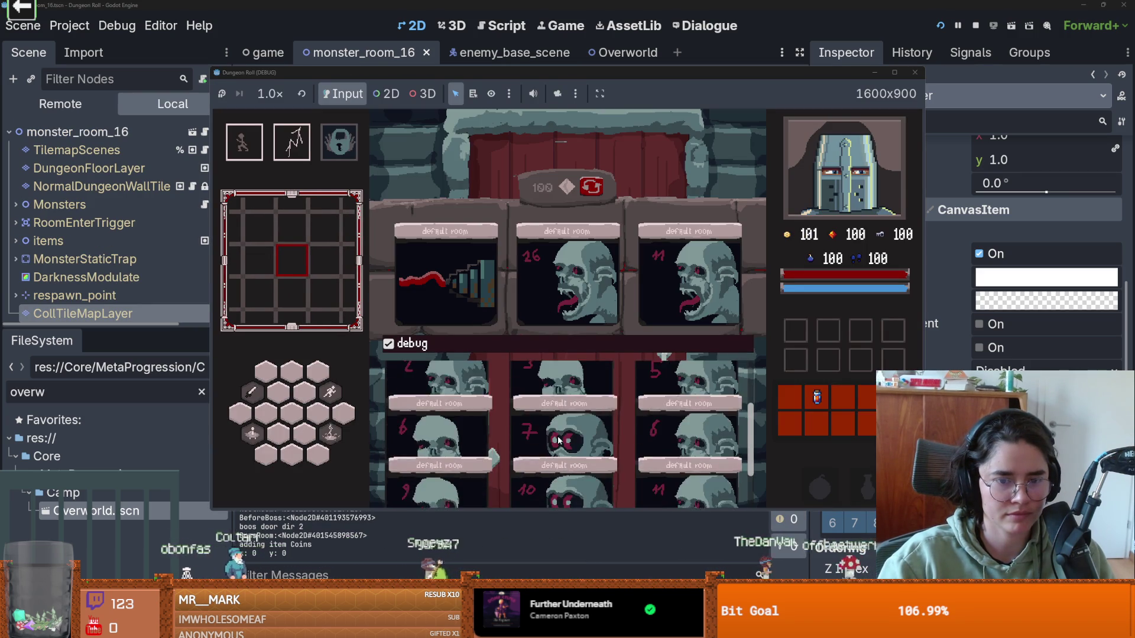
scroll(568, 432, down, 1)
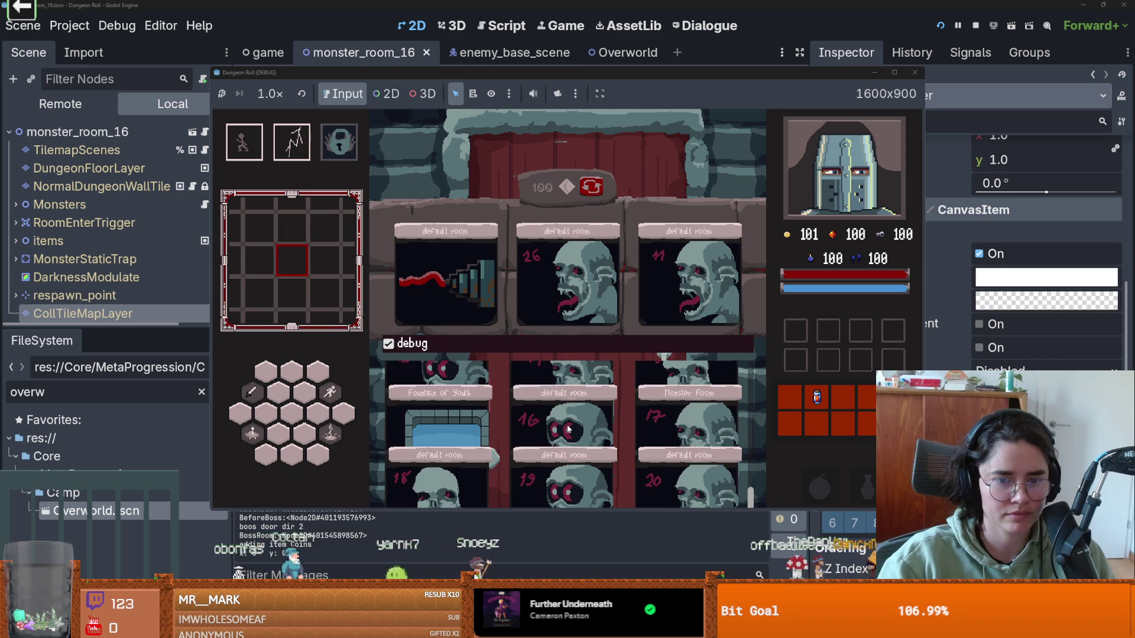
click(568, 431)
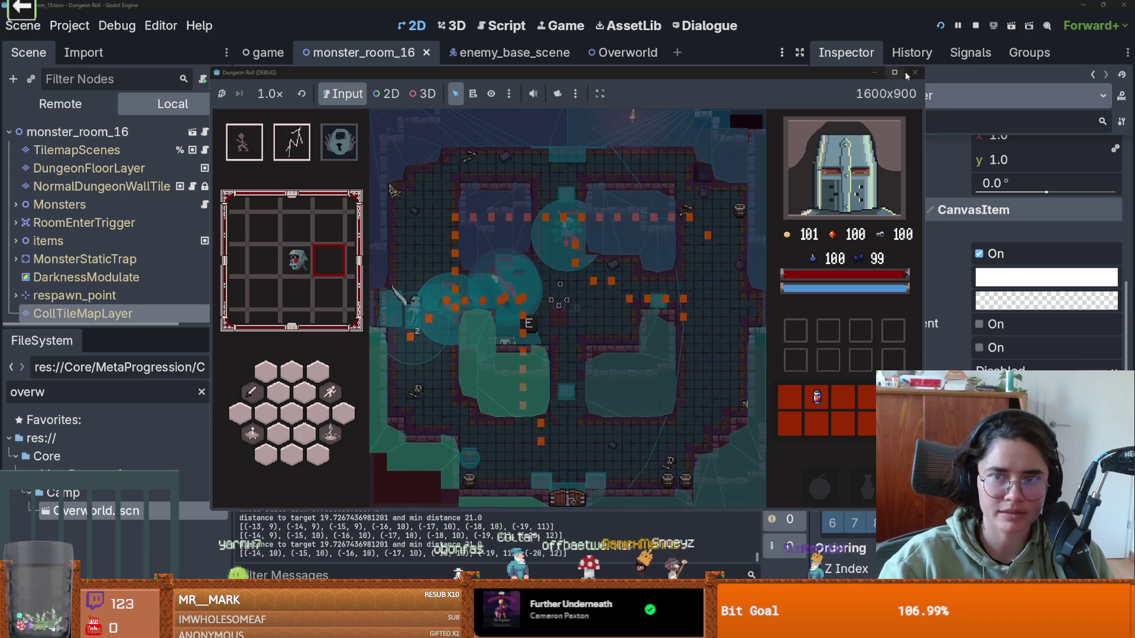
key(F8)
scroll(567, 264, up, 1)
scroll(566, 264, up, 1)
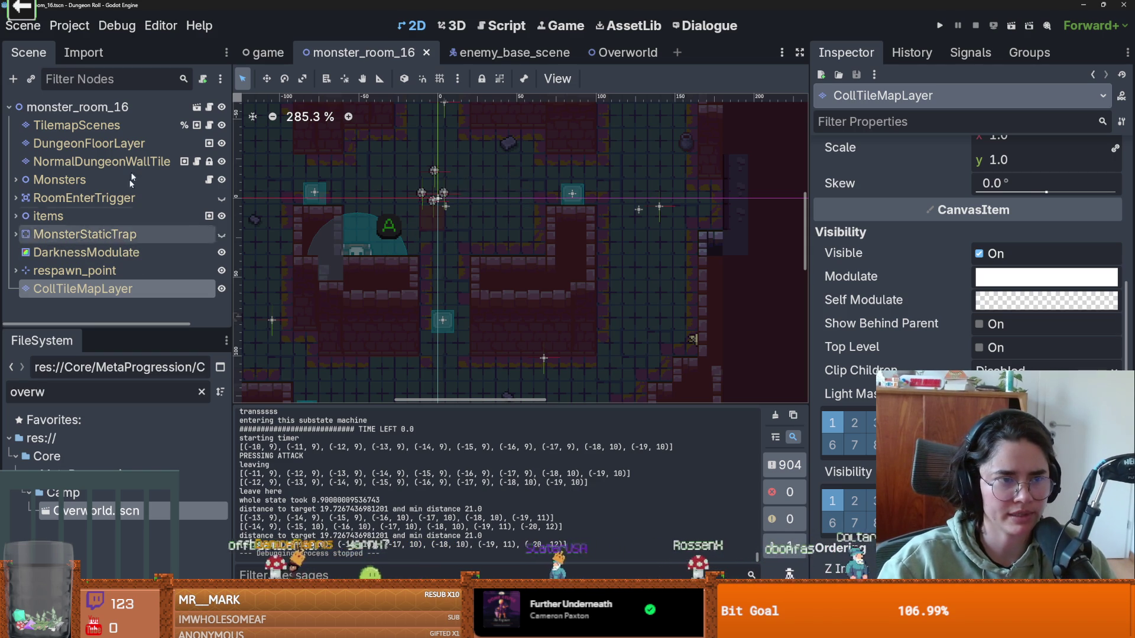
Step: Select the NormalDungeonWallTile layer and enlarge the tile panel
click(113, 162)
mouse_move(576, 393)
mouse_down()
mouse_move(575, 423)
mouse_move(573, 335)
mouse_move(567, 351)
mouse_up()
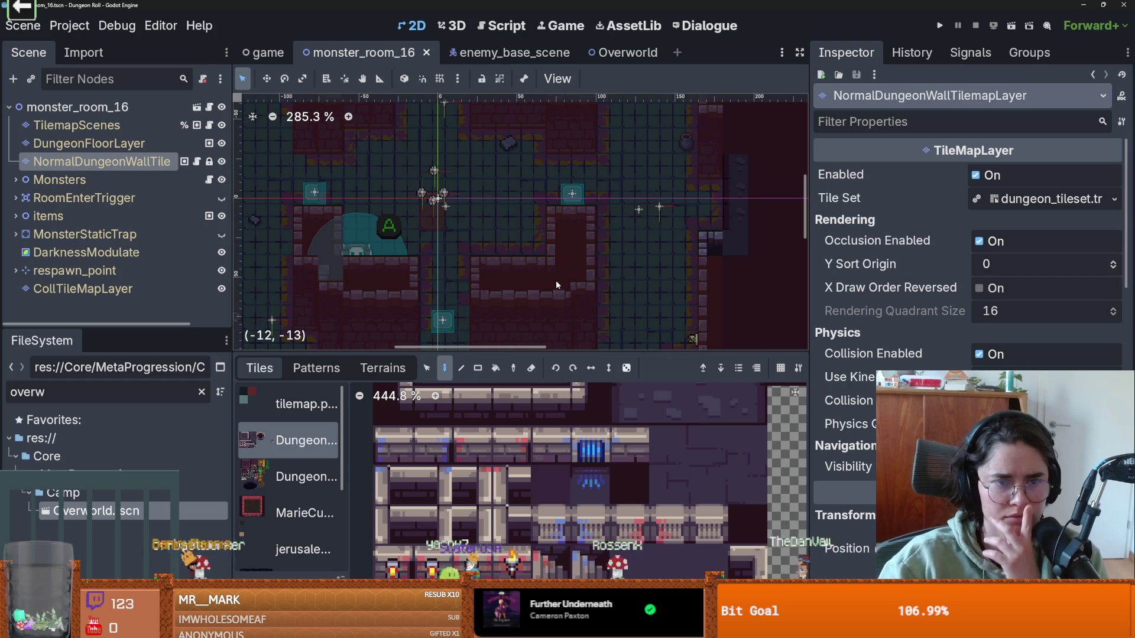
scroll(564, 285, down, 2)
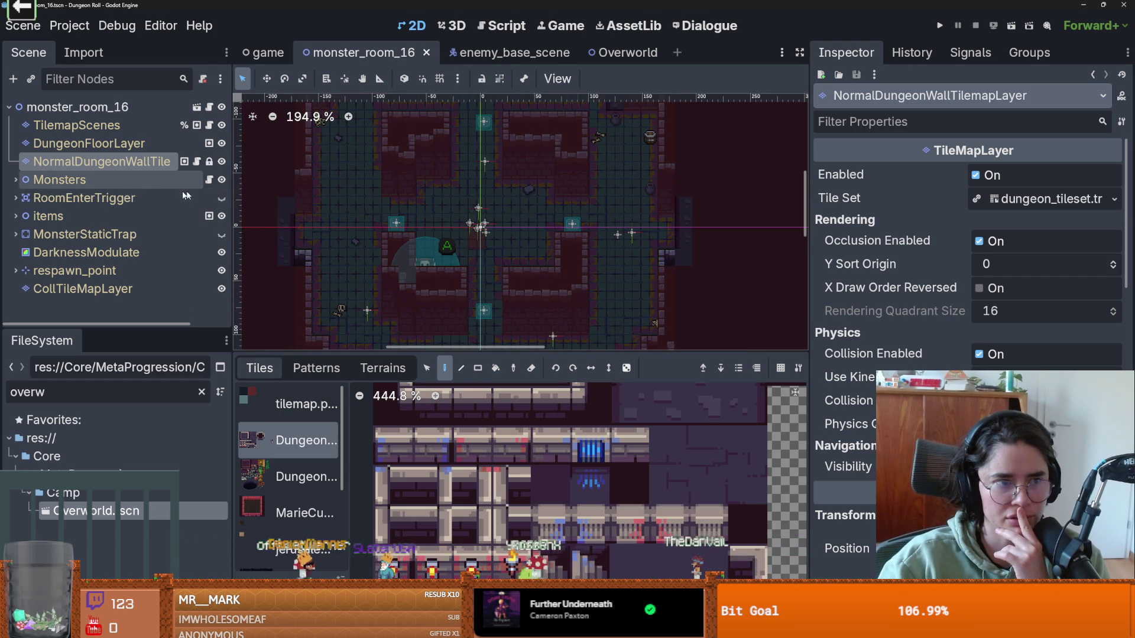
scroll(550, 290, down, 1)
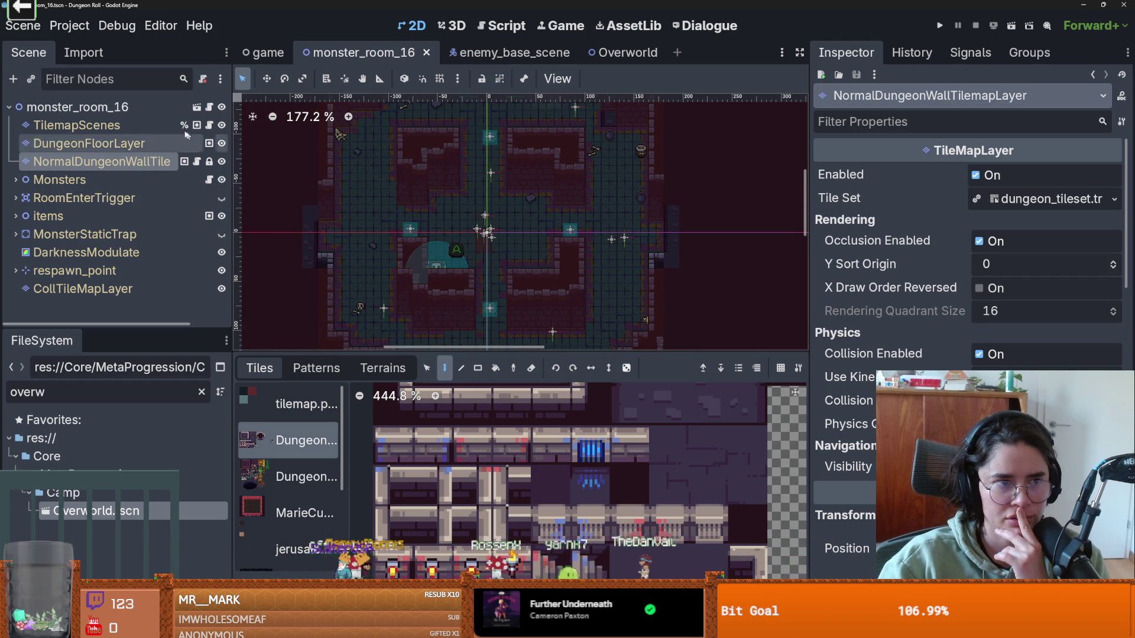
Step: Search Add Child Node for 'nav' under the monster_room_16 root, then cancel without adding
click(77, 107)
click(13, 79)
text(nav)
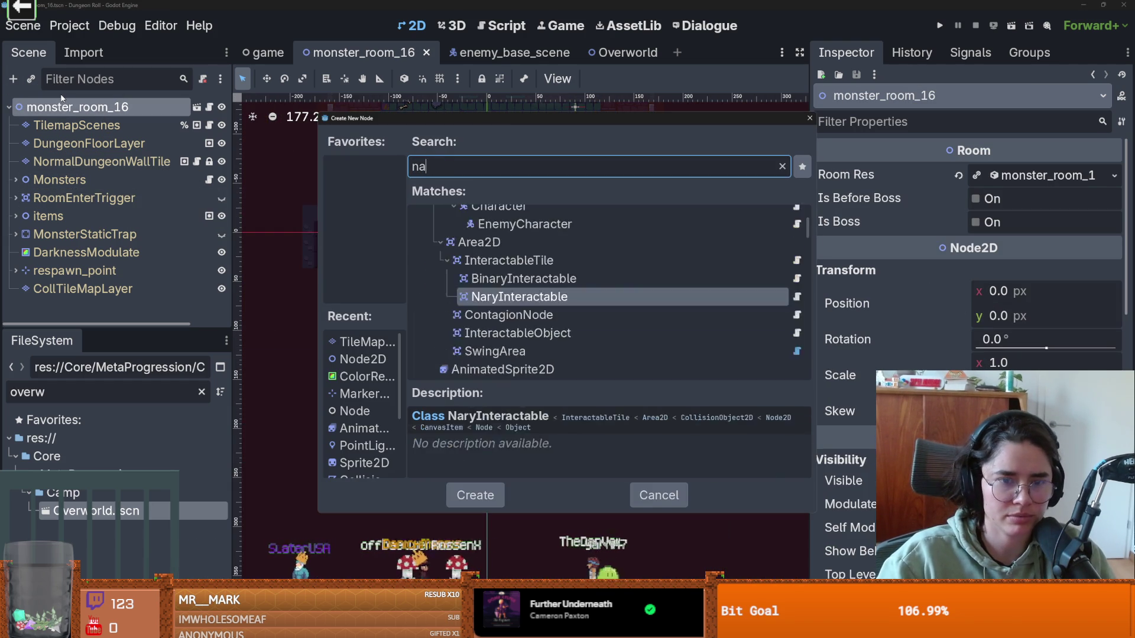
key(Down)
key(Down)
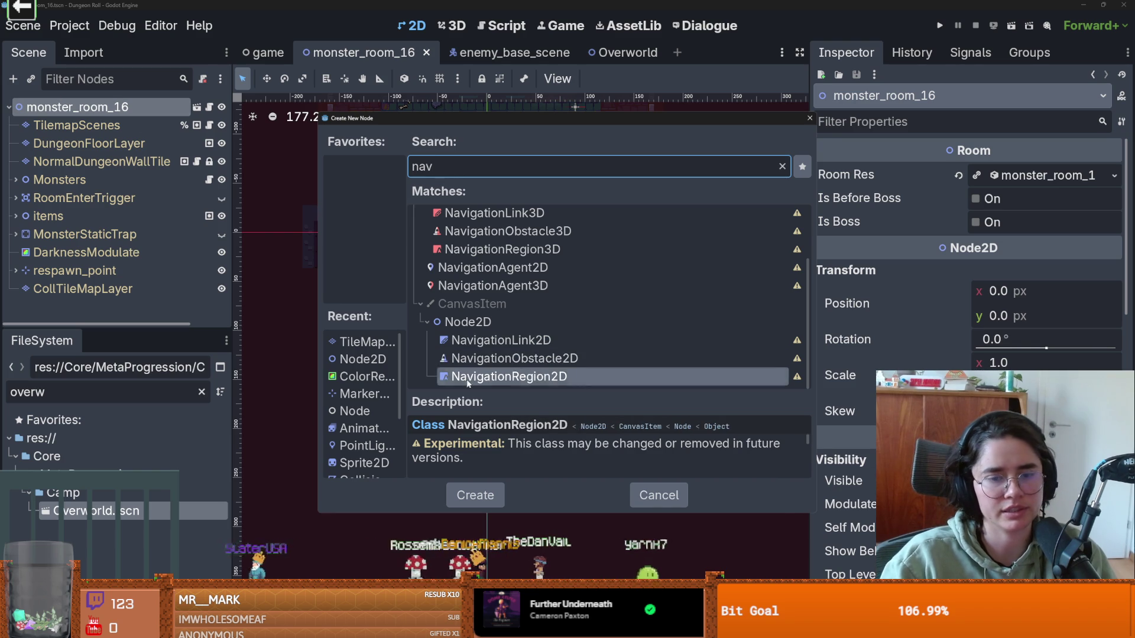
key(Escape)
scroll(583, 264, up, 2)
scroll(583, 264, up, 7)
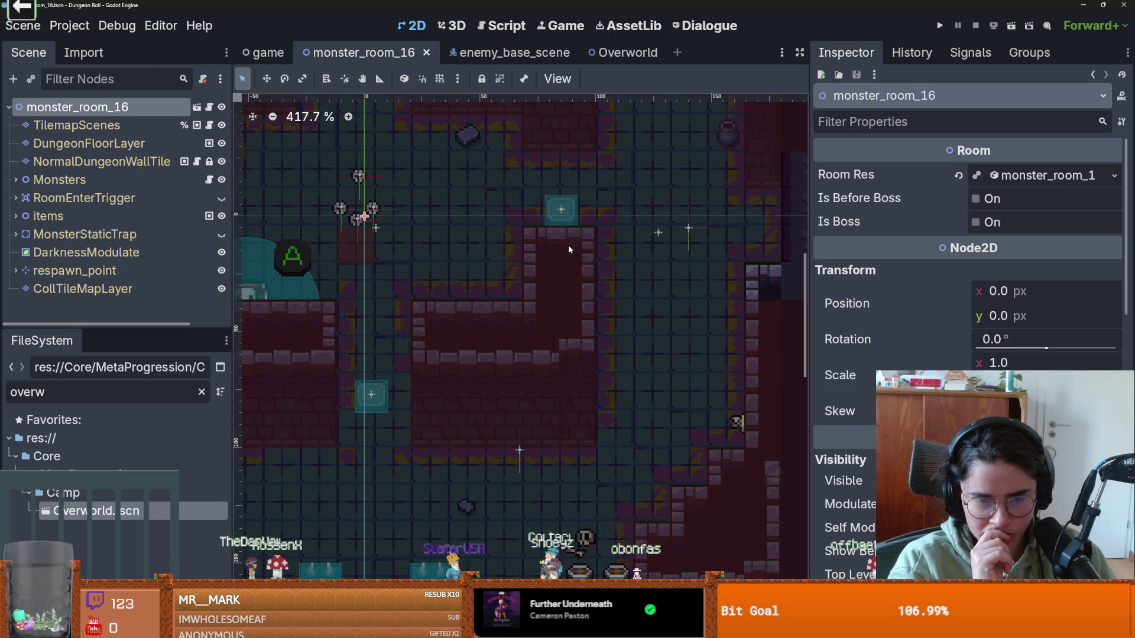
Step: Open the base room scene in its own tab and view the room.tscn diff in GitHub Desktop
click(197, 107)
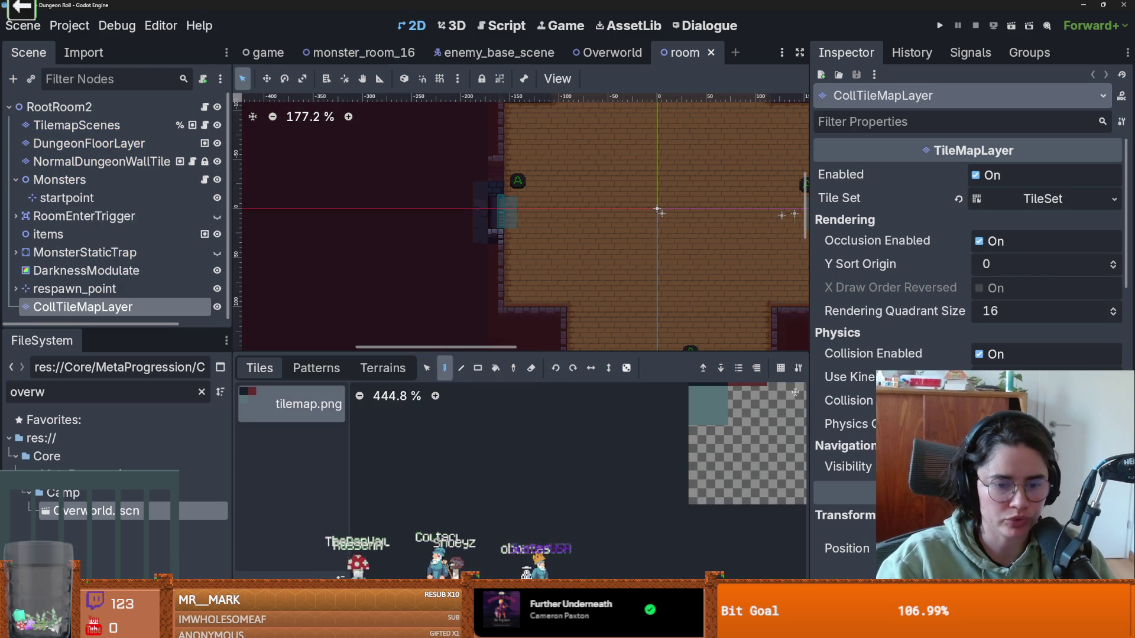
key(alt+Tab)
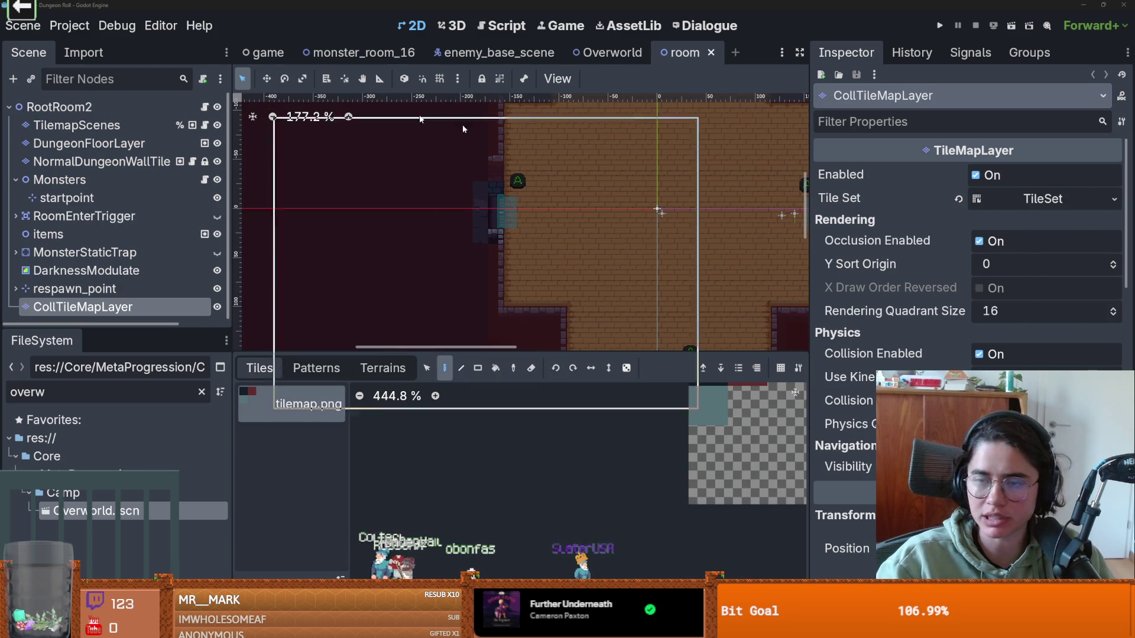
click(313, 238)
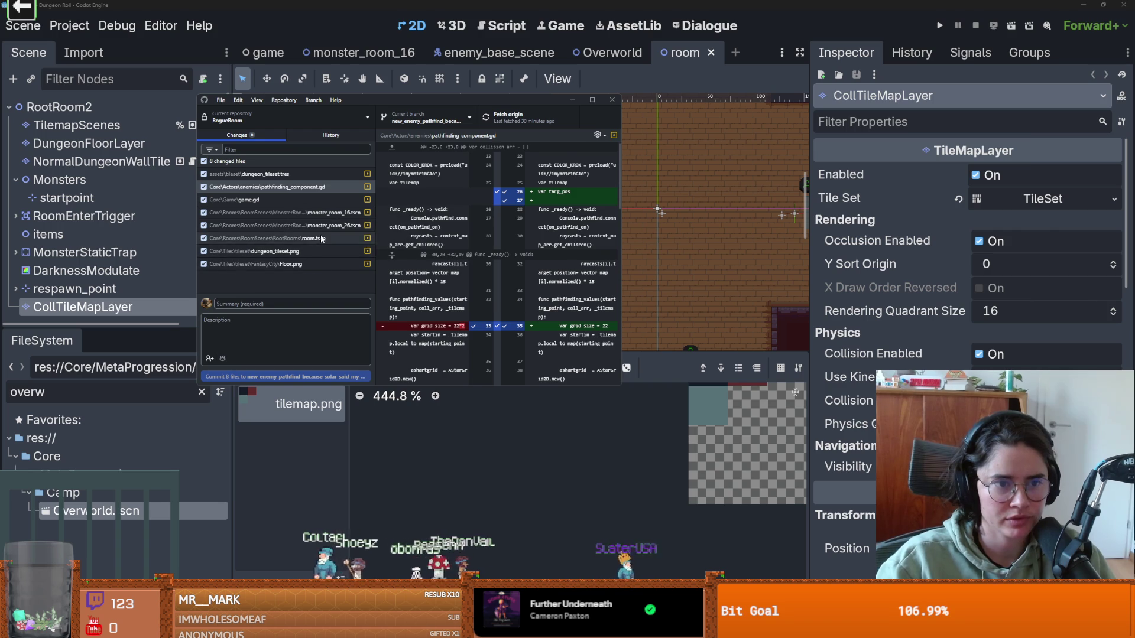
drag(621, 237, 892, 234)
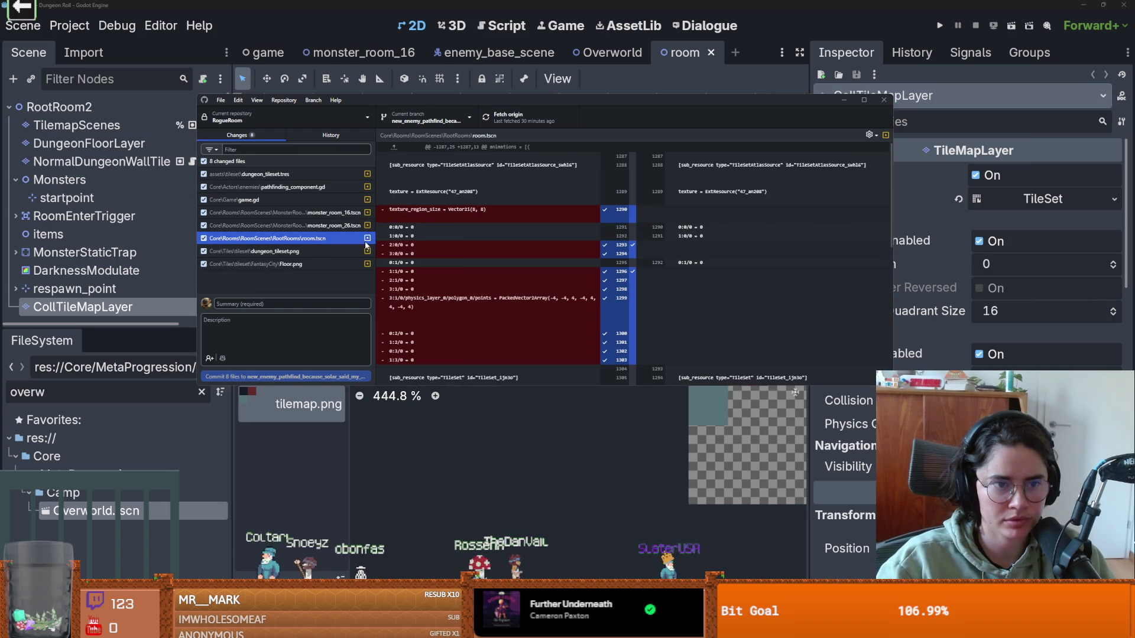
scroll(511, 248, down, 5)
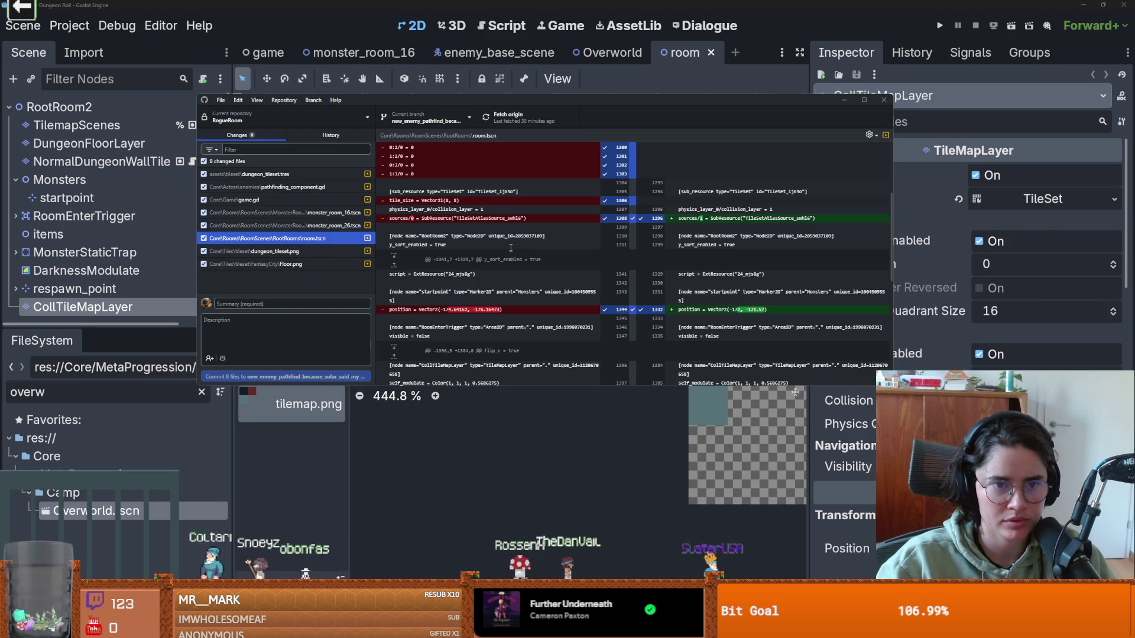
scroll(511, 248, down, 1)
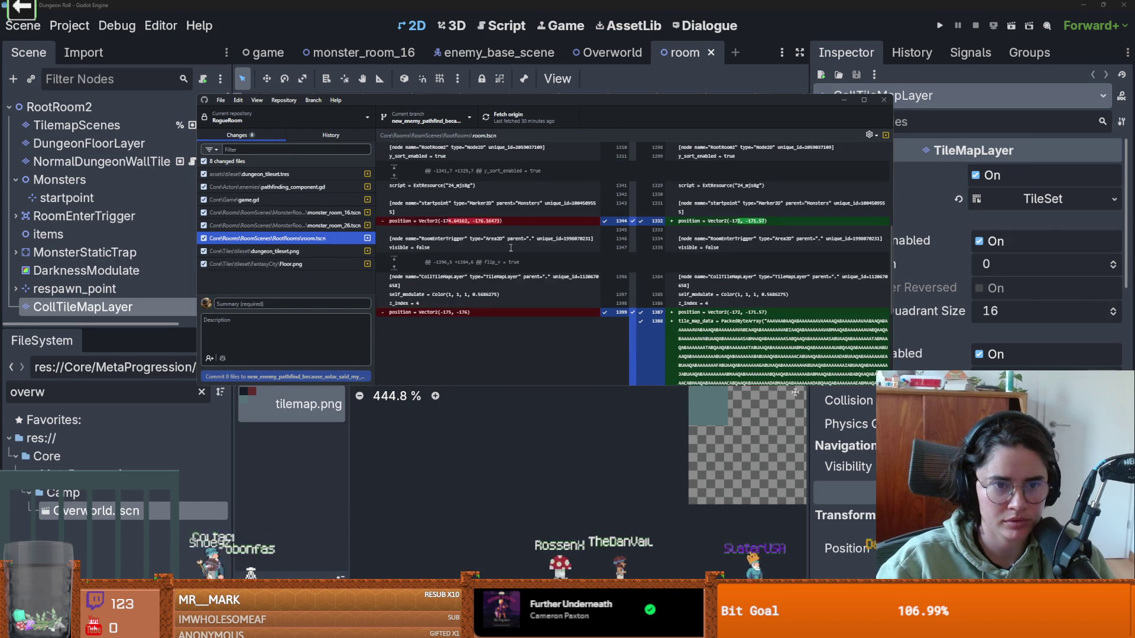
scroll(511, 247, down, 1)
scroll(511, 248, up, 4)
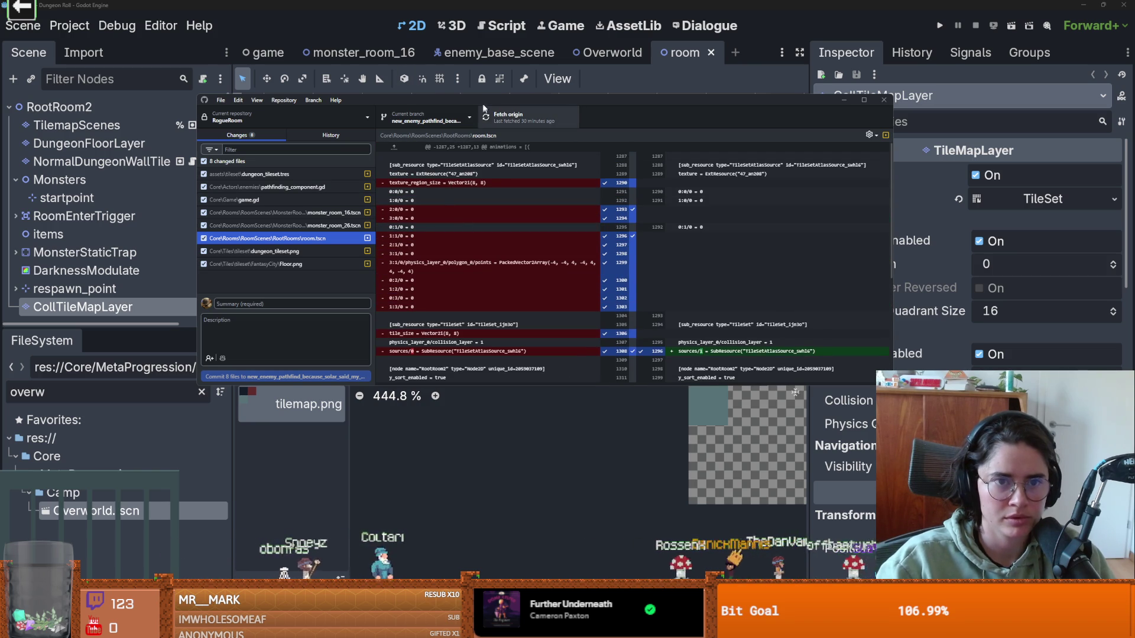
click(130, 122)
Step: Add a NavigationRegion2D under RootRoom2 with a new NavigationPolygon set to Group With Children, and save
click(60, 107)
click(12, 79)
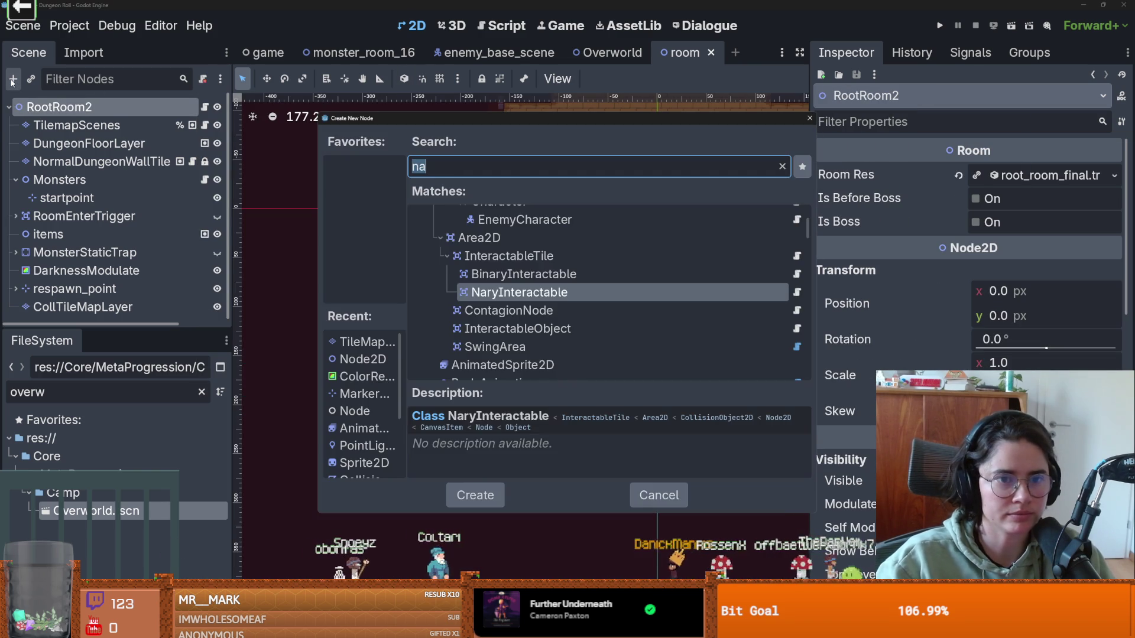
text(navi)
key(Down)
key(Down)
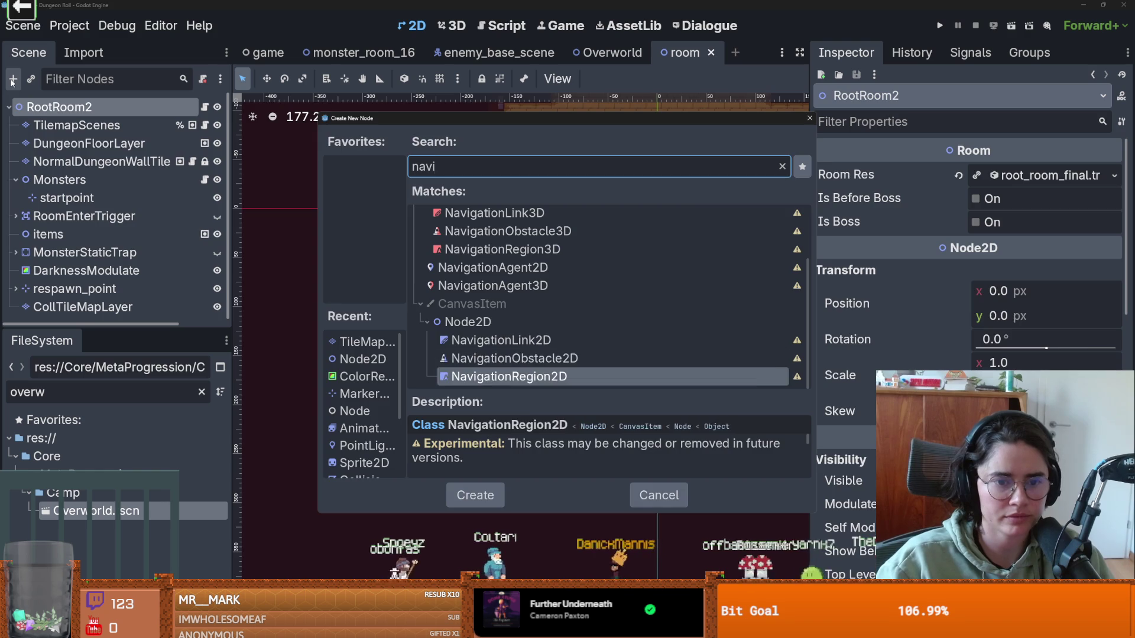
key(Return)
click(1010, 177)
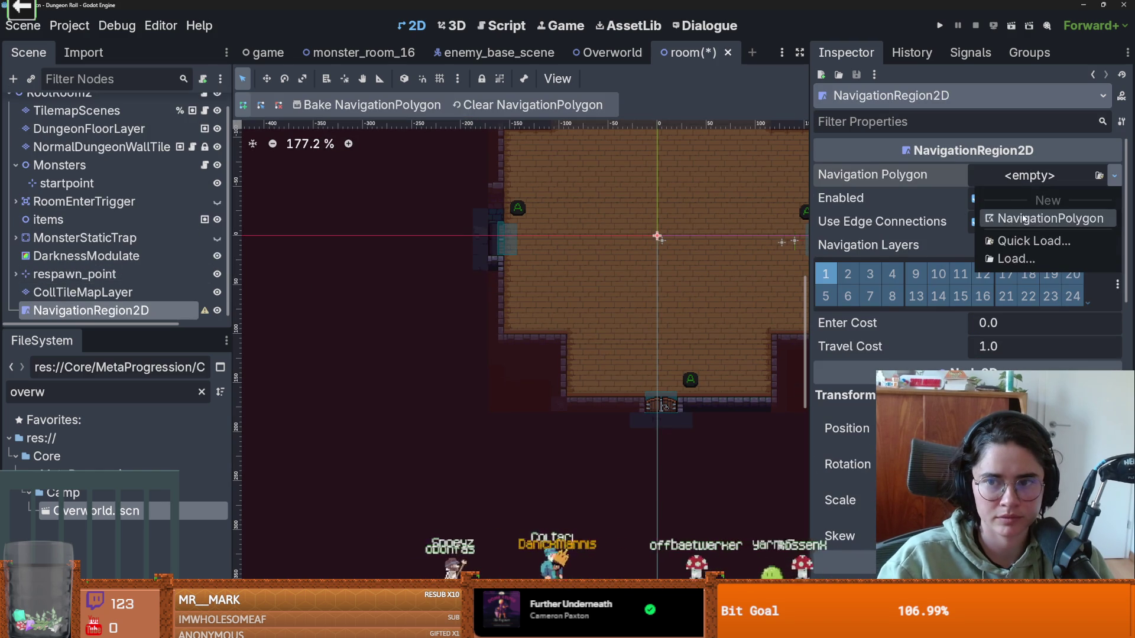
click(1015, 218)
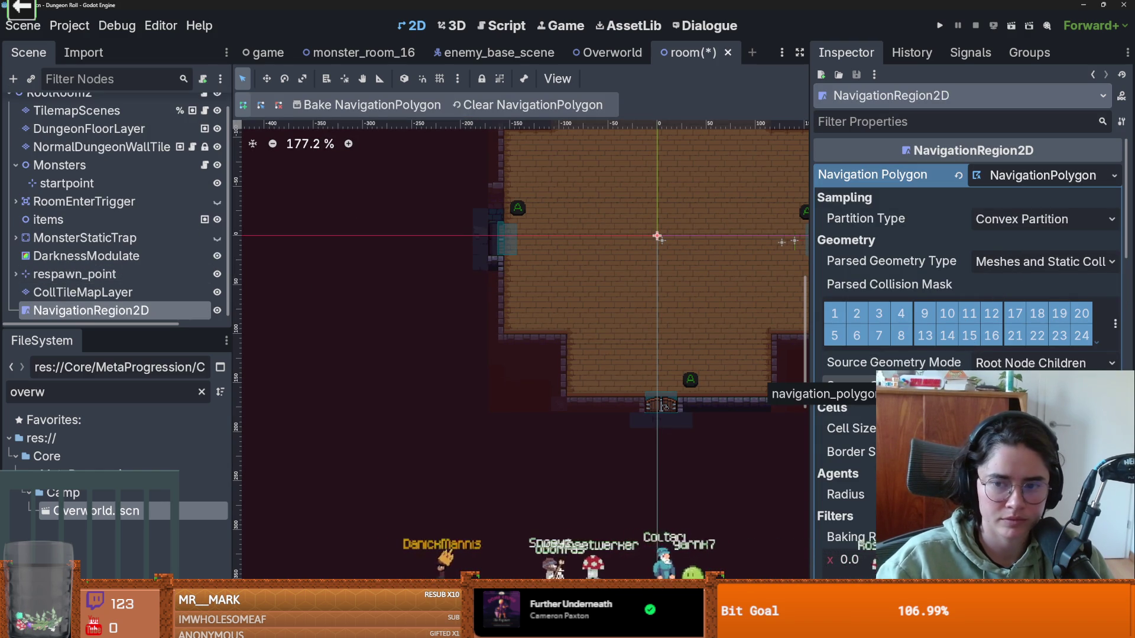
click(1005, 399)
key(ctrl+s)
scroll(666, 279, down, 5)
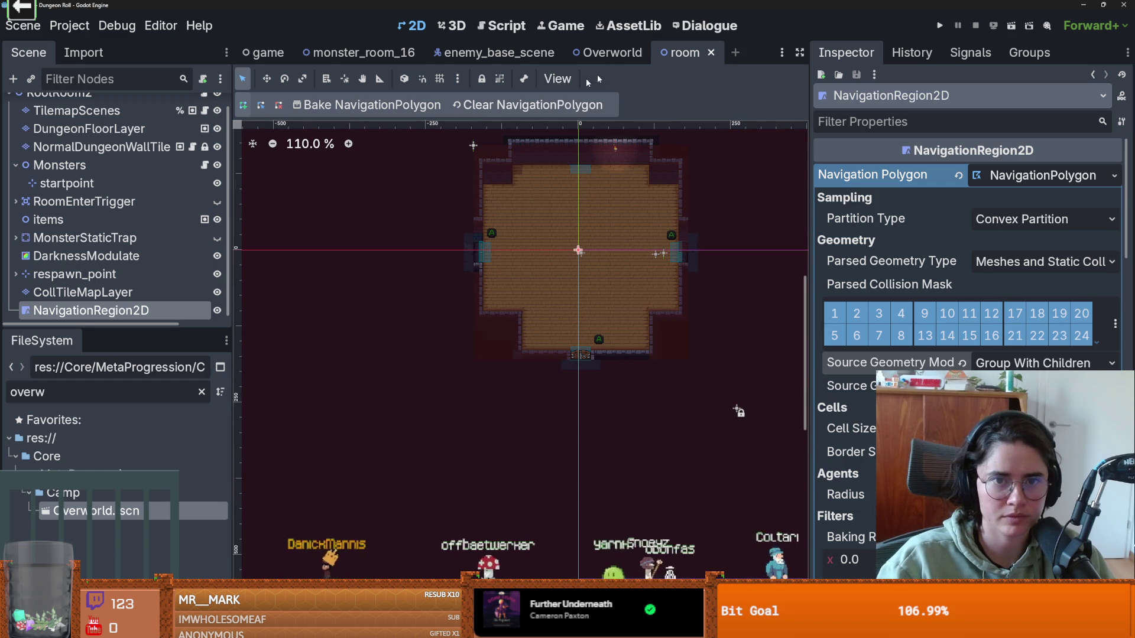
Step: In monster_room_16, outline the whole map as the NavigationRegion2D's walkable polygon
click(364, 53)
scroll(349, 284, down, 6)
click(91, 307)
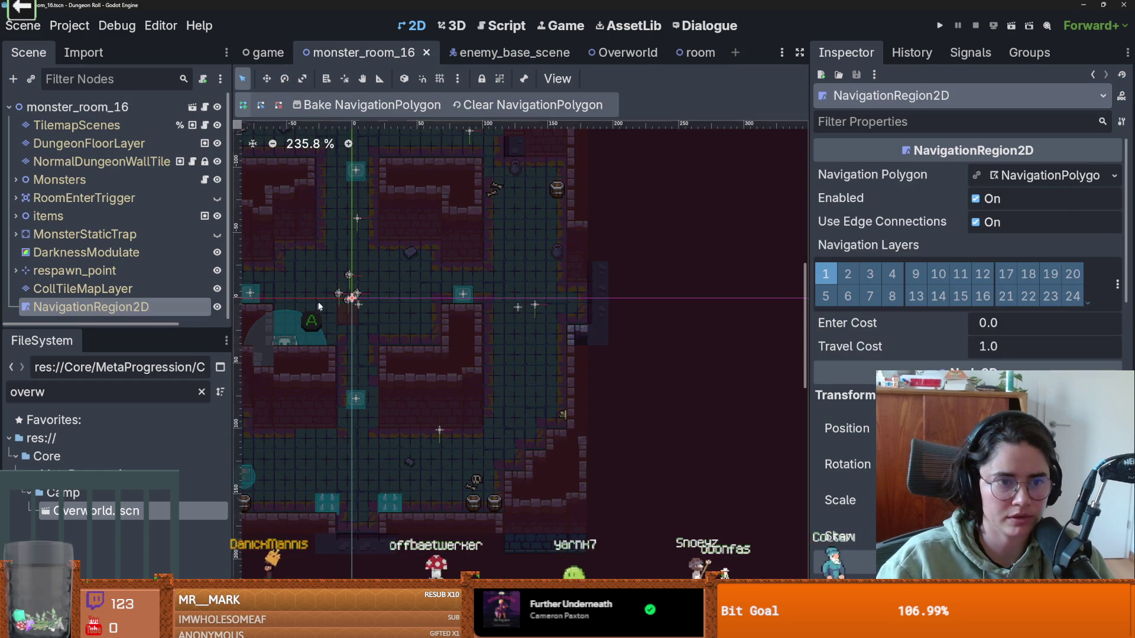
scroll(312, 309, down, 6)
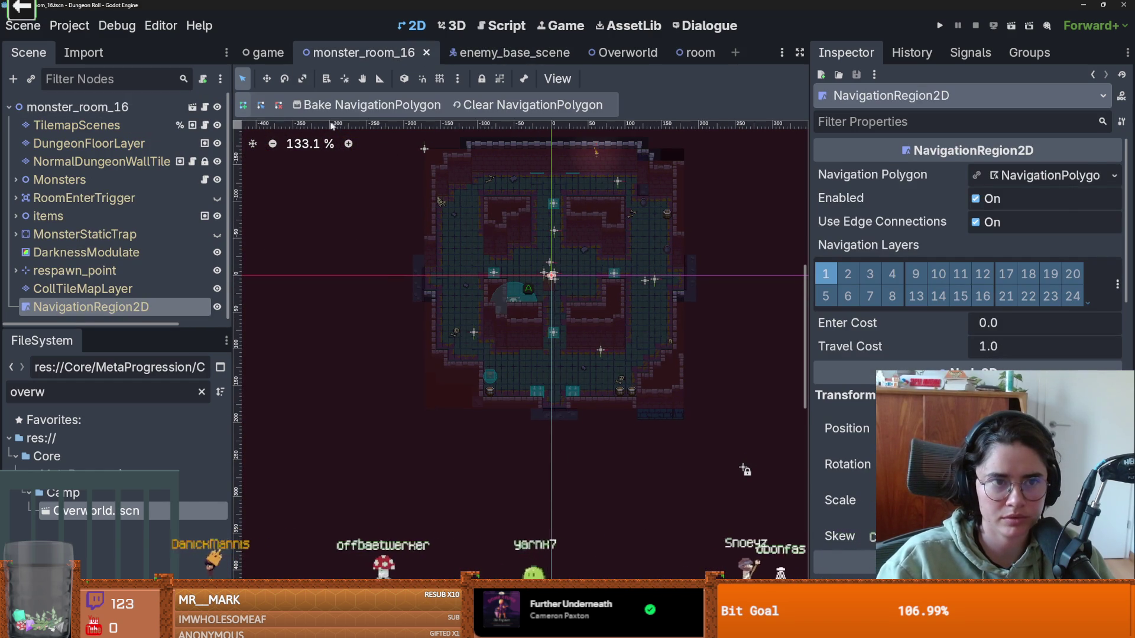
click(430, 150)
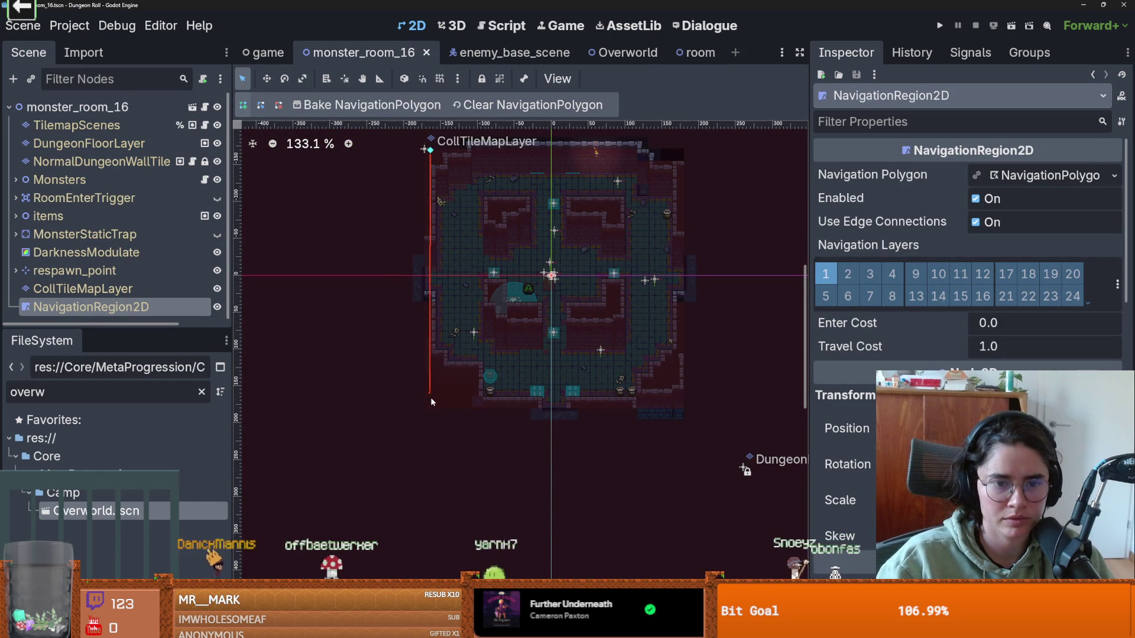
click(678, 402)
click(676, 143)
click(430, 150)
scroll(484, 210, up, 3)
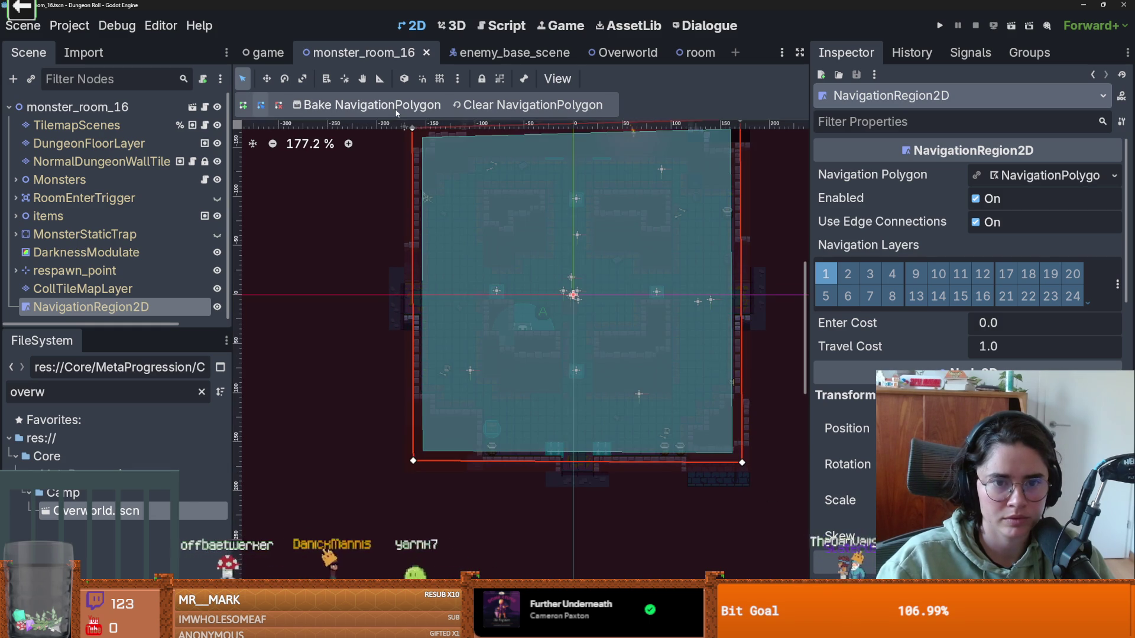
scroll(558, 306, up, 1)
Step: Save the room scene again, then start baking monster_room_16's navigation polygon
click(1015, 177)
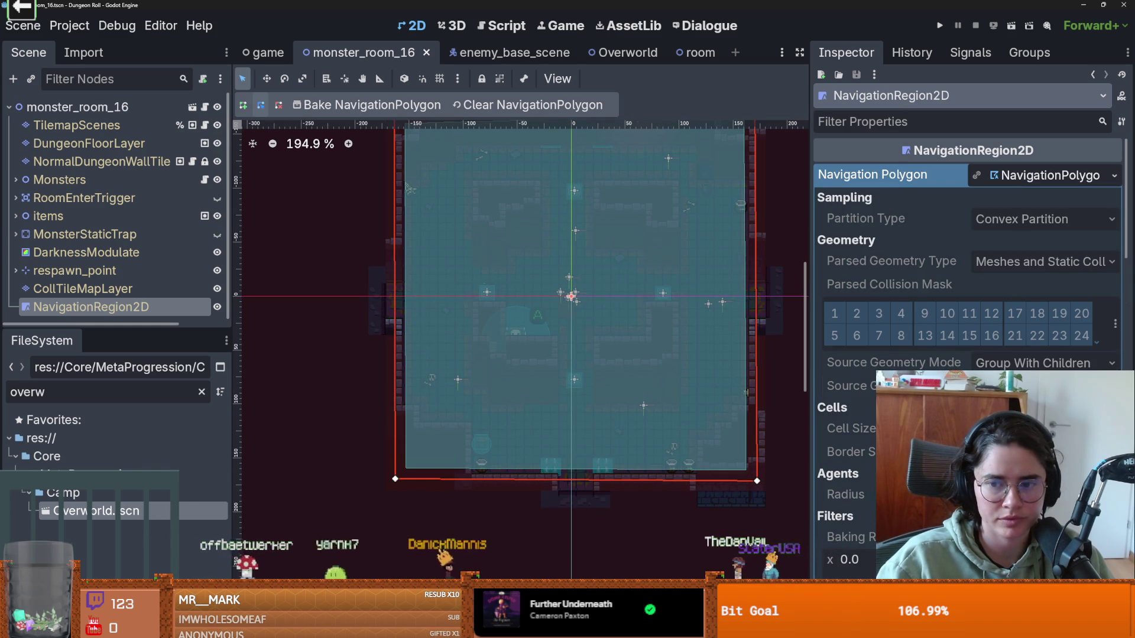
click(192, 107)
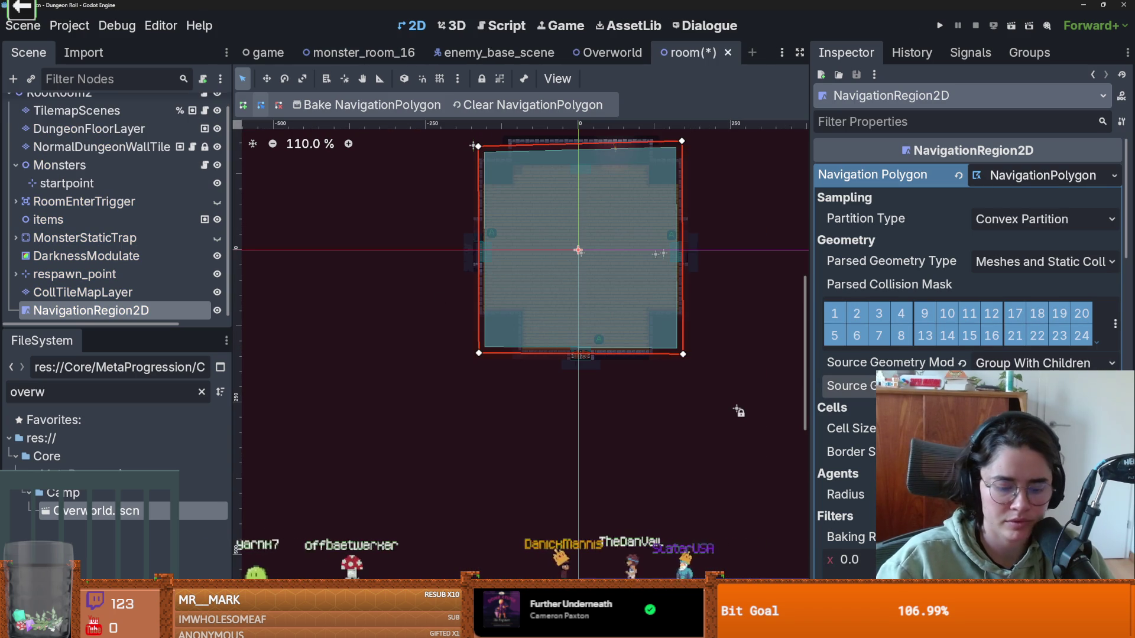
key(ctrl+s)
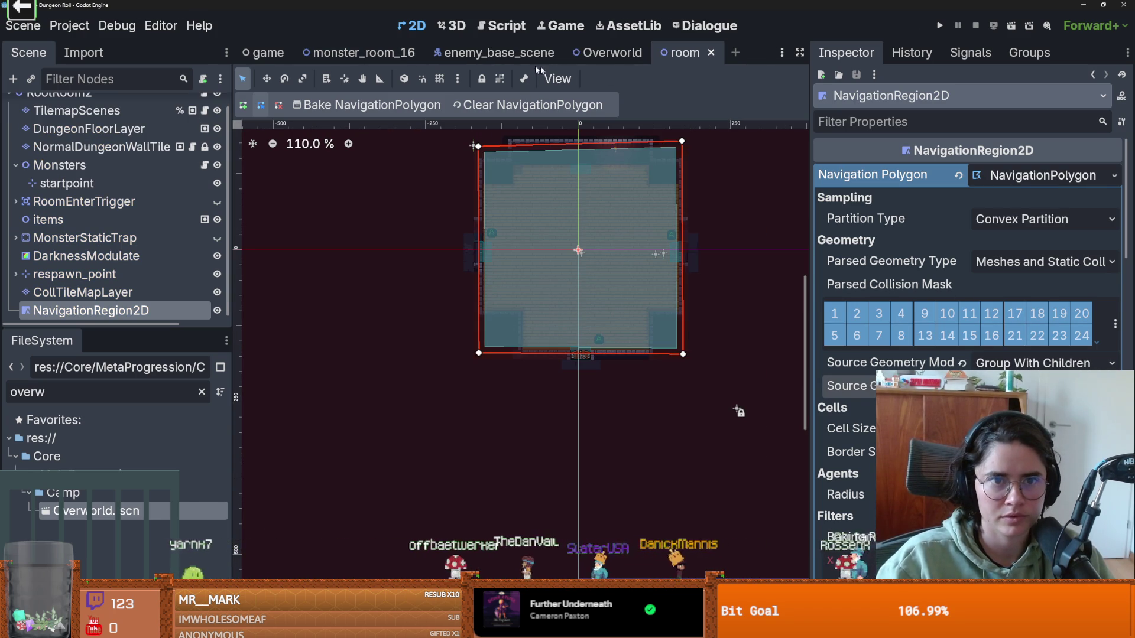
click(362, 52)
click(367, 105)
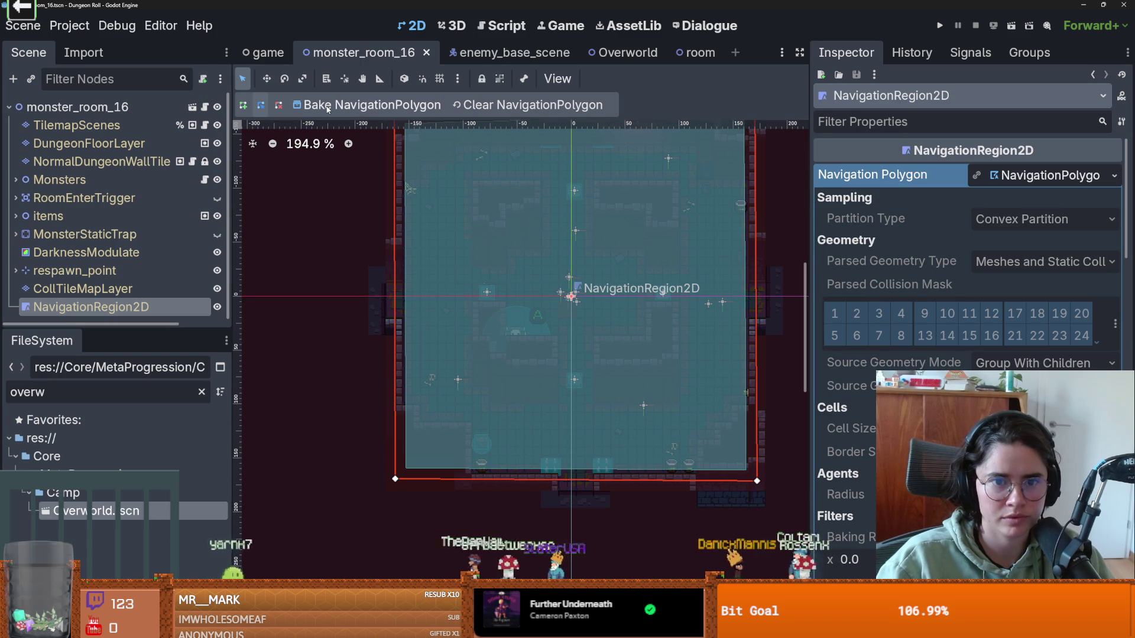
Step: Zoom and pan around monster_room_16 to inspect the baked polygons along the corridors
scroll(671, 309, up, 4)
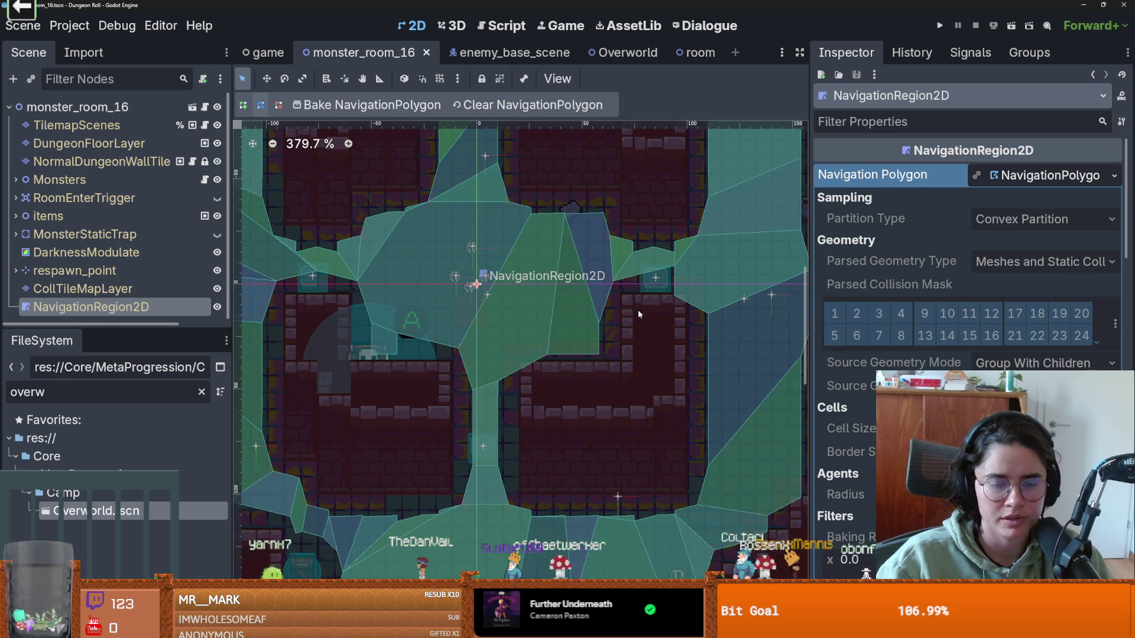
scroll(637, 310, up, 2)
scroll(644, 309, down, 2)
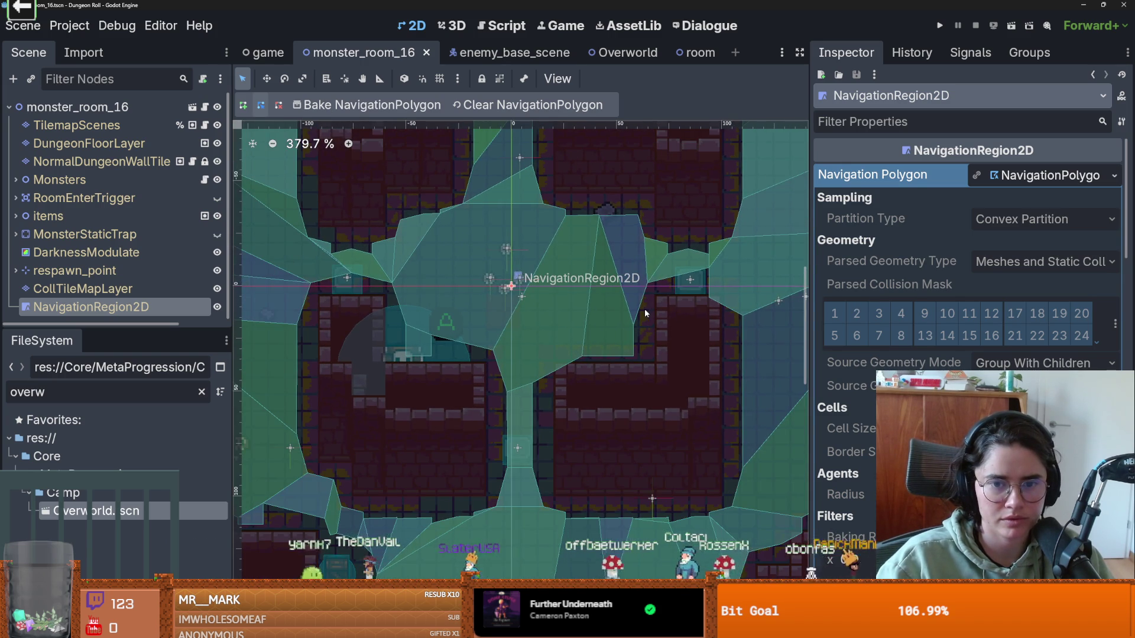
scroll(644, 308, down, 1)
scroll(644, 308, up, 2)
scroll(645, 309, down, 1)
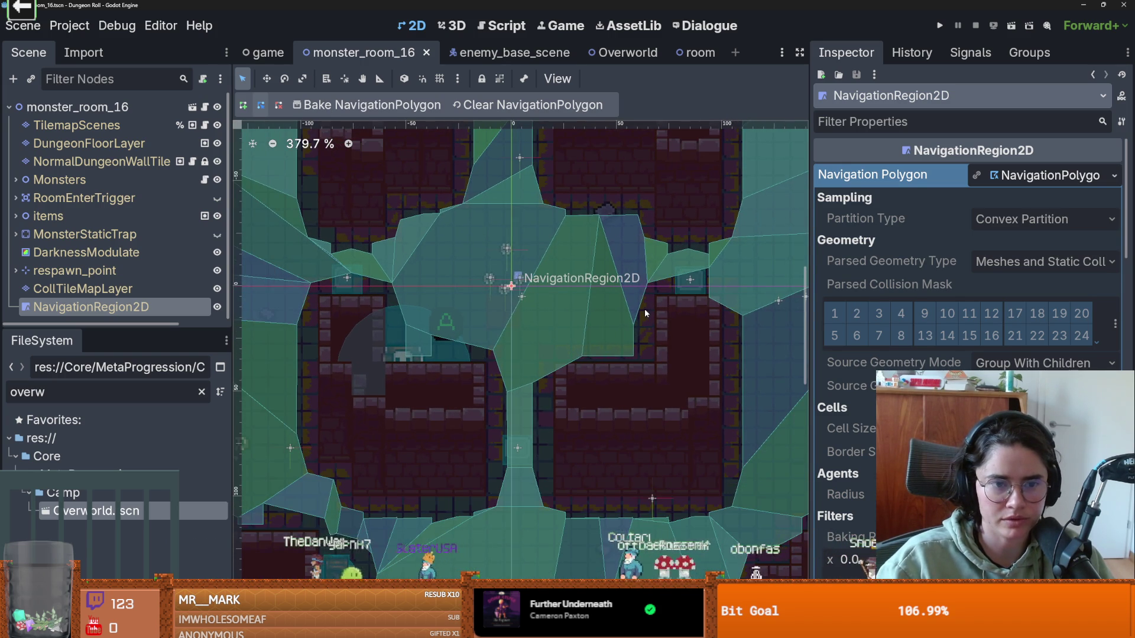
scroll(645, 310, down, 1)
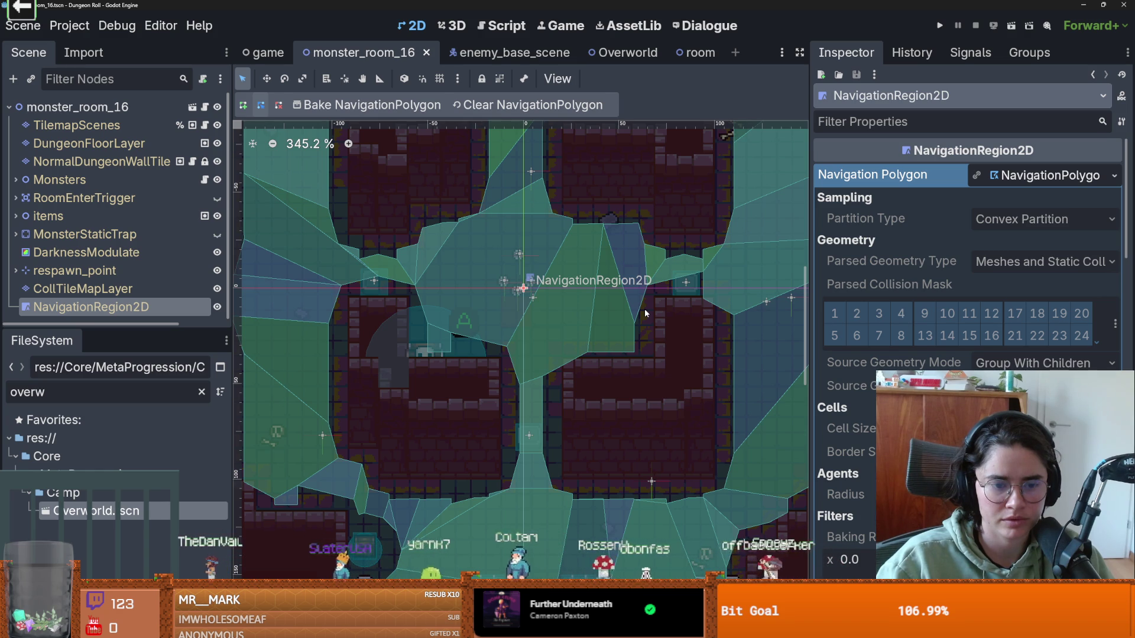
scroll(644, 308, up, 2)
scroll(640, 313, down, 1)
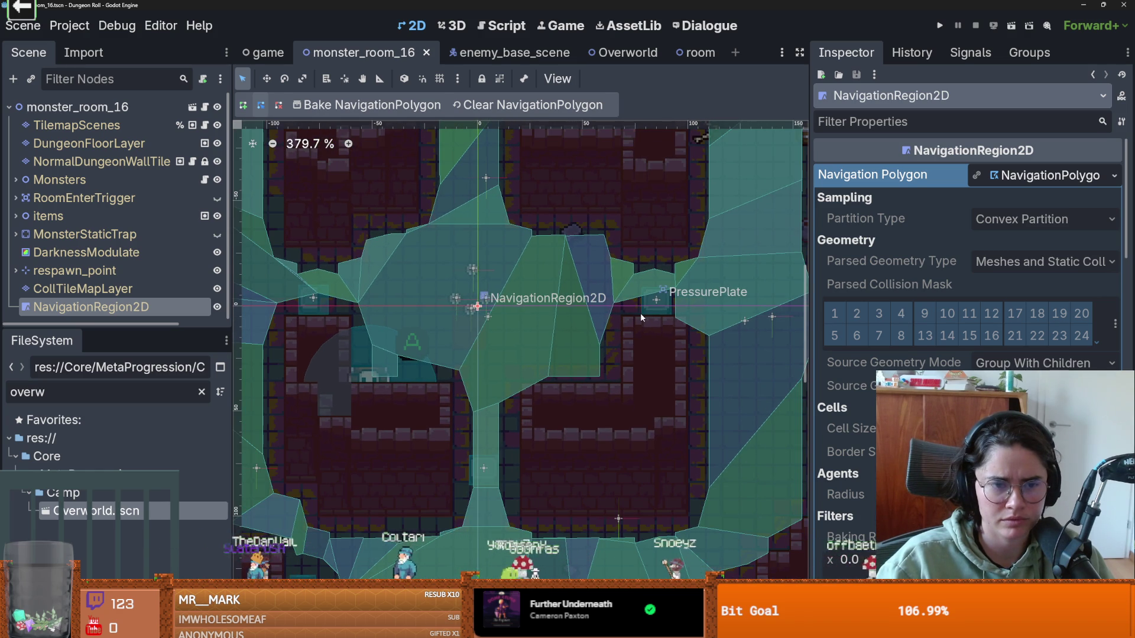
scroll(591, 267, down, 1)
drag(591, 267, 558, 378)
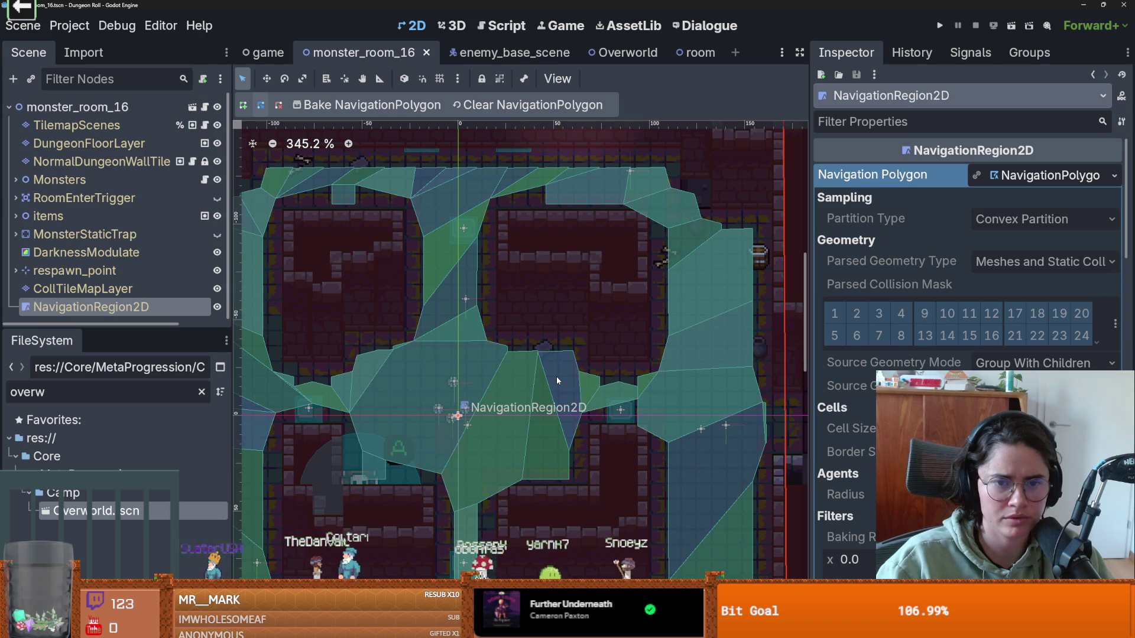
scroll(970, 413, down, 2)
scroll(969, 414, up, 2)
scroll(970, 354, down, 5)
scroll(970, 355, up, 3)
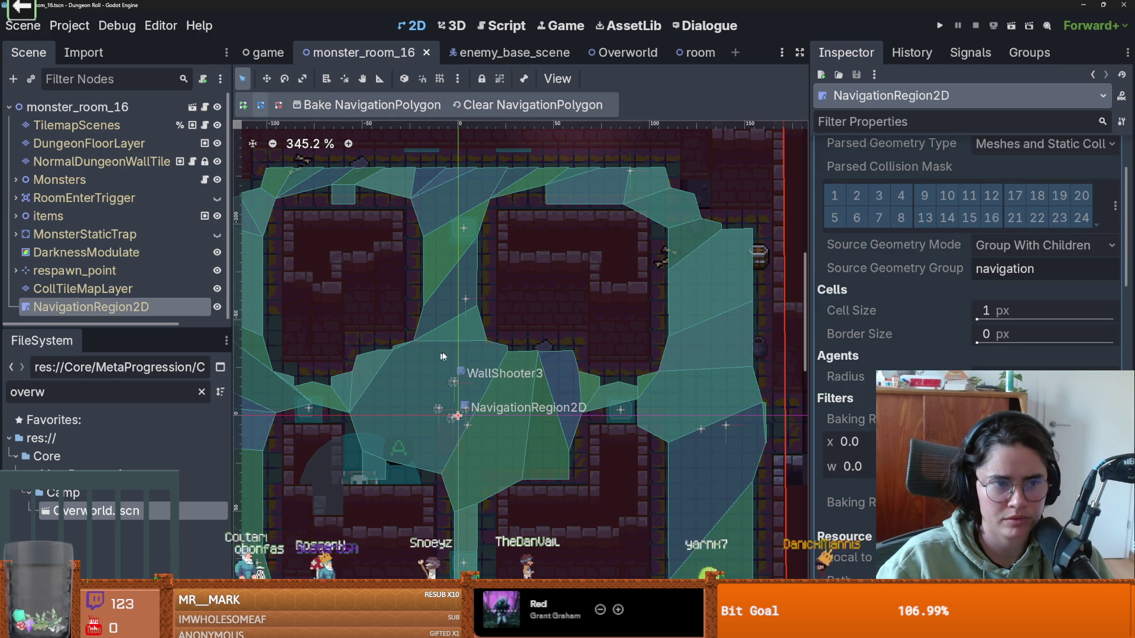
Step: Briefly hide and re-show the wall tile and dungeon floor layers to check them
click(217, 162)
click(217, 144)
click(218, 143)
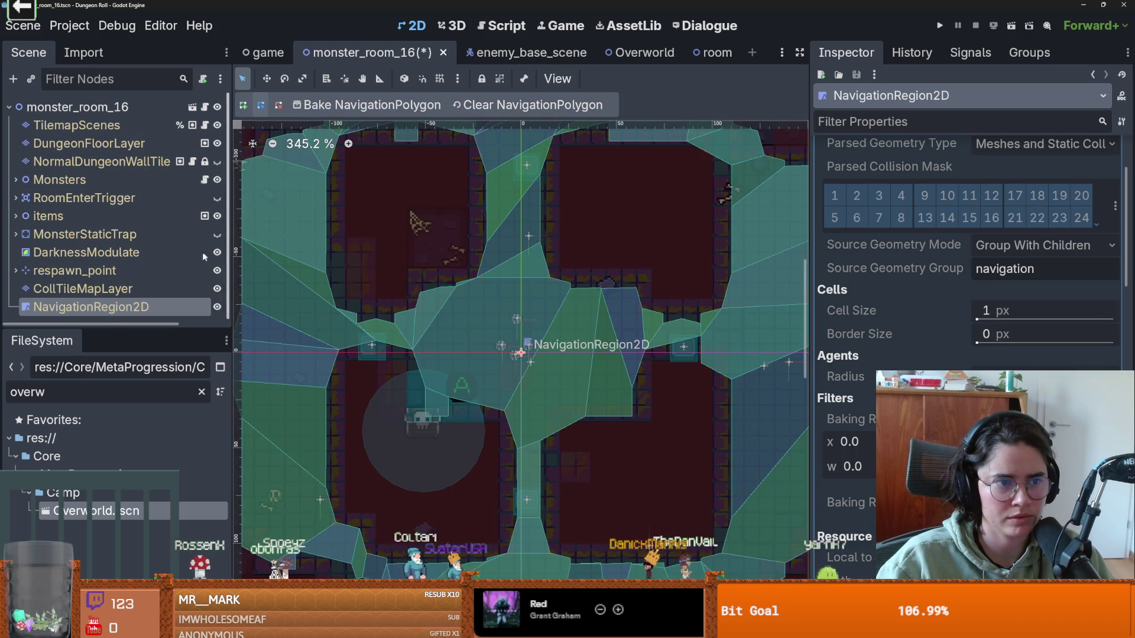
click(216, 160)
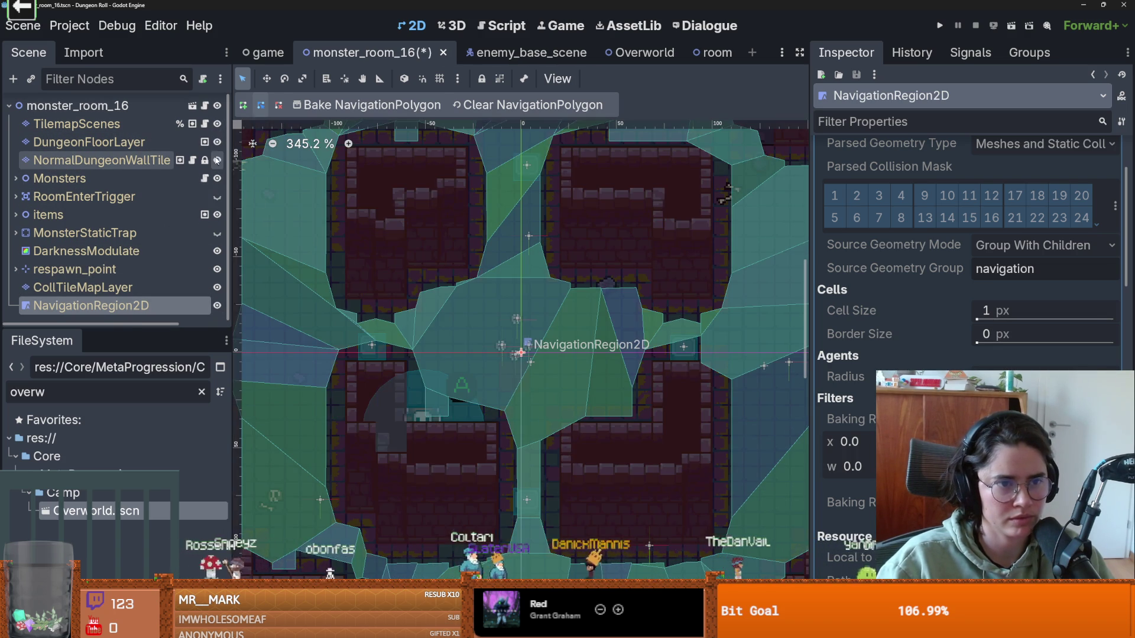
scroll(402, 379, down, 2)
scroll(428, 306, up, 2)
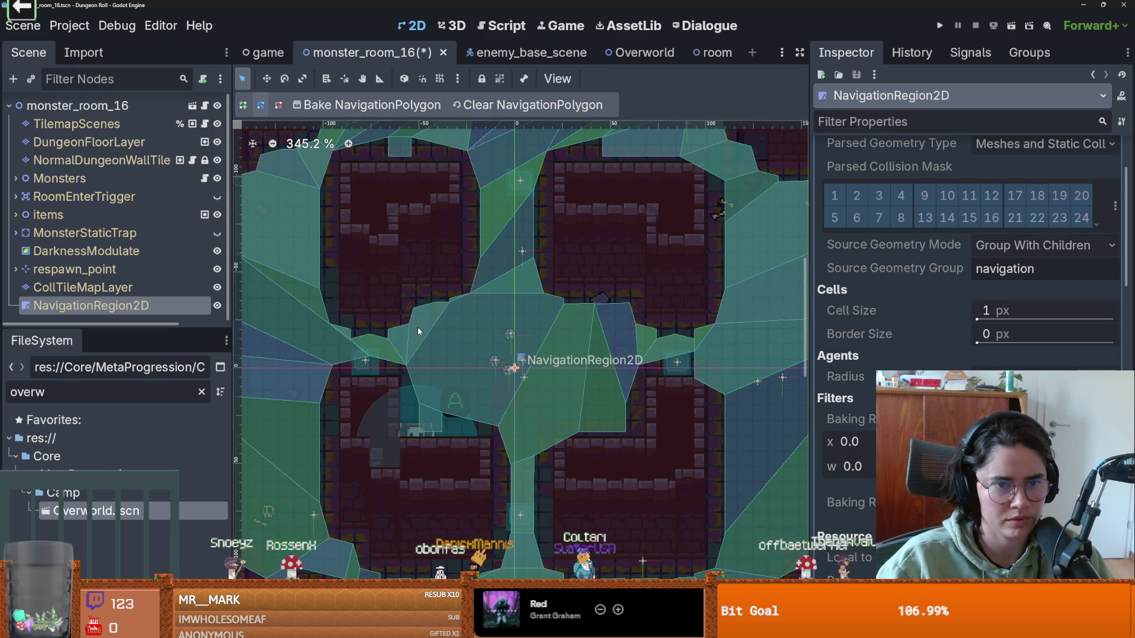
scroll(597, 285, up, 2)
scroll(597, 285, right, 2)
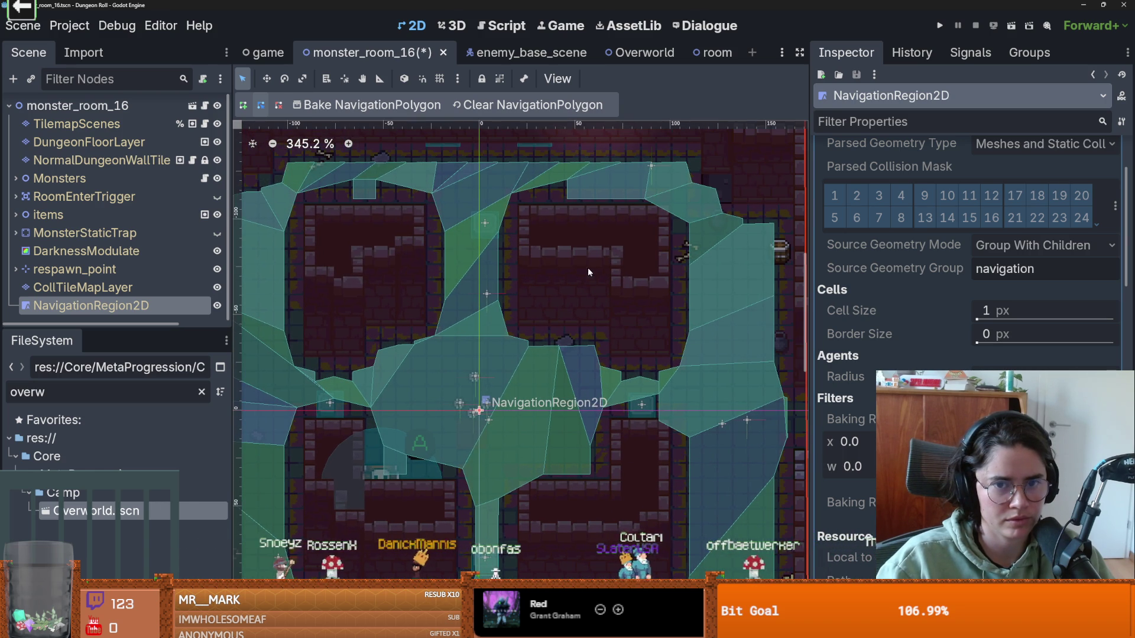
scroll(591, 337, up, 1)
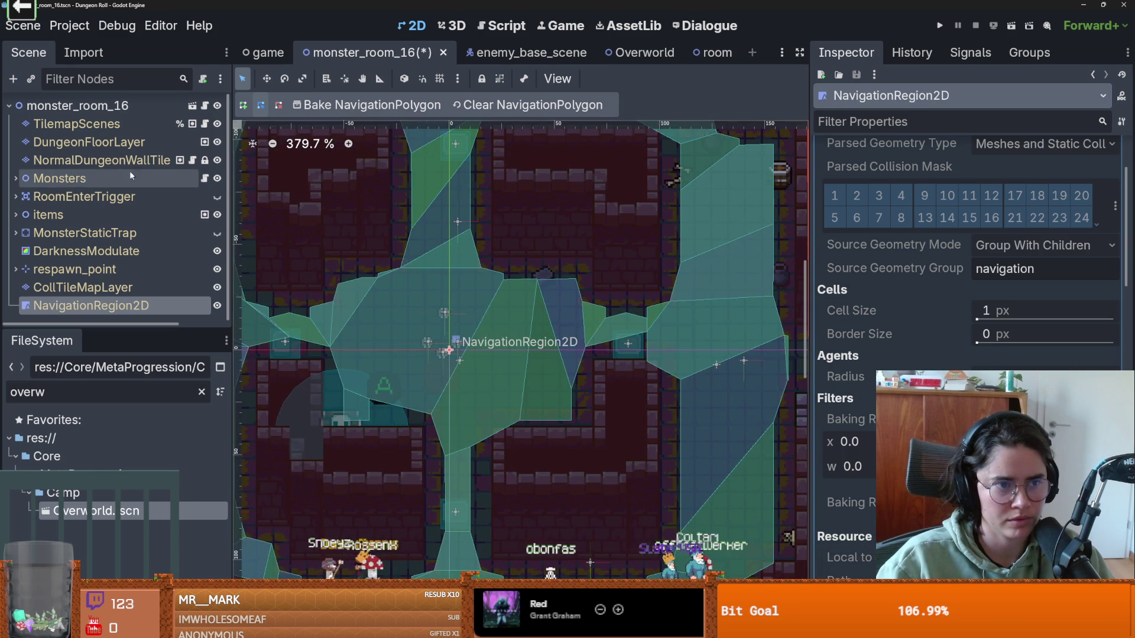
Step: Set up the wall tile layer for terrain painting with the new_walls terrain
click(139, 160)
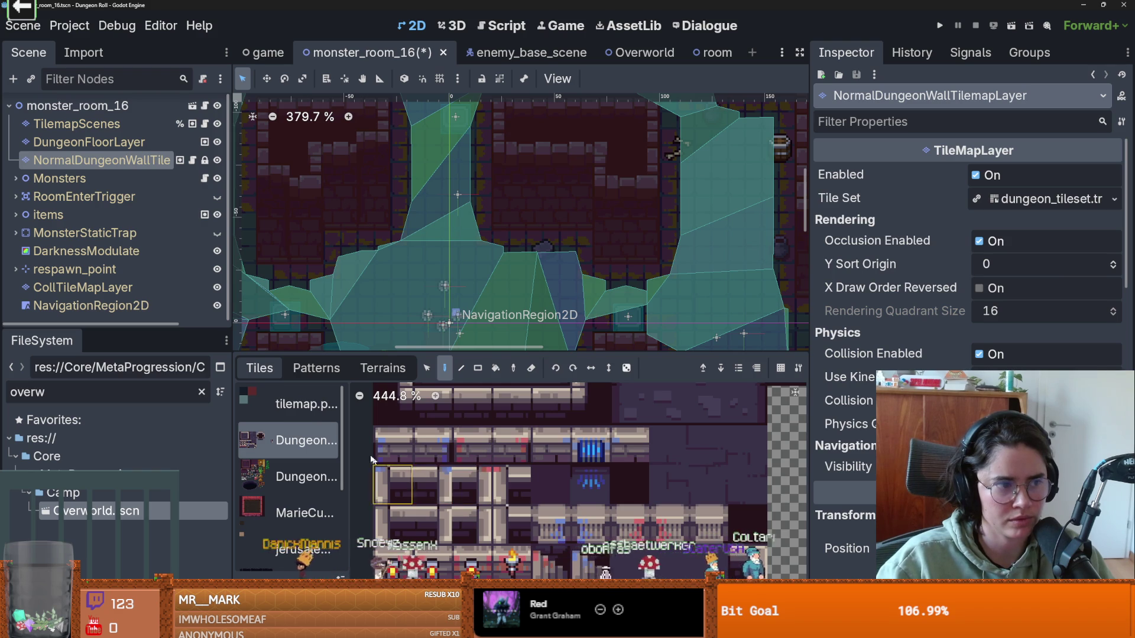
click(383, 367)
click(294, 447)
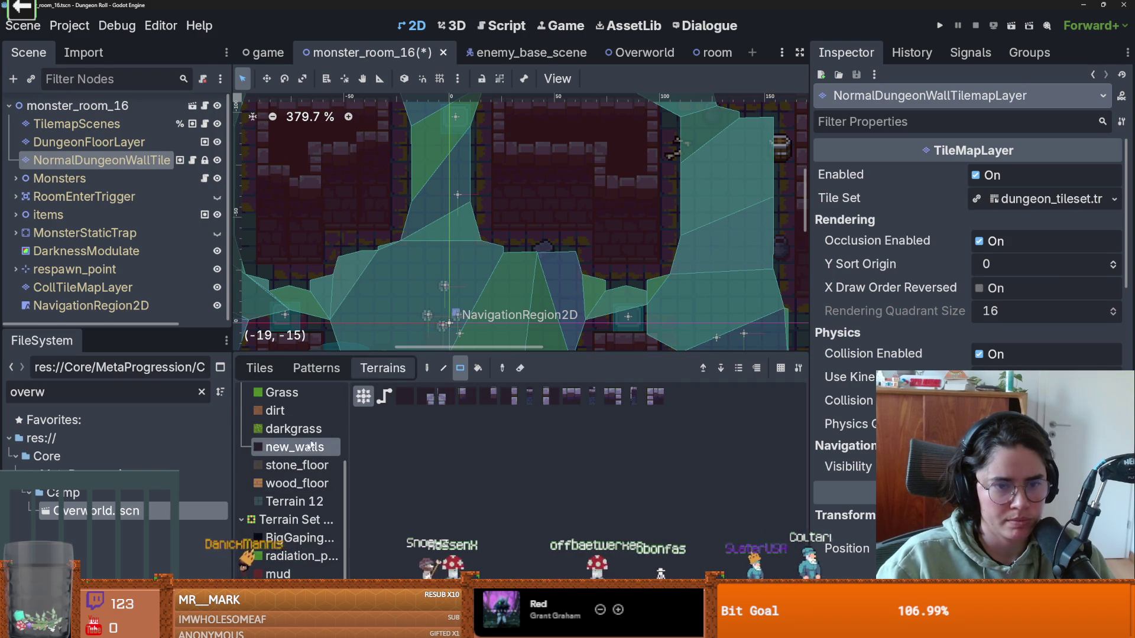
mouse_move(646, 329)
mouse_down()
mouse_move(652, 234)
mouse_move(619, 263)
mouse_move(637, 283)
mouse_up()
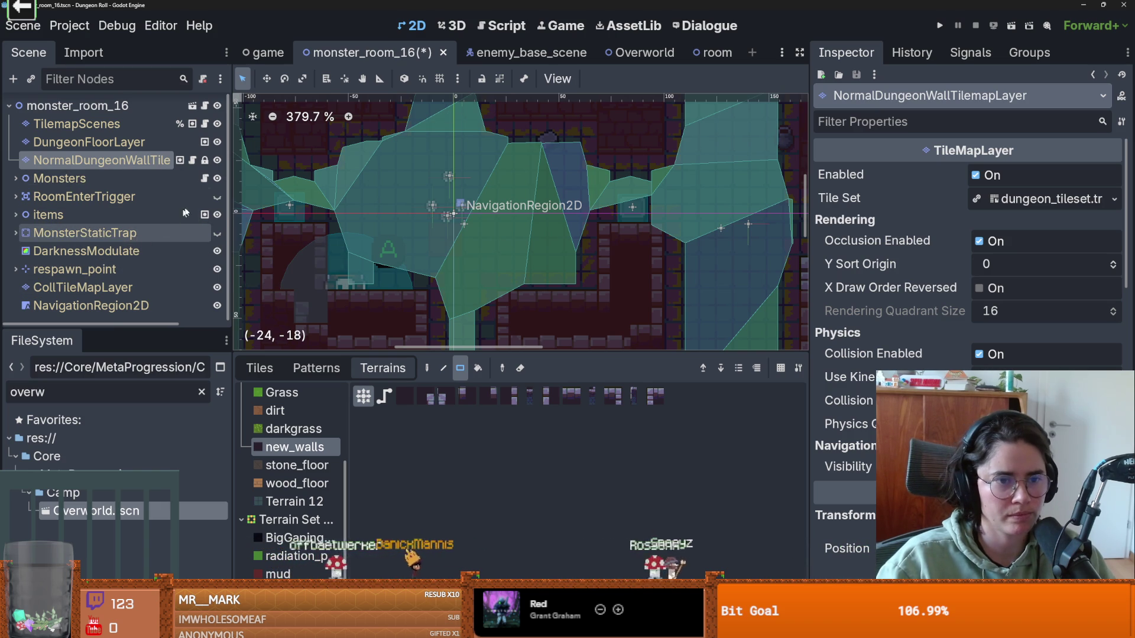
Step: Hide the navigation region overlay and save the monster_room_16 scene
click(217, 305)
key(ctrl+s)
click(117, 25)
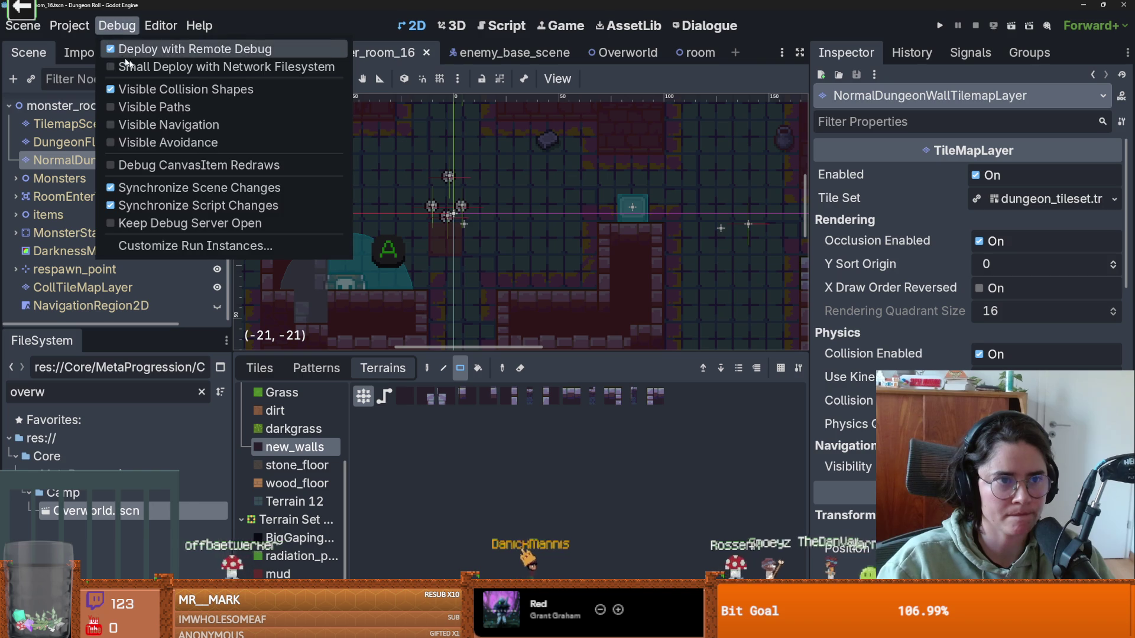
click(117, 26)
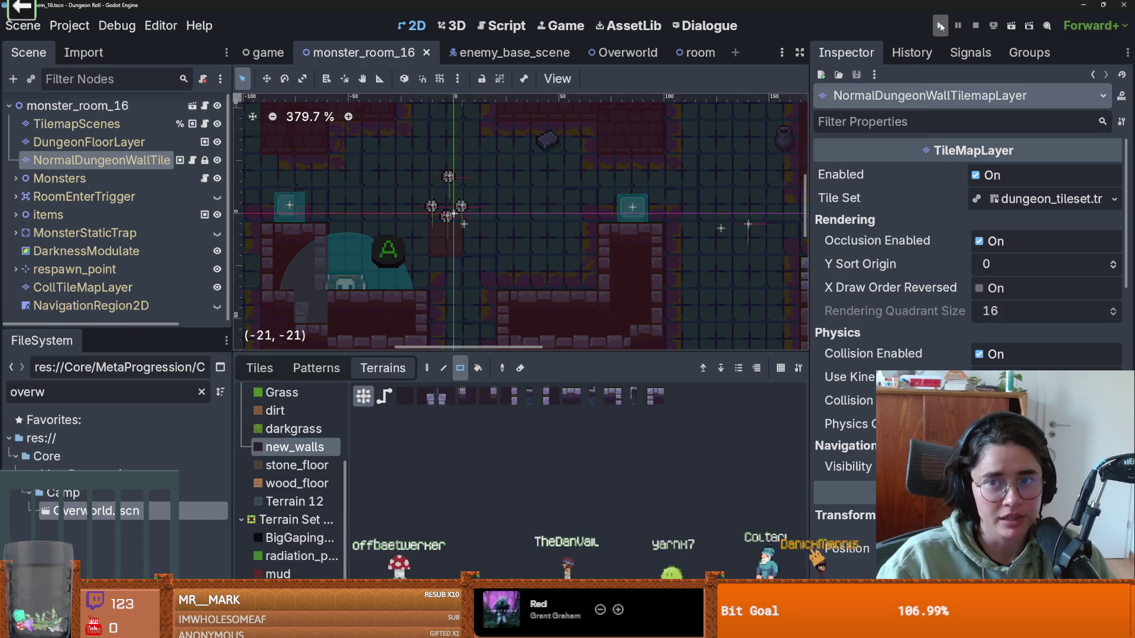
Step: Launch the game for a playtest and maximize its window
click(939, 26)
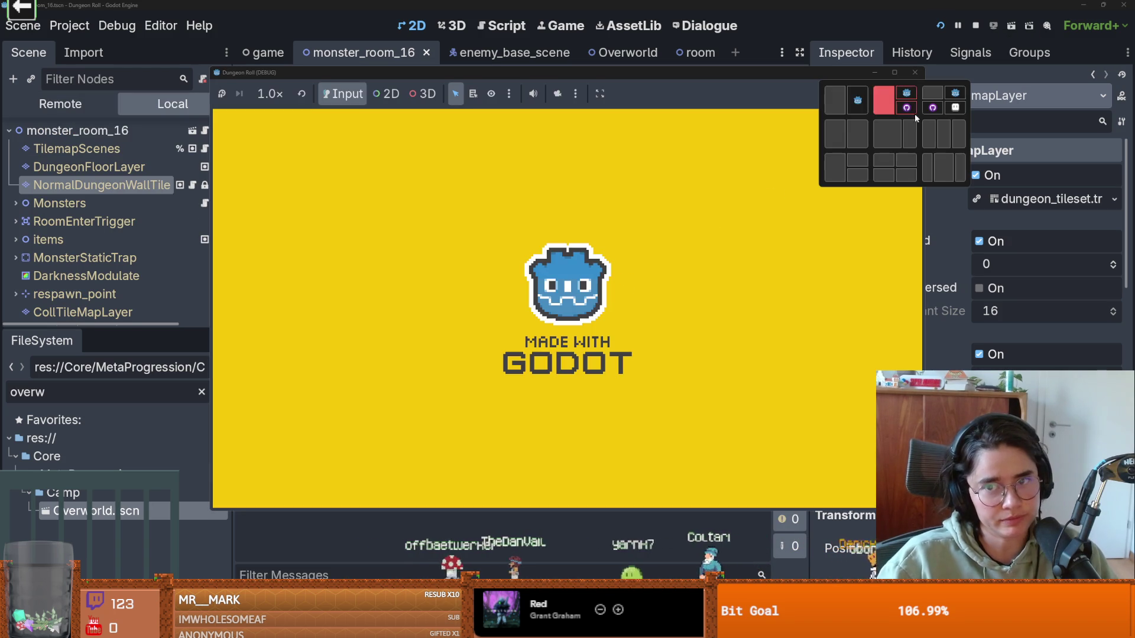
click(904, 73)
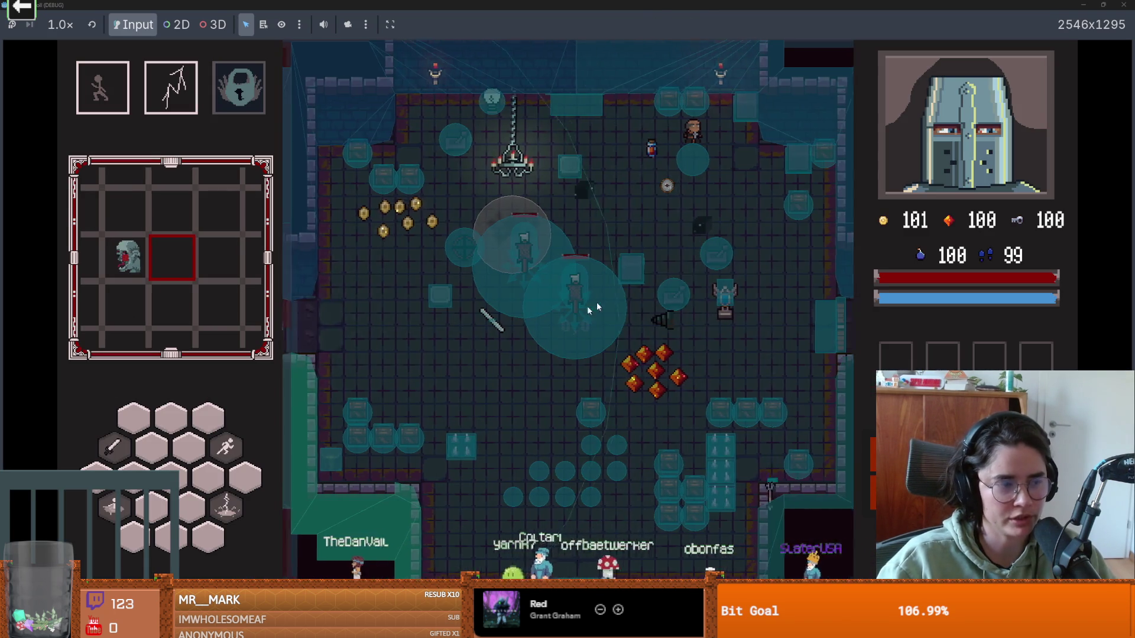
Step: Fight the pathfinding enemies using WASD movement and a dash, then stop the game with F8
key(w)
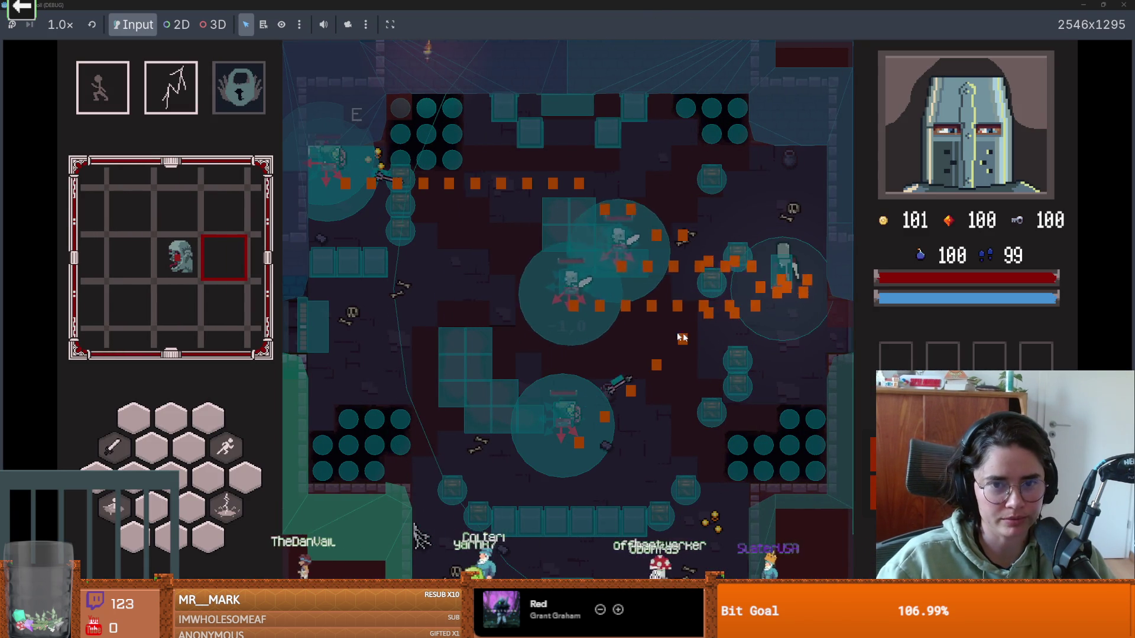
key(s)
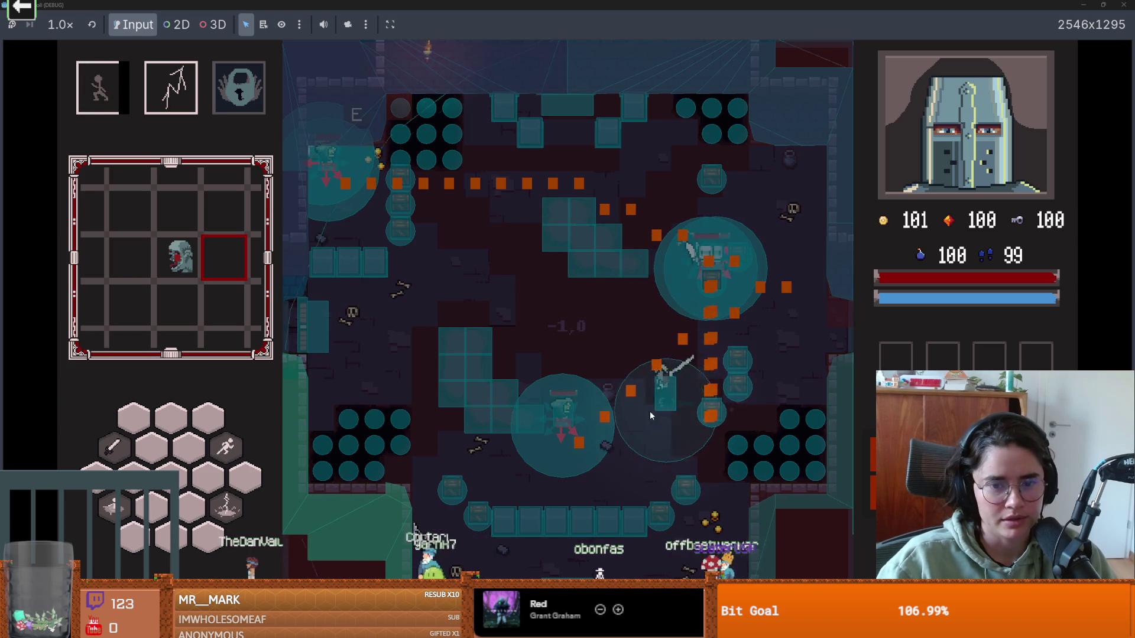
key(a)
key(w)
key(a)
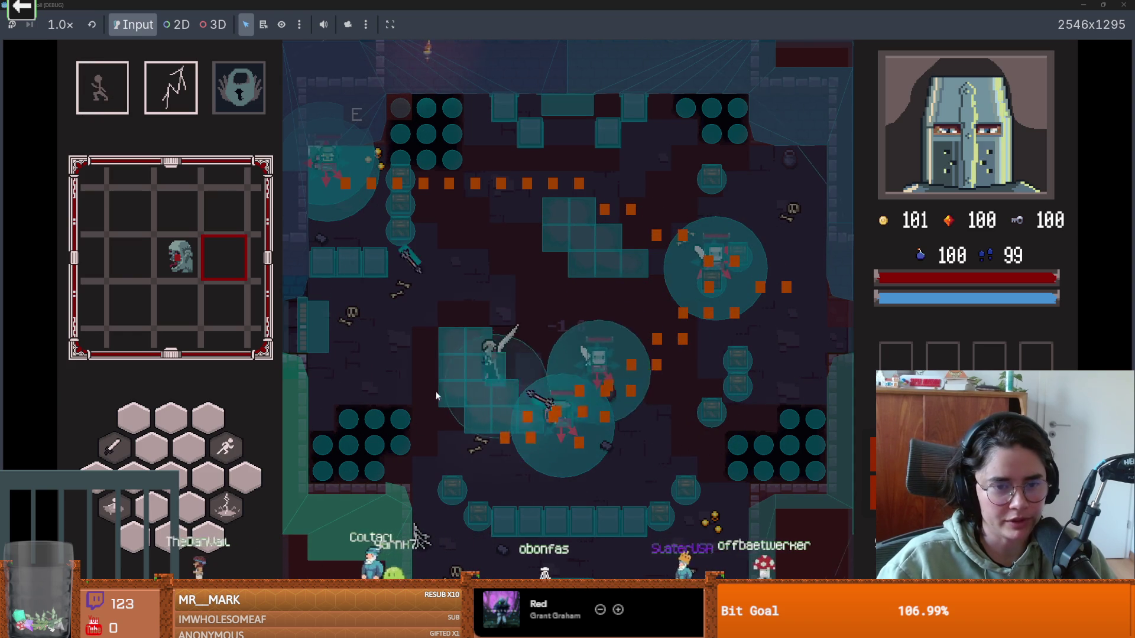
key(s)
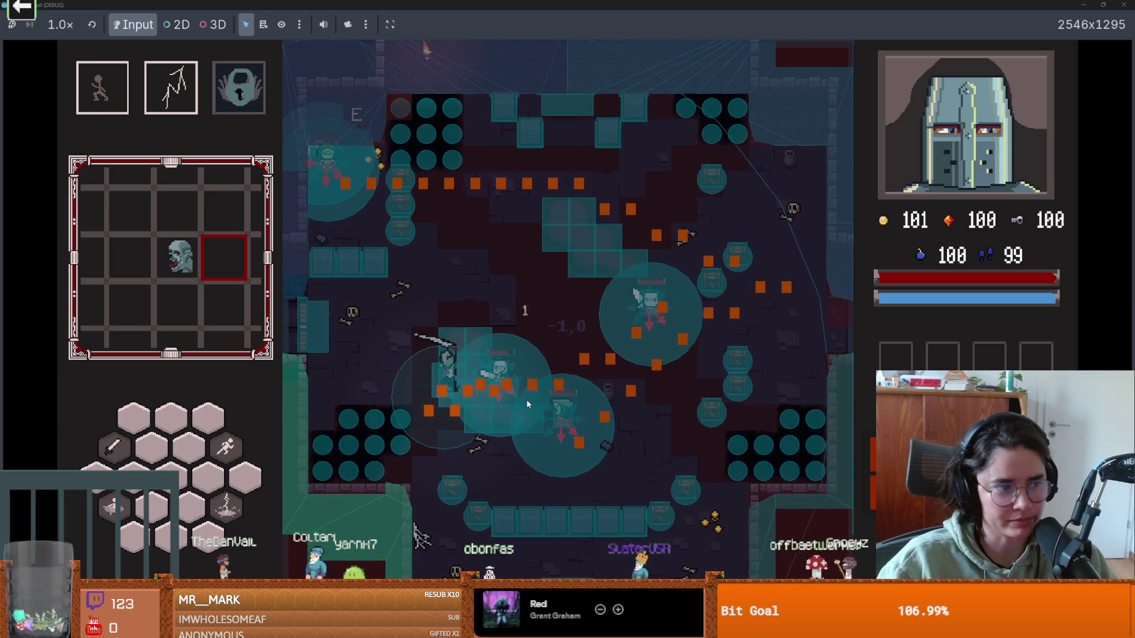
key(a)
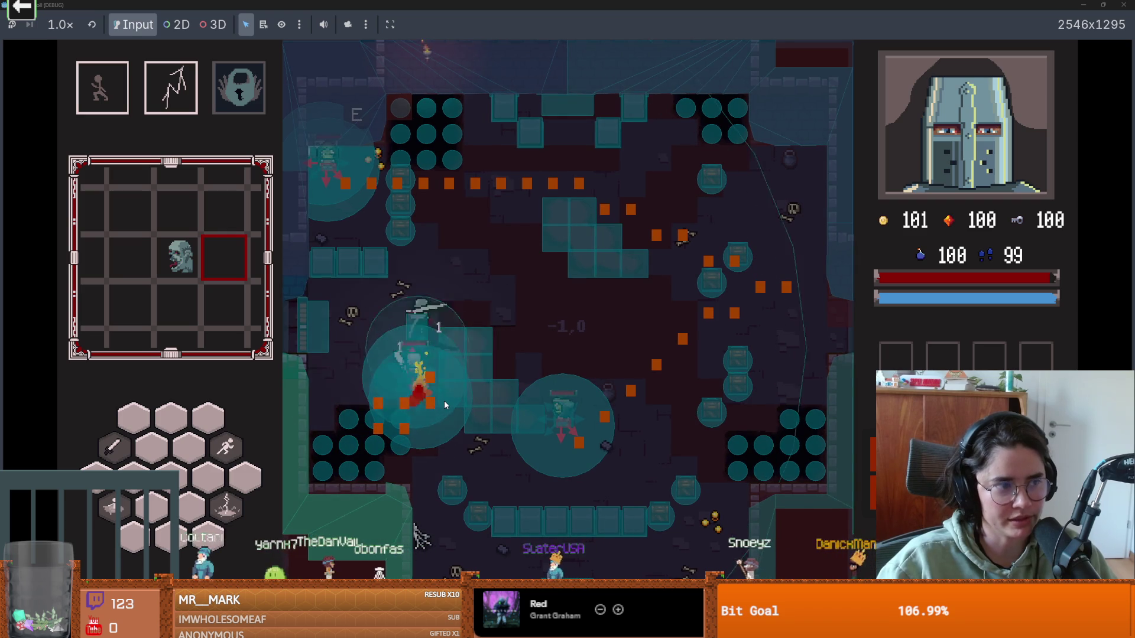
key(w)
key(space)
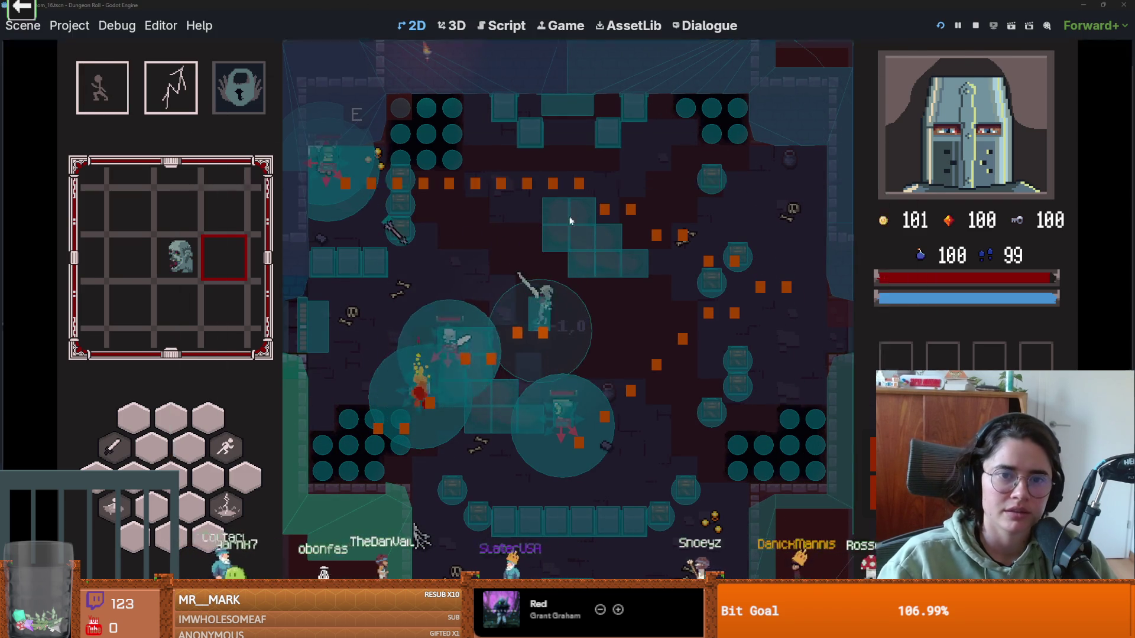
key(F8)
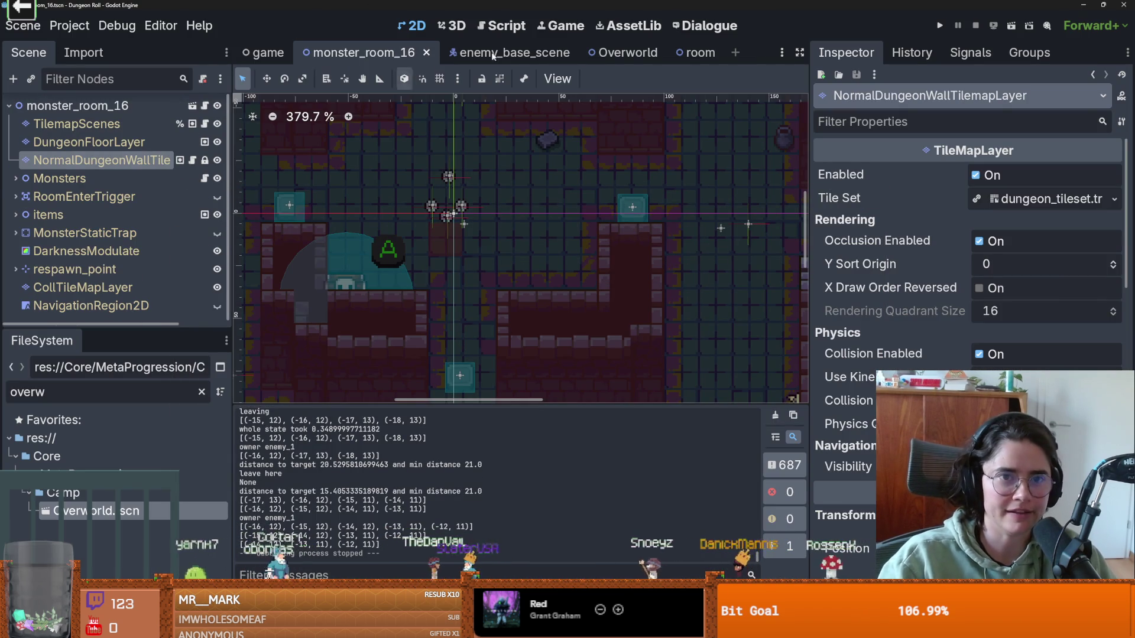
Step: Open enemy_base_scene and the PathfindingComponent's script, pathfinding_component.gd
click(474, 59)
scroll(109, 215, up, 2)
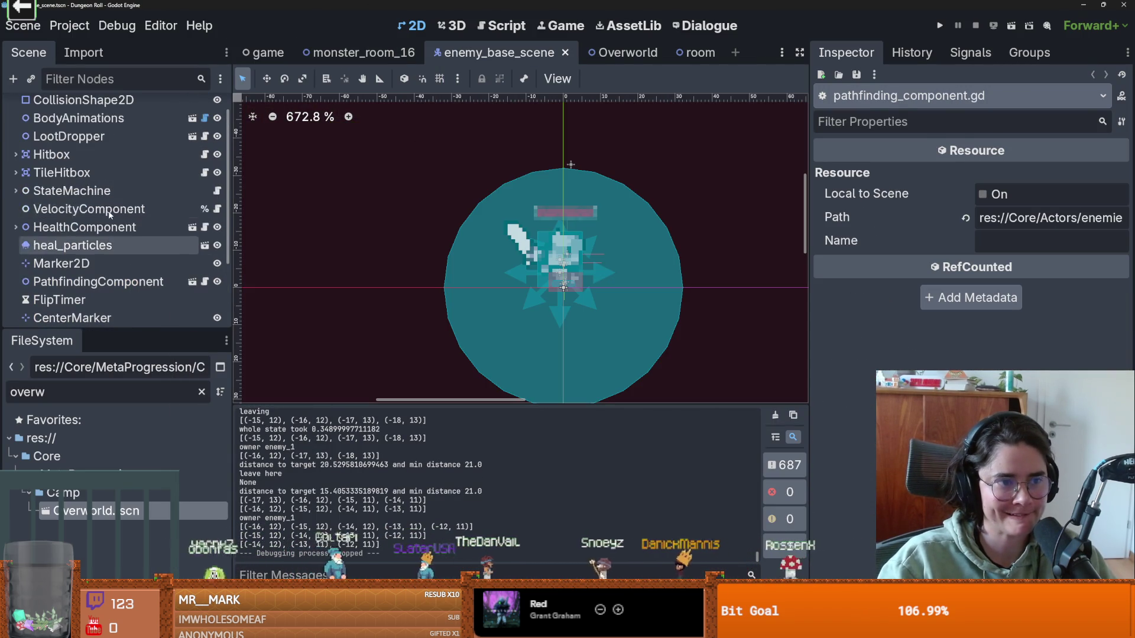
scroll(109, 215, up, 1)
scroll(103, 195, down, 2)
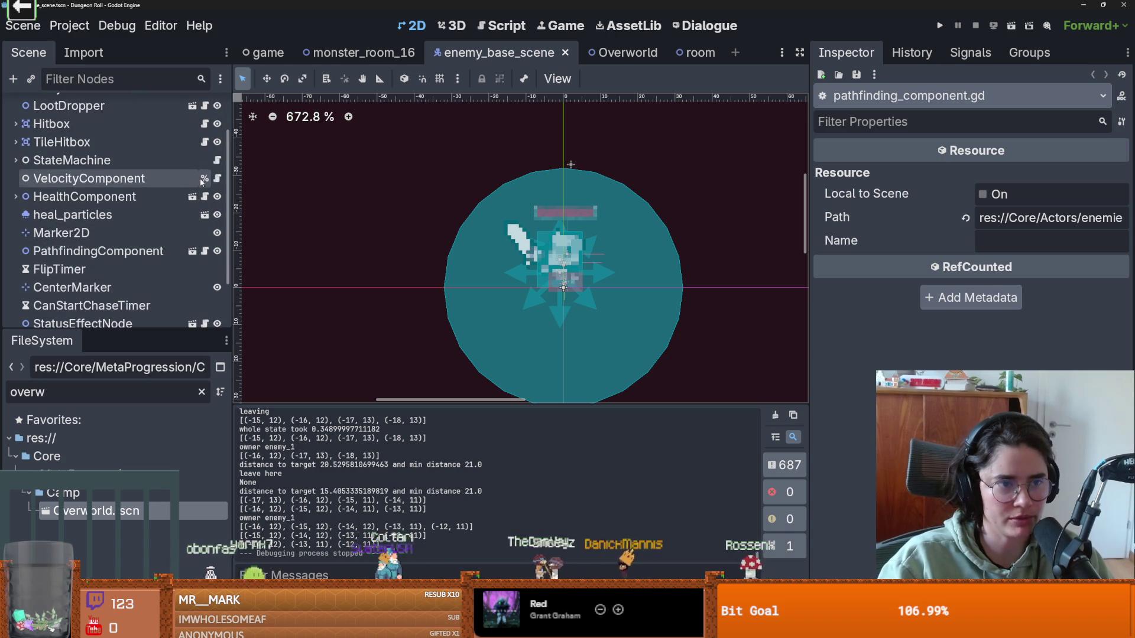
click(205, 252)
Step: Comment out the route-marker spawning and clearing loops on lines 74-77 and 71-72
scroll(531, 289, down, 10)
scroll(531, 289, up, 6)
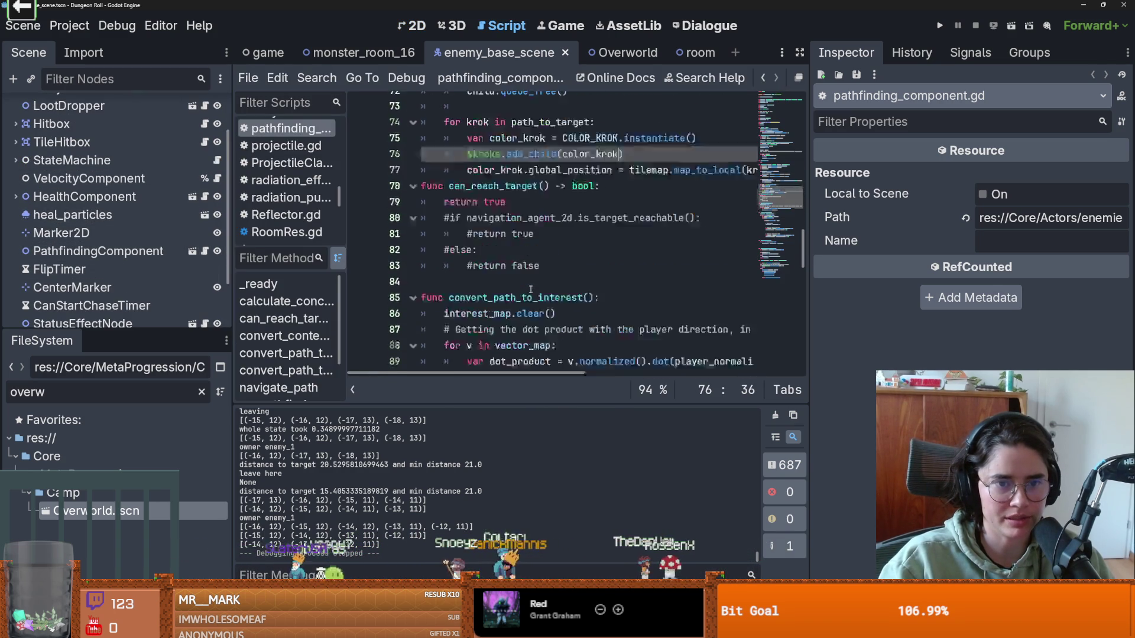
scroll(630, 304, down, 2)
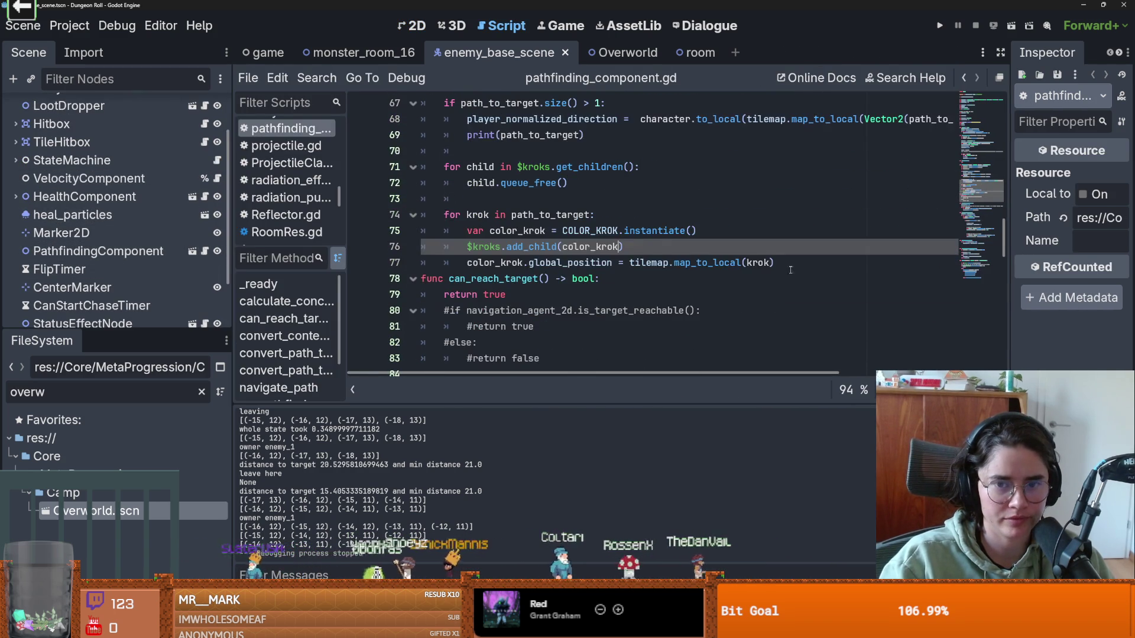
drag(775, 262, 421, 216)
key(ctrl+k)
mouse_move(568, 183)
mouse_down()
mouse_move(467, 183)
mouse_move(427, 167)
mouse_up()
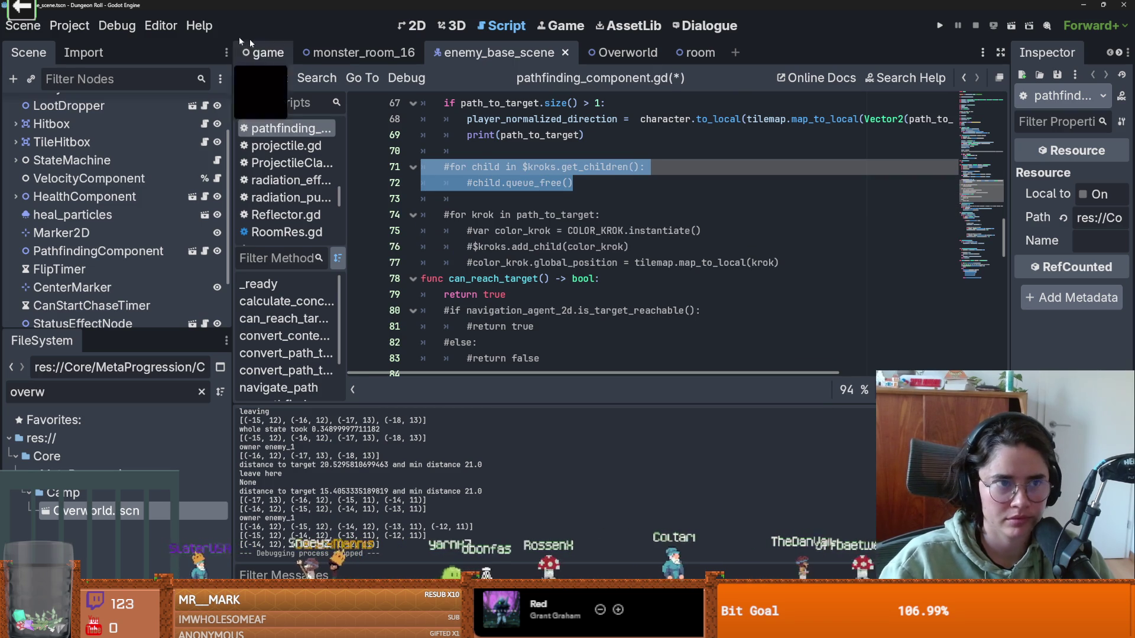
click(117, 25)
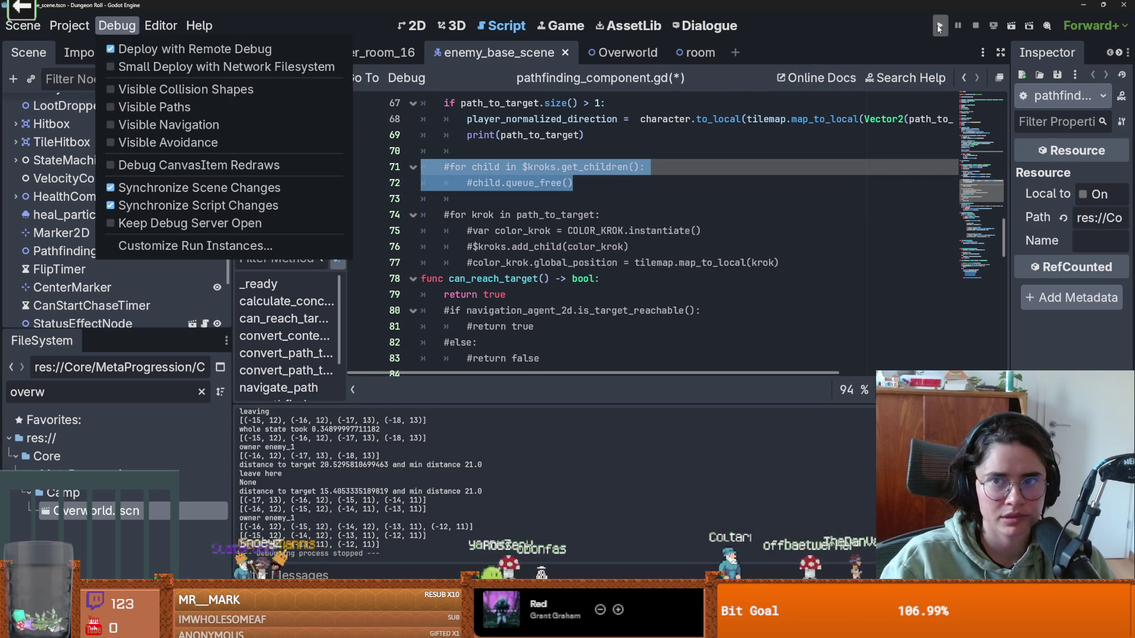
Step: Check the game and Overworld tabs, then filter FileSystem with 'du' to find Dungeon.tscn
click(618, 219)
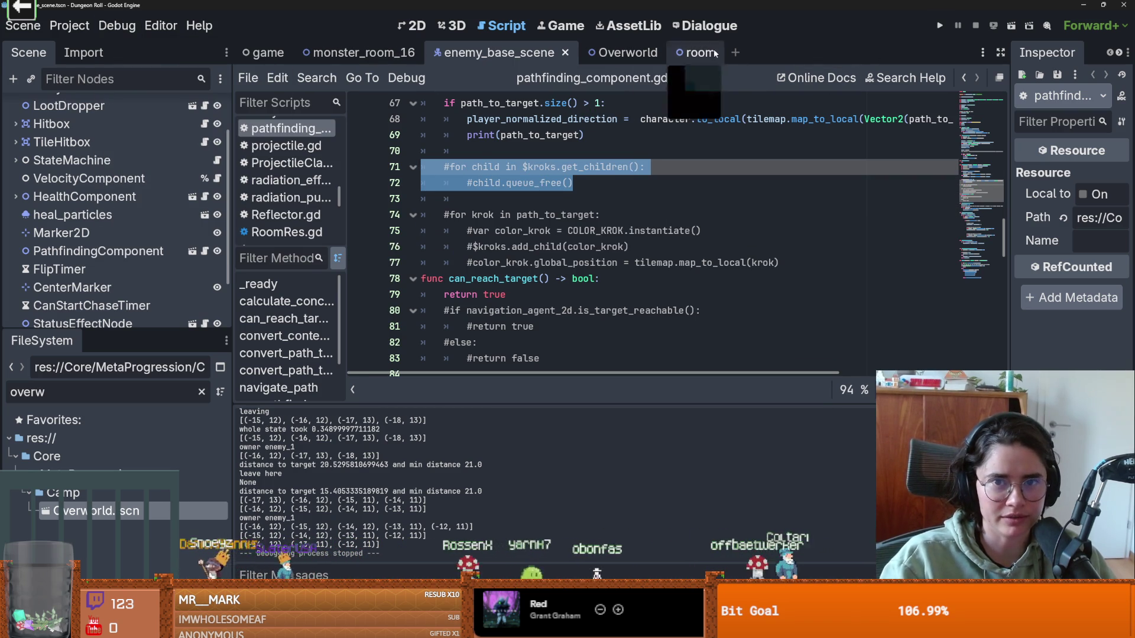
click(263, 53)
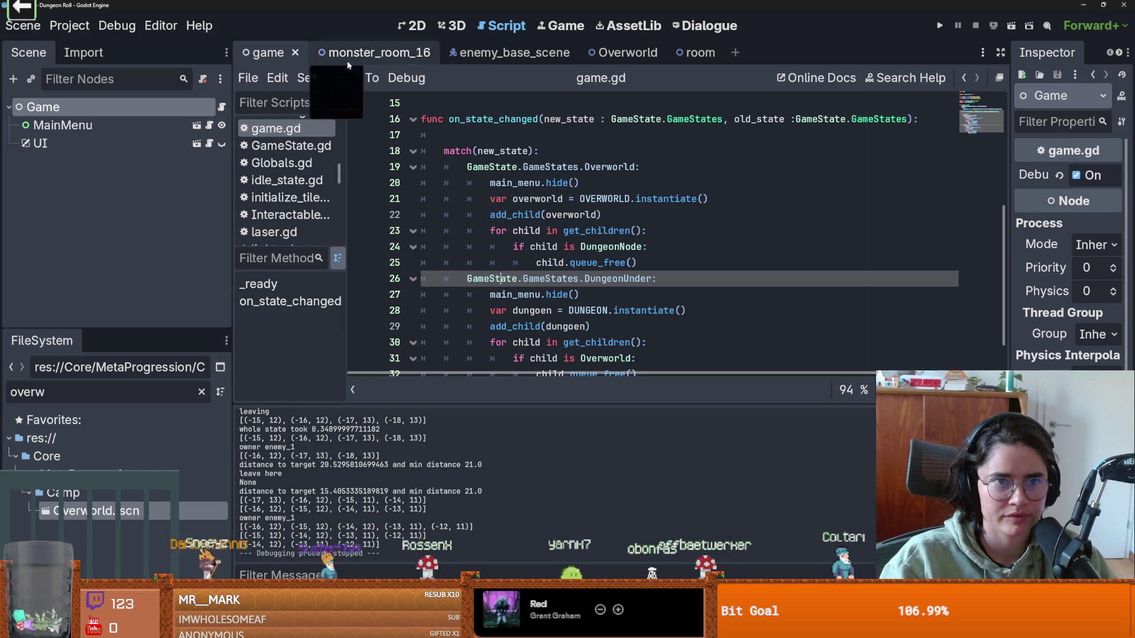
click(643, 53)
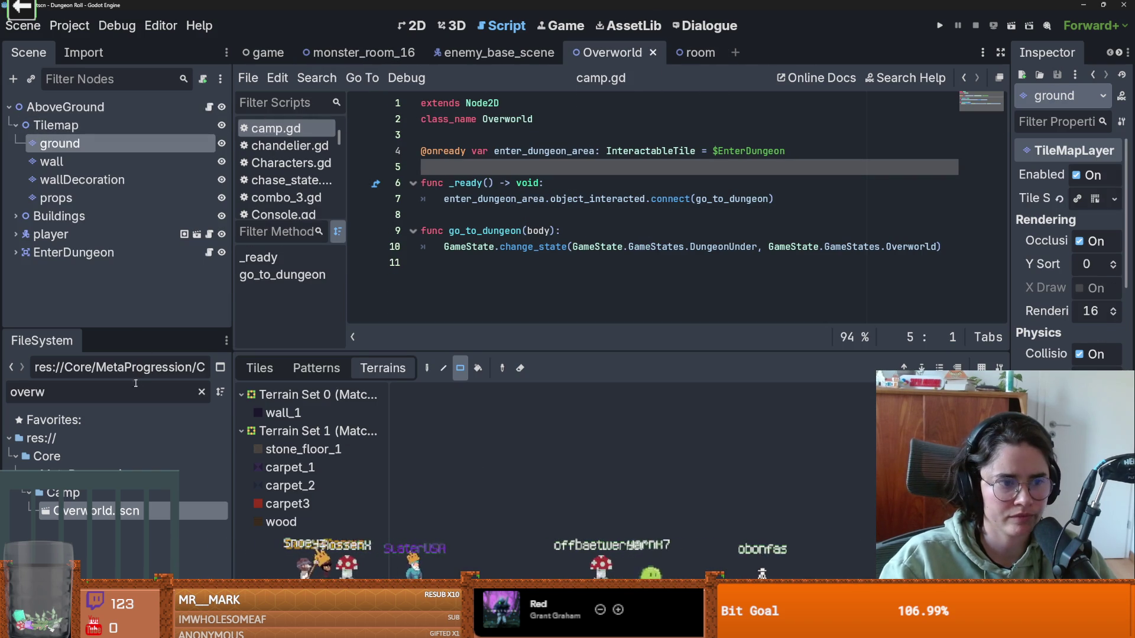
text(dungeon)
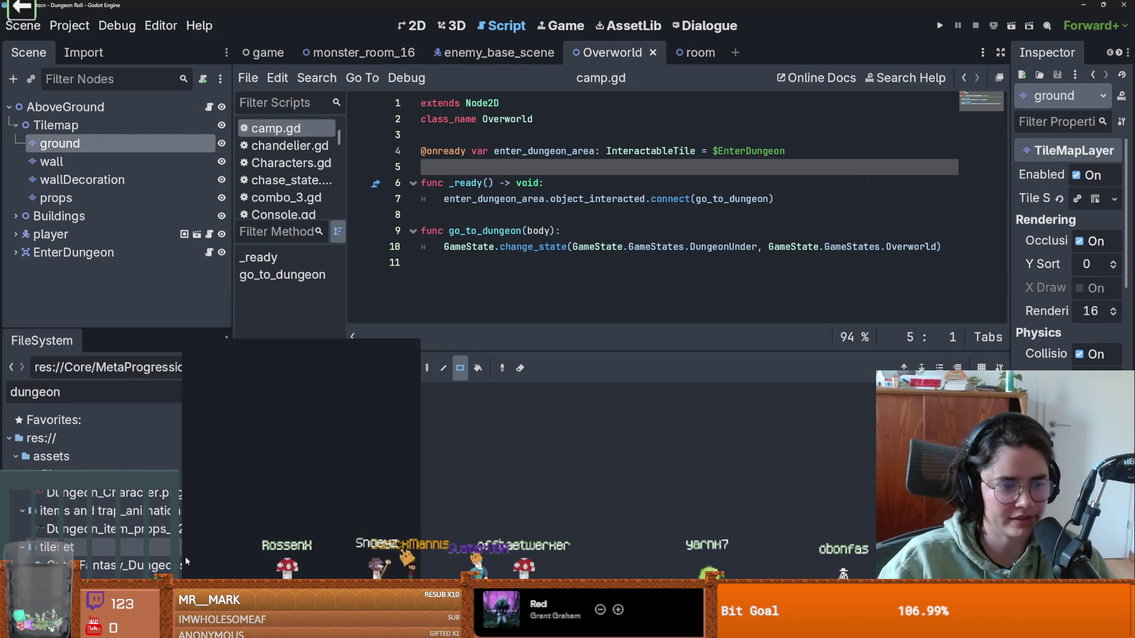
click(54, 547)
scroll(118, 532, down, 5)
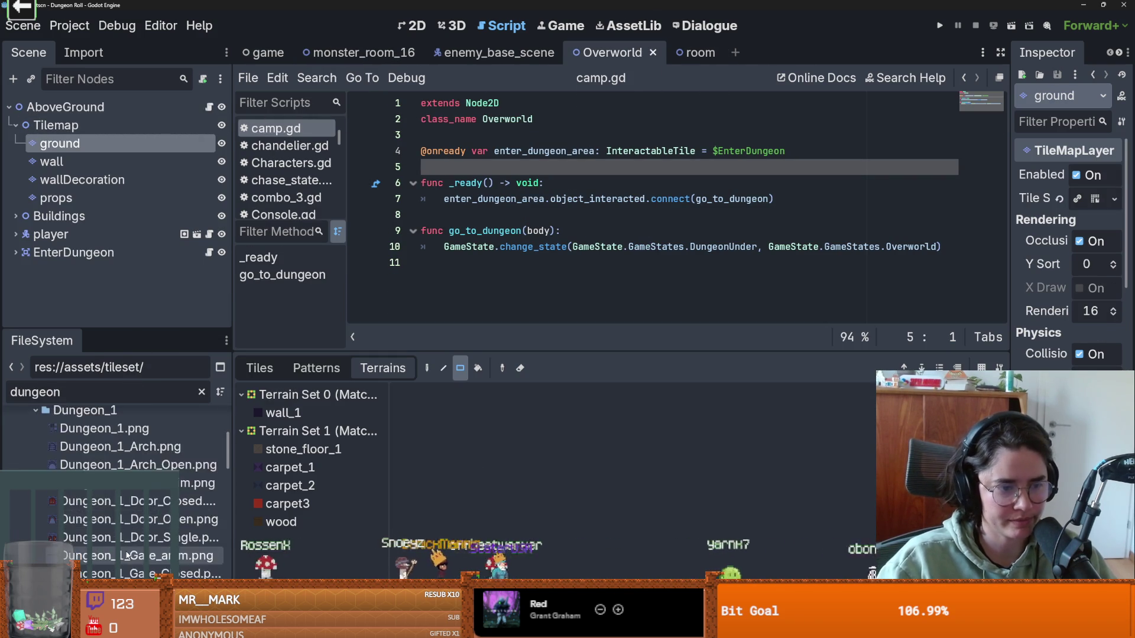
scroll(127, 554, down, 5)
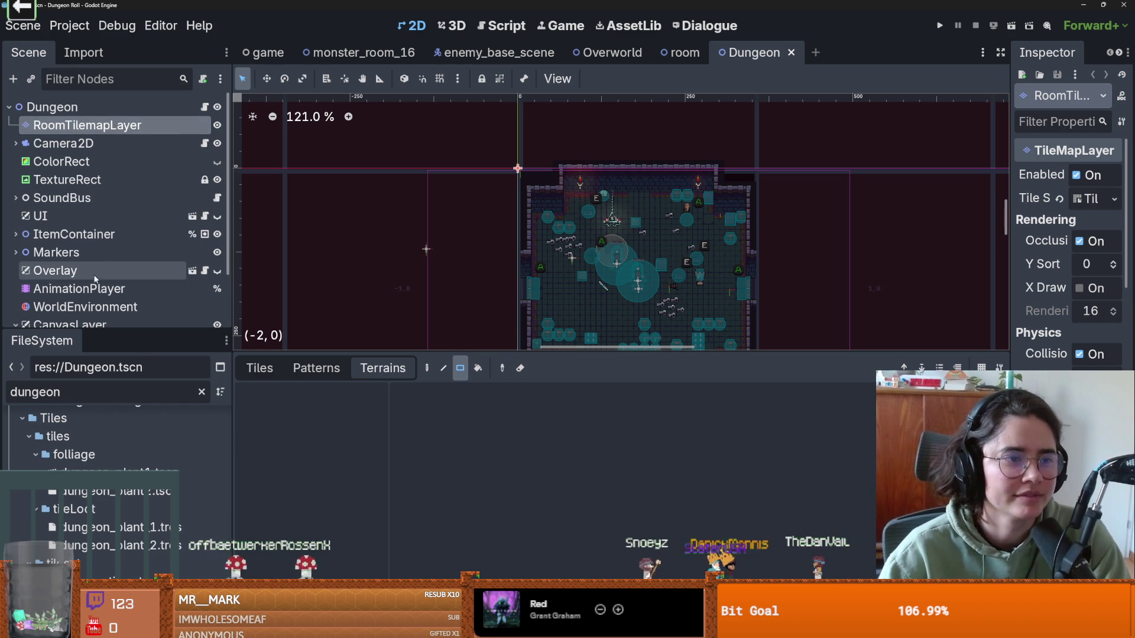
Step: Inspect the Camera2D's Sprite2D, briefly toggling its visibility, and save the Dungeon scene
click(16, 143)
click(16, 143)
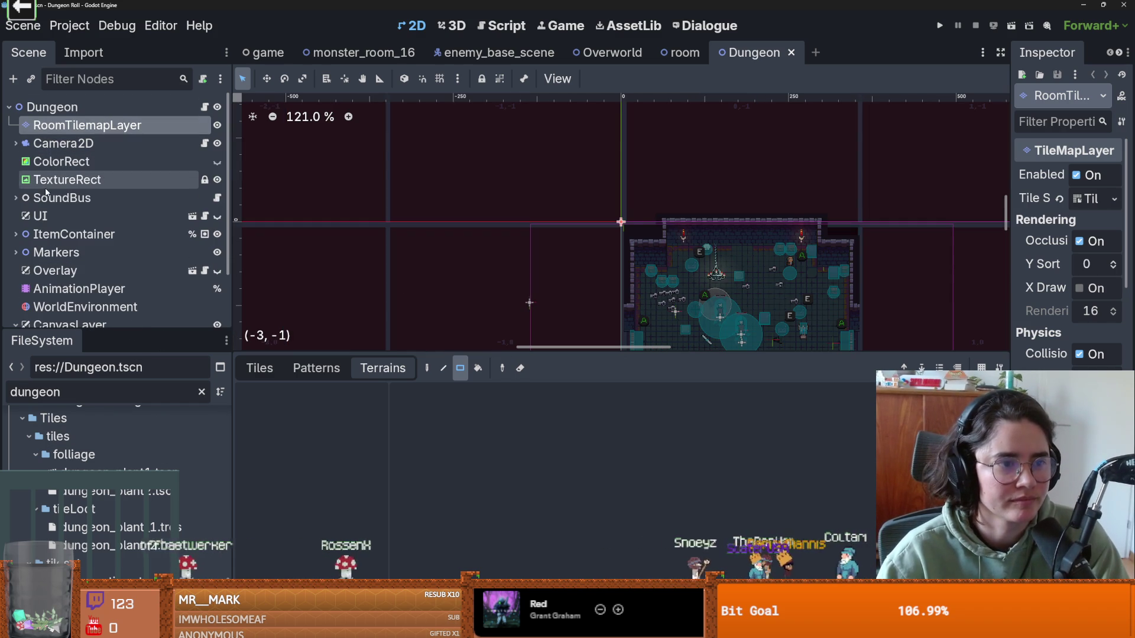
click(67, 180)
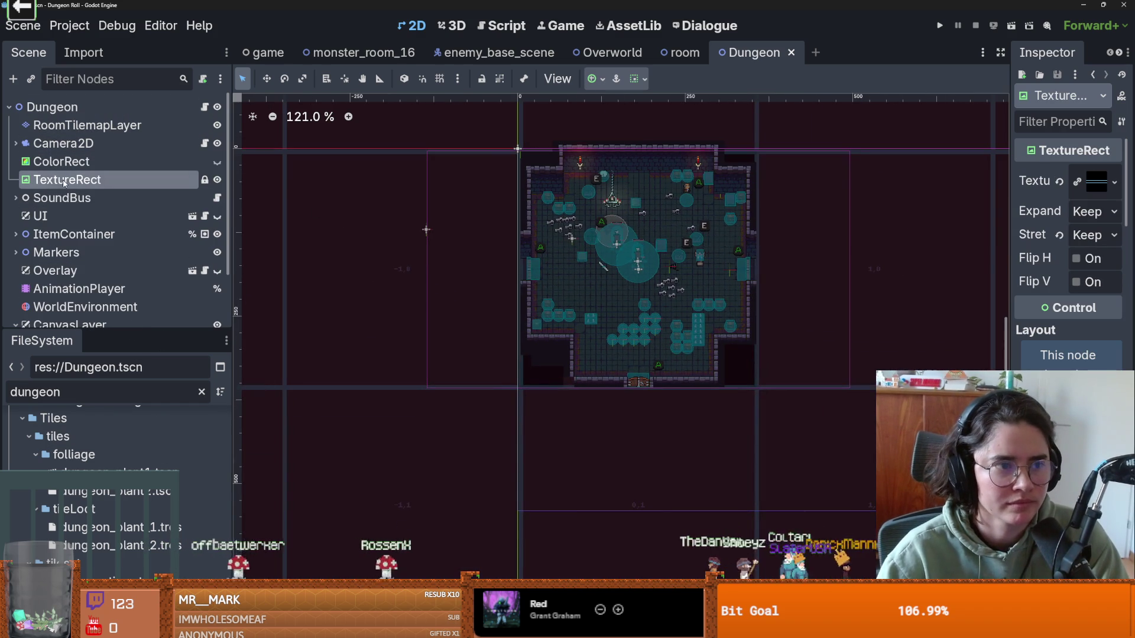
click(16, 143)
click(187, 161)
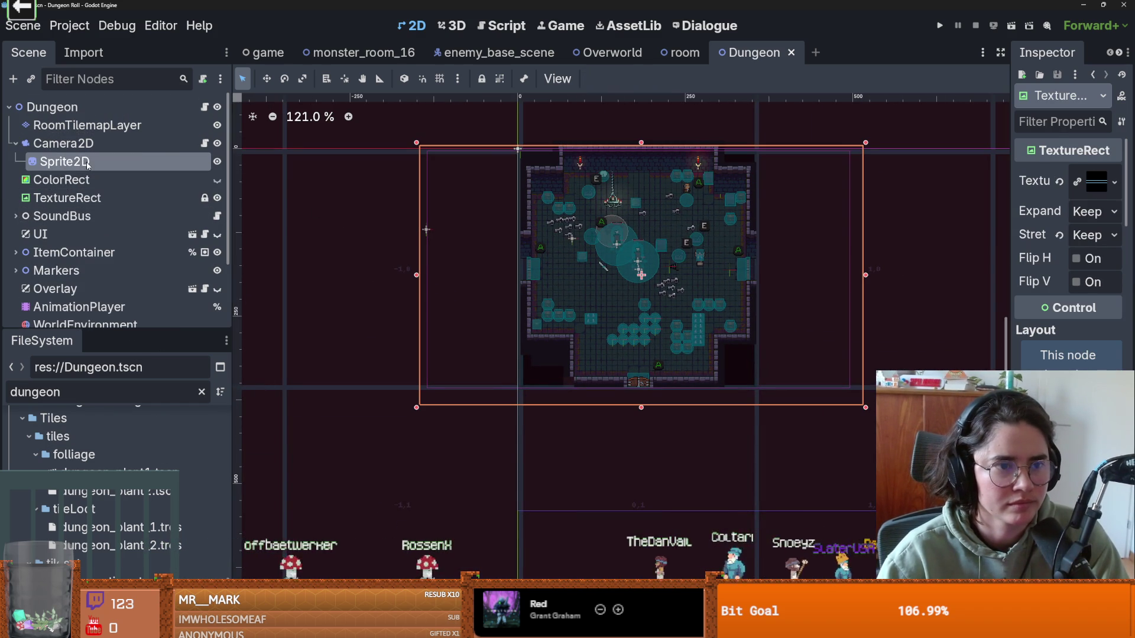
click(217, 163)
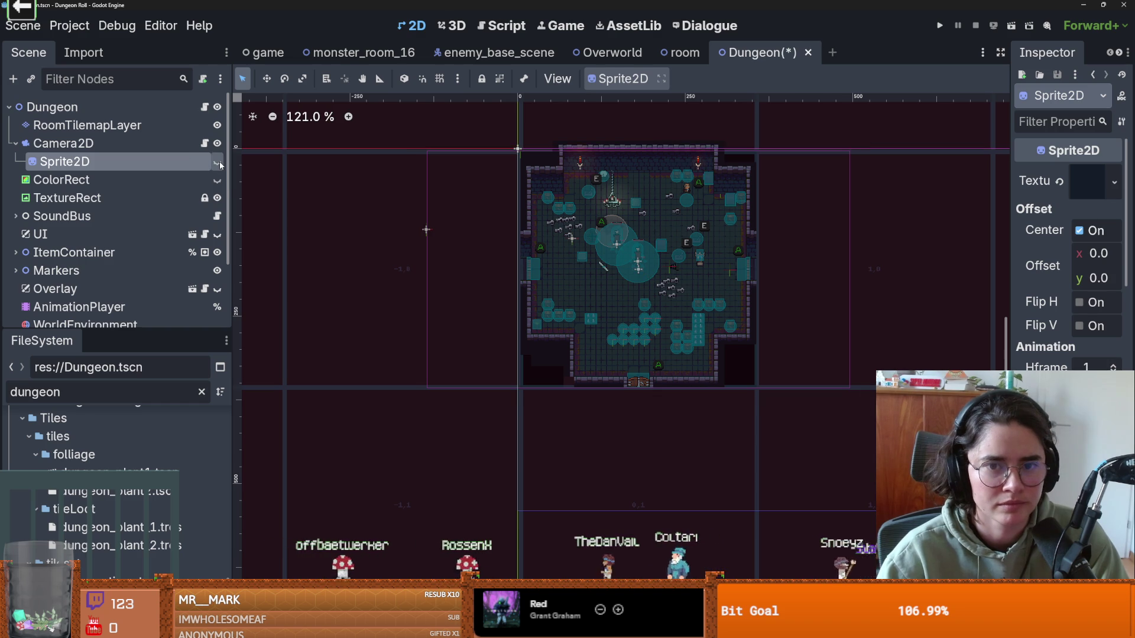
click(218, 162)
key(ctrl+s)
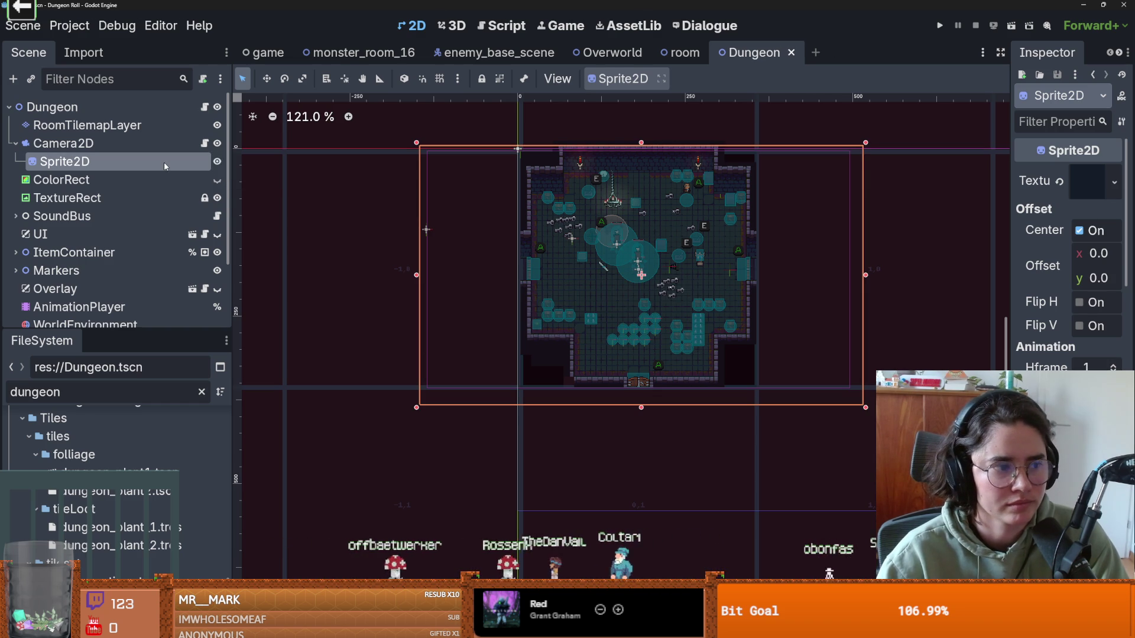
Step: Hide the ColorRect in the Dungeon scene after glancing inside the SoundBus node
scroll(683, 305, up, 8)
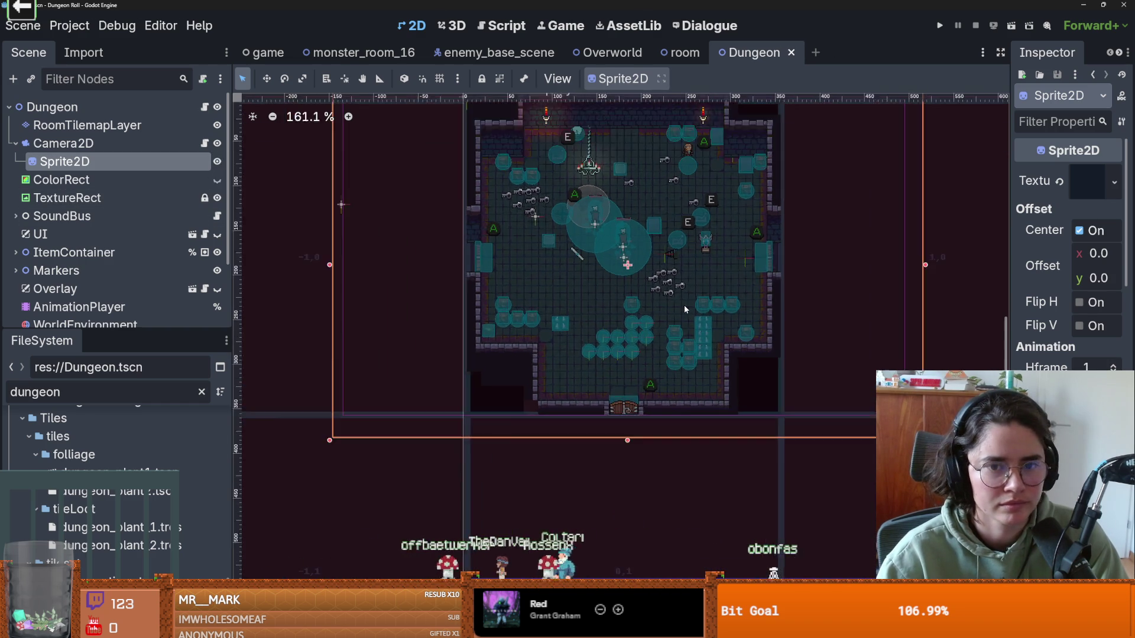
scroll(675, 335, down, 3)
scroll(45, 222, down, 3)
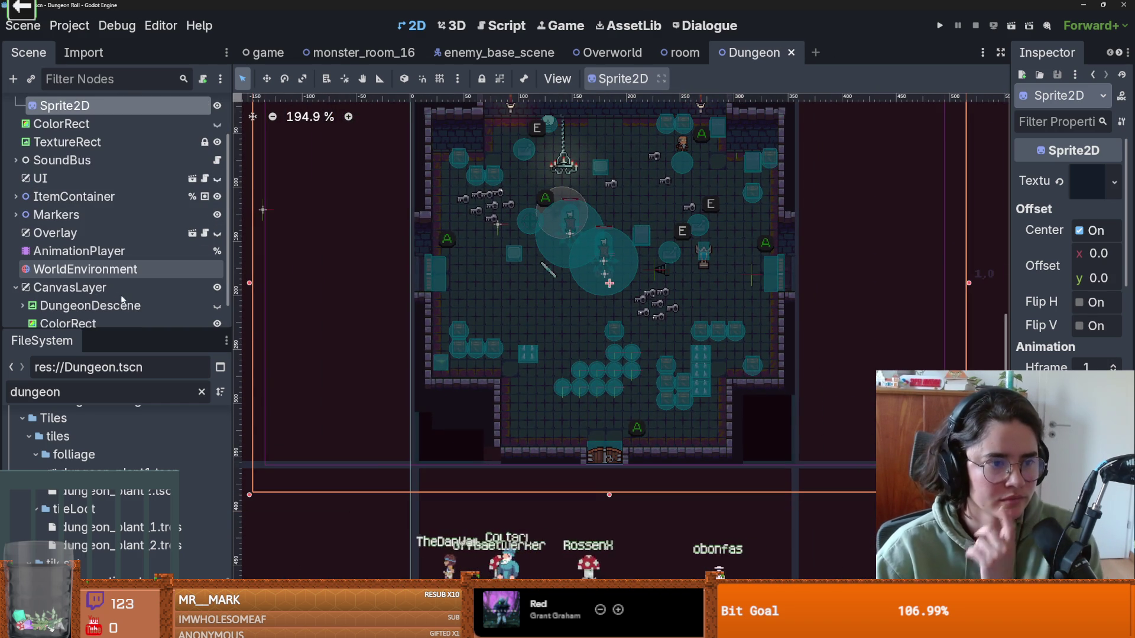
click(16, 160)
click(15, 160)
scroll(136, 249, up, 3)
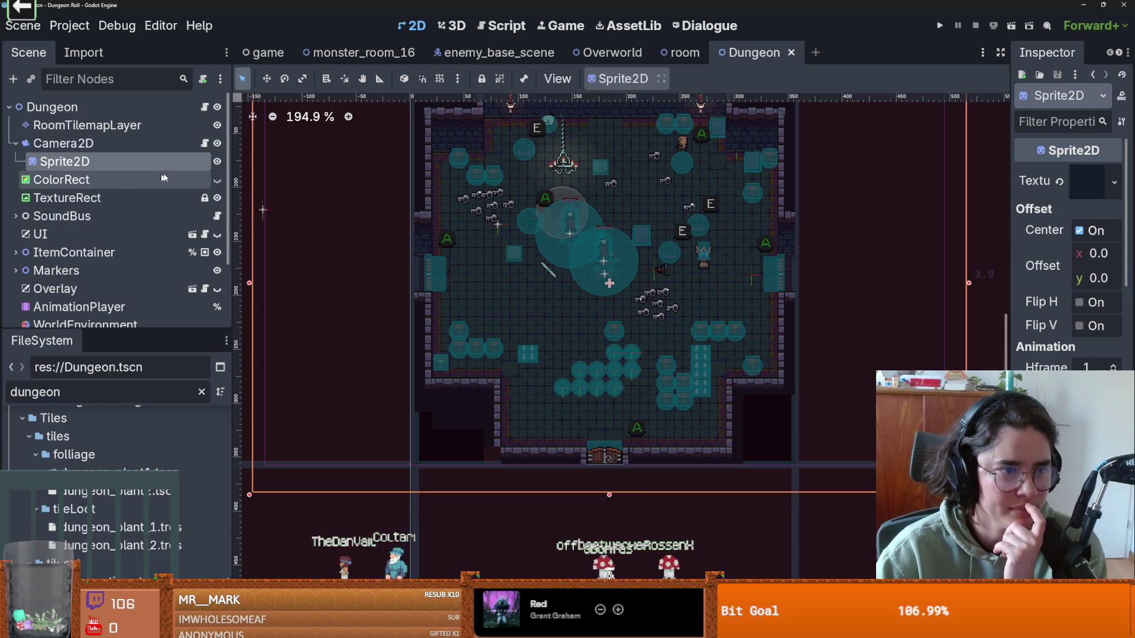
click(217, 180)
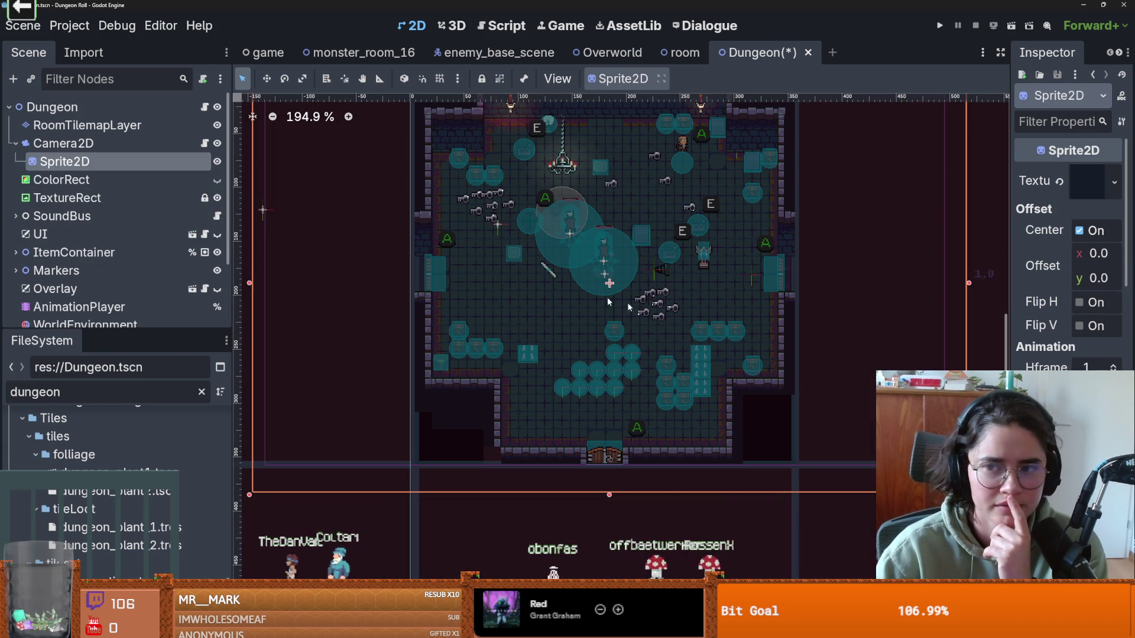
Step: Reselect the Camera2D and its Sprite2D and review their properties
click(182, 148)
click(118, 161)
scroll(1064, 249, down, 5)
scroll(1068, 248, down, 6)
scroll(1069, 248, up, 5)
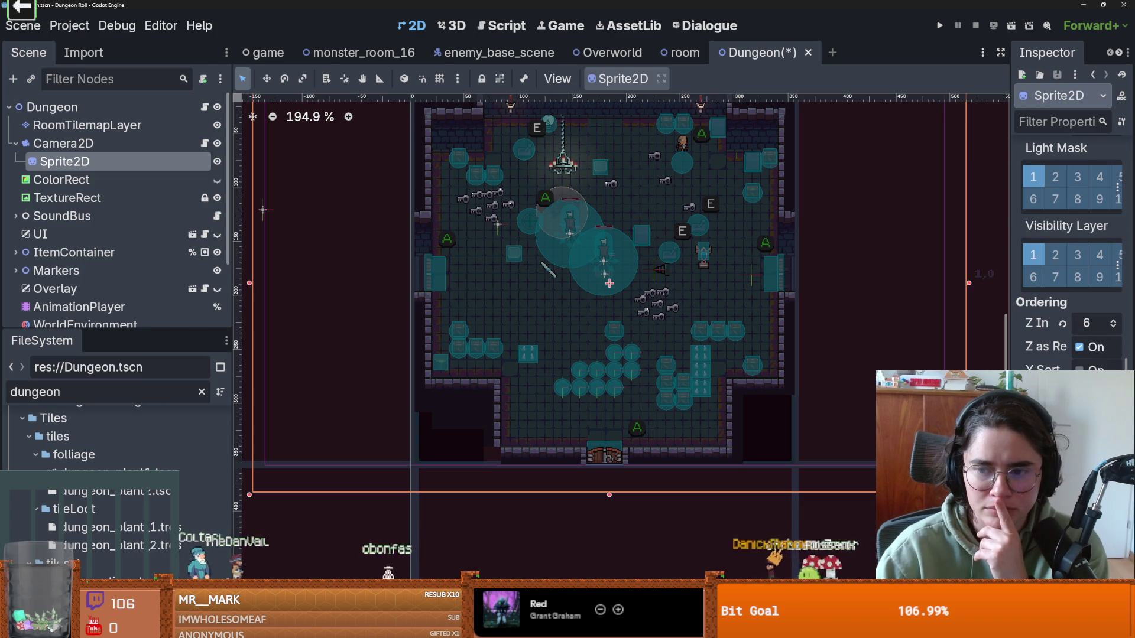
drag(1006, 337, 875, 343)
scroll(1005, 248, down, 4)
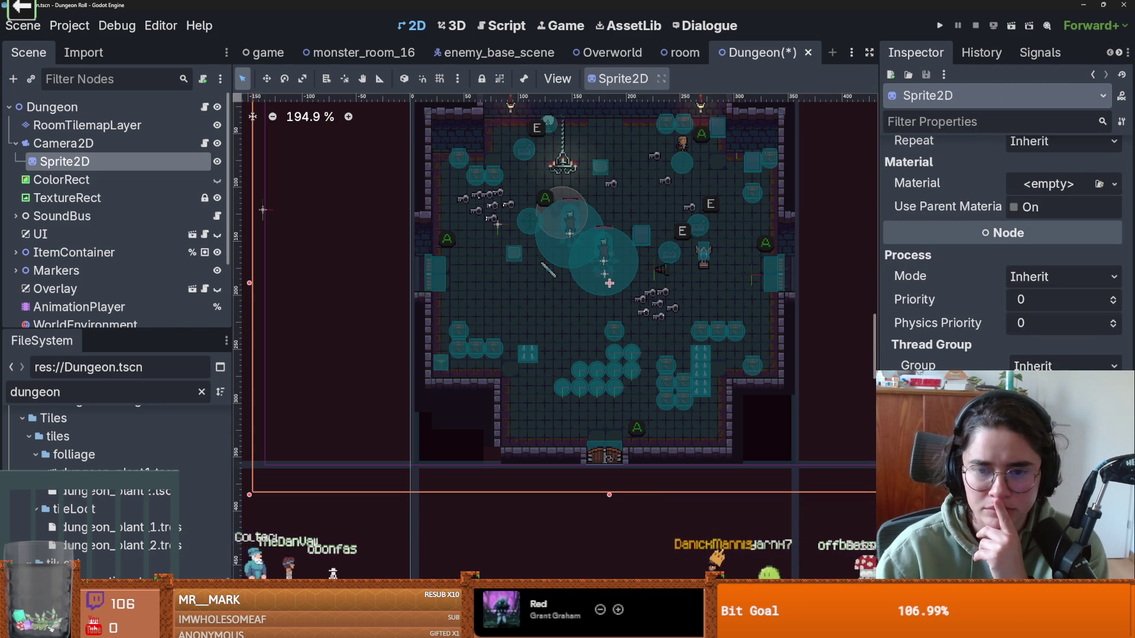
scroll(680, 366, down, 3)
Step: Select the WorldEnvironment node, enlarge the scene tree panel, and save the Dungeon scene
click(184, 324)
drag(188, 334, 191, 400)
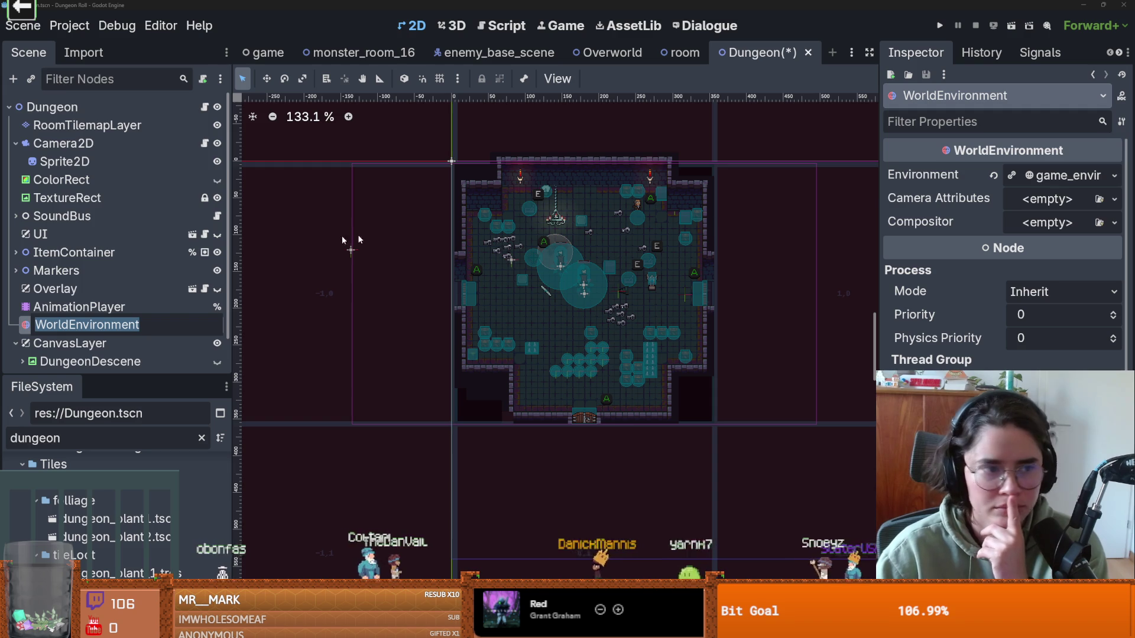
scroll(80, 277, down, 1)
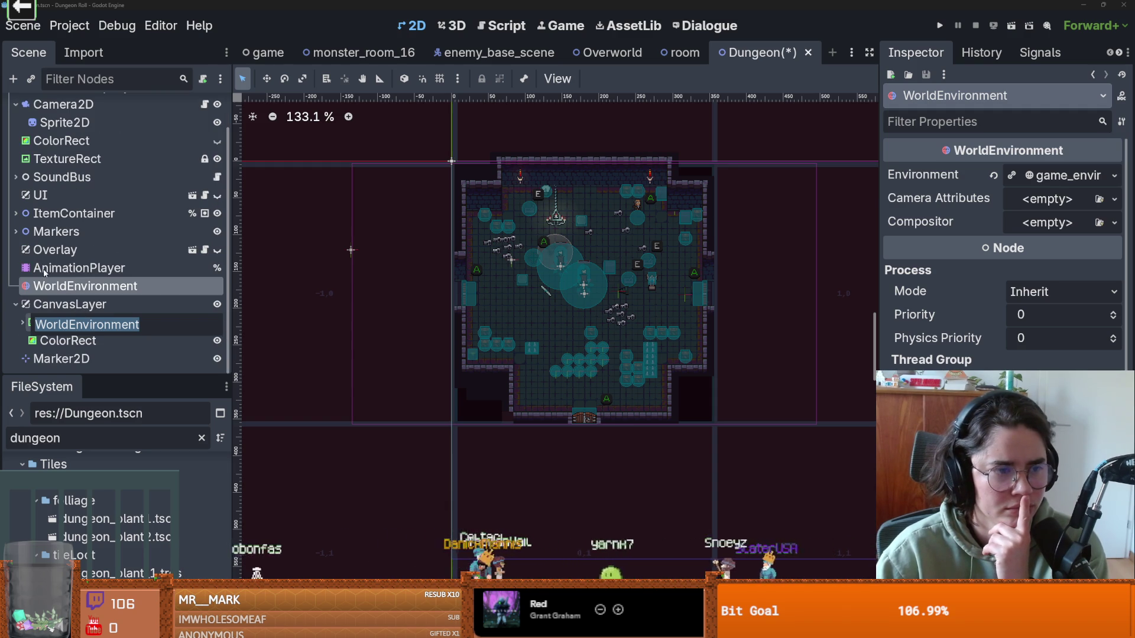
scroll(48, 251, up, 1)
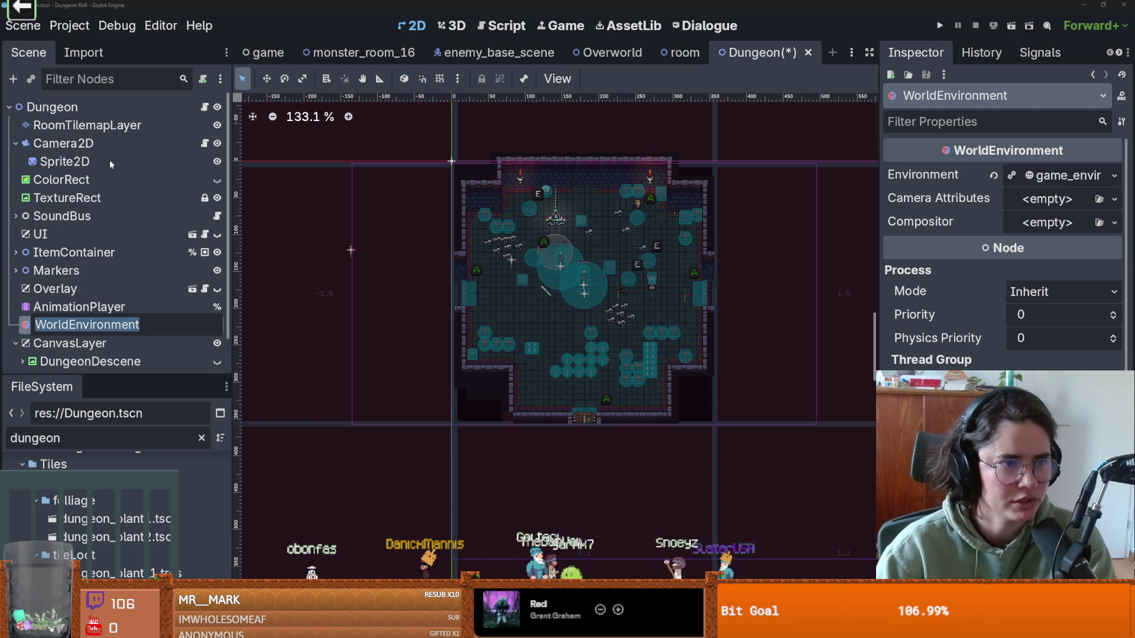
key(Escape)
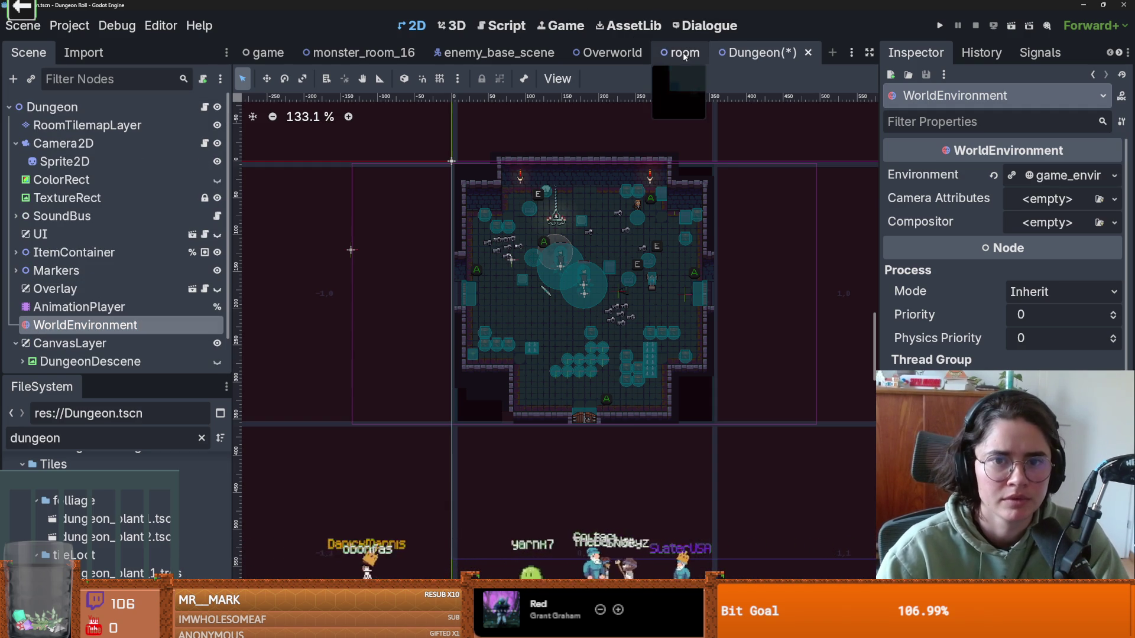
key(ctrl+s)
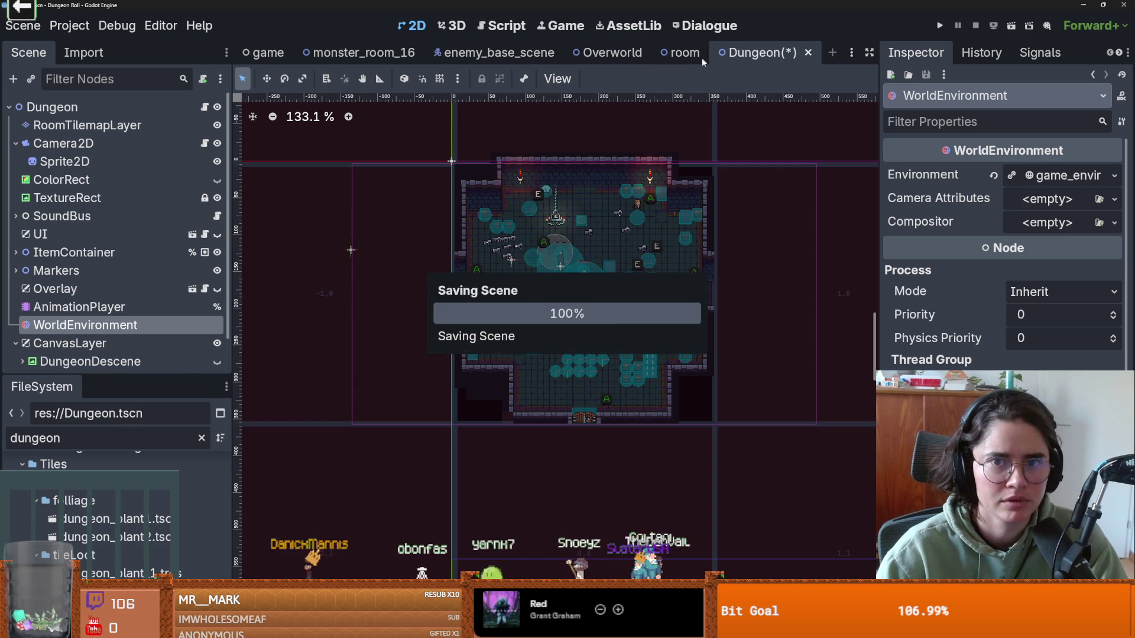
Step: Rebake the room's navigation polygon and straighten the outline's top edge at the top-right vertex
click(681, 52)
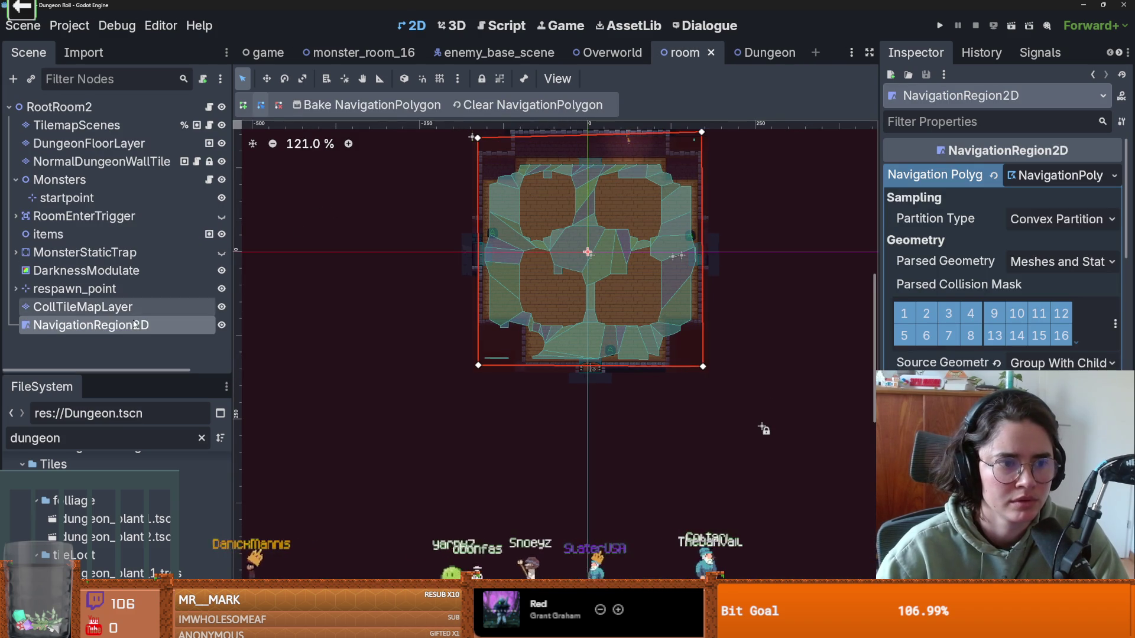
click(395, 111)
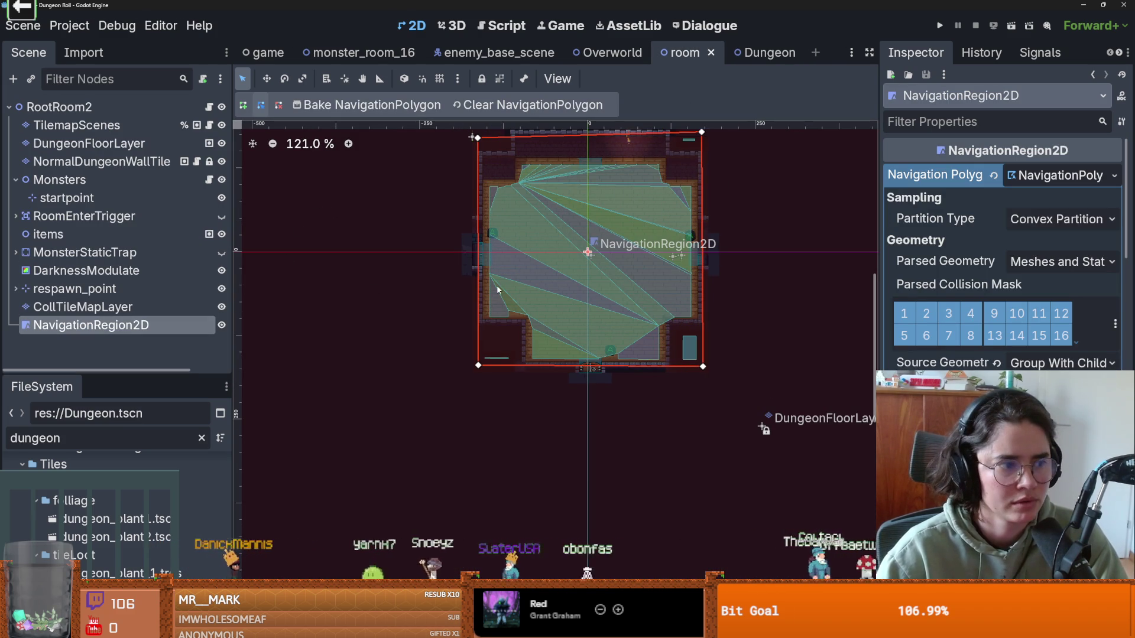
drag(703, 142, 701, 140)
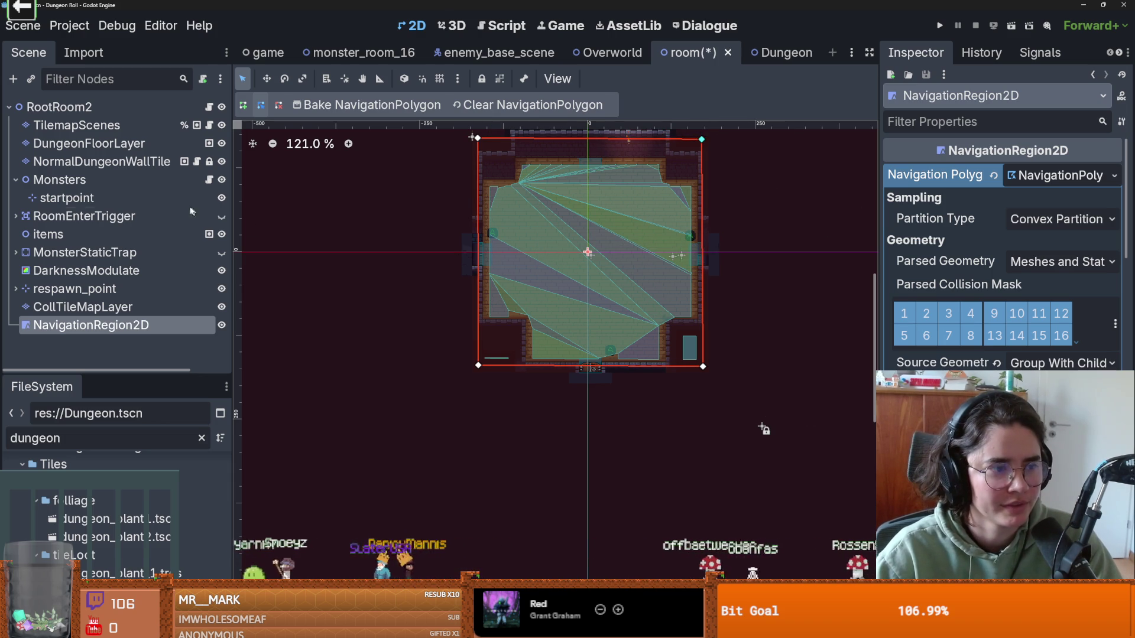
Step: Hide NavigationRegion2D and the DarknessModulate overlay, keeping its grey tint, then launch the game
click(222, 325)
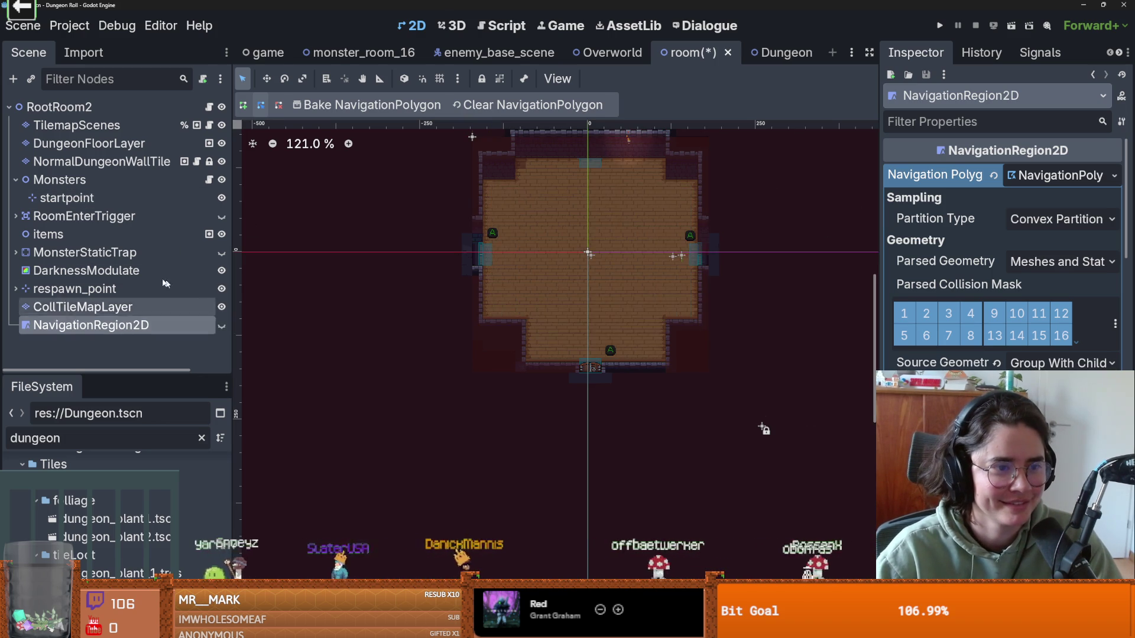
click(86, 270)
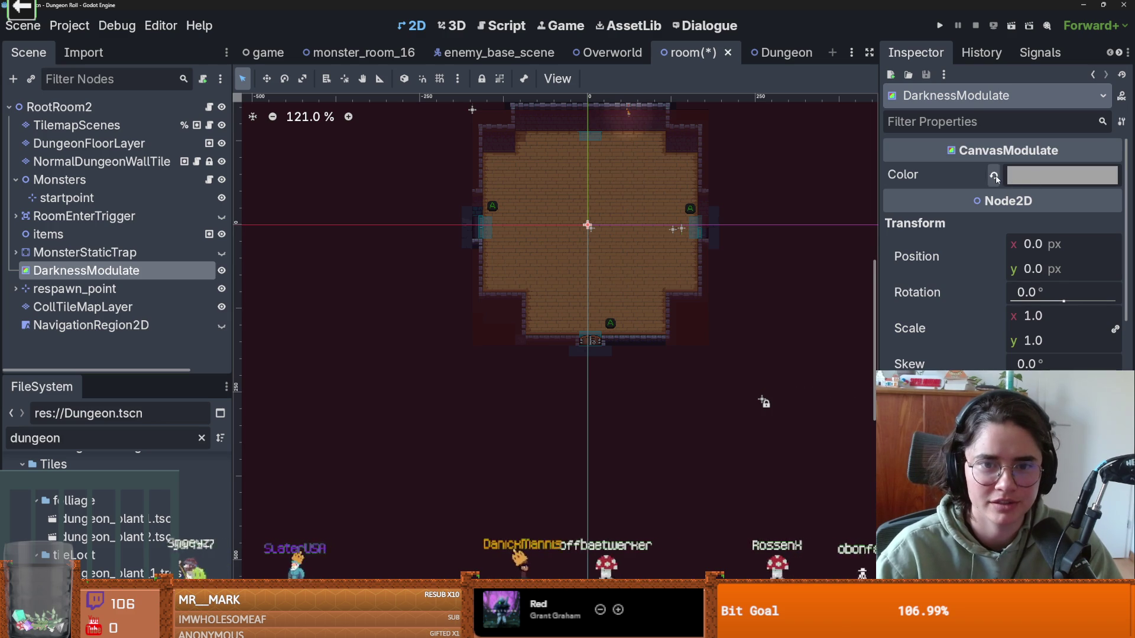
click(996, 179)
key(ctrl+z)
scroll(1033, 204, down, 3)
scroll(970, 299, down, 5)
click(1030, 198)
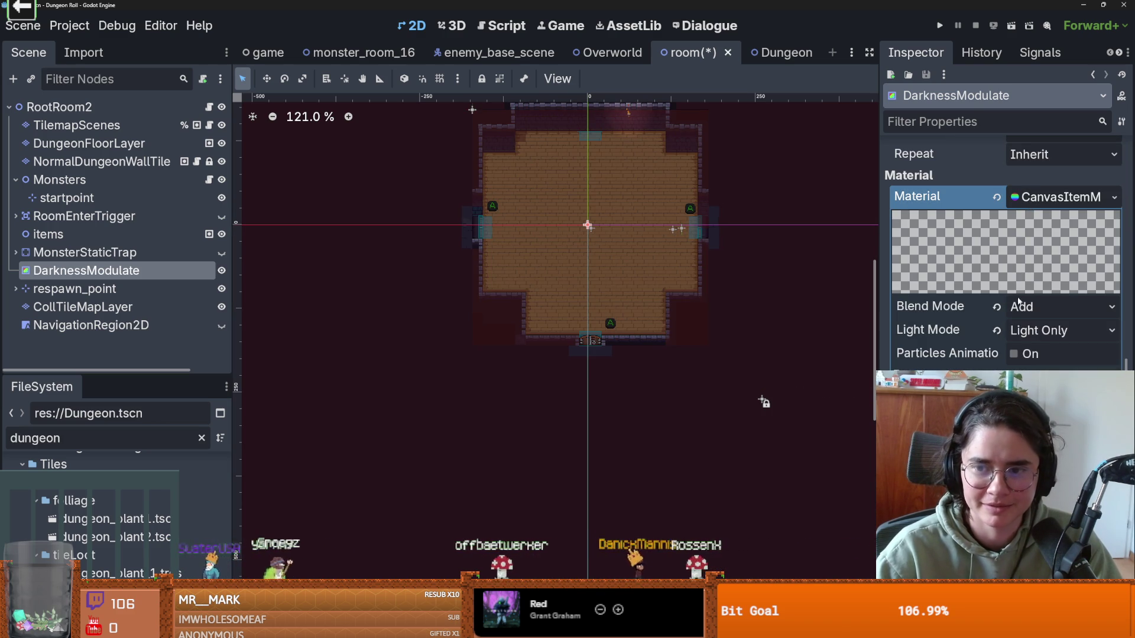
scroll(1010, 296, up, 8)
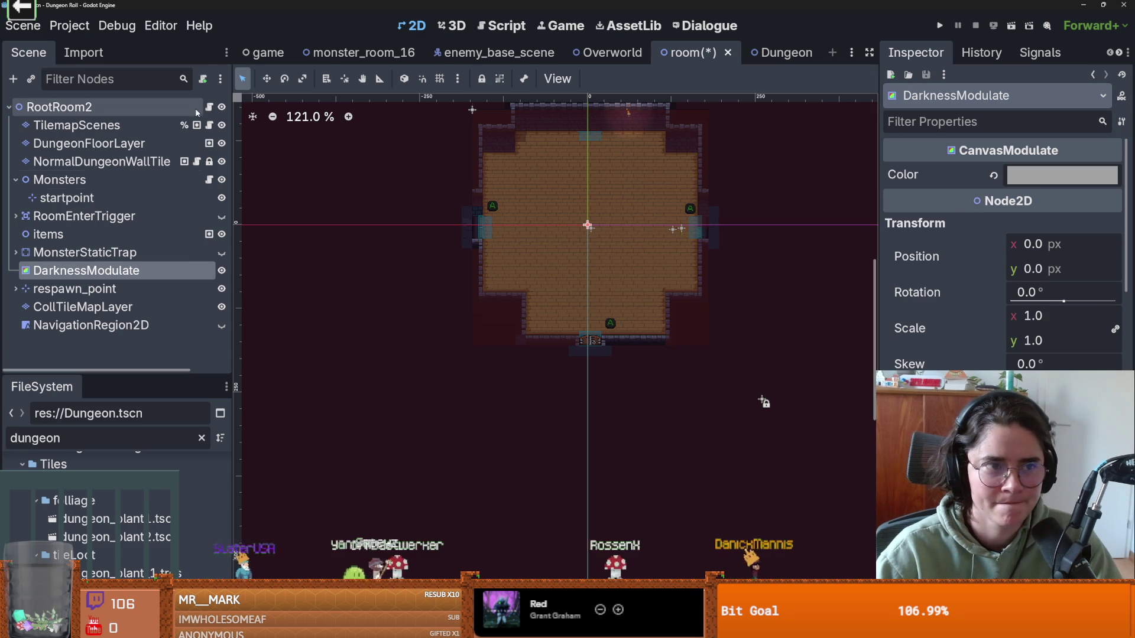
click(221, 271)
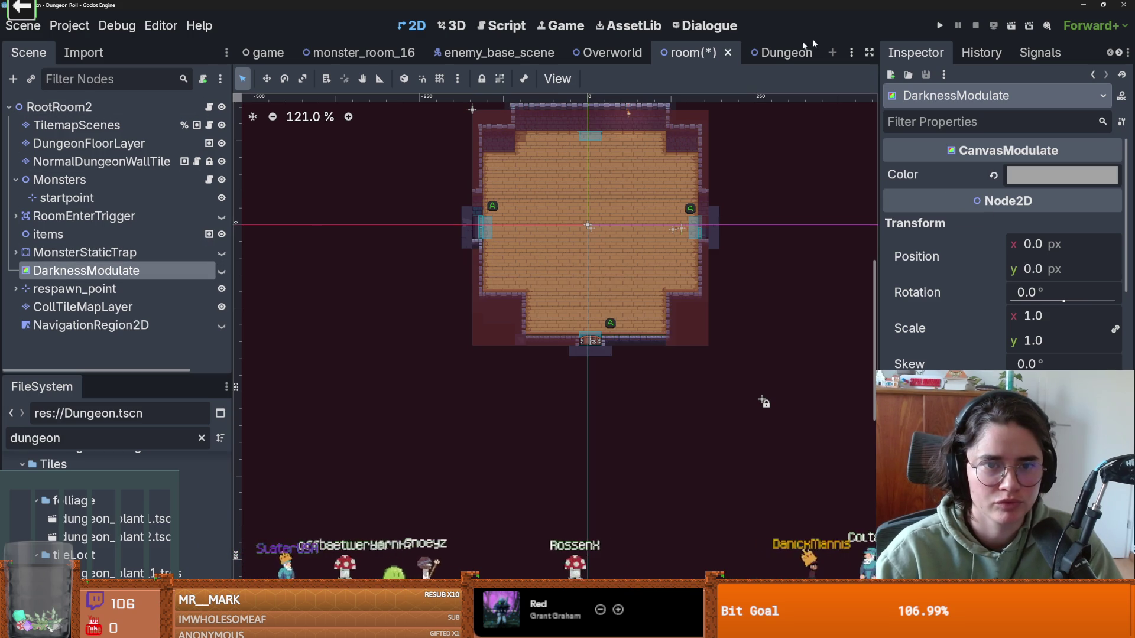
click(939, 25)
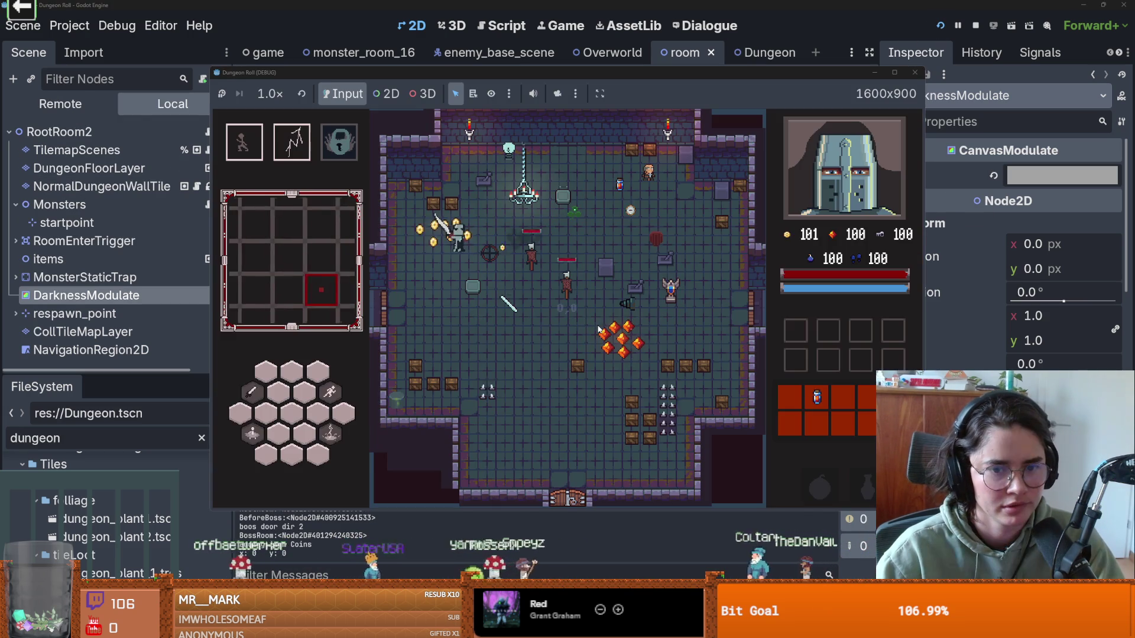
Step: Walk the knight over the gem pile, collecting the gems
key(s)
key(d)
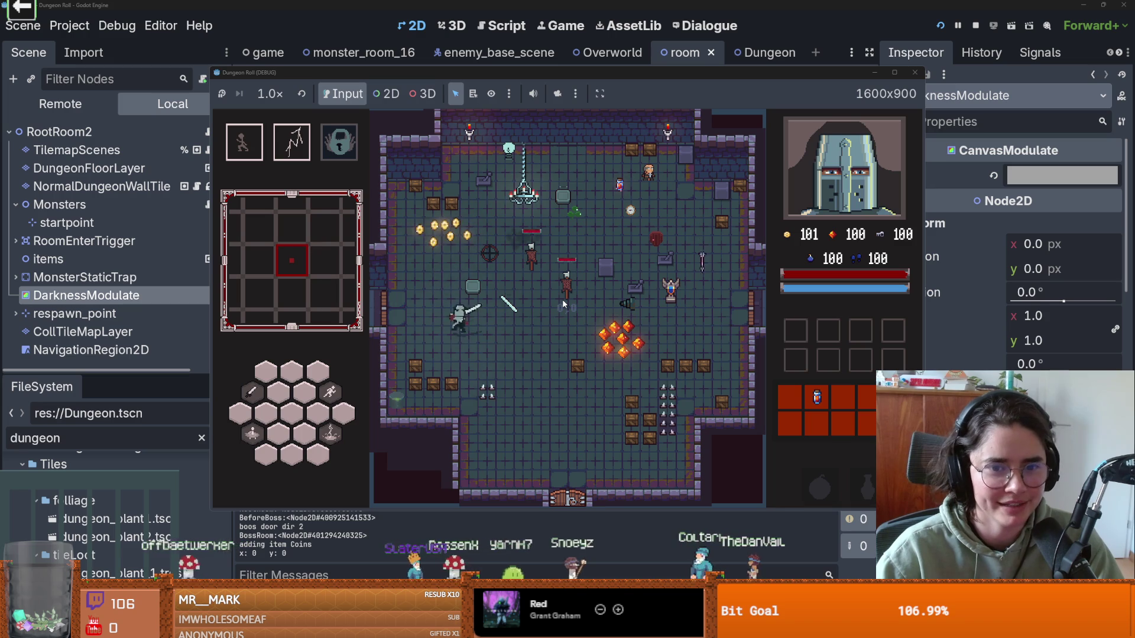
key(a)
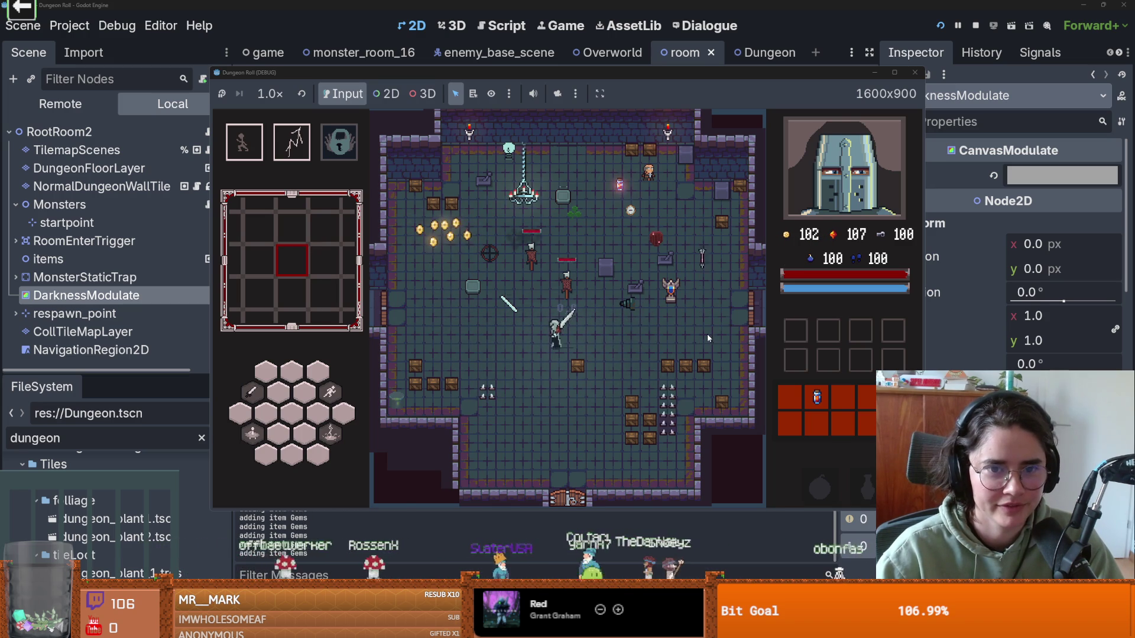
key(a)
key(a)
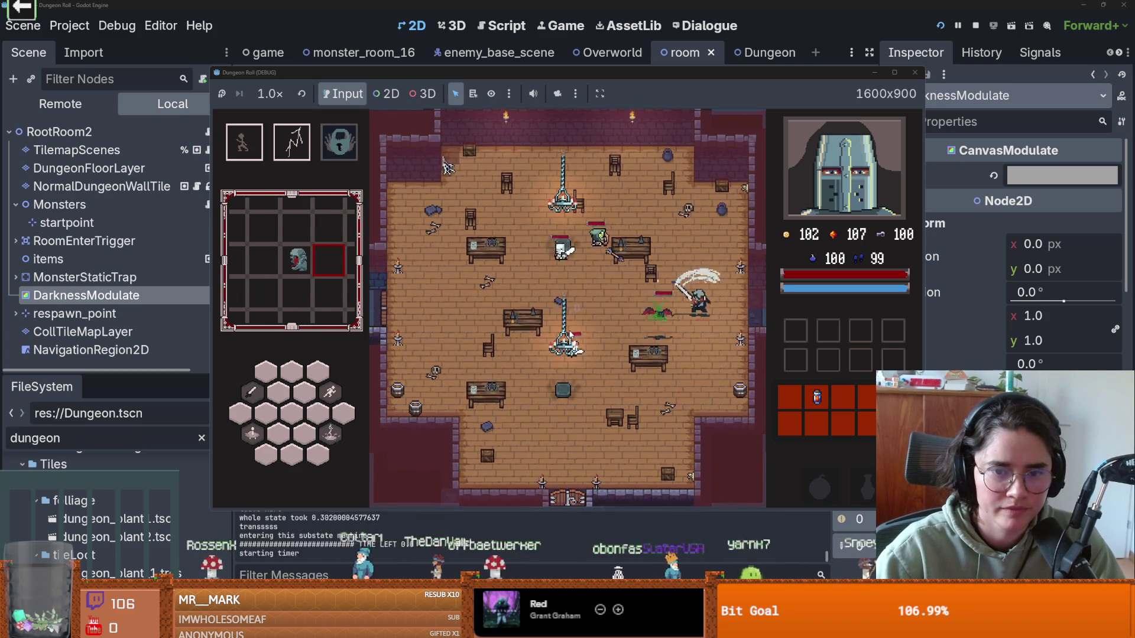
Step: Fight and kill the room's enemies with sword attacks and the first ability
key(s)
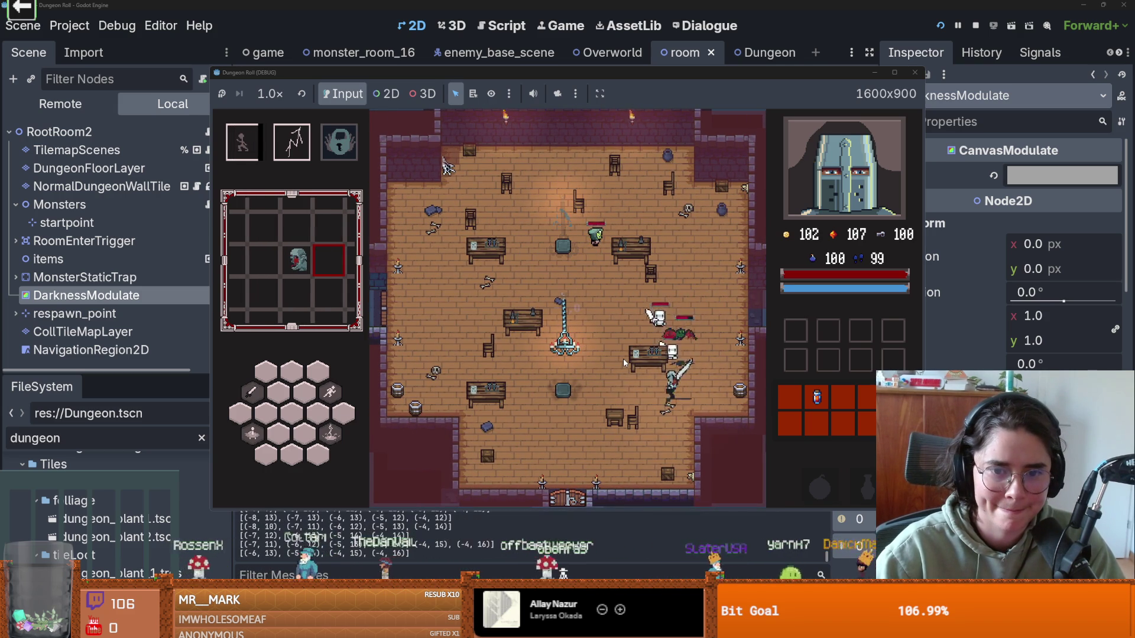
key(a)
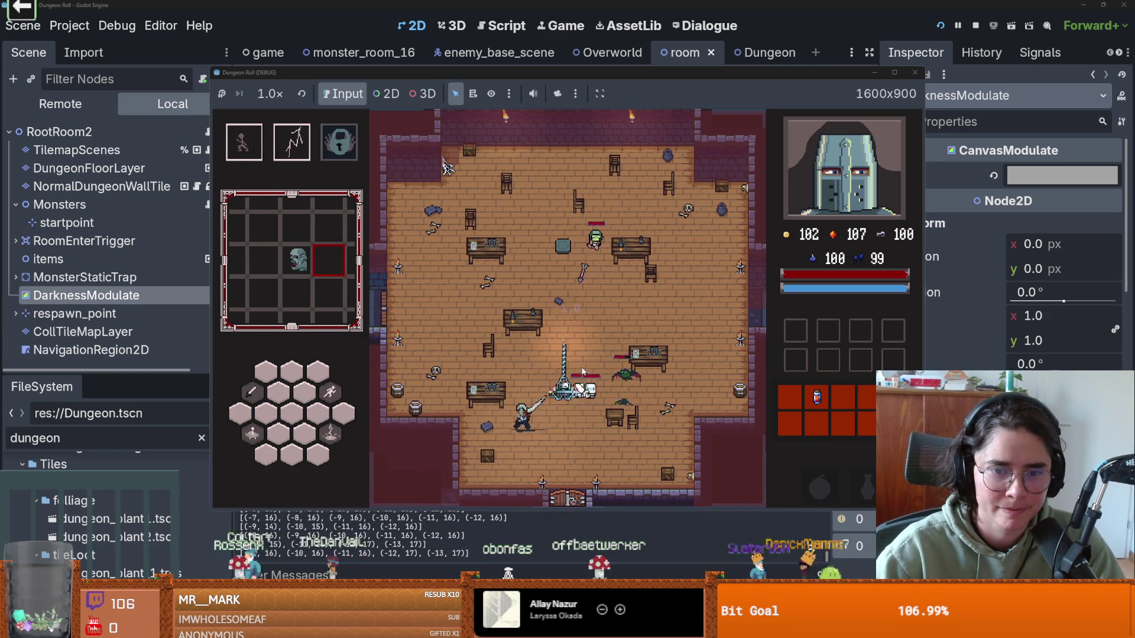
key(w)
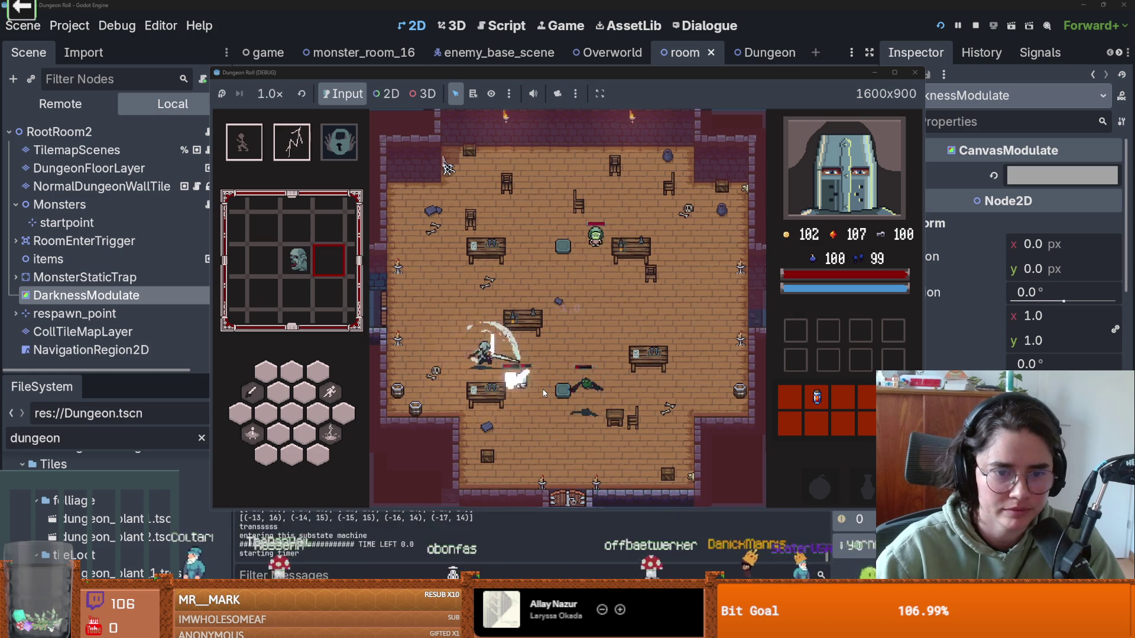
key(w)
key(d)
key(w)
key(d)
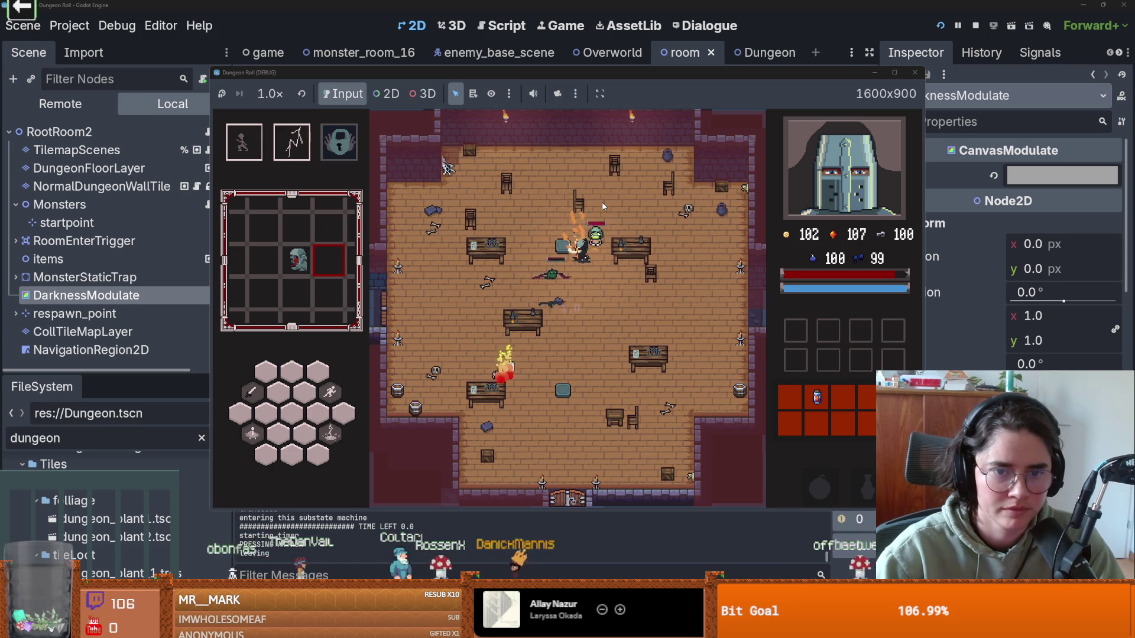
key(s)
key(d)
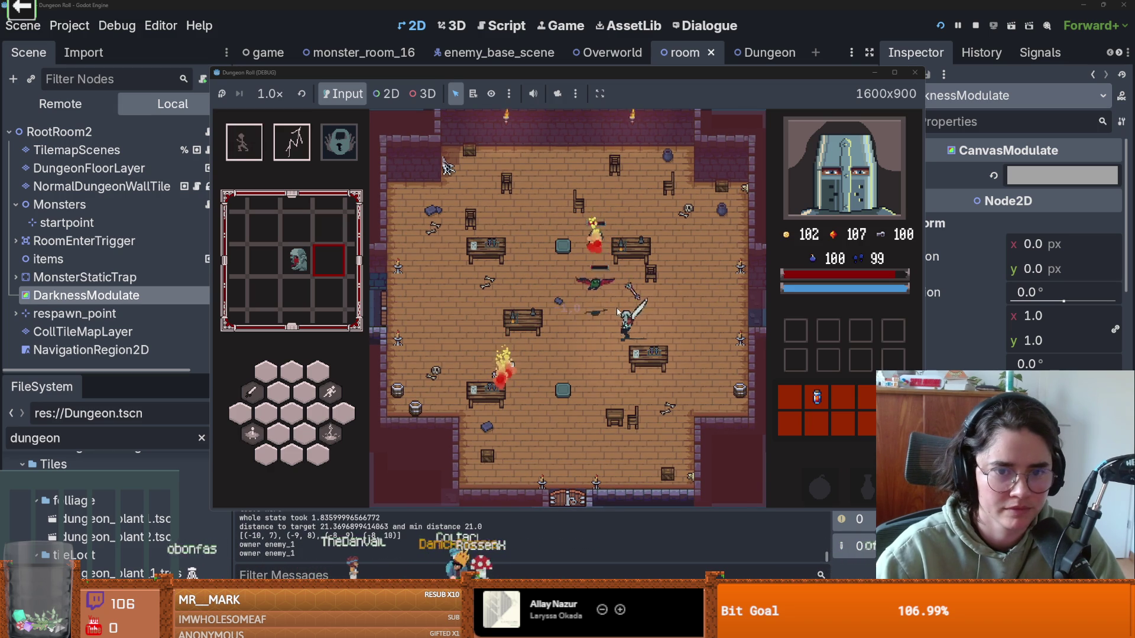
key(a)
key(w)
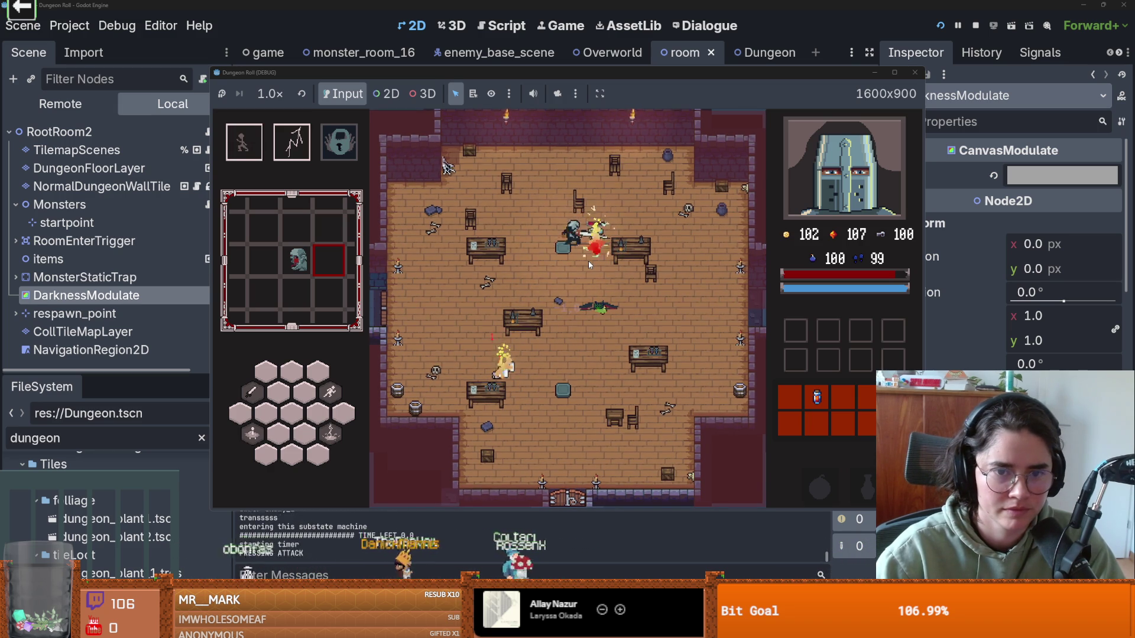
key(space)
key(s)
key(d)
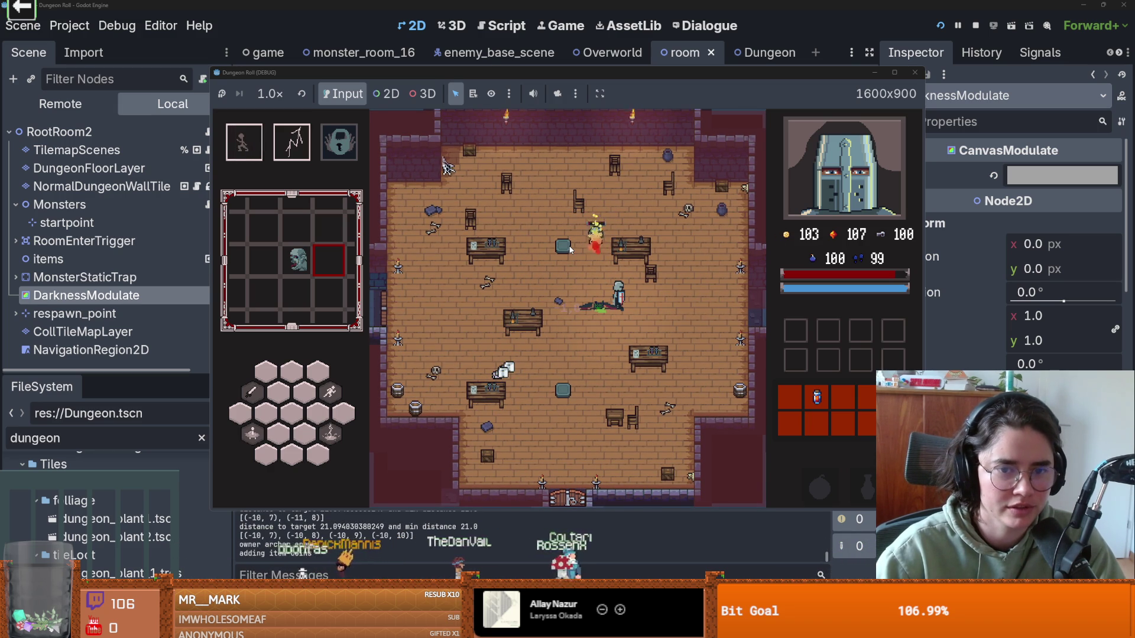
Step: Move up to the table, attacking on the way, and collect the coin
key(w)
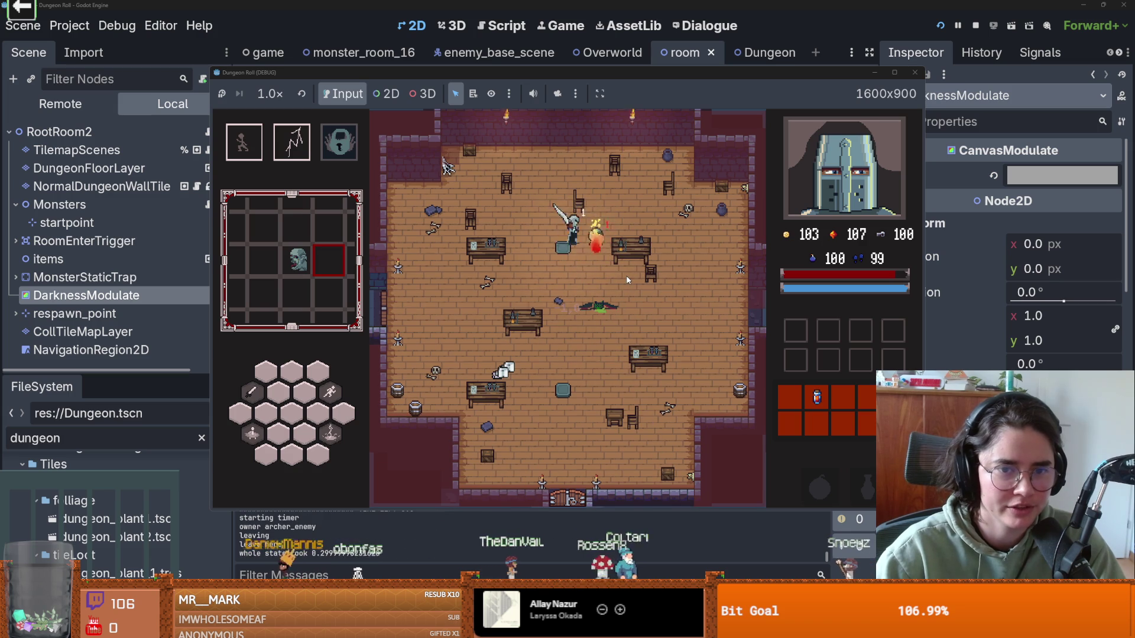
key(s)
key(a)
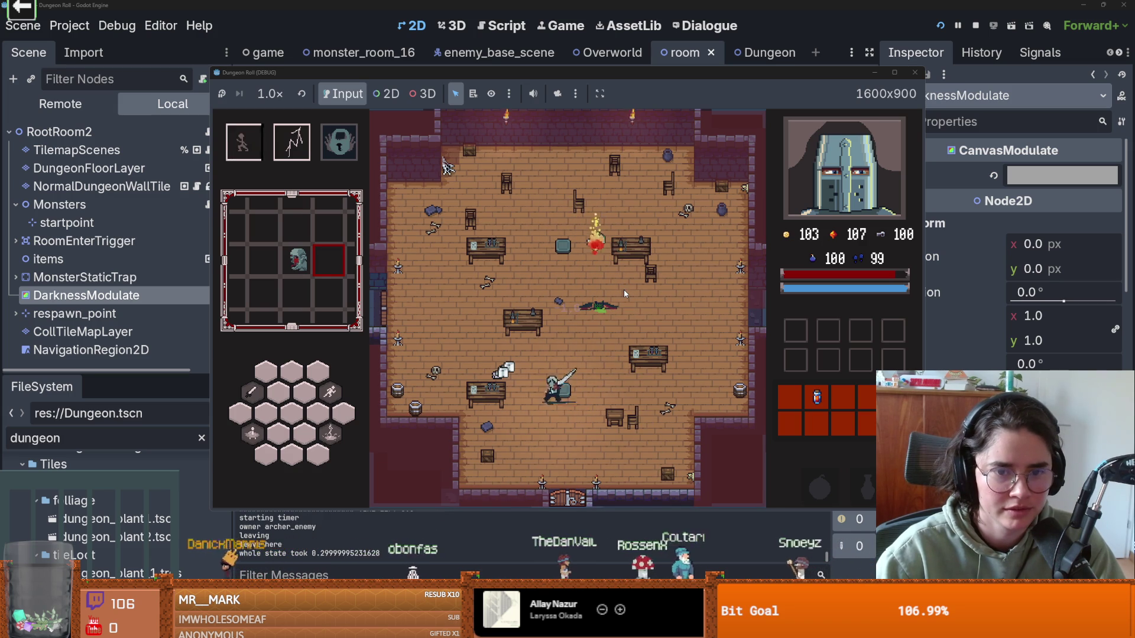
key(w)
click(476, 307)
key(w)
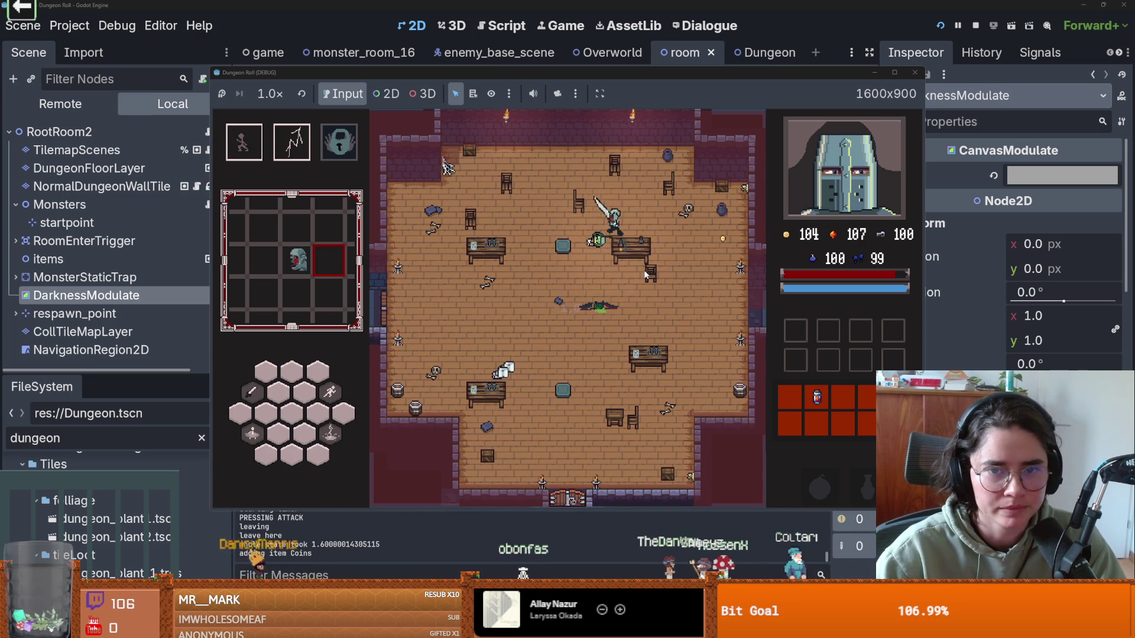
key(space)
Step: Unlock the left door with a key, pick the next monster room from the debug list, then stop the game
key(a)
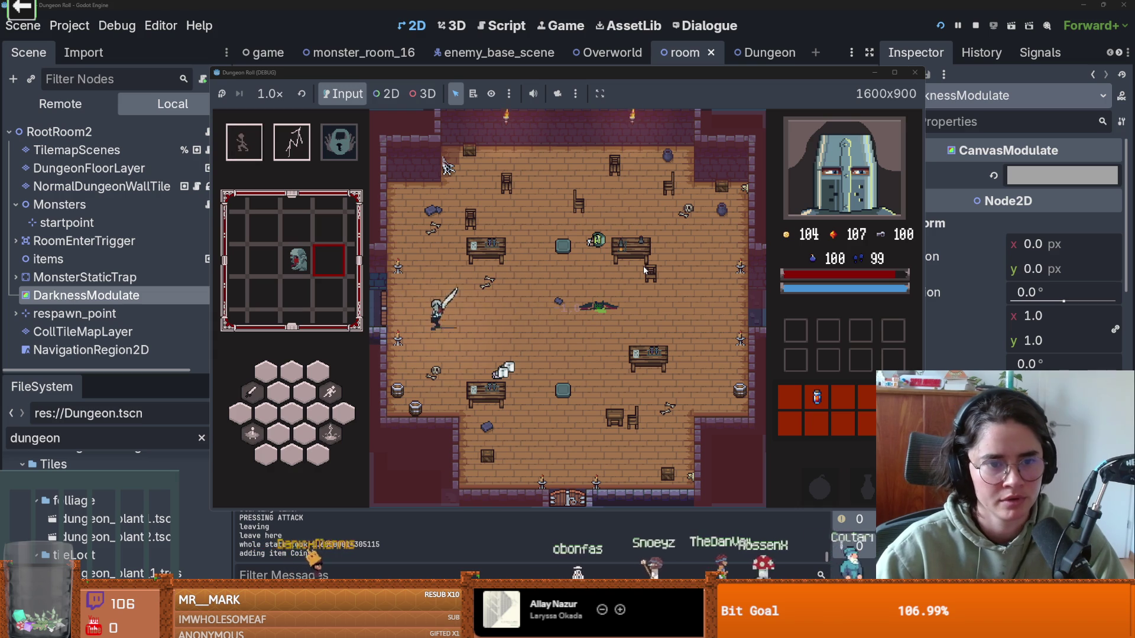
key(e)
click(538, 331)
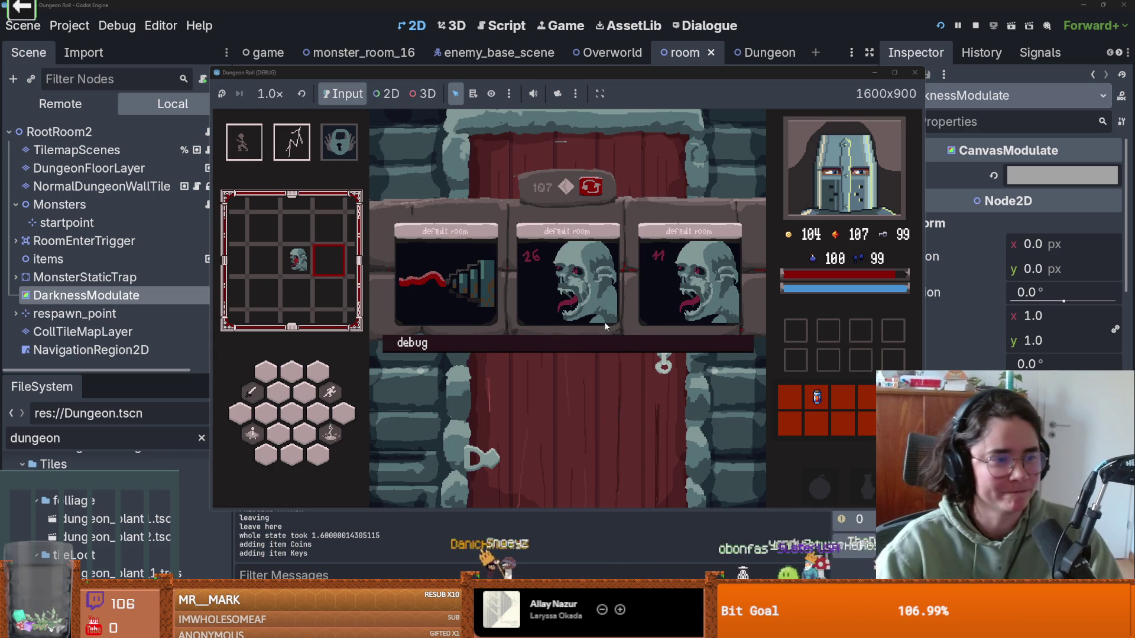
click(412, 343)
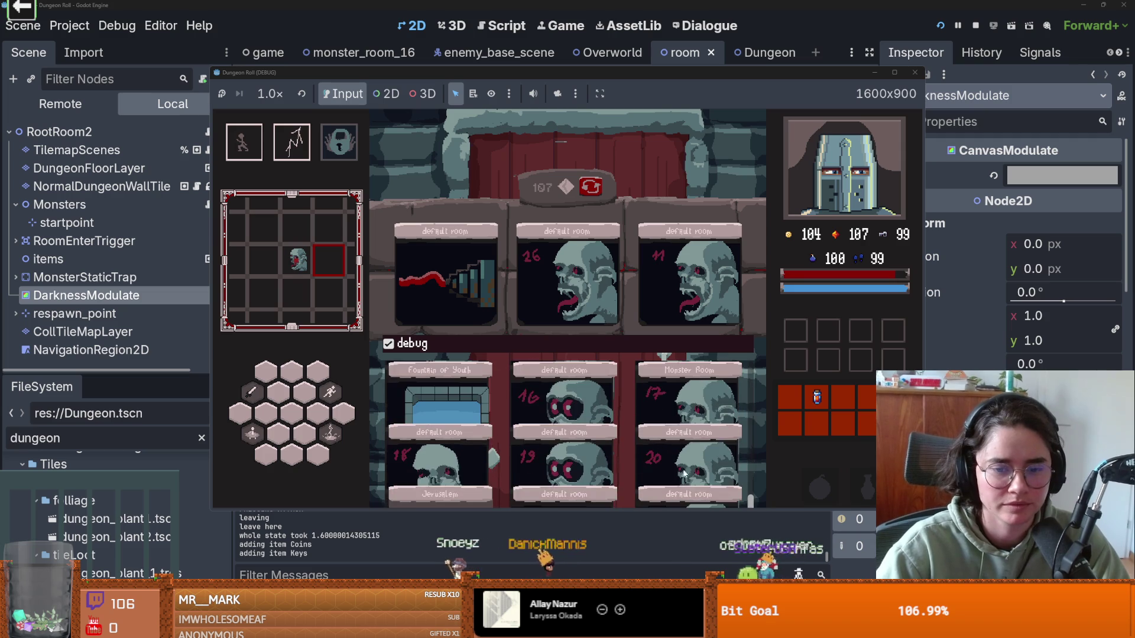
click(686, 455)
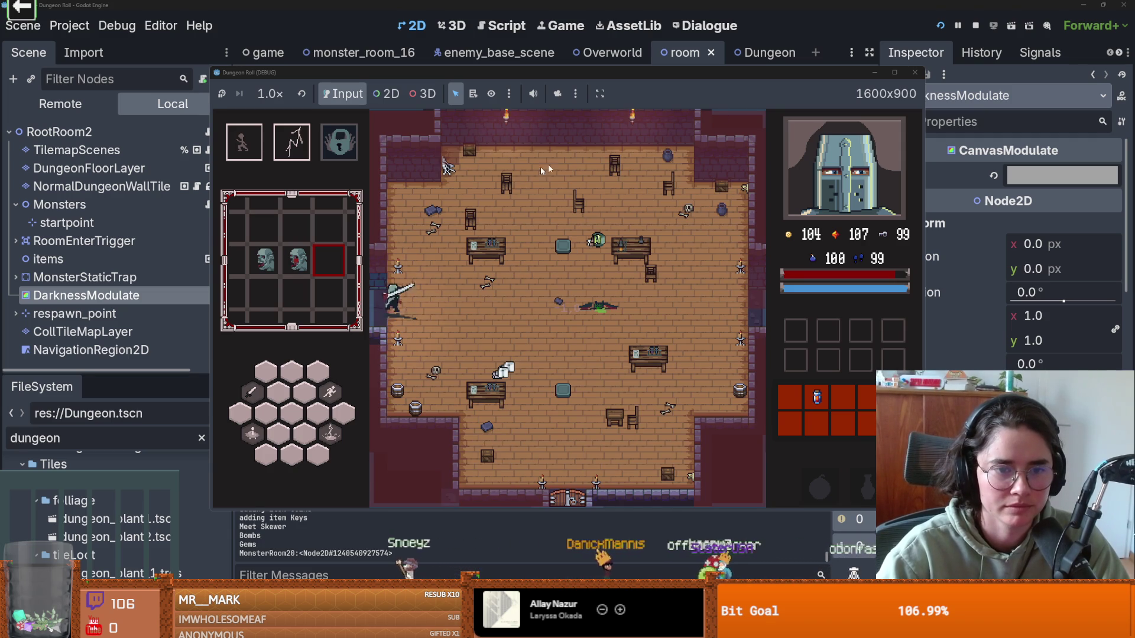
click(917, 72)
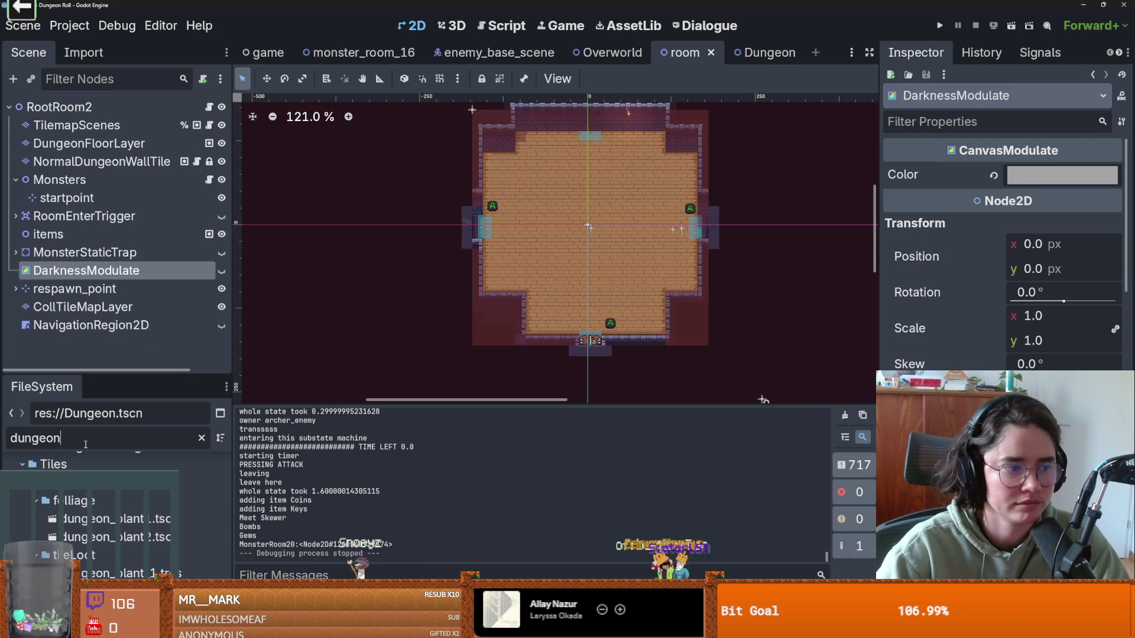
Step: Filter the FileSystem for 'monster' and open monster_room_20.tscn
text(monster)
key(ctrl+a)
key(BackSpace)
text(monster)
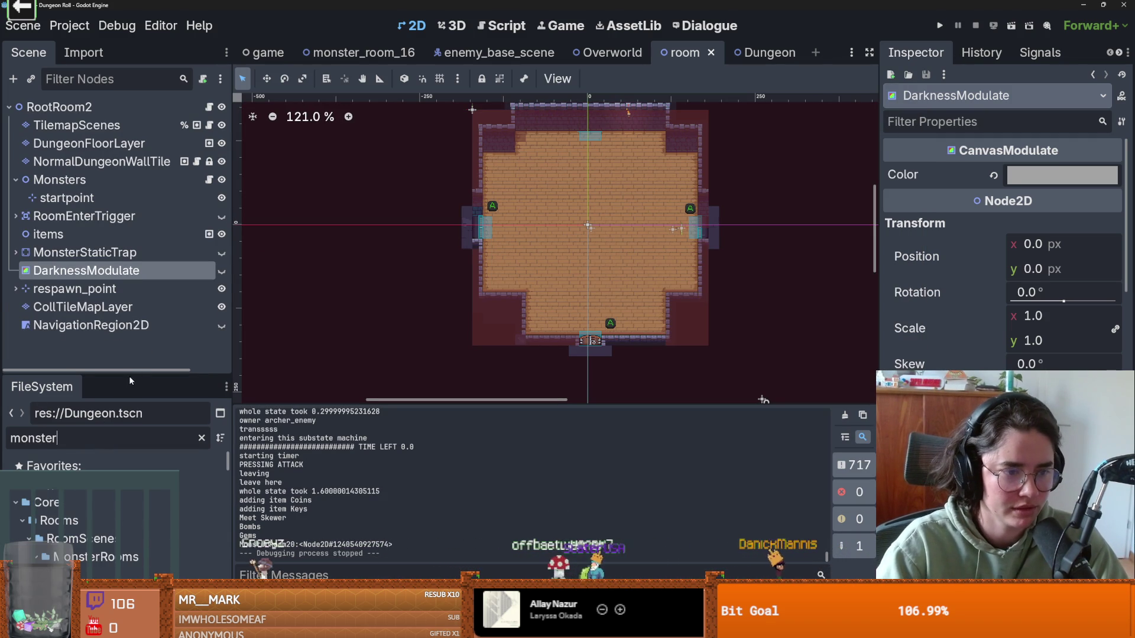
drag(119, 378, 118, 332)
scroll(137, 532, down, 5)
scroll(137, 532, down, 10)
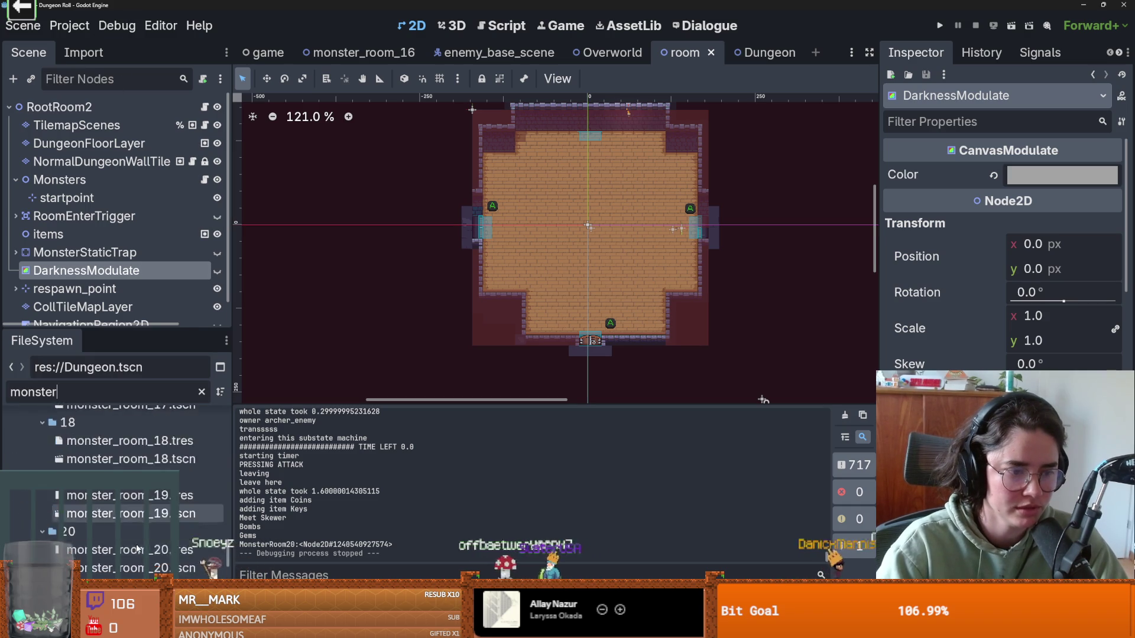
double_click(118, 493)
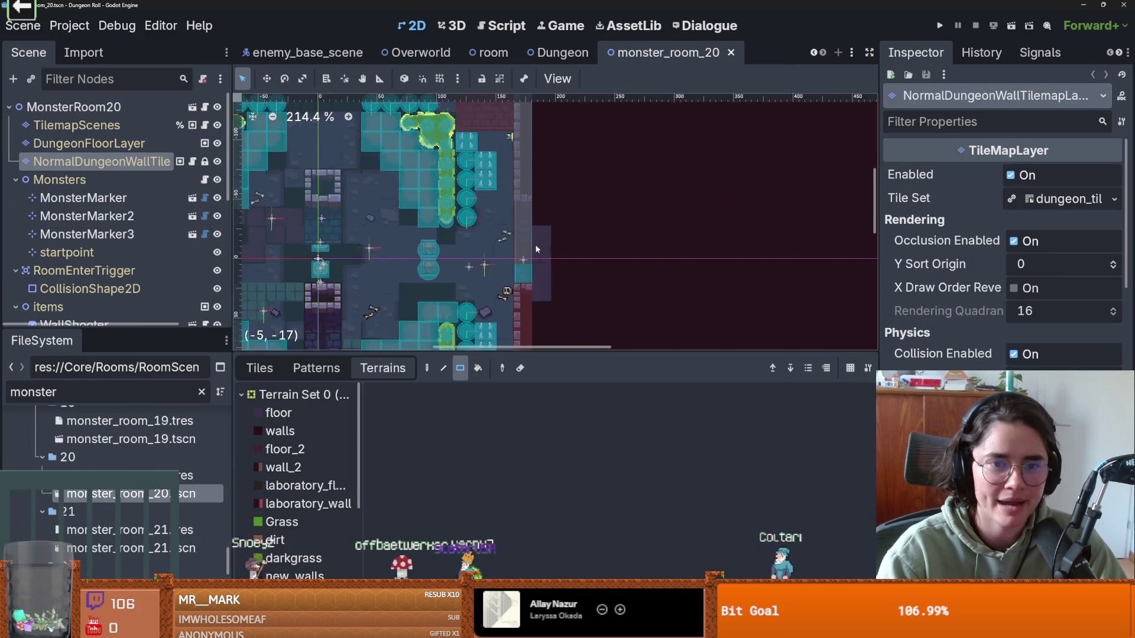
Step: Look over the opened monster_room_20 scene and save it
scroll(534, 247, up, 2)
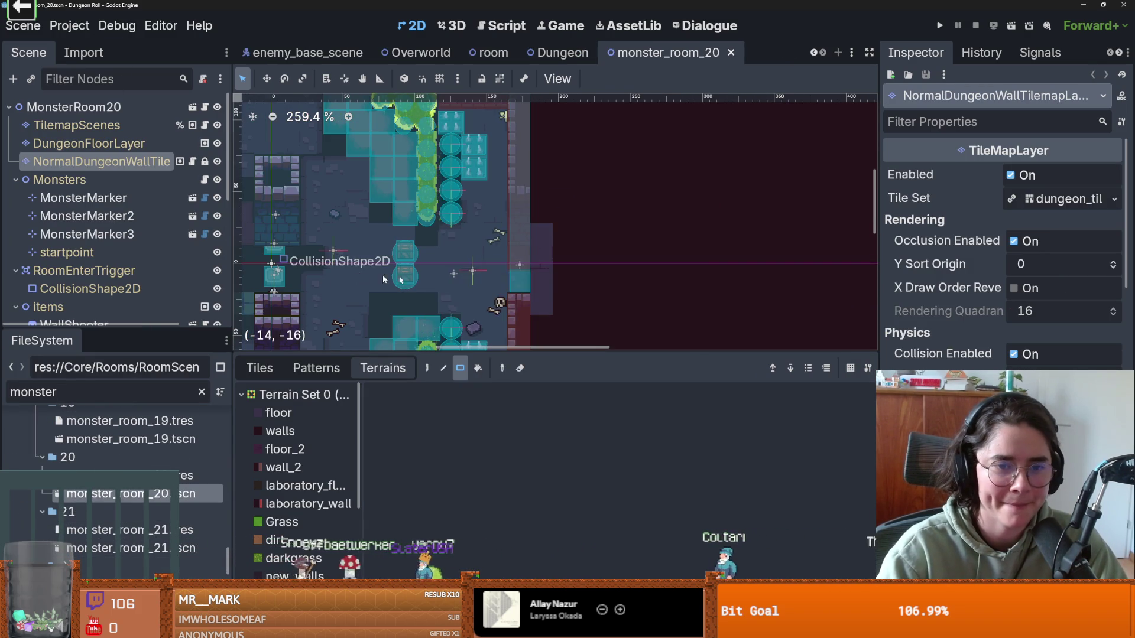
scroll(539, 278, down, 3)
scroll(473, 272, down, 2)
scroll(476, 276, up, 1)
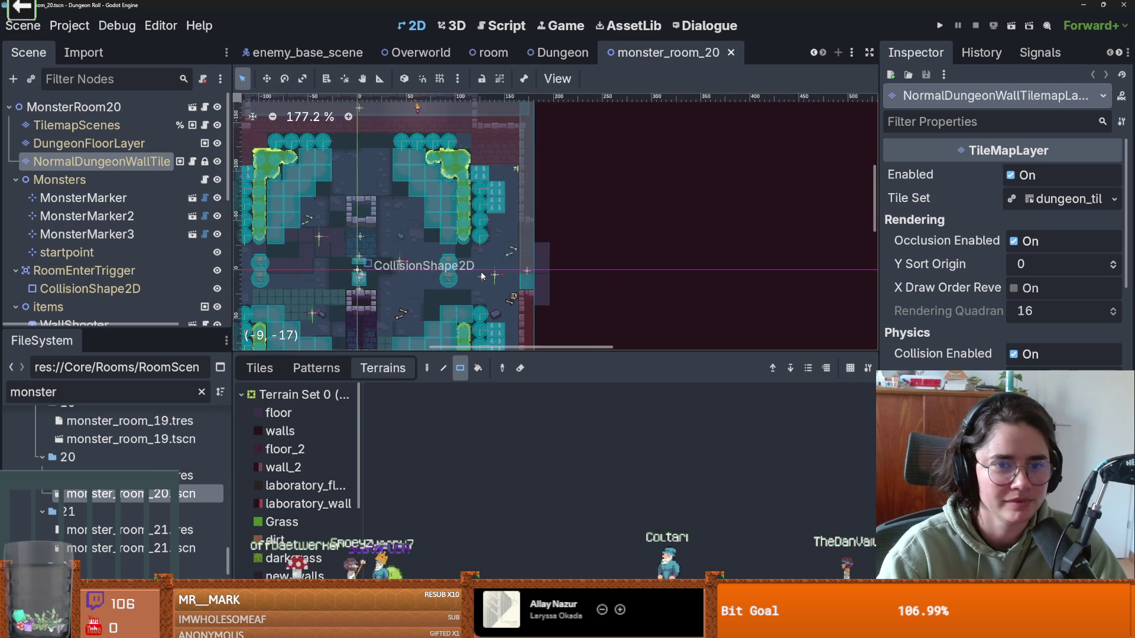
scroll(482, 276, down, 2)
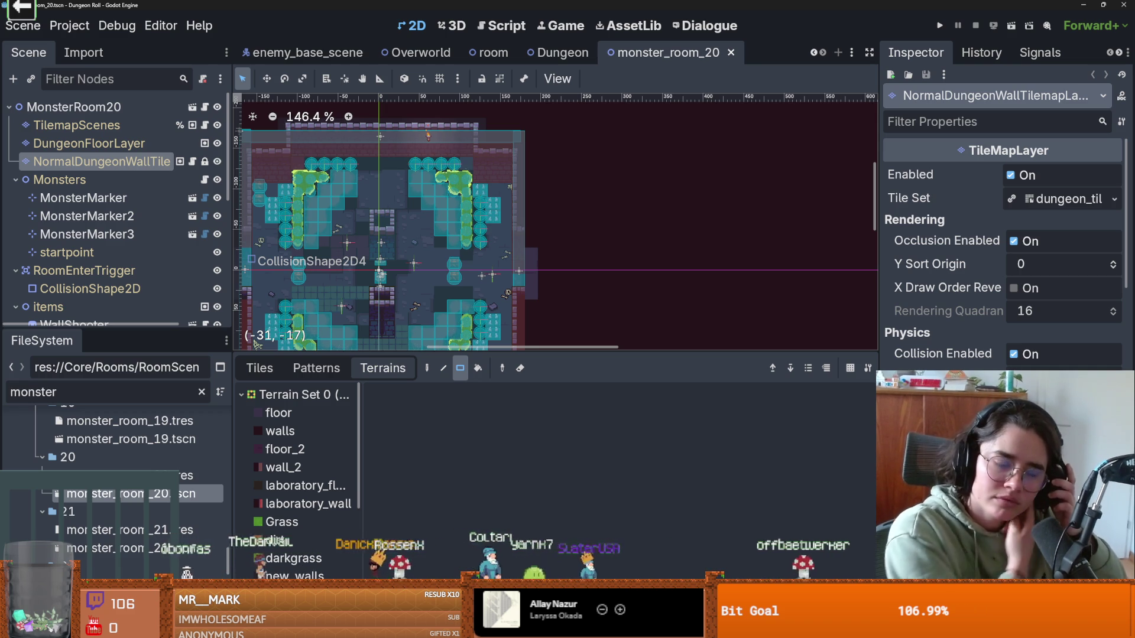
scroll(500, 109, down, 2)
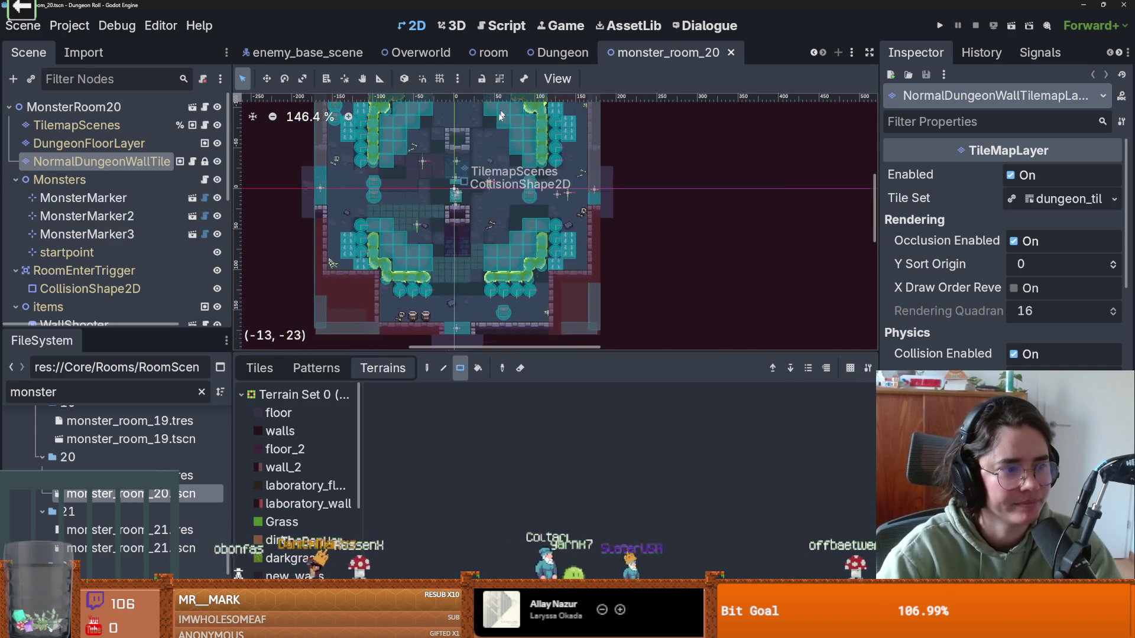
scroll(526, 190, up, 2)
scroll(526, 190, up, 6)
scroll(591, 225, down, 4)
key(ctrl+s)
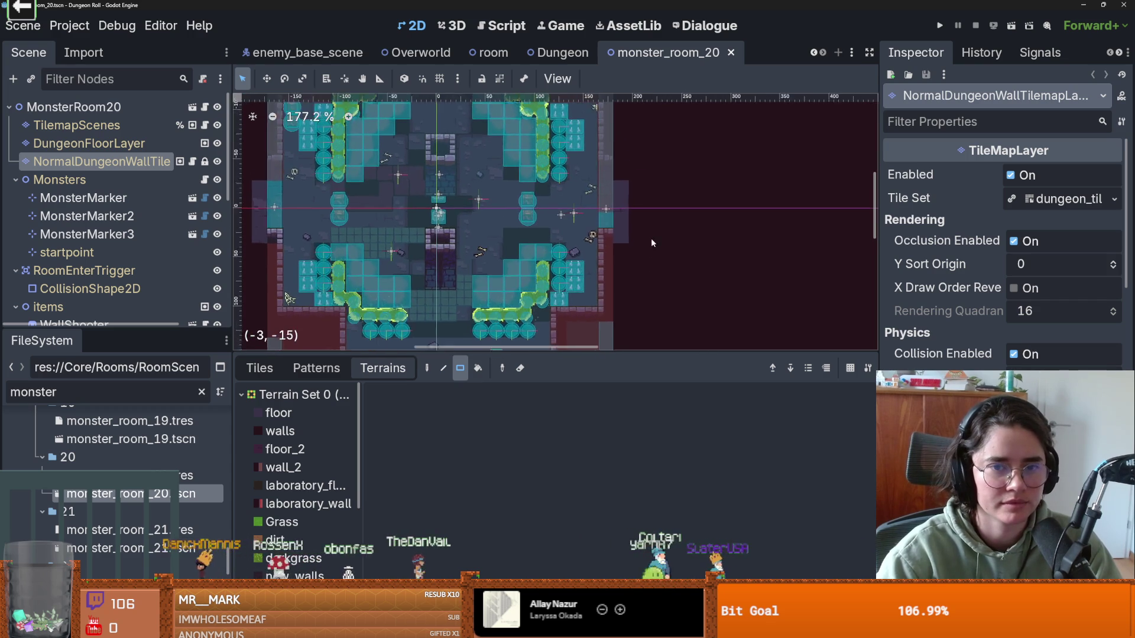
Step: Select the CollTileMapLayer node in the scene tree
scroll(650, 237, up, 5)
scroll(609, 240, up, 6)
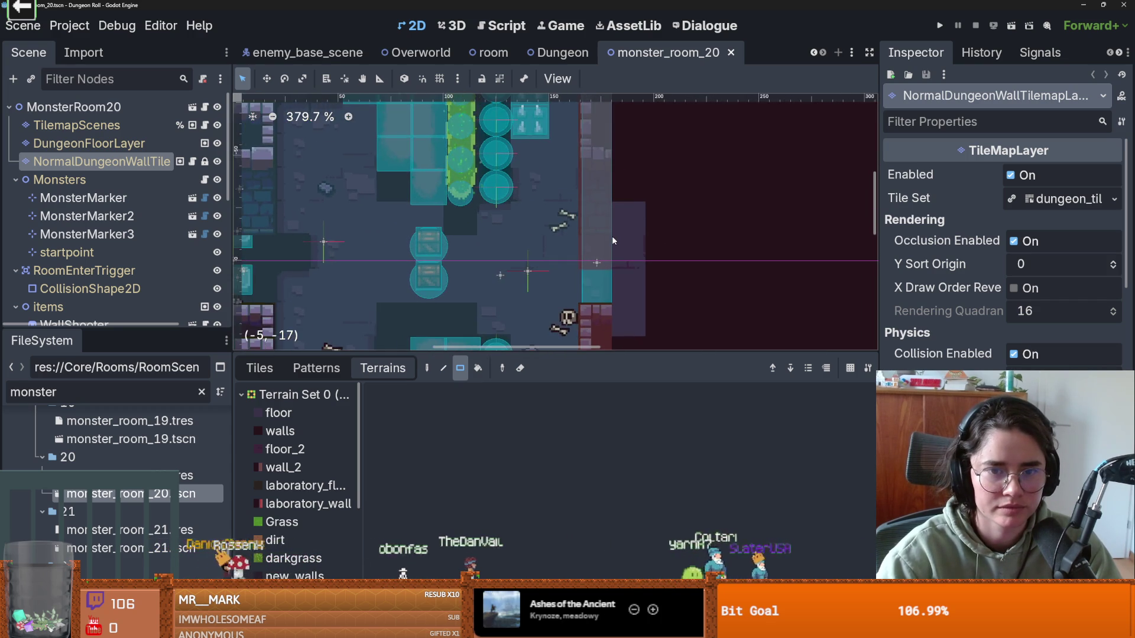
scroll(611, 241, down, 3)
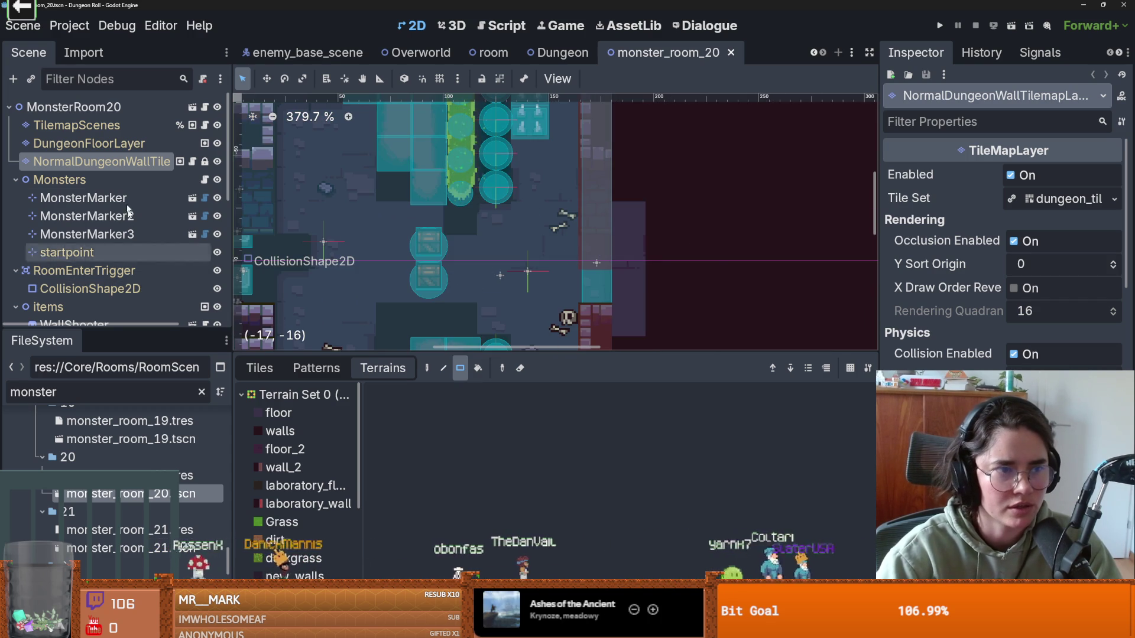
scroll(197, 293, down, 5)
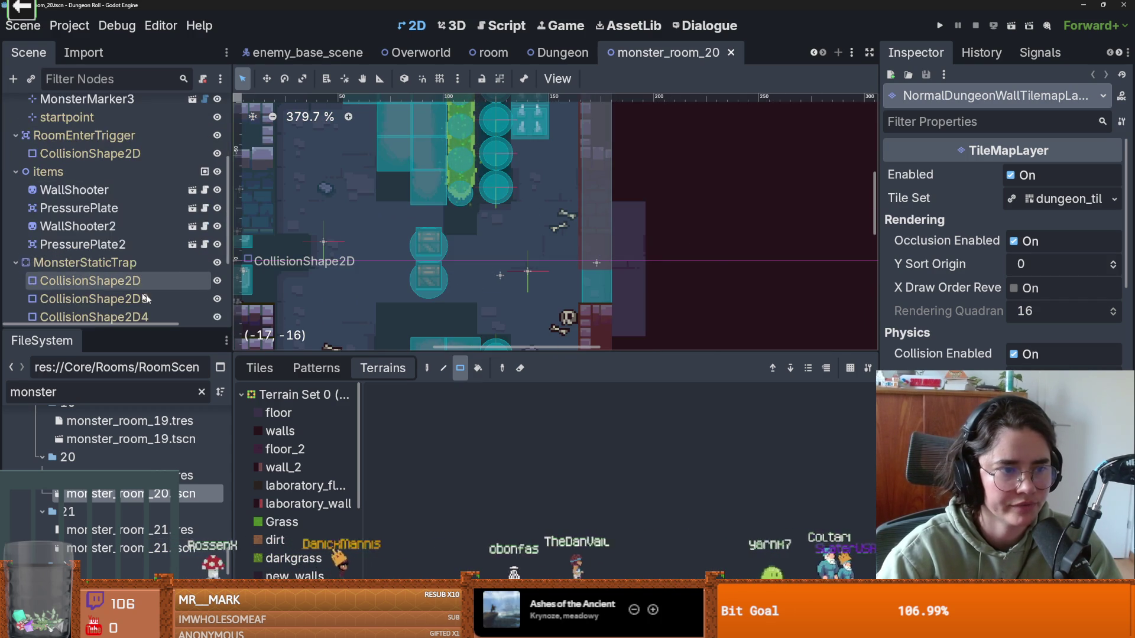
click(118, 287)
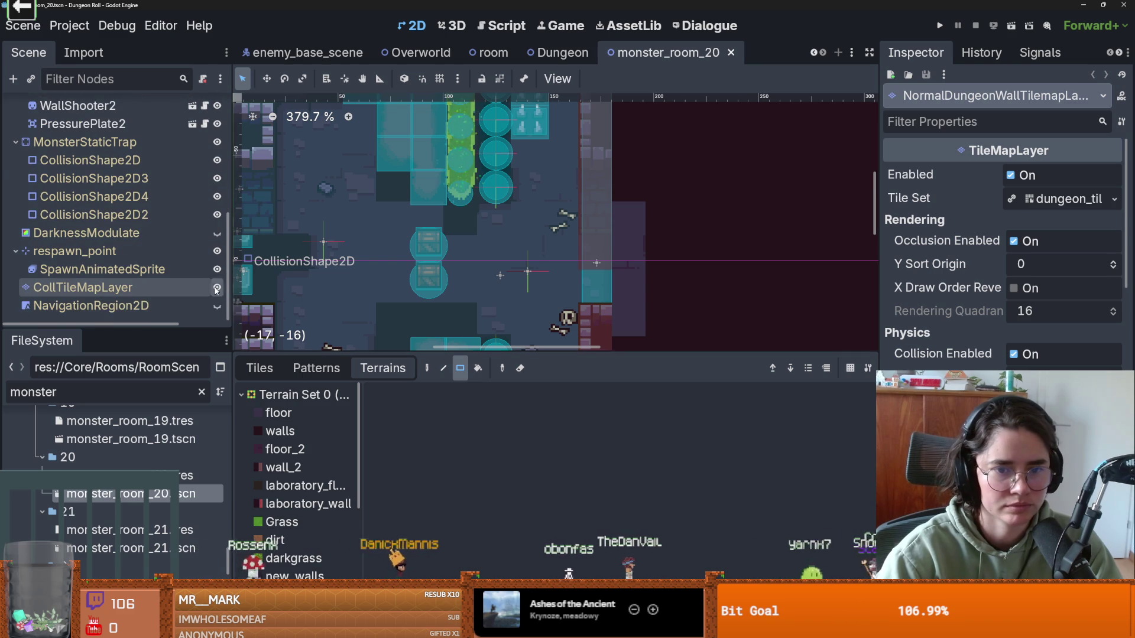
Step: Draw a Physics Layer 0 collision polygon for the red atlas tile, then save the room
key(f)
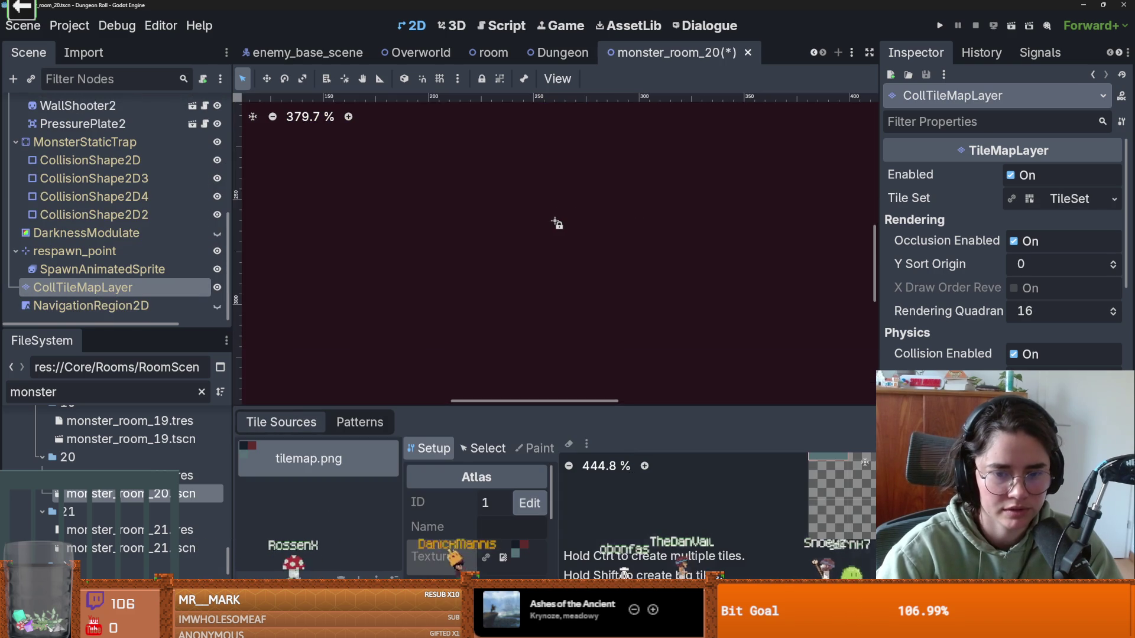
drag(591, 397, 591, 124)
scroll(799, 292, up, 1)
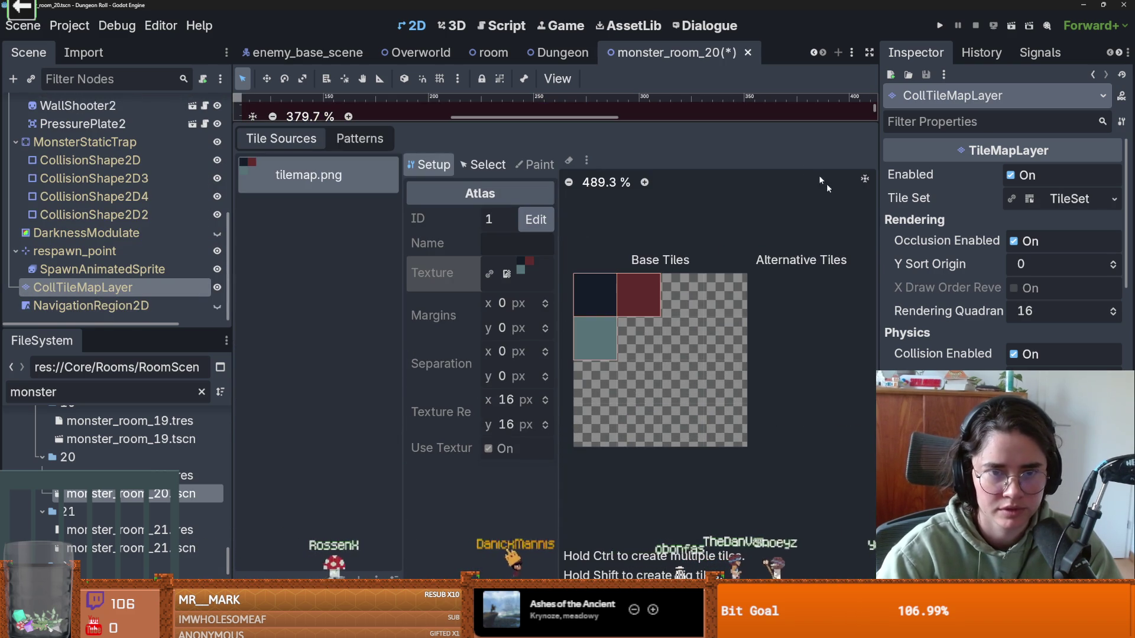
click(481, 165)
click(638, 299)
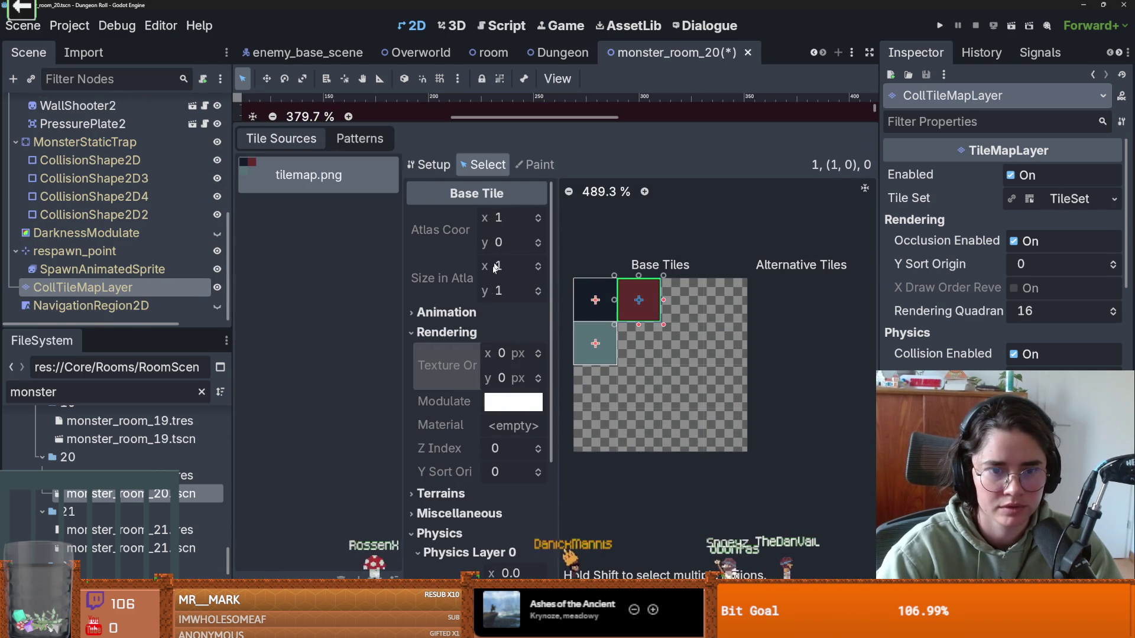
click(503, 522)
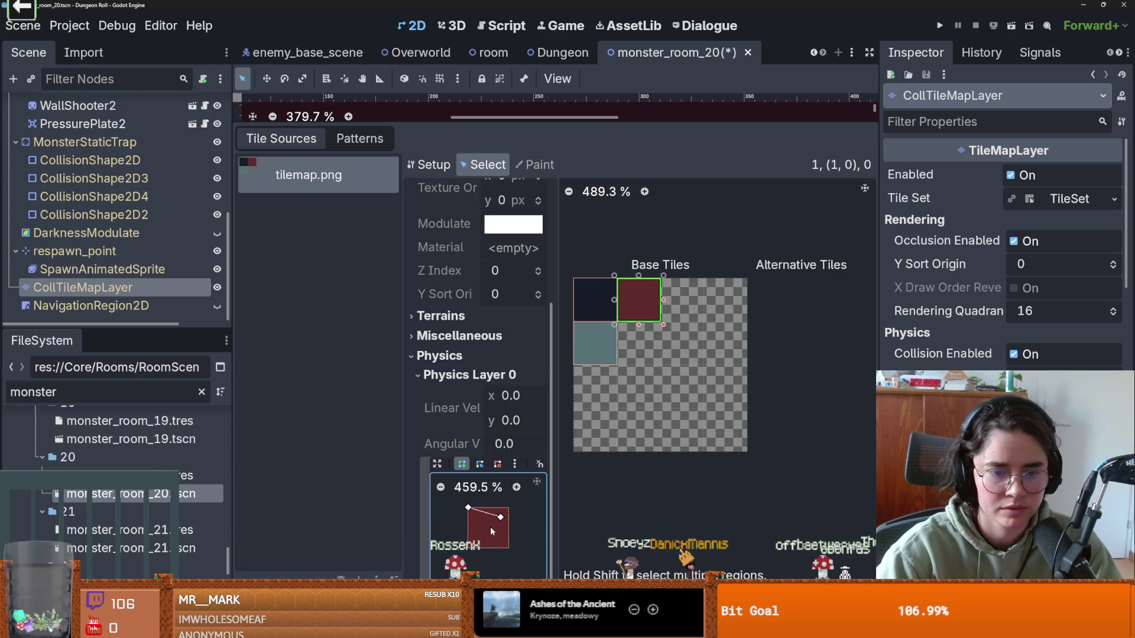
click(468, 509)
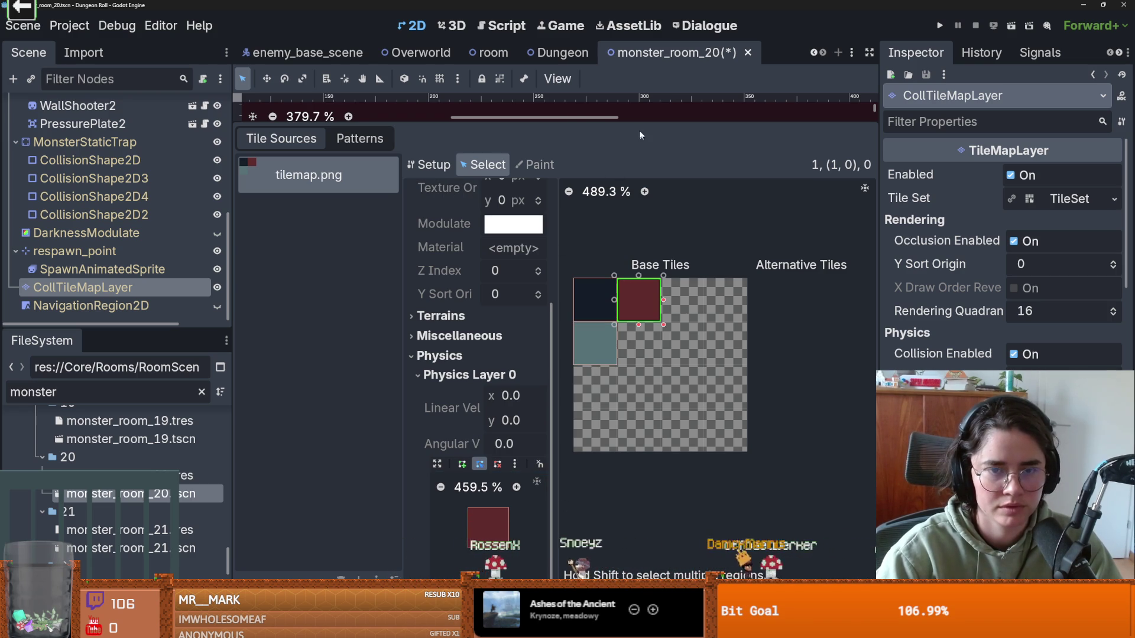
drag(636, 123, 627, 431)
key(ctrl+s)
Step: Paint the cyan collision tile along the room's right wall and save the scene
scroll(617, 298, down, 10)
scroll(601, 293, up, 6)
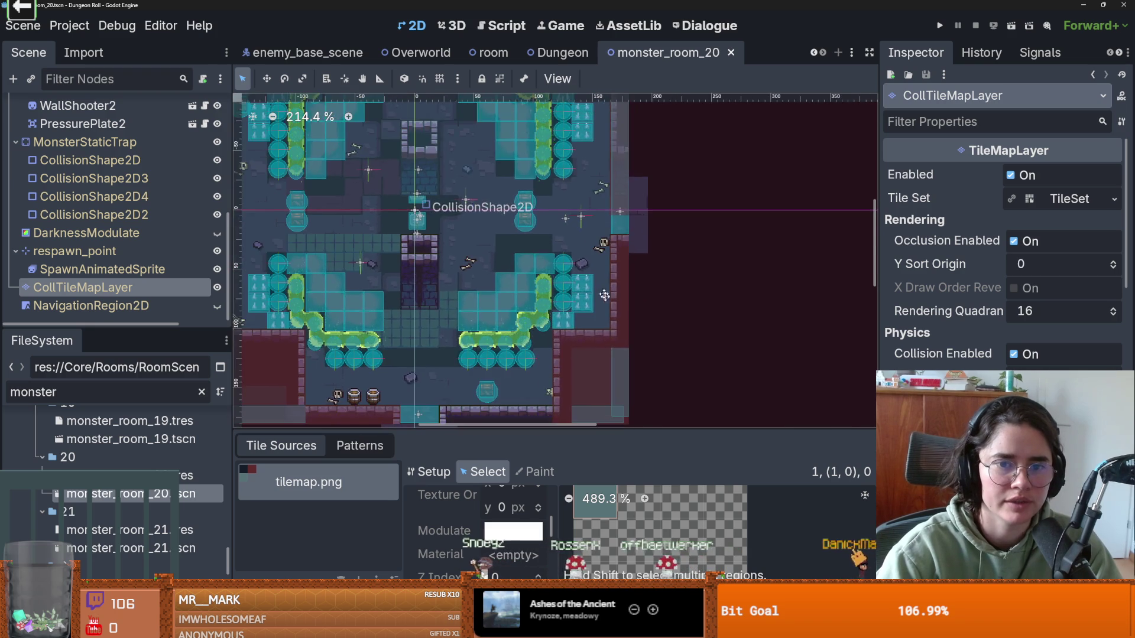
scroll(662, 237, up, 8)
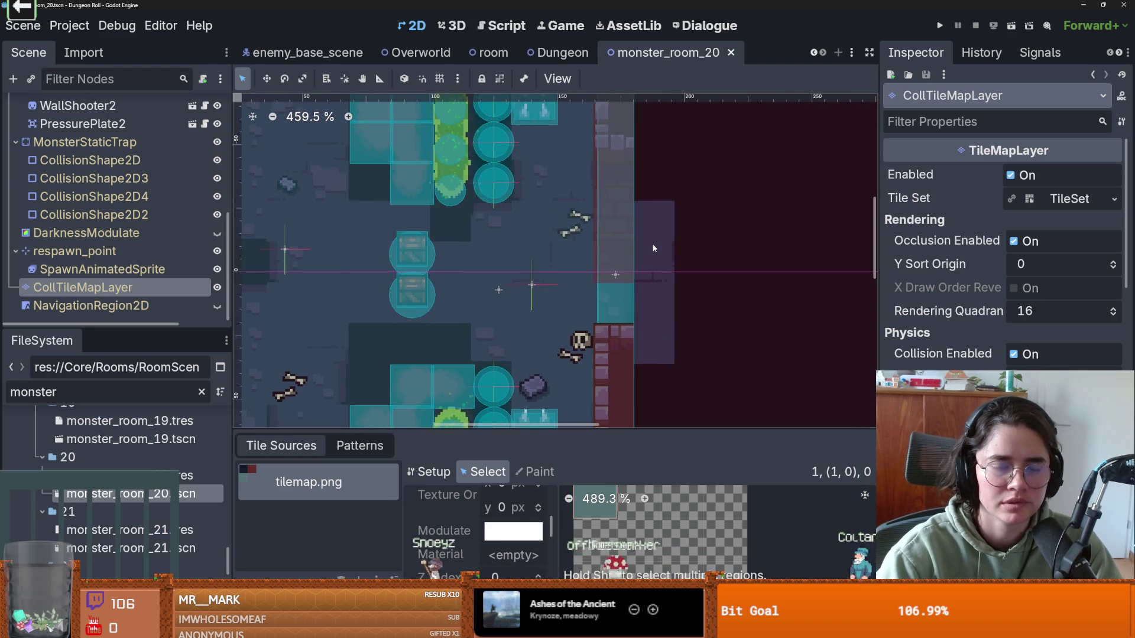
scroll(654, 248, down, 3)
right_click(639, 255)
key(Escape)
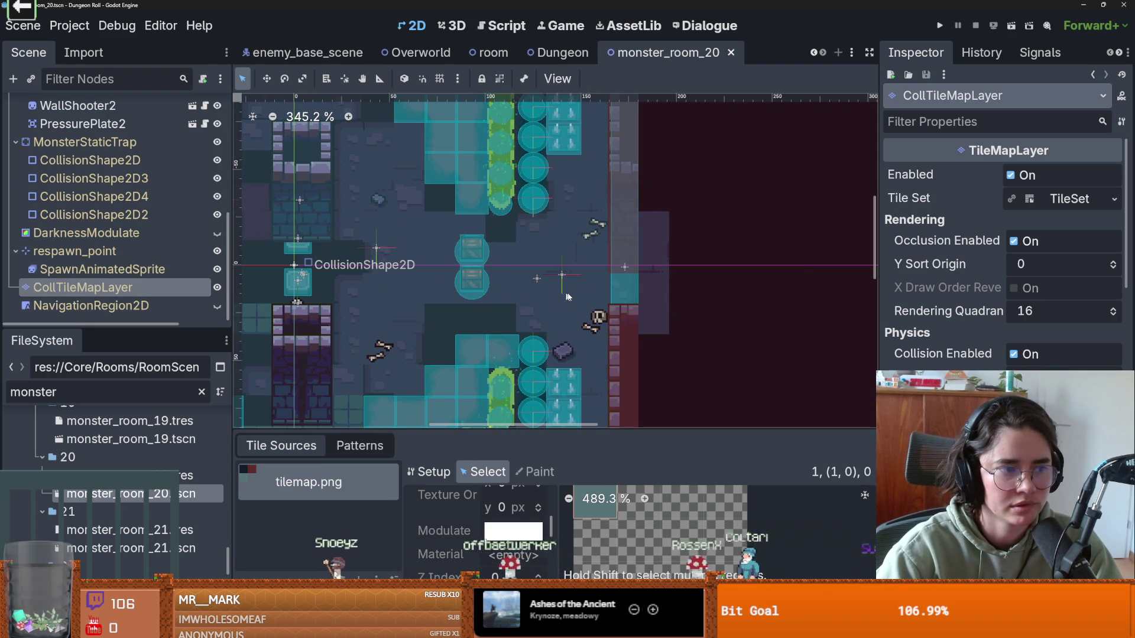
right_click(597, 297)
key(Escape)
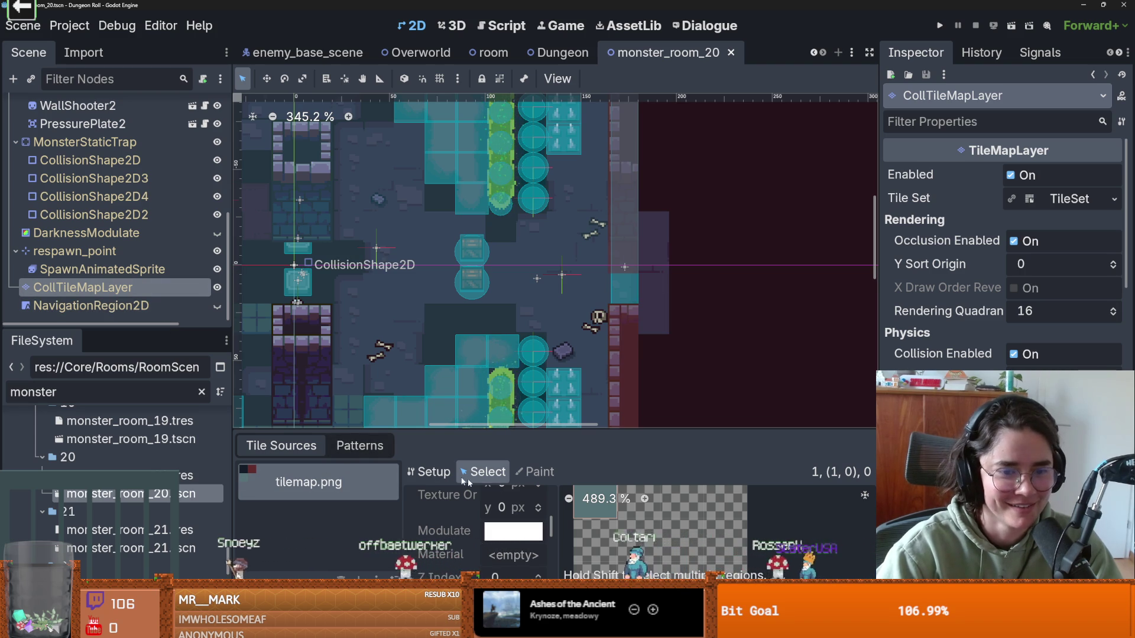
click(429, 472)
click(260, 368)
click(620, 260)
key(ctrl+s)
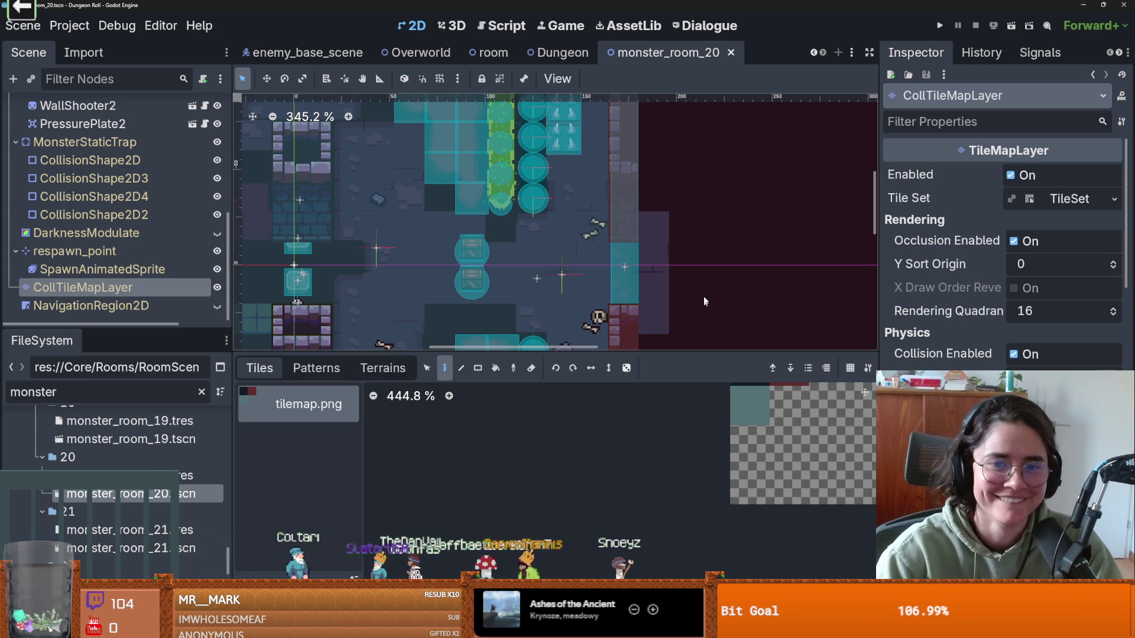
Step: Run the game to playtest monster_room_20
scroll(484, 249, down, 3)
scroll(658, 229, left, 3)
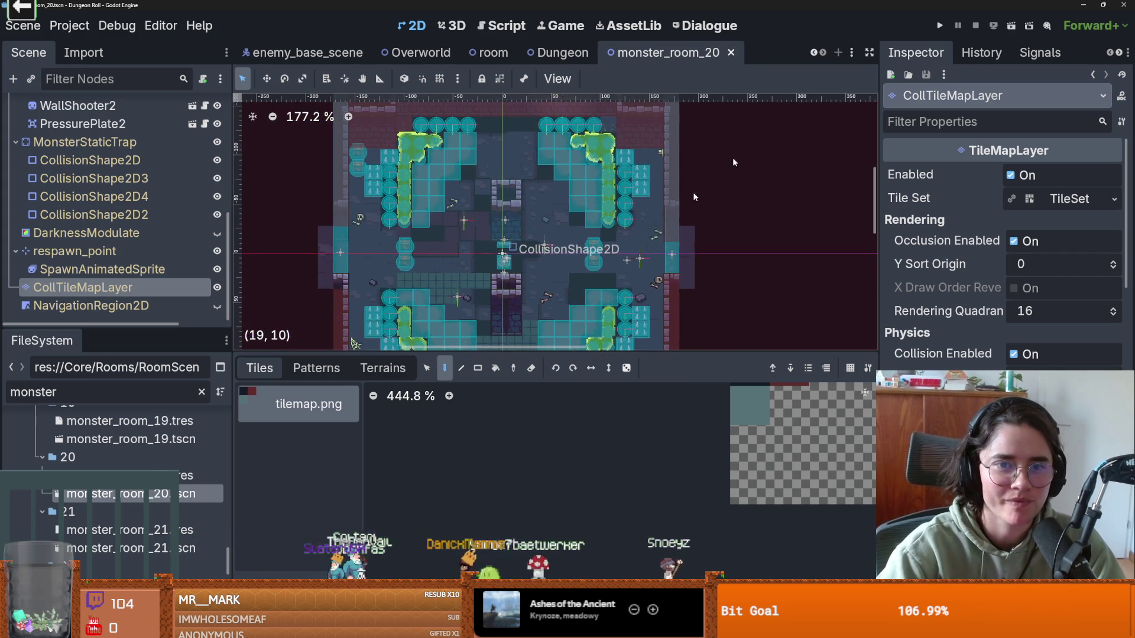
click(939, 25)
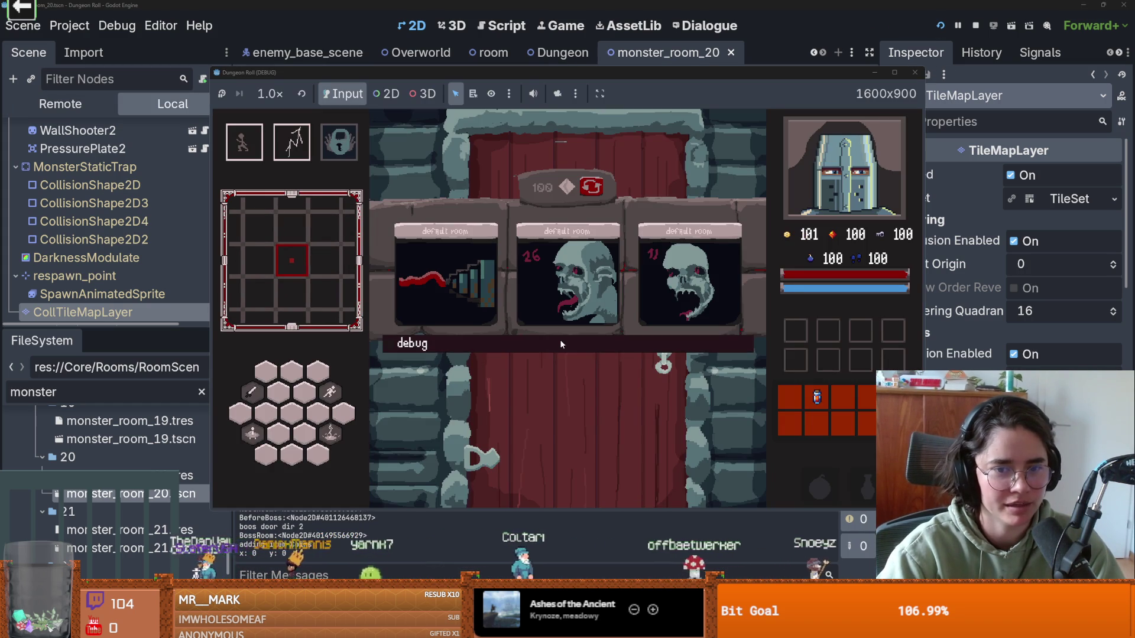
Step: Load the slime-cornered monster room from the debug list, move around briefly, then stop with F8
click(559, 340)
click(682, 469)
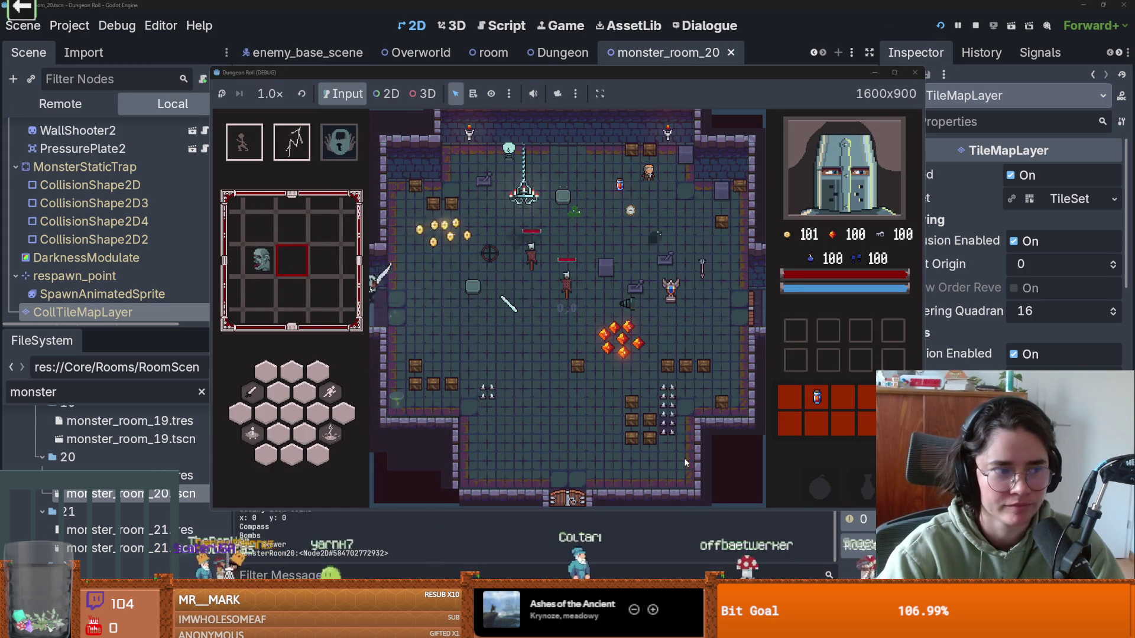
key(d)
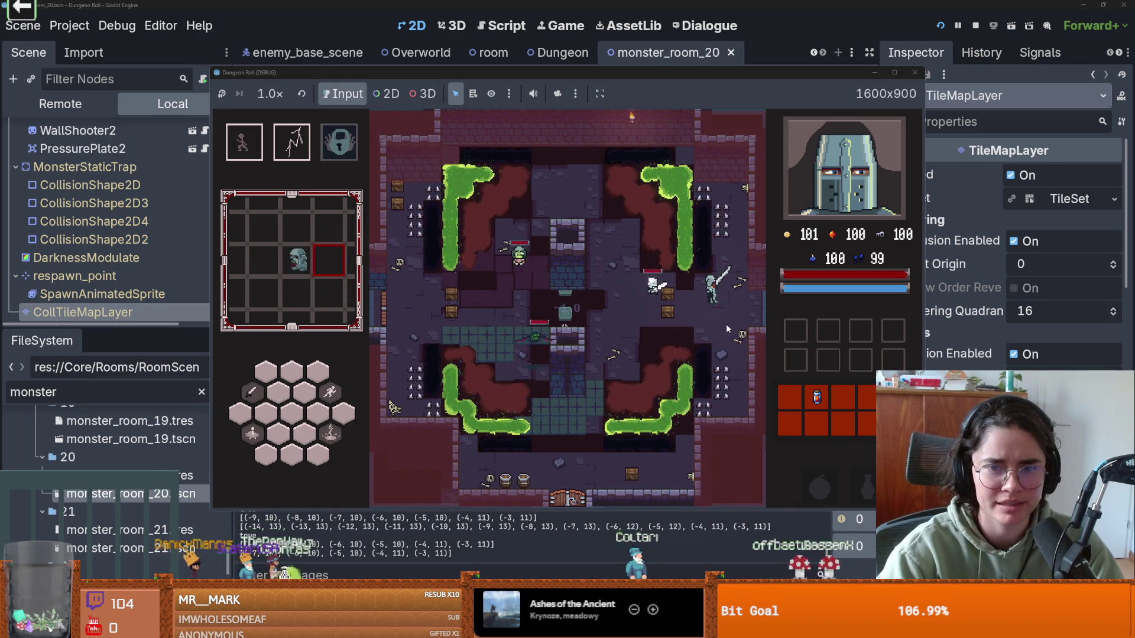
key(space)
click(894, 72)
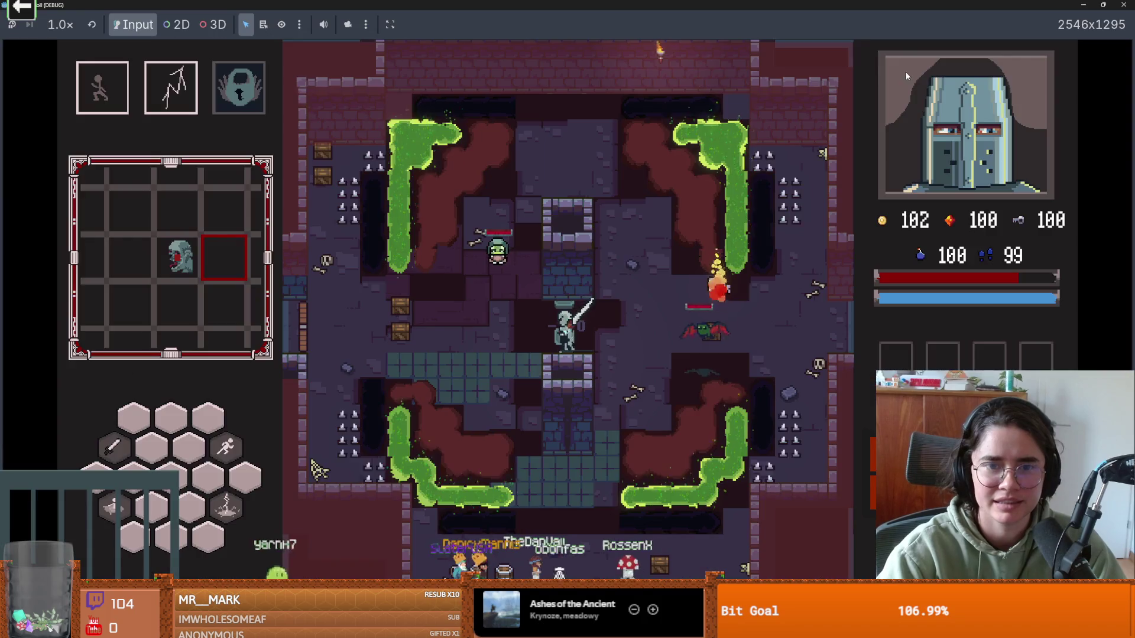
key(F8)
scroll(596, 239, up, 5)
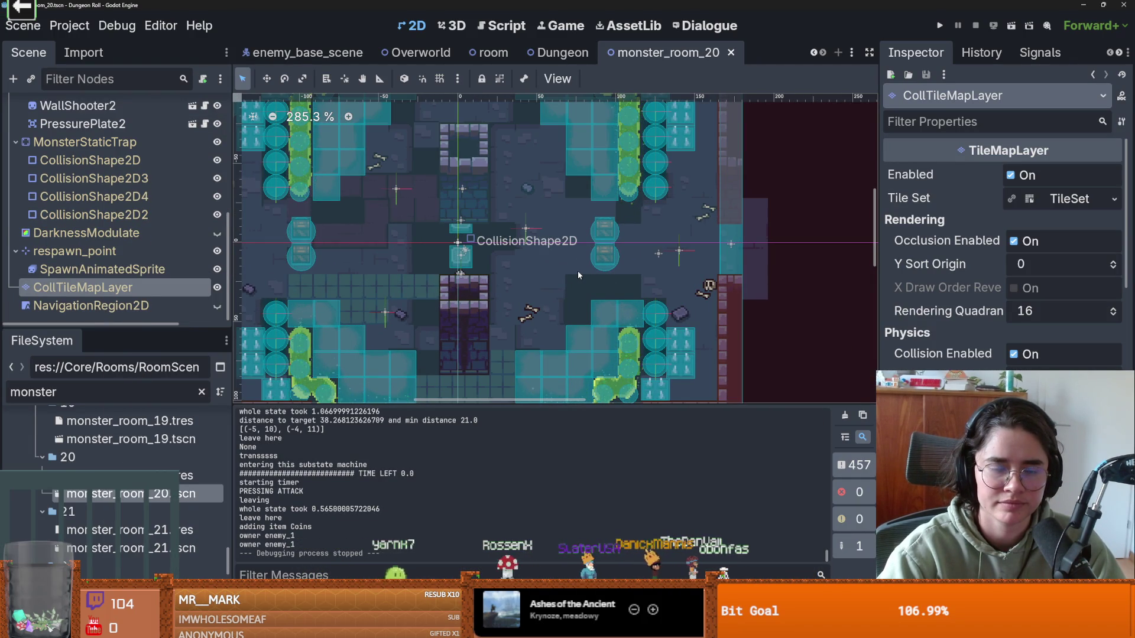
Step: Zoom over the room's collision tiles, then add a checklist line below the fixed bug in Obsidian
scroll(578, 275, down, 6)
scroll(579, 274, up, 5)
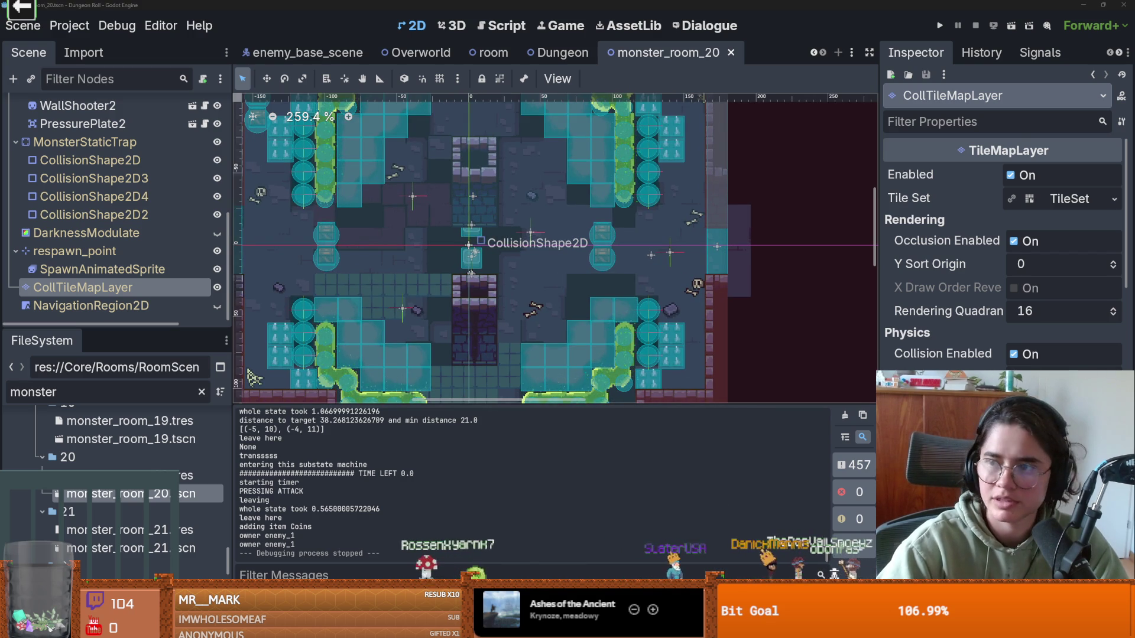
key(alt+Tab)
key(Return)
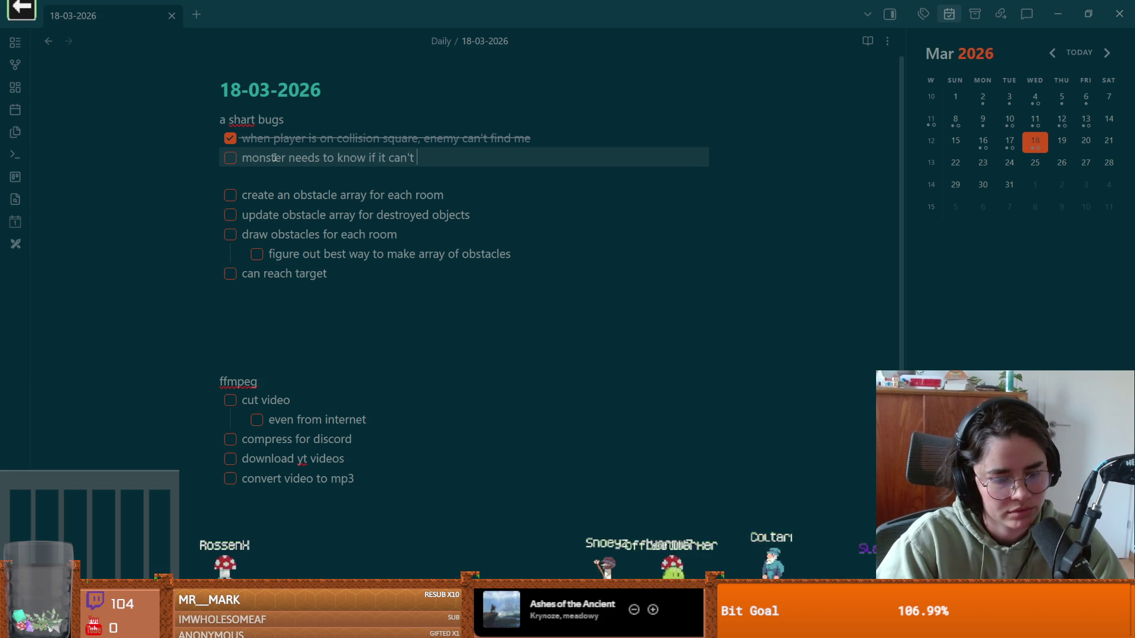
Step: End the monster bug item with 'to you' and begin a new 'monster' item
text(get to you)
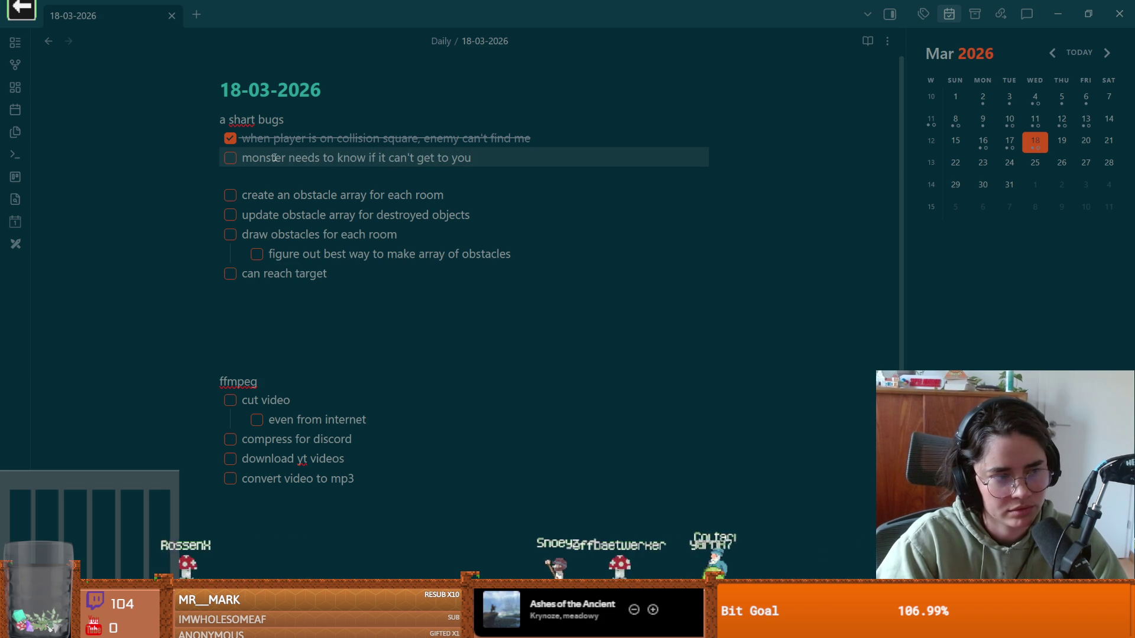
key(Return)
text(monster)
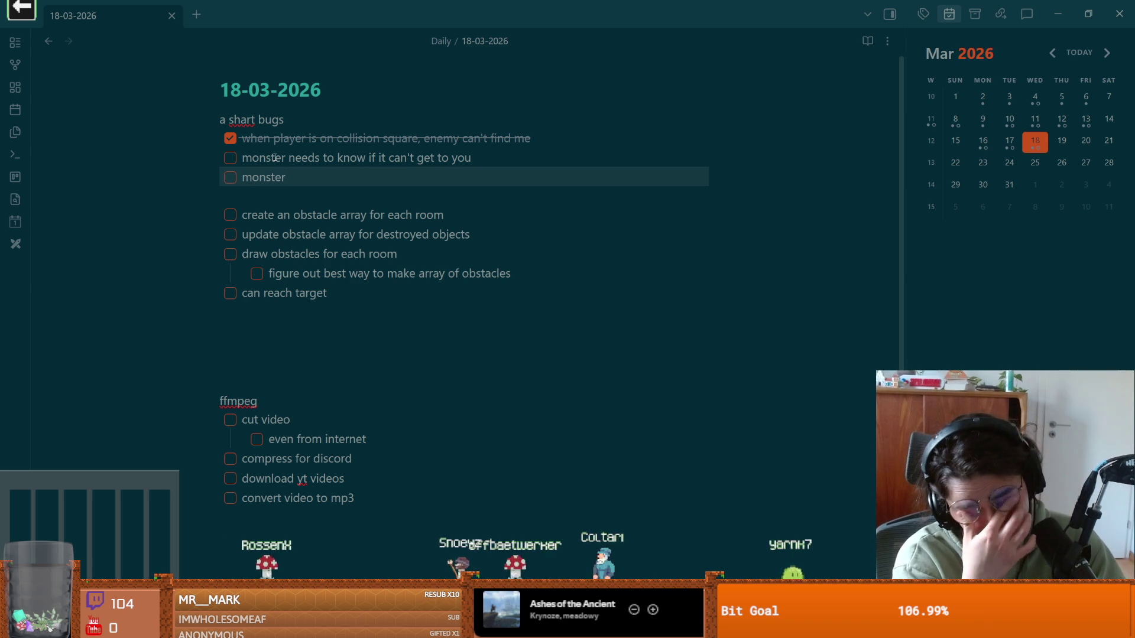
Step: Nest an 'is path navigable' sub-item under the monster can't-reach-you bug
click(508, 166)
key(Return)
key(Tab)
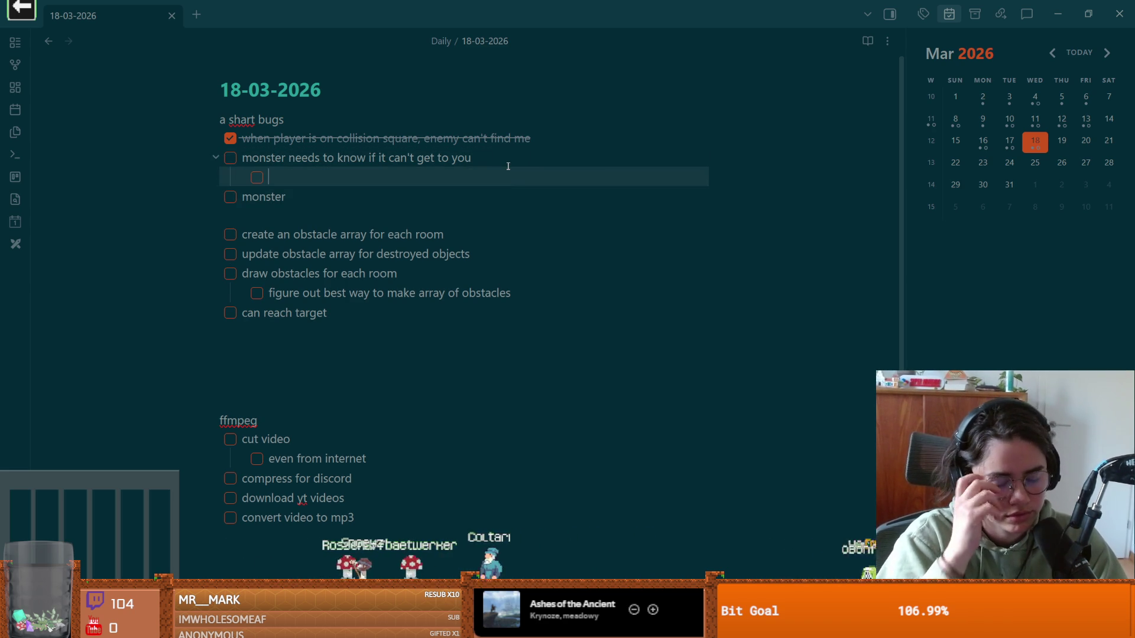
text(is path)
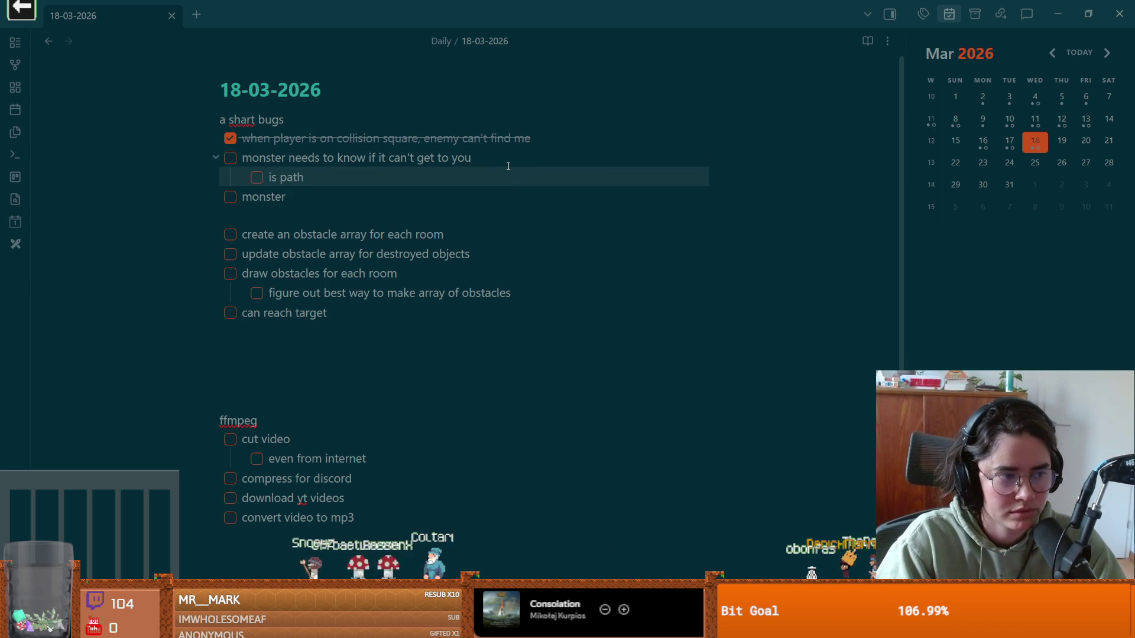
text( navigat)
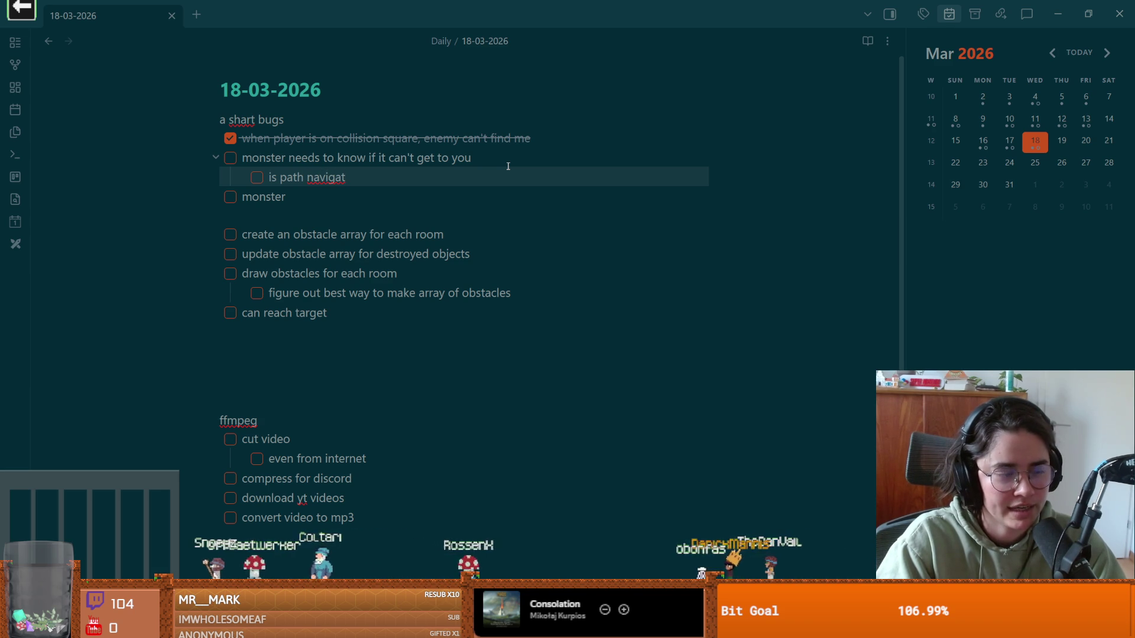
key(BackSpace)
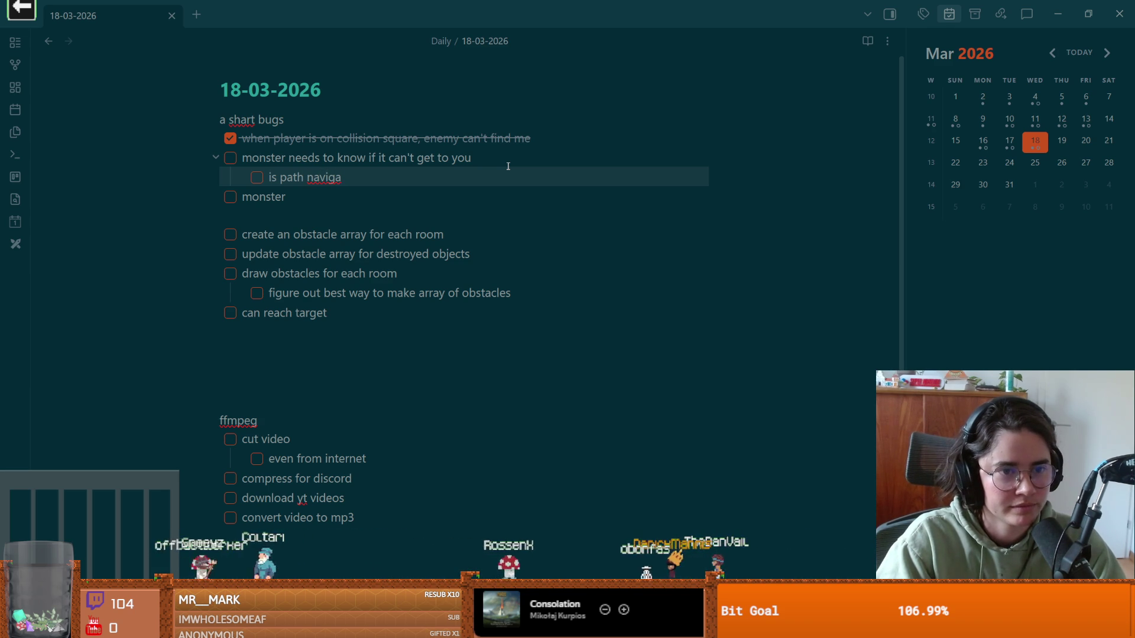
text(ble)
key(Return)
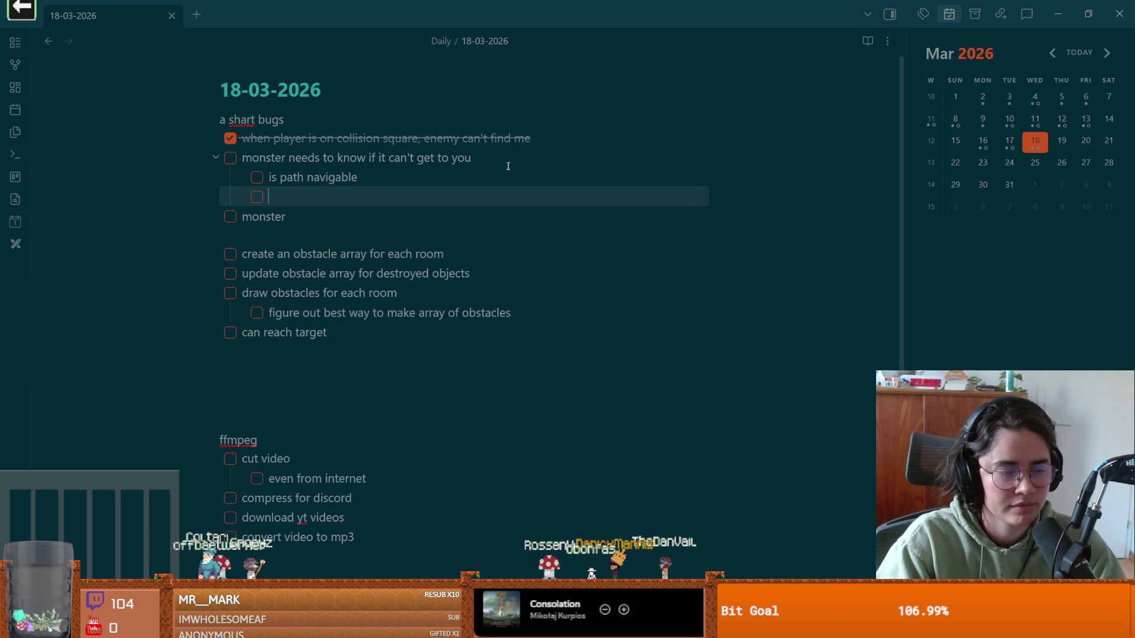
text([)
key(BackSpace)
key(BackSpace)
key(BackSpace)
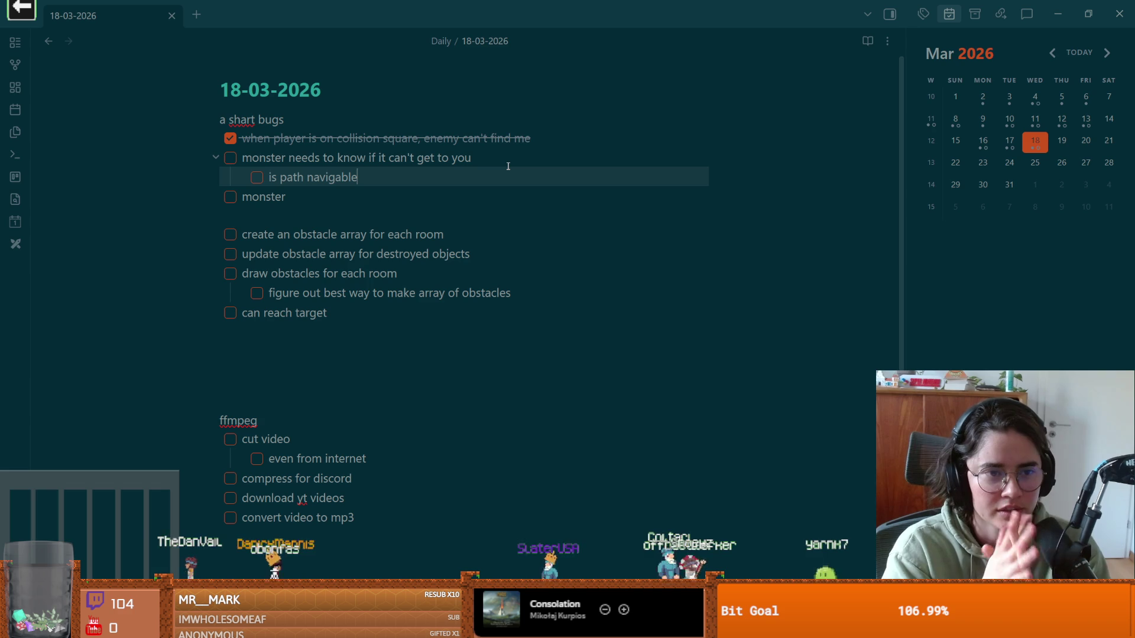
Step: Complete the new item as 'monster needs an unstuck state', then return to Godot
click(341, 190)
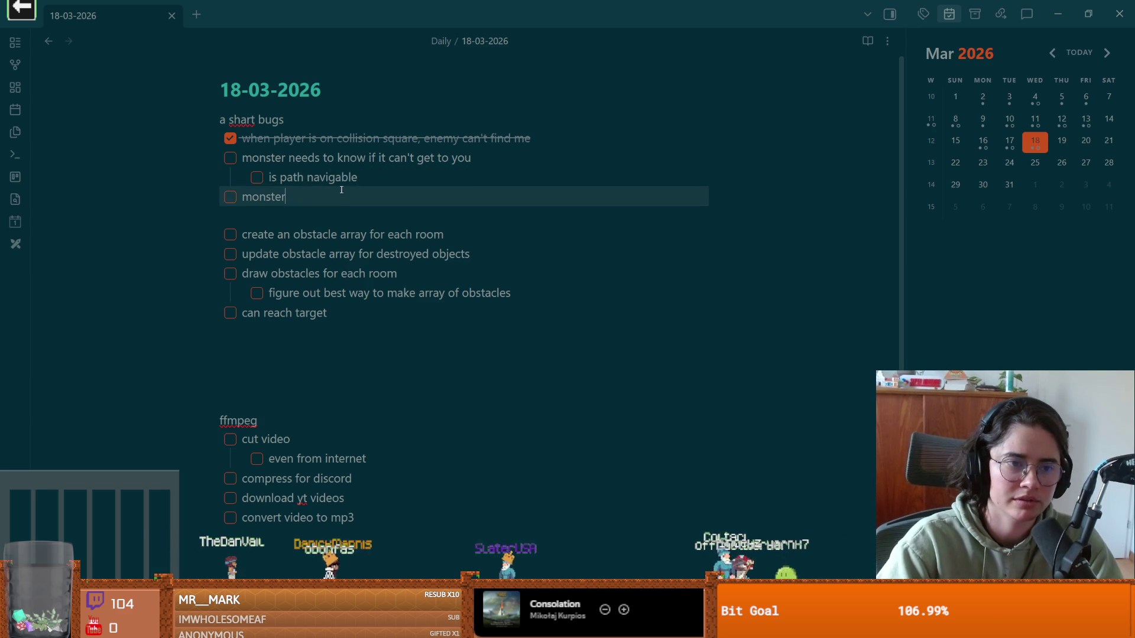
text(neds an un)
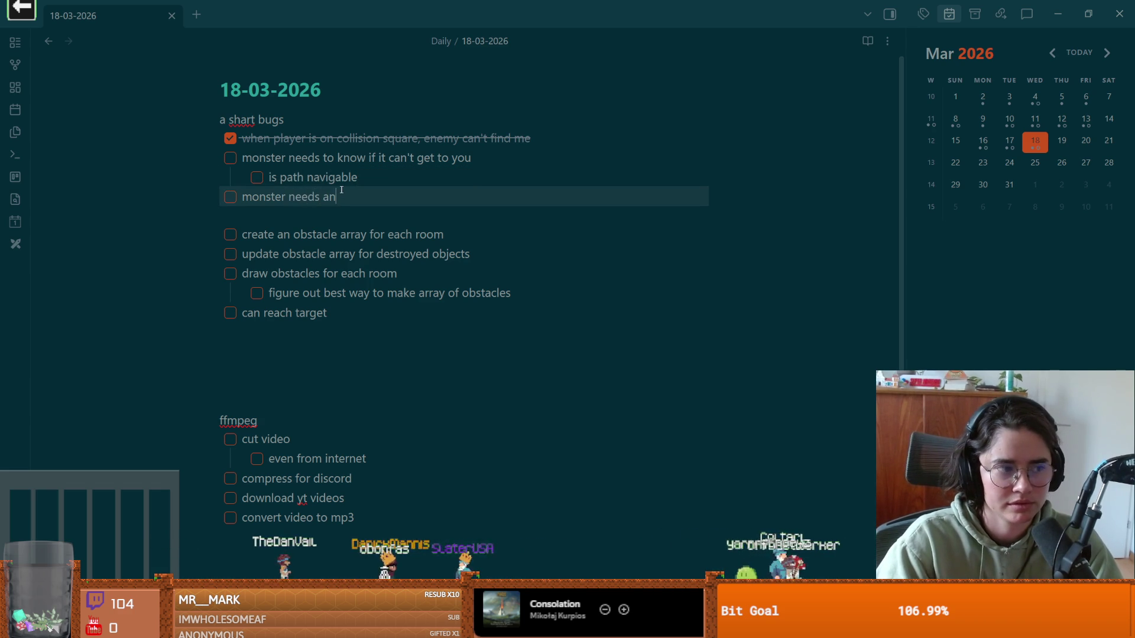
text(stuck state)
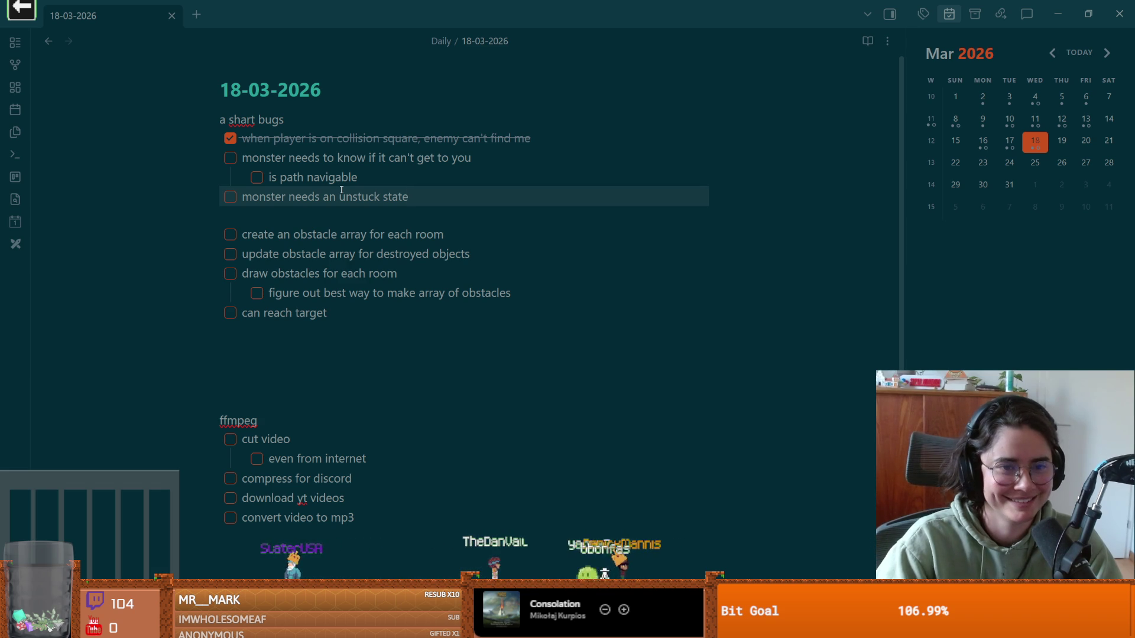
key(alt+Tab)
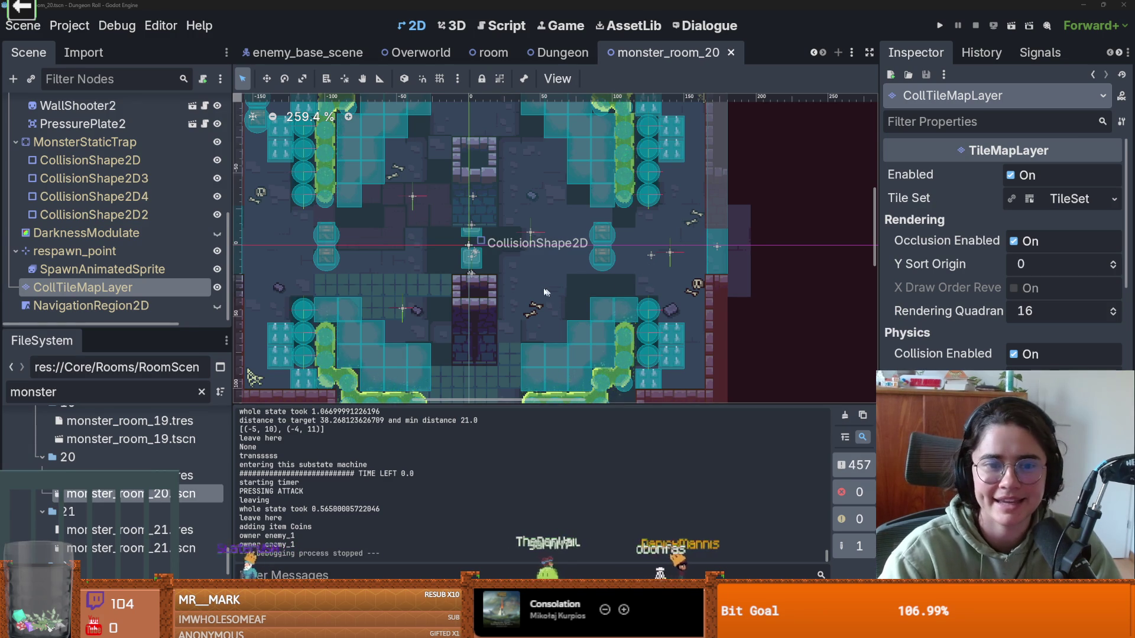
Step: Drag PressurePlate2 slightly downward in the room and save the scene
key(ctrl+s)
scroll(545, 293, down, 5)
scroll(545, 293, up, 5)
scroll(545, 295, up, 5)
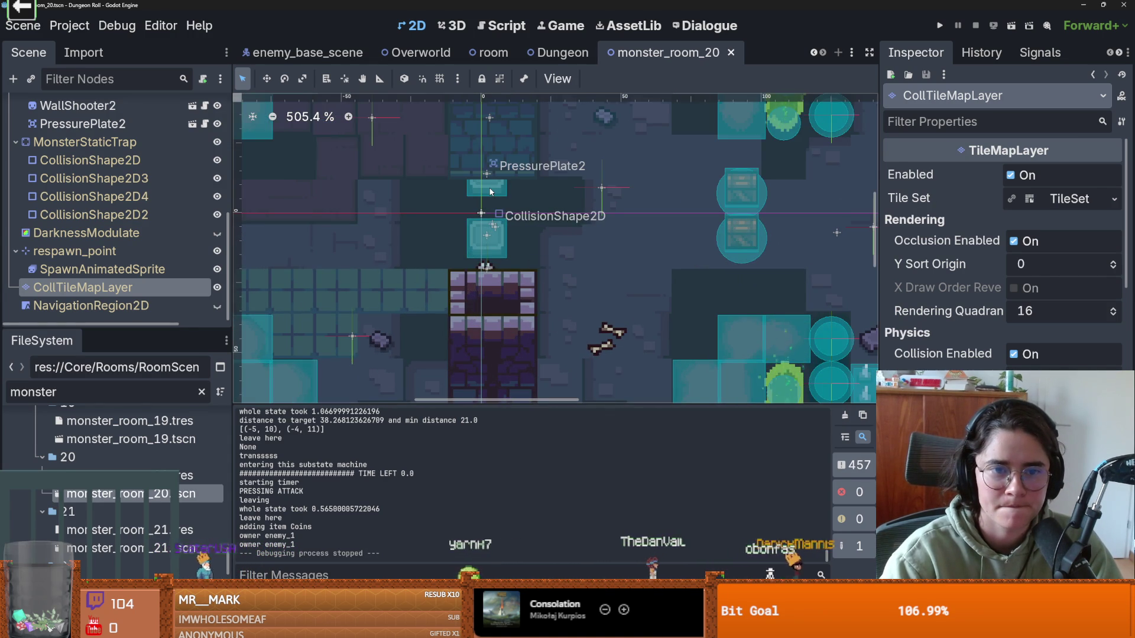
click(515, 216)
scroll(515, 216, down, 2)
drag(491, 179, 497, 240)
scroll(573, 259, down, 1)
key(ctrl+s)
Step: Save again, select the pressure plate's collision shape, and launch the Cannon game
scroll(680, 231, down, 1)
scroll(624, 242, down, 2)
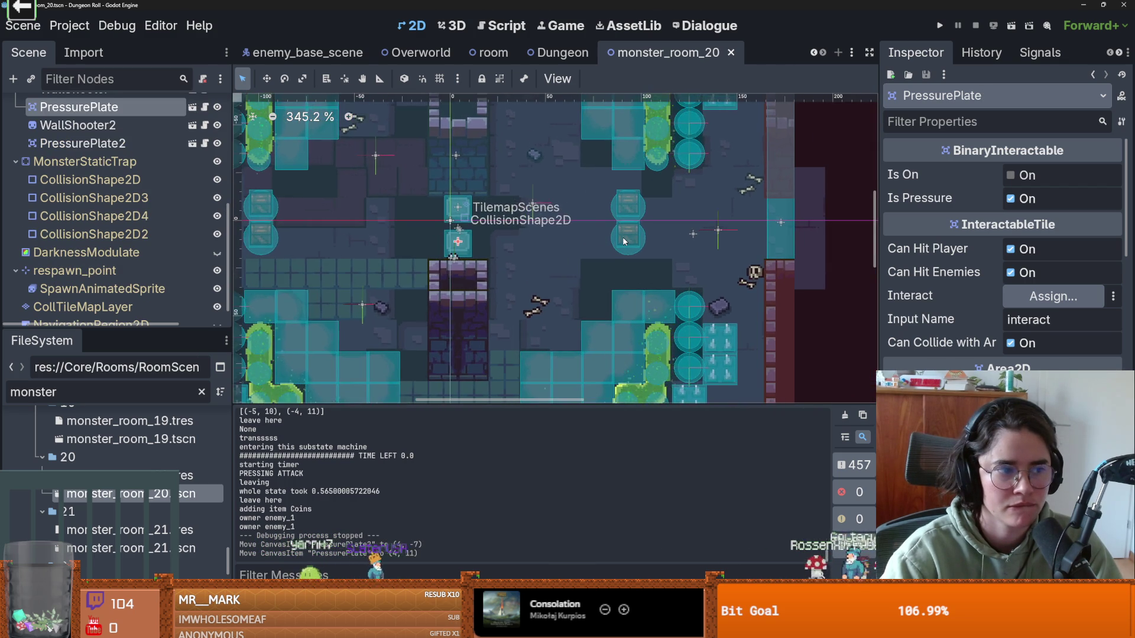
scroll(624, 241, up, 1)
scroll(625, 241, up, 1)
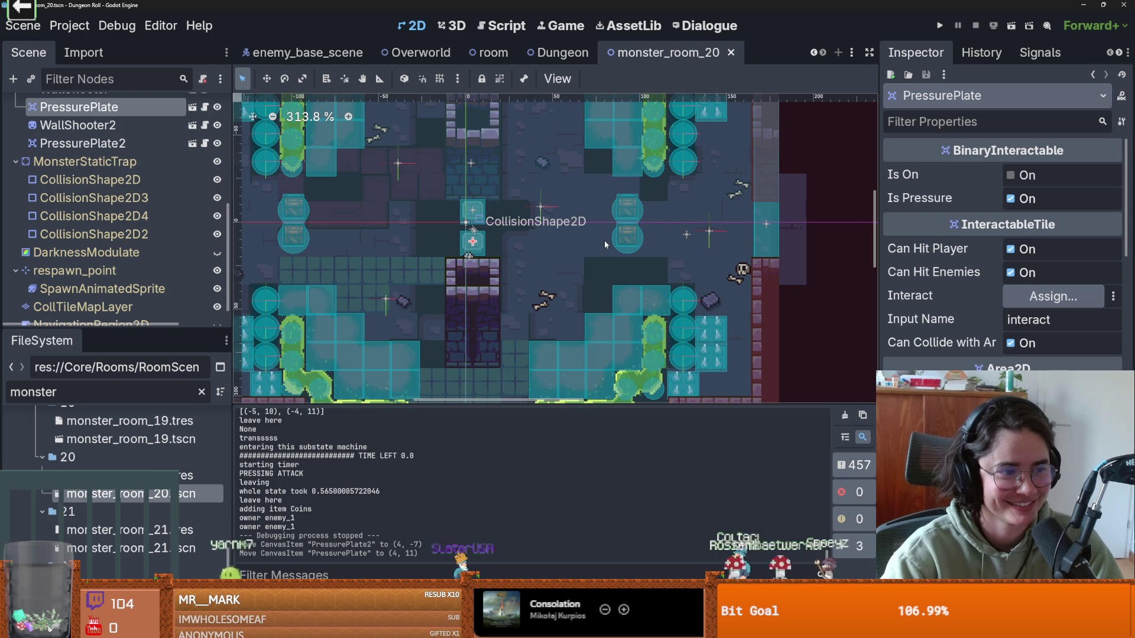
scroll(534, 224, up, 1)
key(ctrl+s)
click(458, 234)
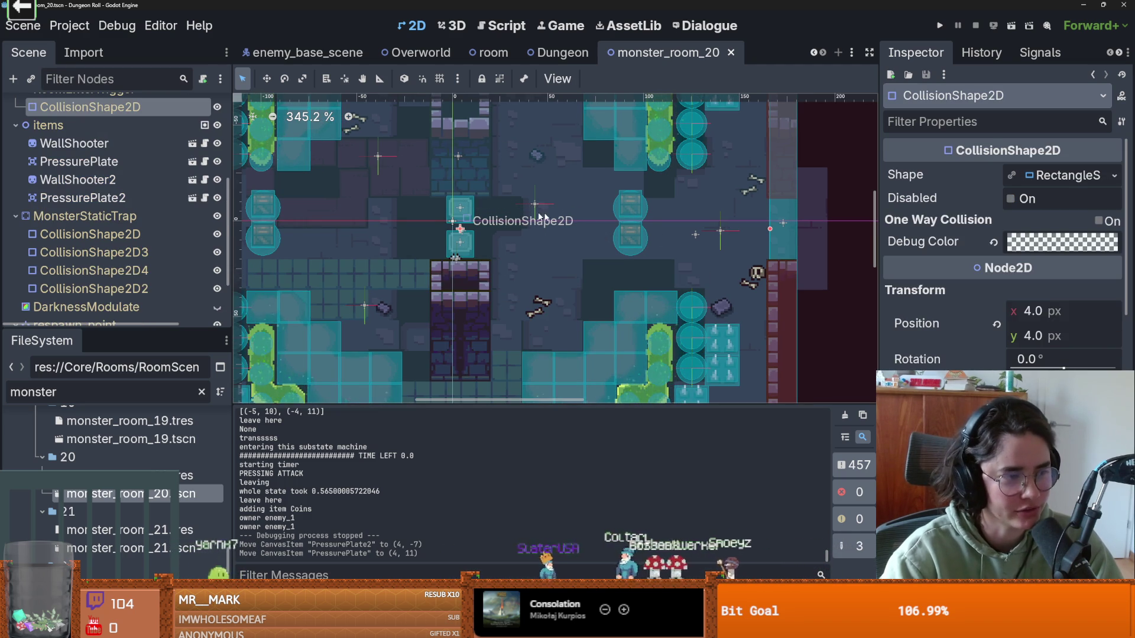
scroll(575, 264, down, 1)
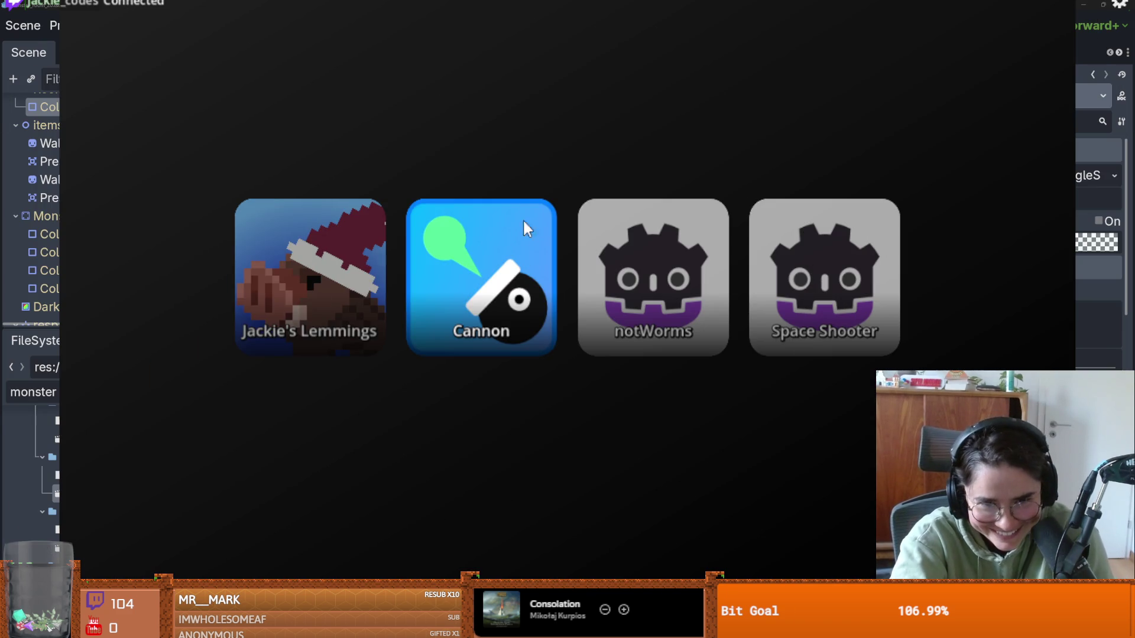
click(524, 223)
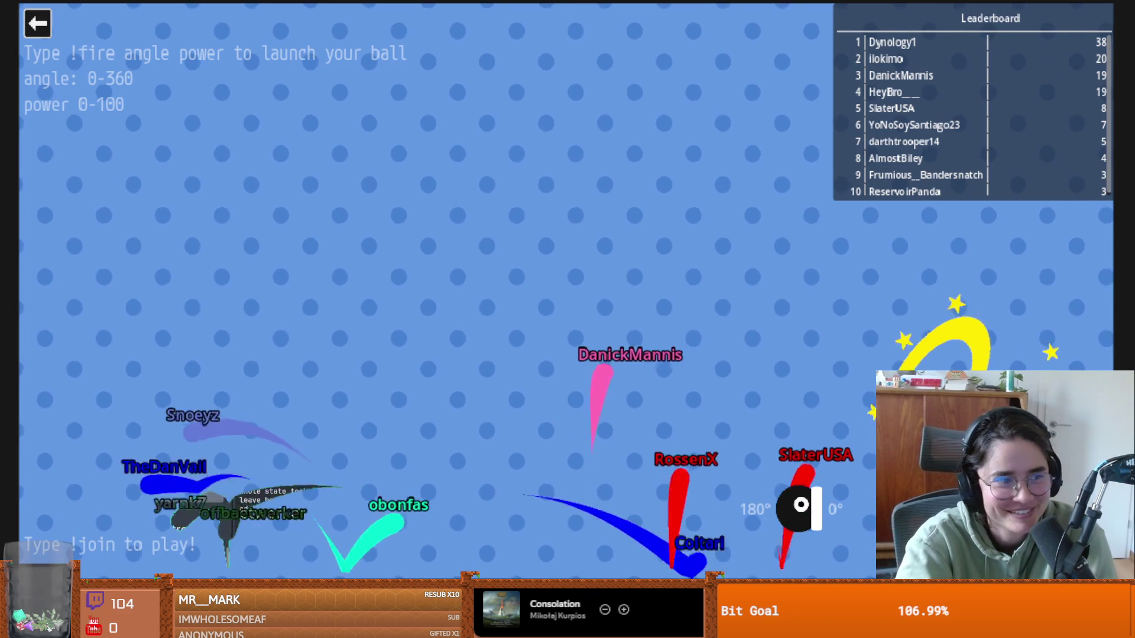
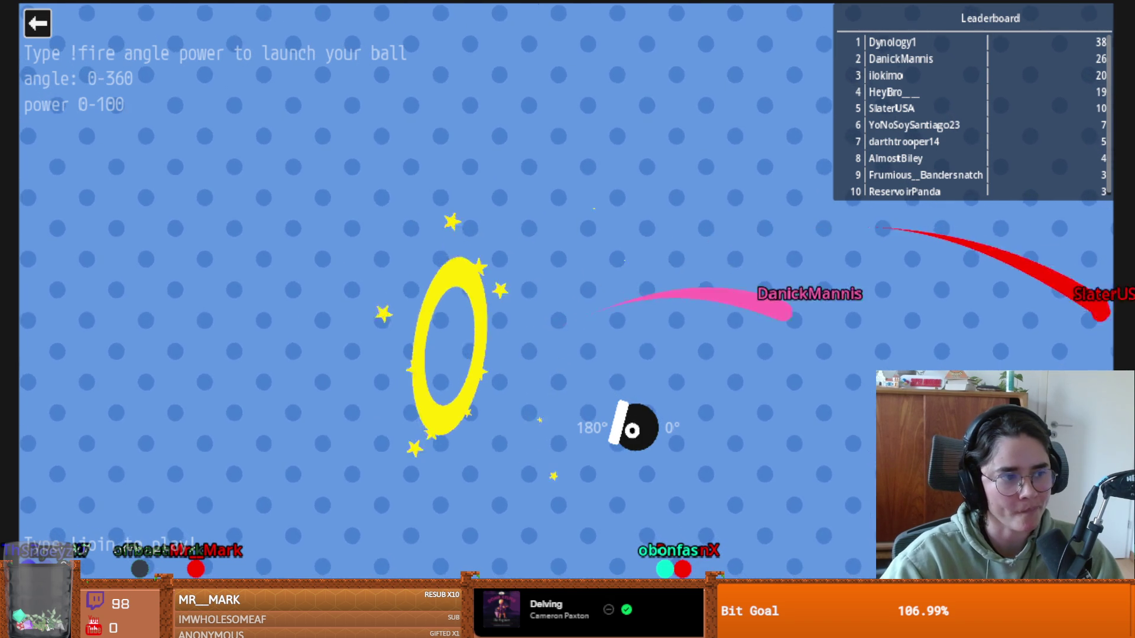
Step: Close the Cannon stream game and launch Jackie's Lemmings
key(Escape)
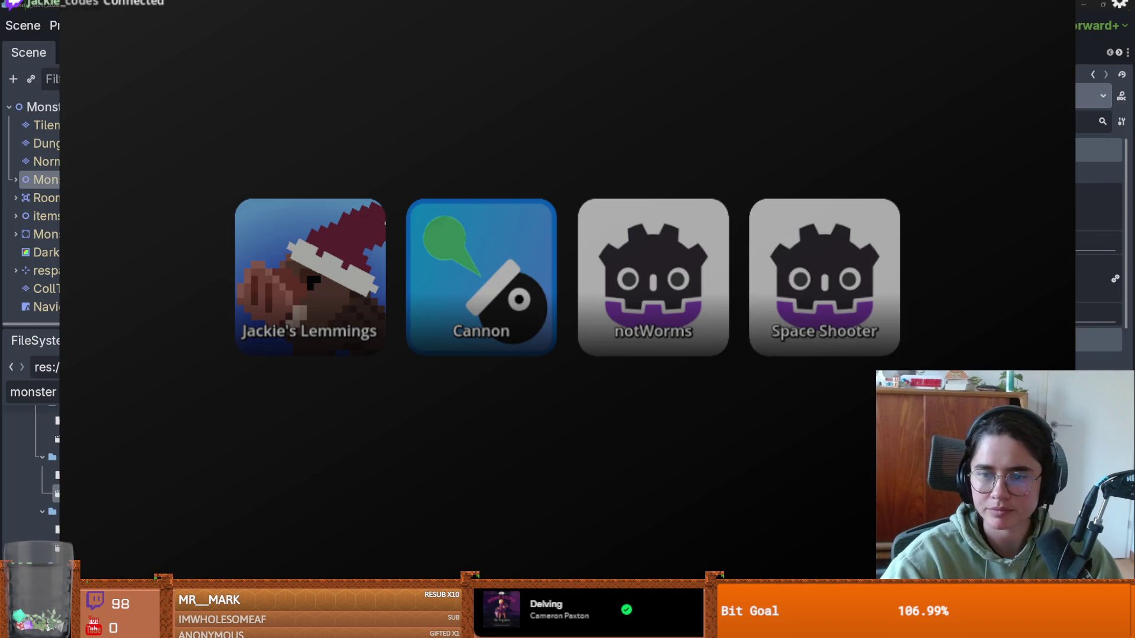
click(334, 290)
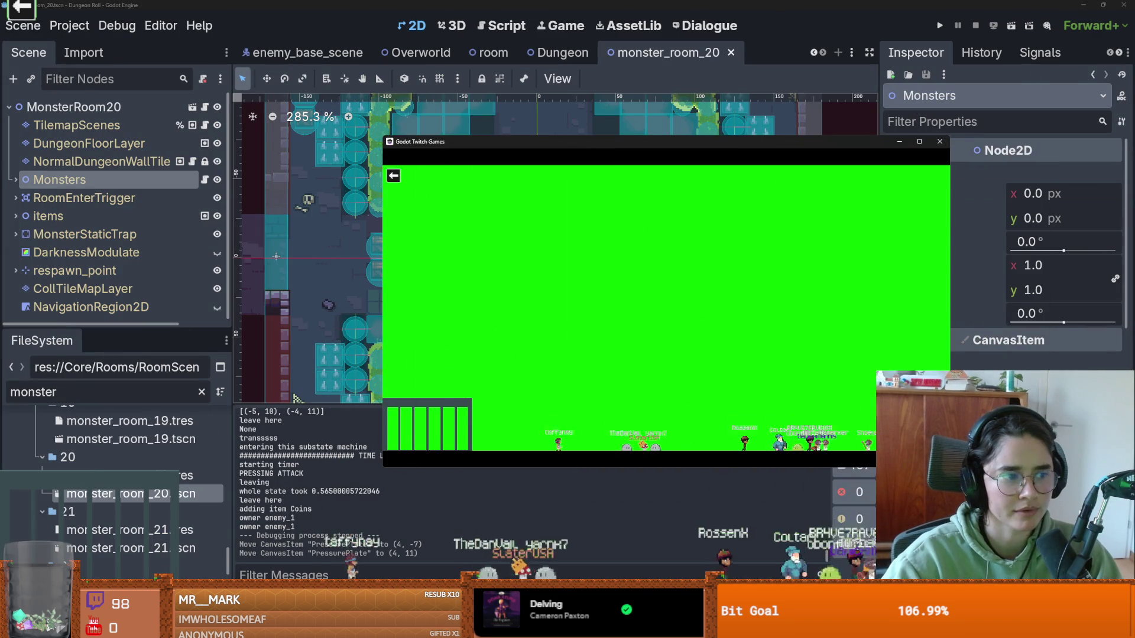
scroll(526, 199, up, 4)
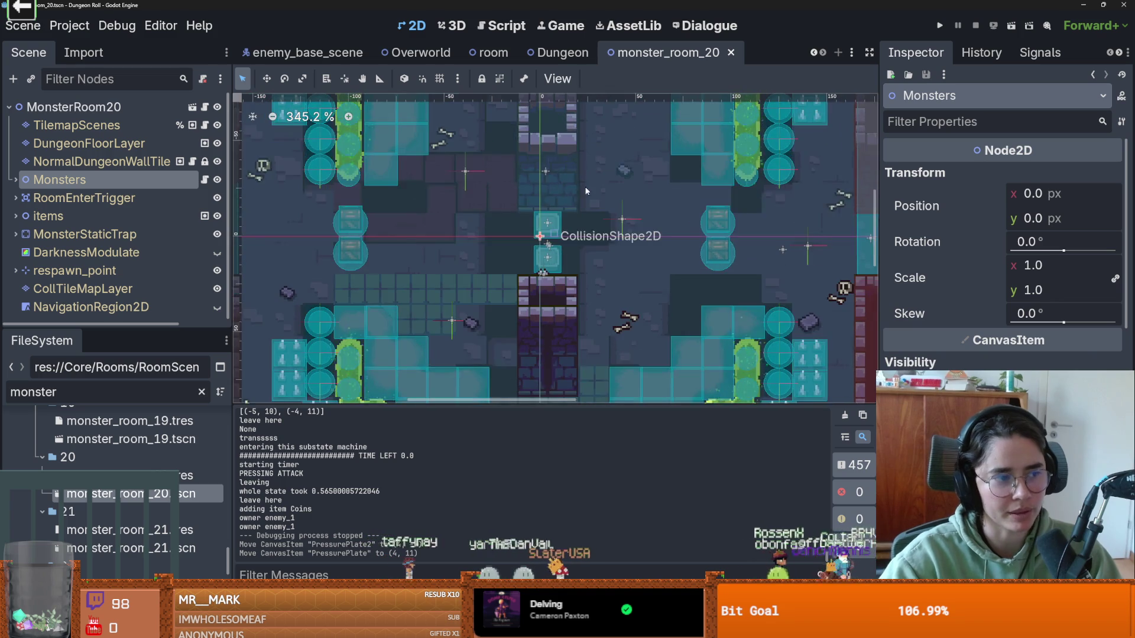
Step: Select monster_room_20's DungeonFloorLayer for tile painting
scroll(526, 198, down, 3)
scroll(627, 218, up, 1)
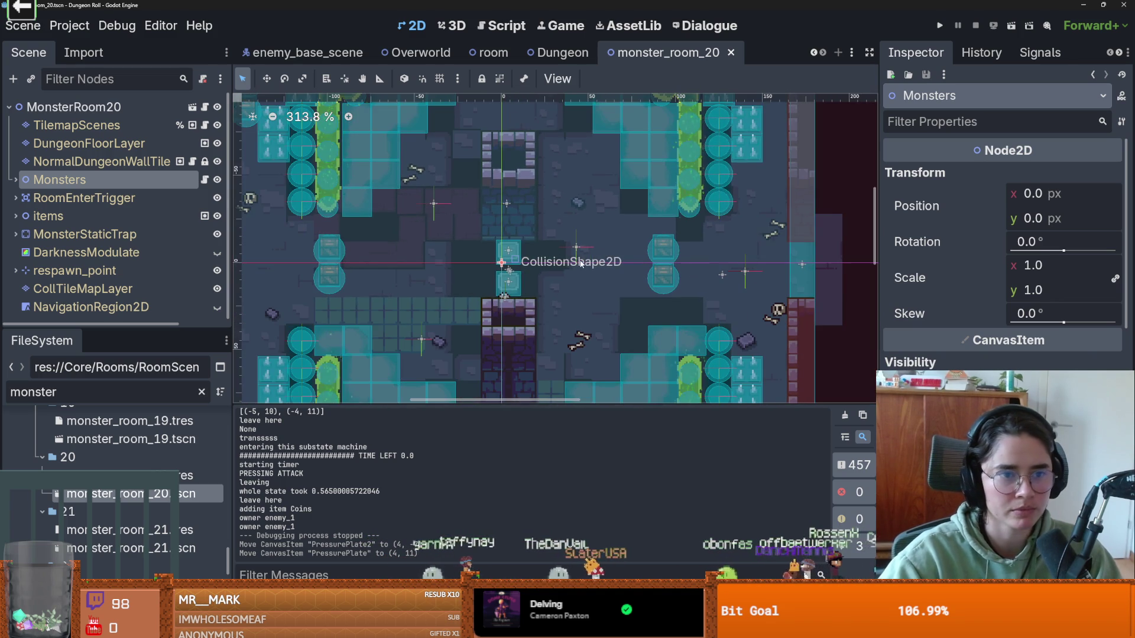
click(89, 144)
scroll(435, 228, down, 5)
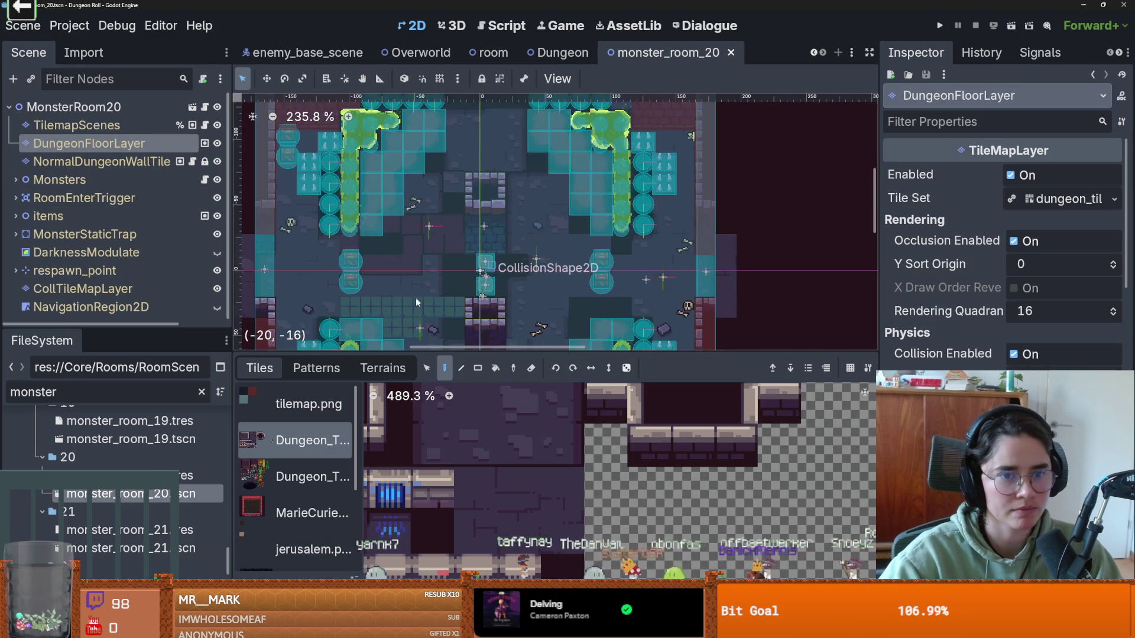
Step: Pick a floor tile, pan up across the room, and show the terrain sets
click(476, 445)
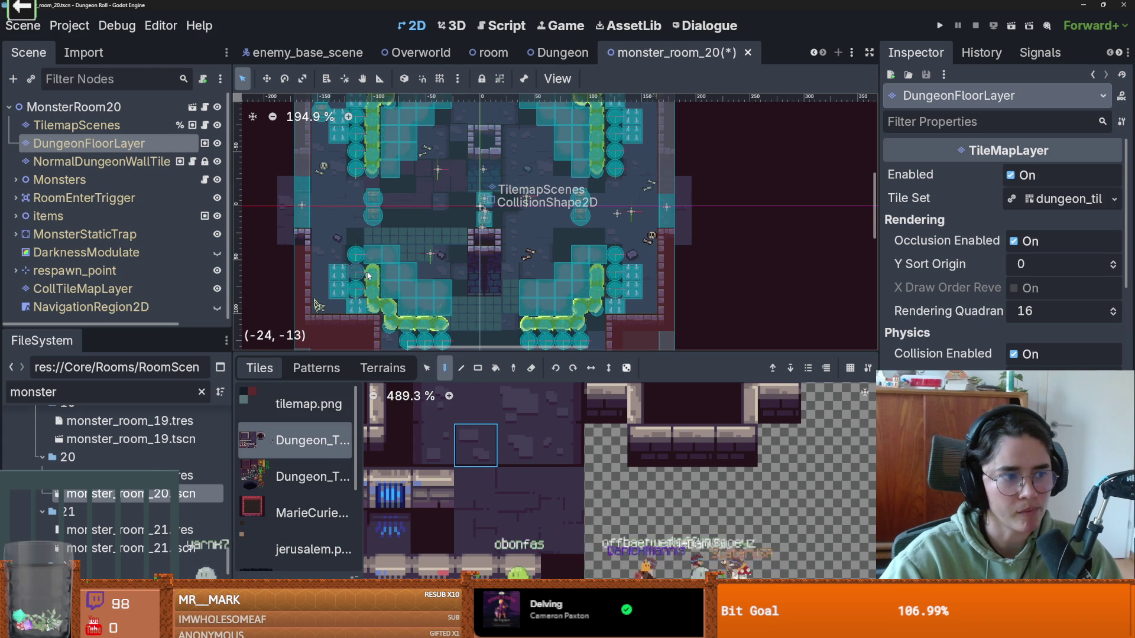
drag(503, 220, 496, 189)
scroll(496, 189, down, 1)
scroll(345, 423, down, 2)
click(383, 367)
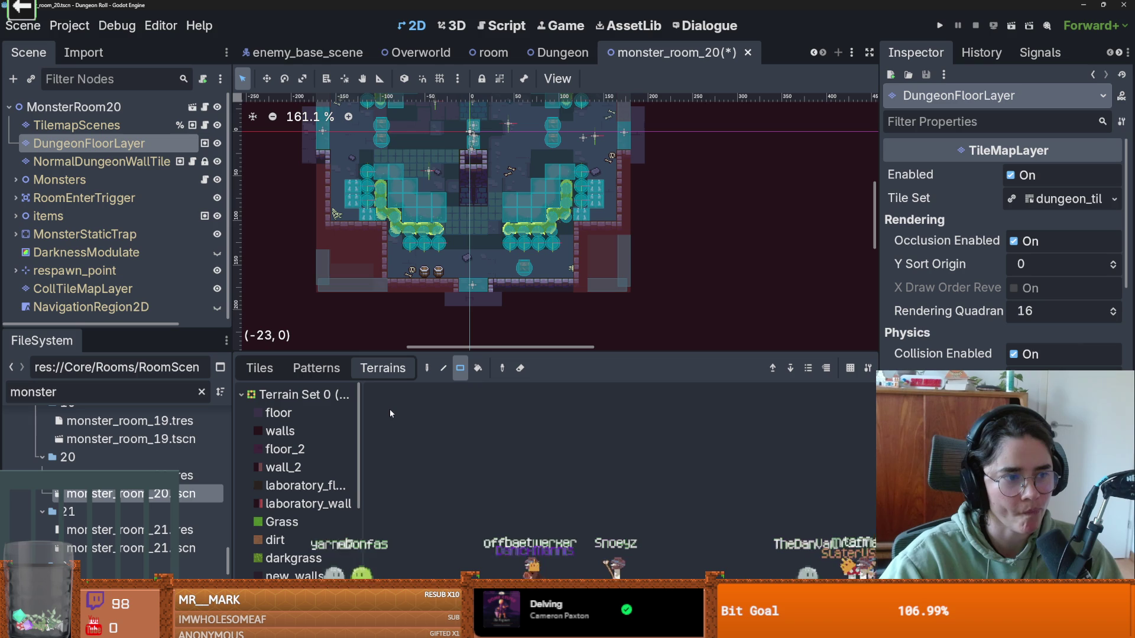
scroll(302, 473, down, 3)
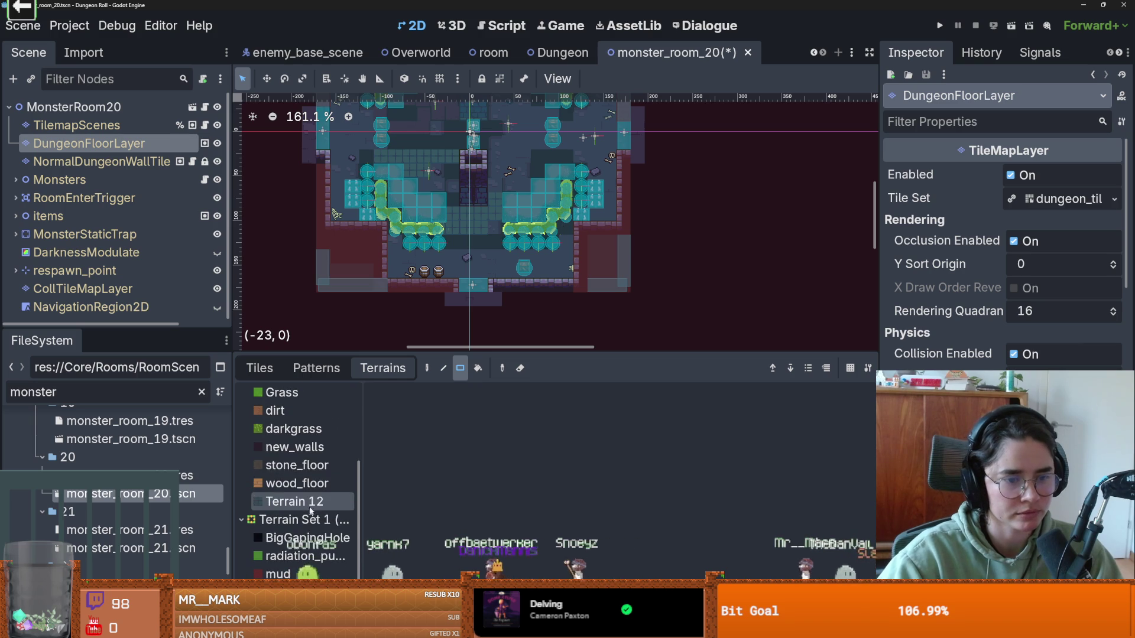
Step: Paint a 13x2 Terrain 12 strip across the lower floor, undoing a stray tile first
click(294, 502)
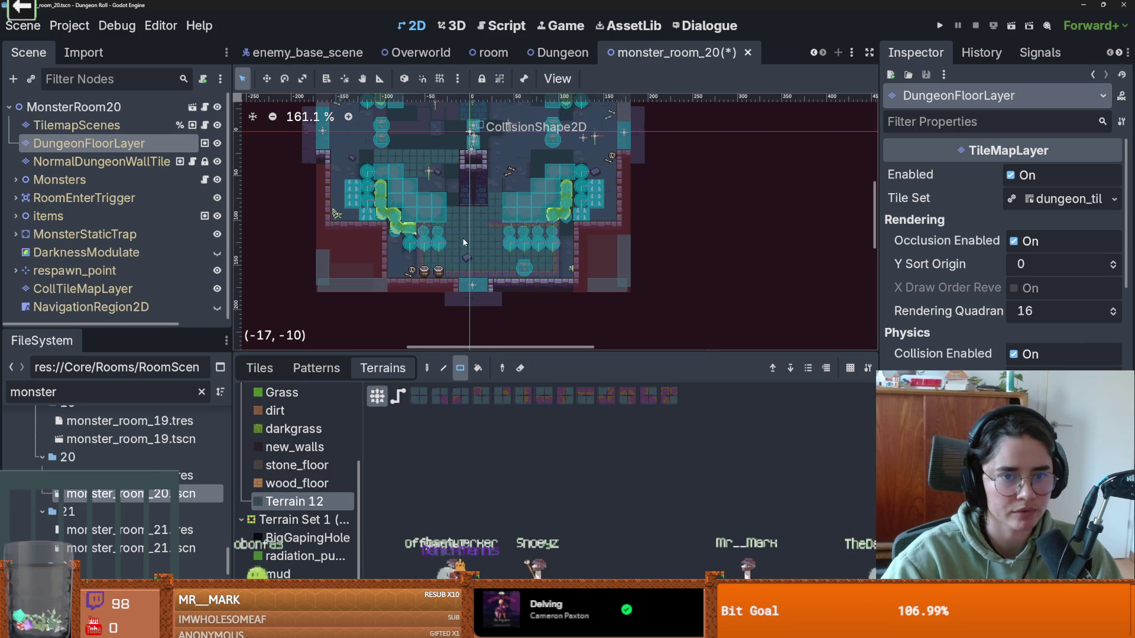
scroll(456, 256, up, 3)
click(408, 293)
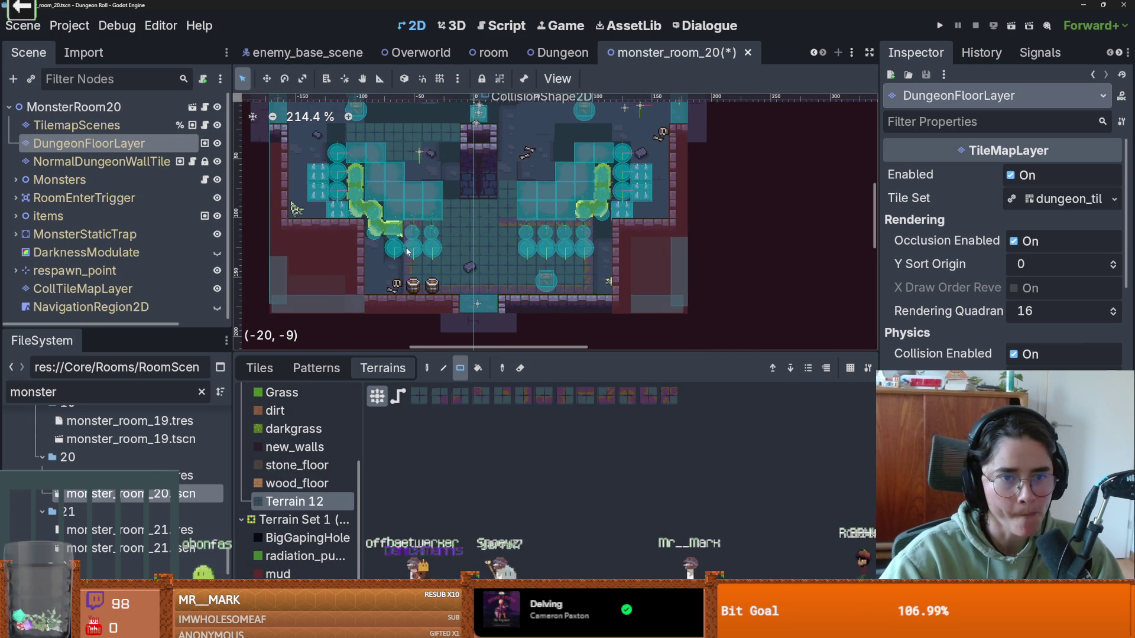
key(ctrl+z)
drag(379, 249, 603, 273)
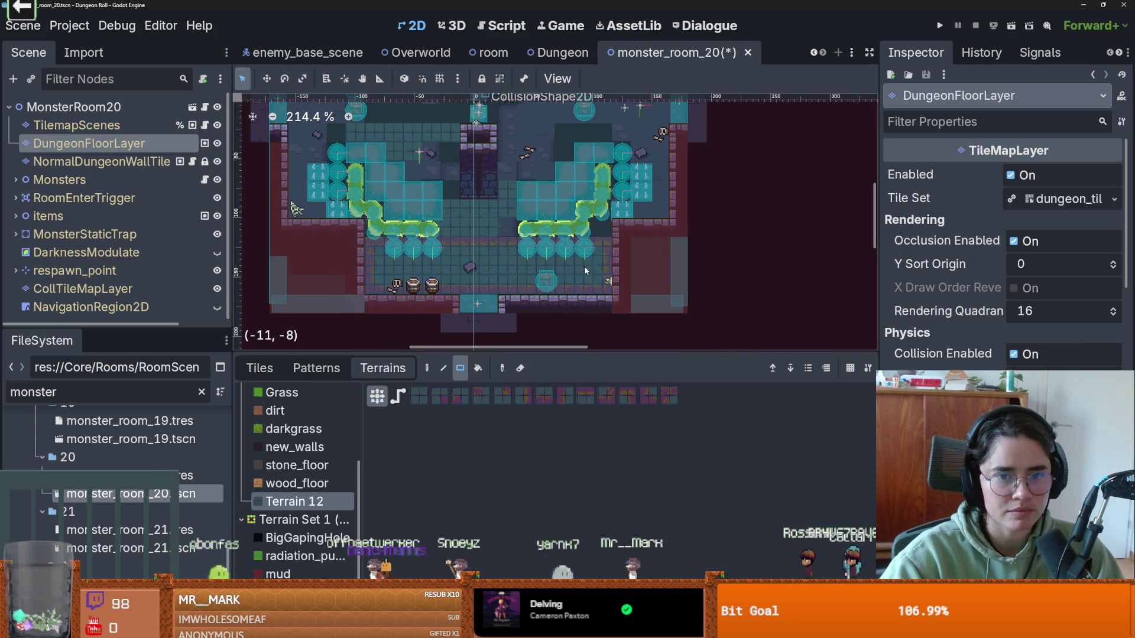
scroll(580, 290, down, 1)
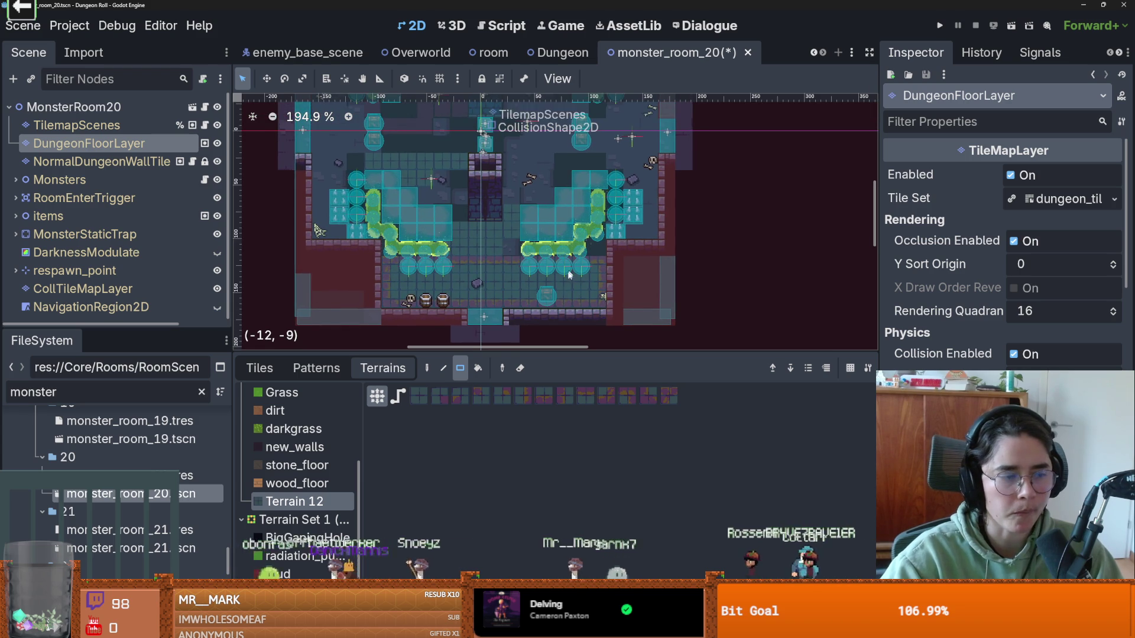
Step: Step through the scene's tile layers and return to DungeonFloorLayer
click(100, 161)
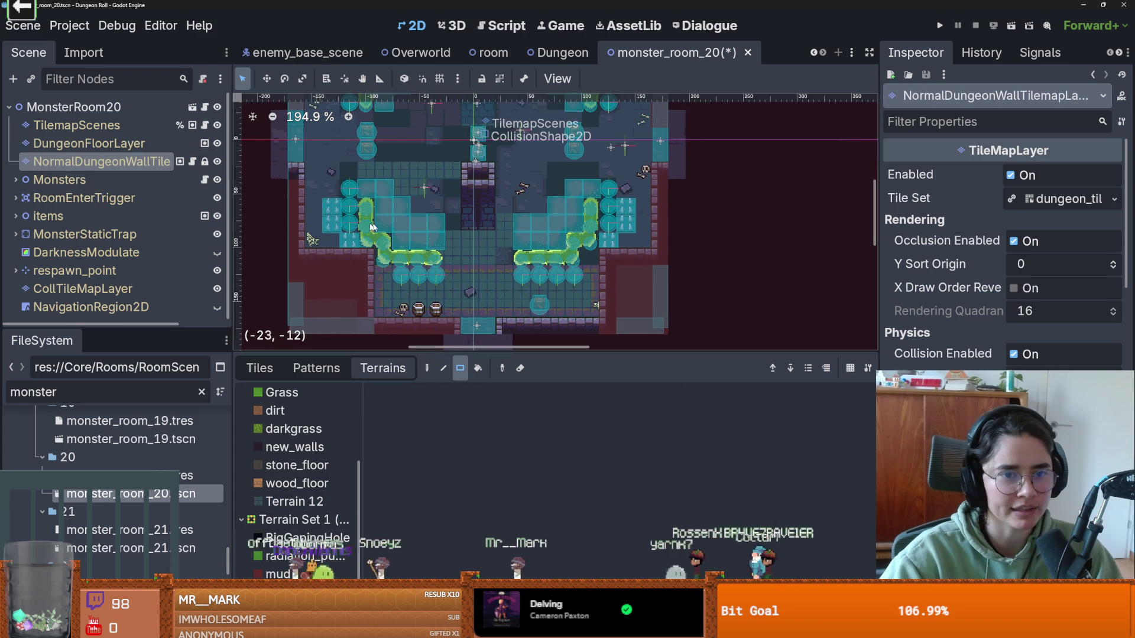
key(Up)
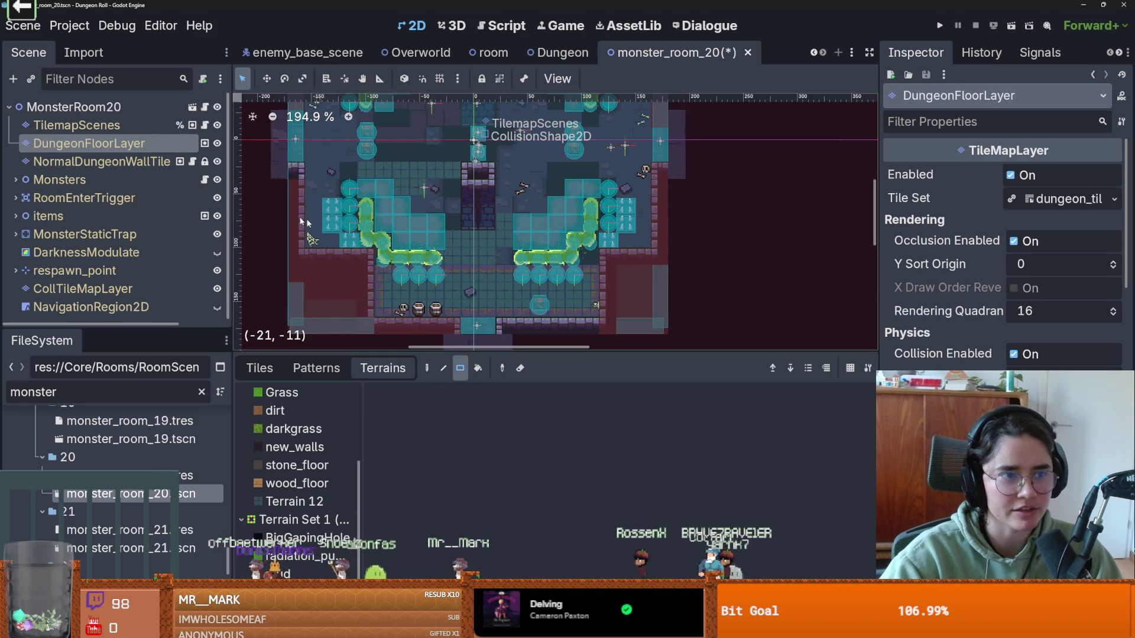
key(Up)
key(Down)
key(Down)
key(Up)
scroll(372, 221, down, 4)
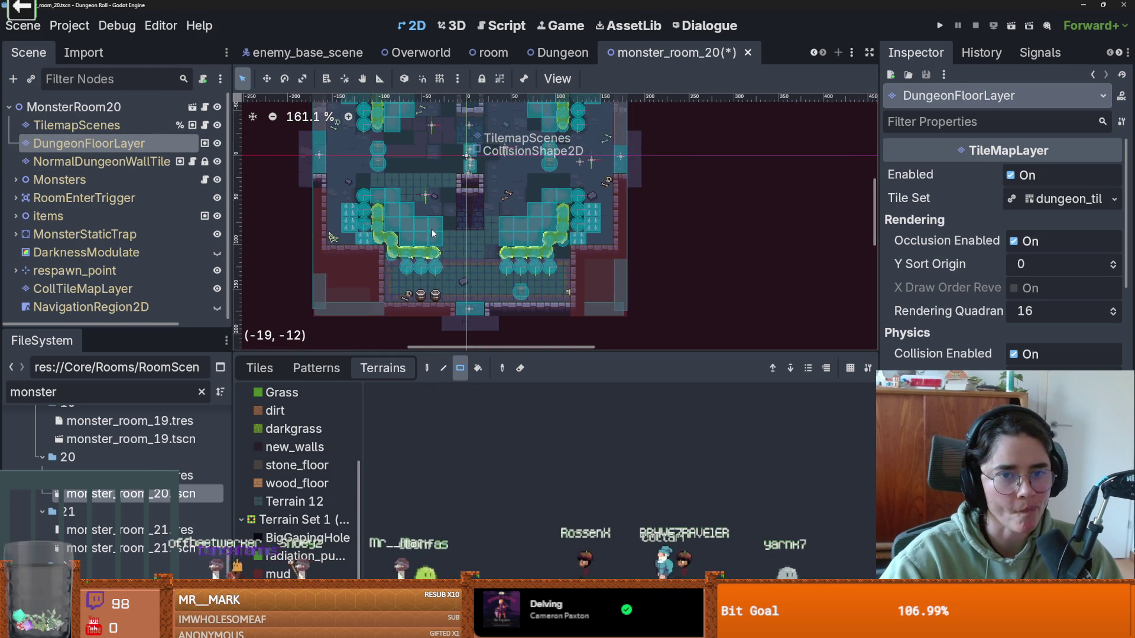
scroll(469, 253, up, 1)
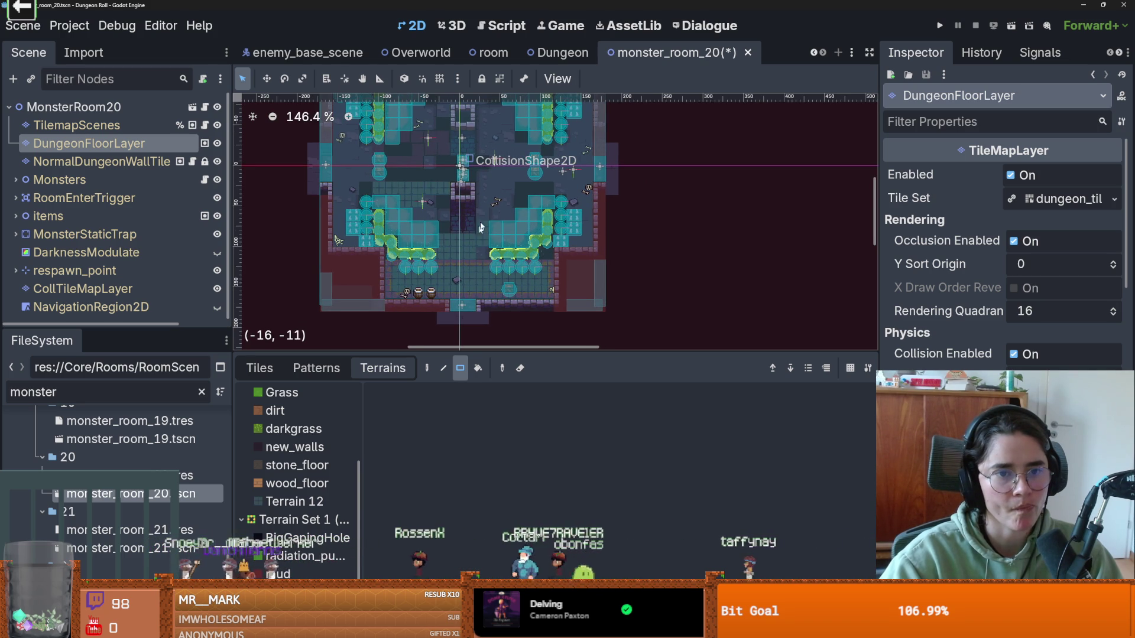
scroll(467, 253, up, 3)
scroll(480, 258, down, 2)
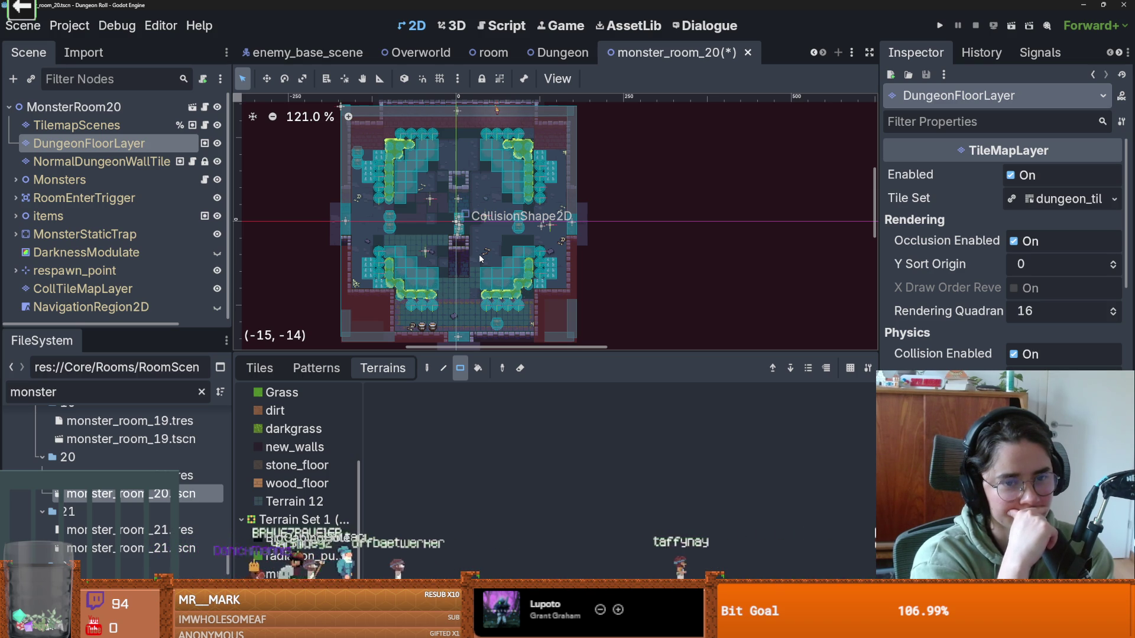
Step: Select the NormalDungeonWallTile layer and resize the terrain panel for more canvas
scroll(466, 258, up, 5)
scroll(467, 257, down, 3)
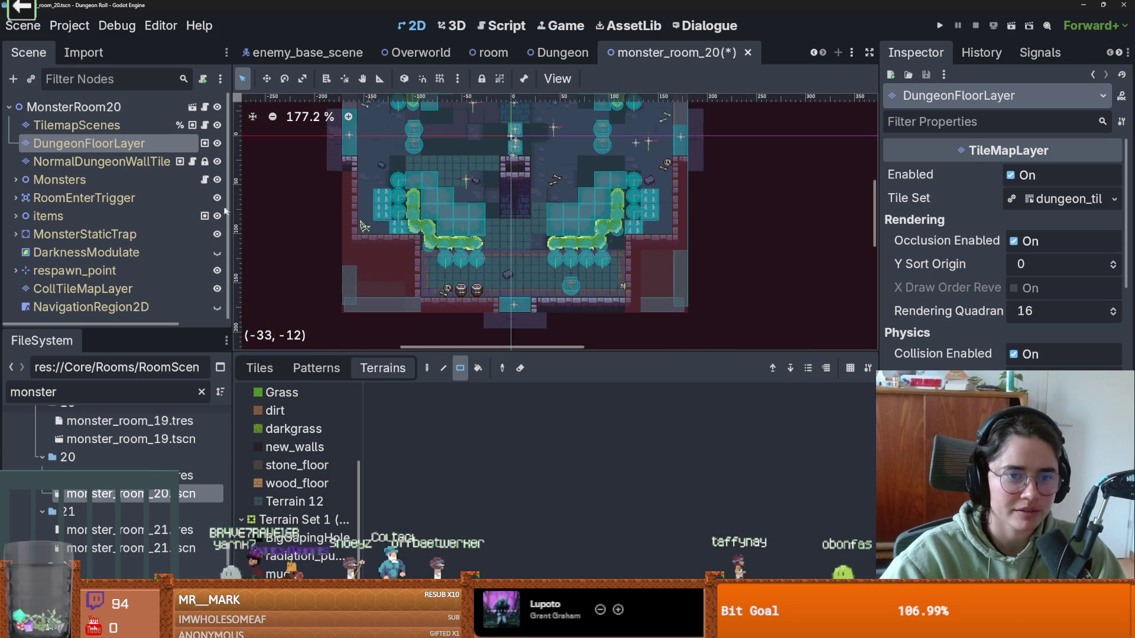
click(145, 162)
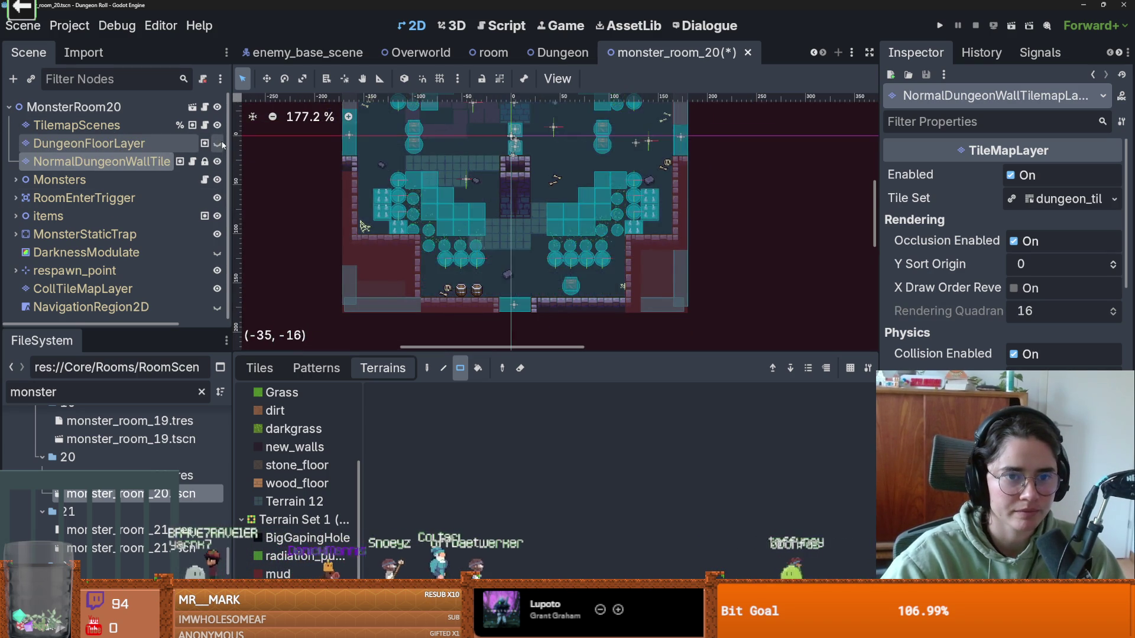
scroll(394, 224, down, 7)
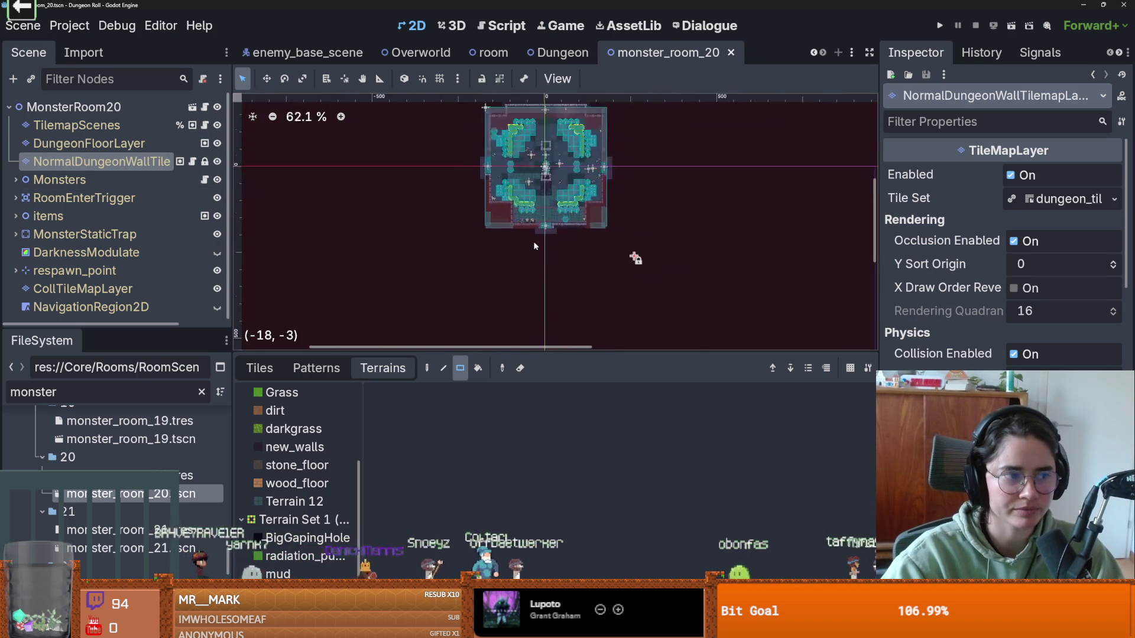
drag(288, 351, 290, 253)
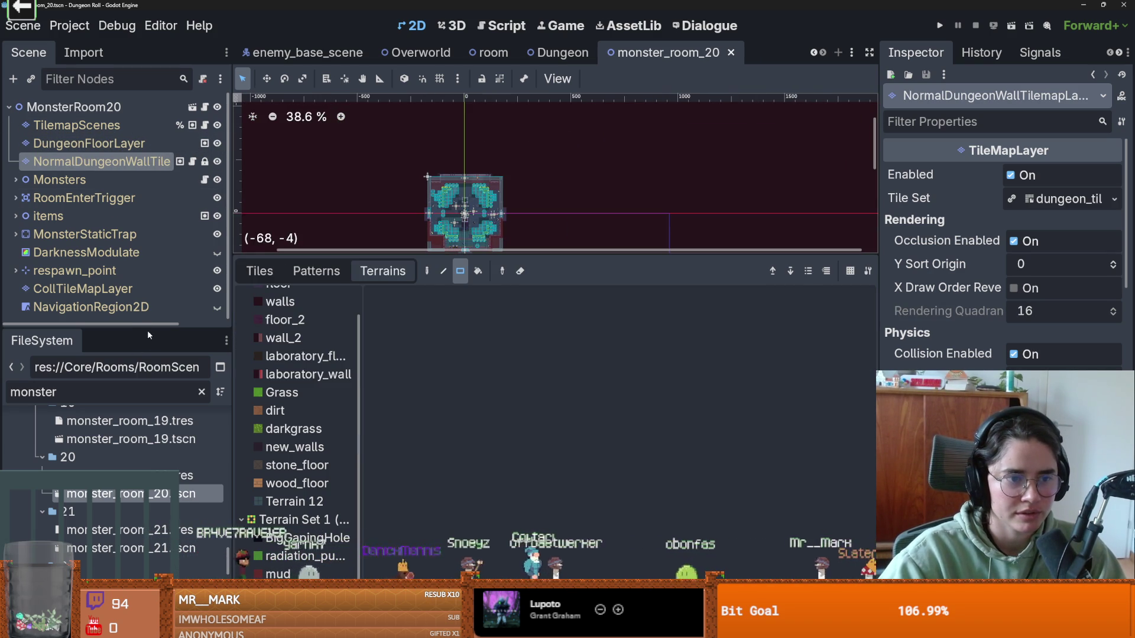
mouse_move(415, 261)
mouse_down()
mouse_move(520, 310)
mouse_move(539, 473)
mouse_up()
Step: Clear the monster file filter, collapse folders 24 and 25, and expand folder 26
scroll(466, 248, up, 9)
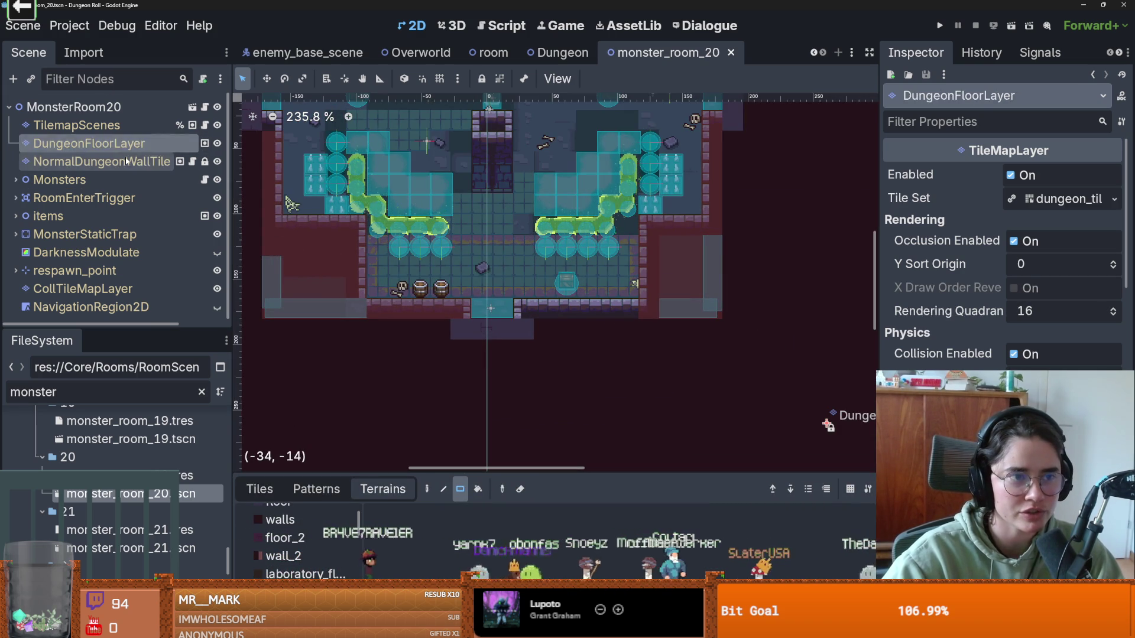
scroll(486, 328, down, 3)
scroll(486, 328, up, 2)
scroll(152, 451, down, 3)
scroll(152, 451, up, 8)
scroll(152, 451, up, 3)
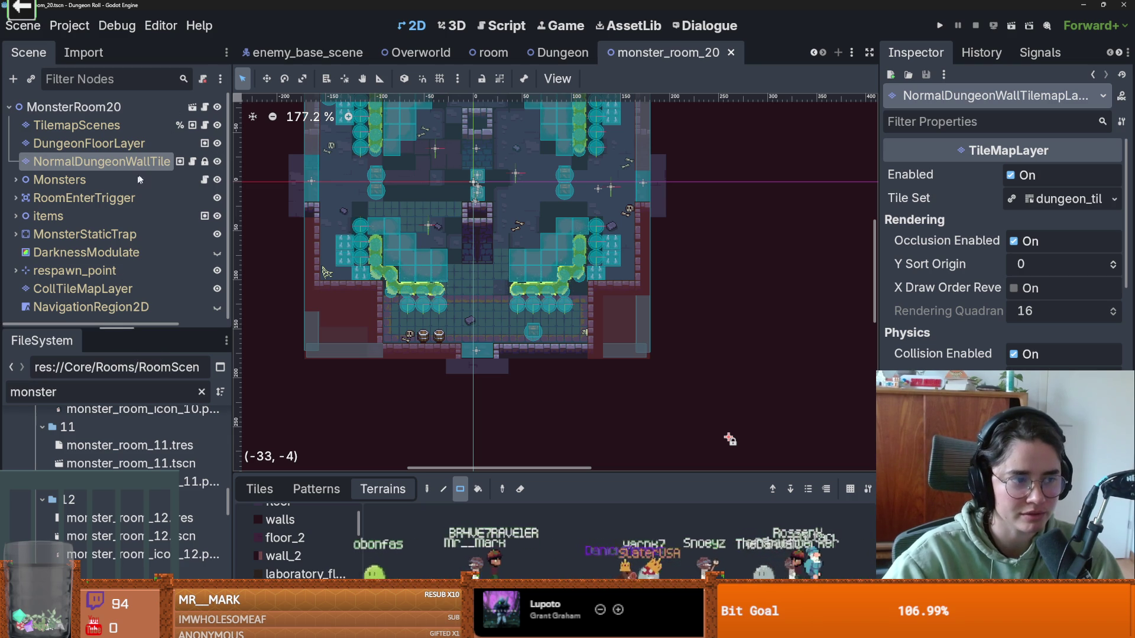
click(202, 393)
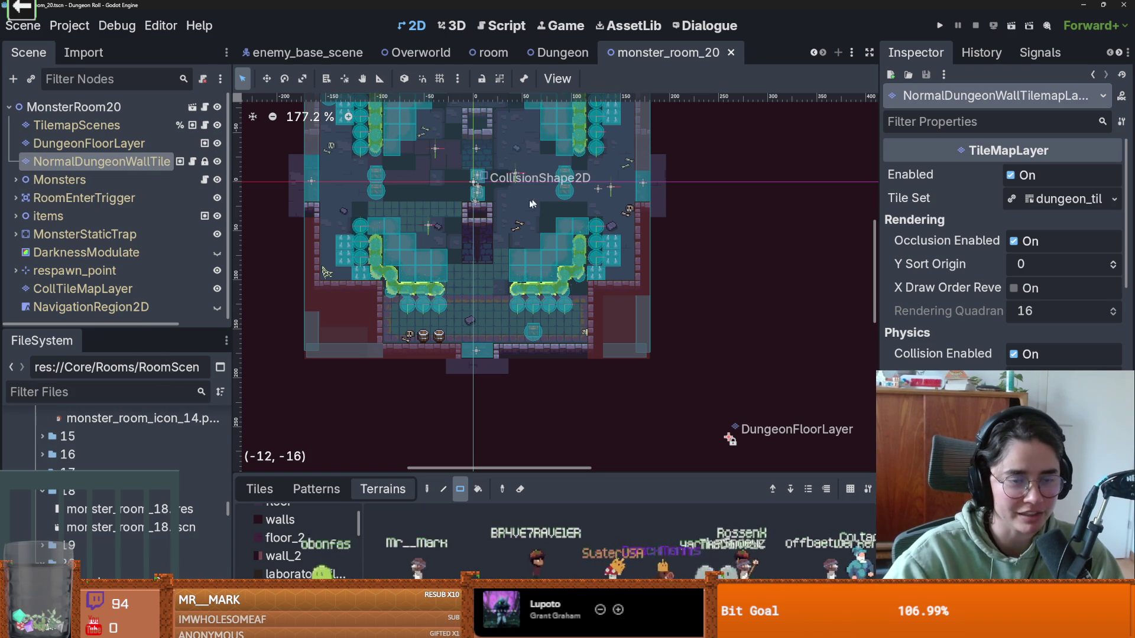
scroll(70, 527, down, 3)
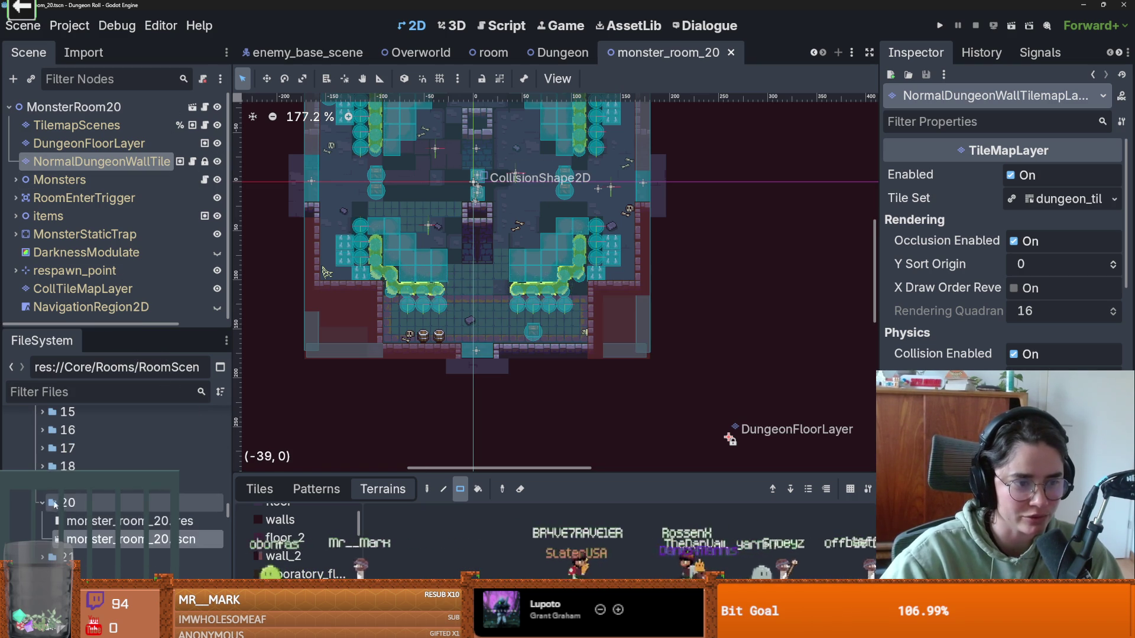
click(42, 451)
click(41, 468)
click(36, 488)
Step: Collapse folder 11, then expand and collapse folder 14 in FileSystem
scroll(133, 454, up, 10)
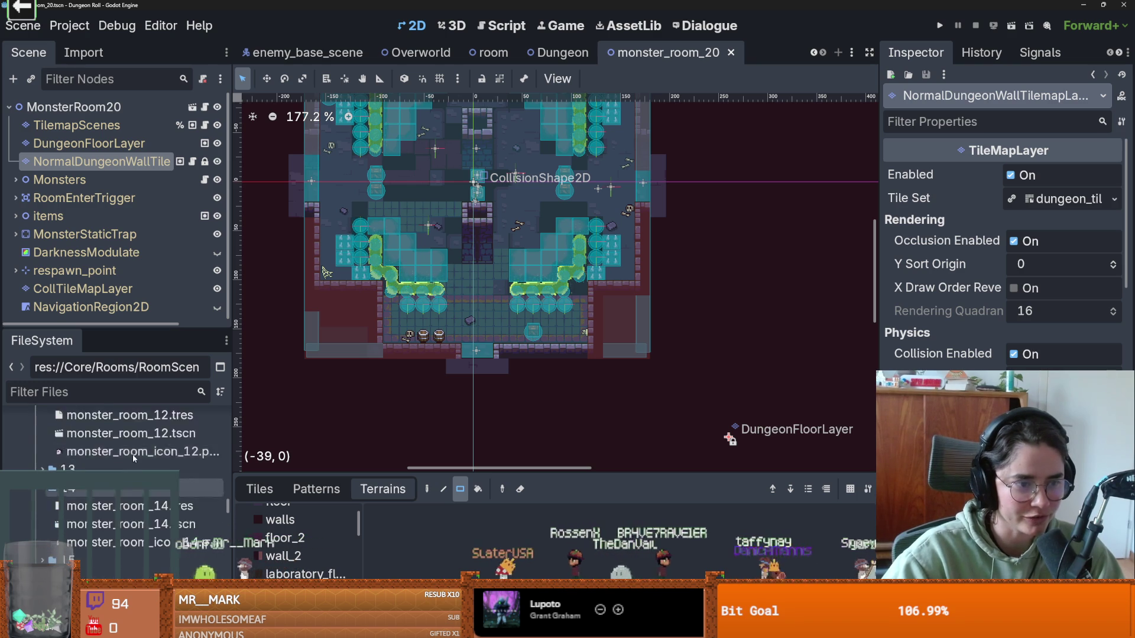
scroll(57, 532, down, 1)
click(42, 498)
click(42, 551)
scroll(95, 530, down, 1)
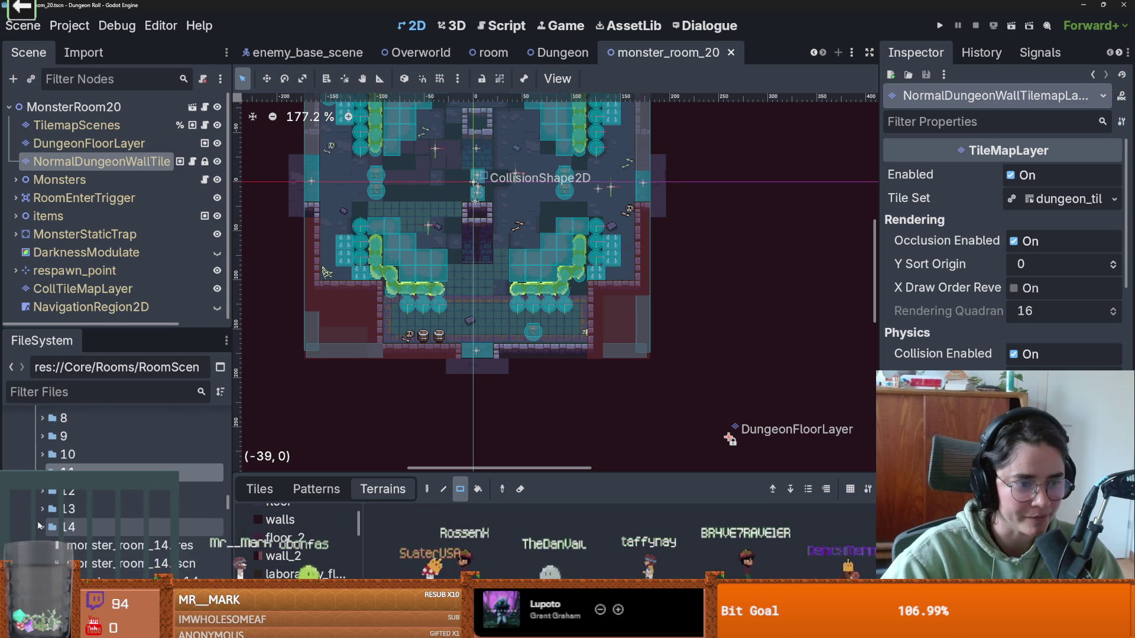
click(42, 527)
Step: Toggle the layer visibility, recentre on the room, and save monster_room_20
click(216, 161)
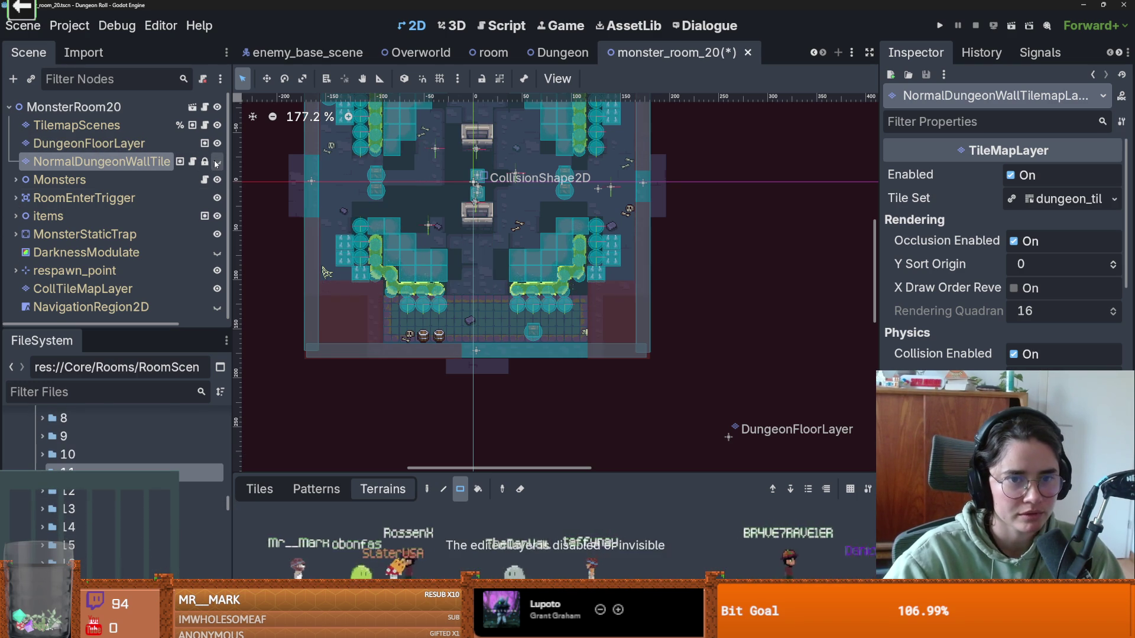
click(216, 161)
key(shift+f)
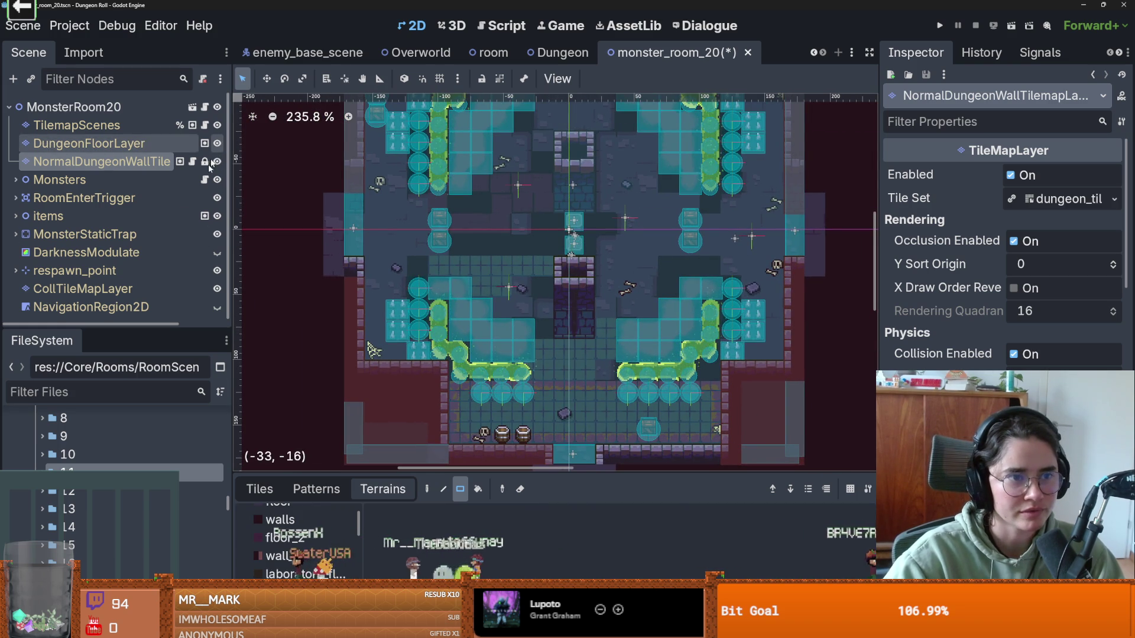
click(217, 143)
scroll(615, 454, up, 1)
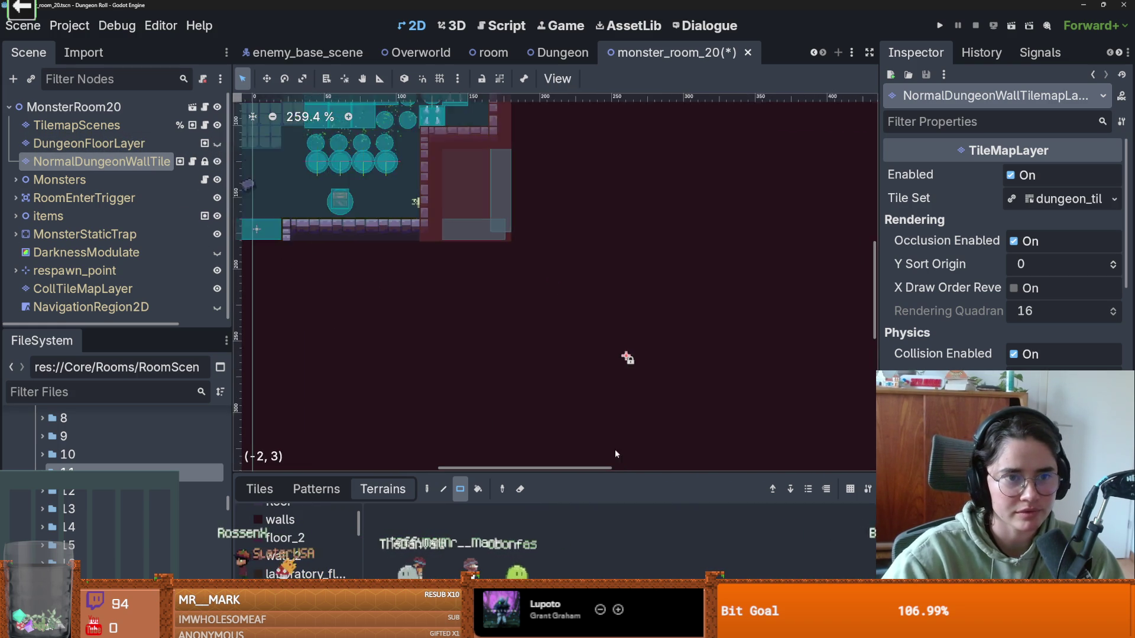
scroll(615, 454, down, 6)
key(ctrl+z)
key(ctrl+s)
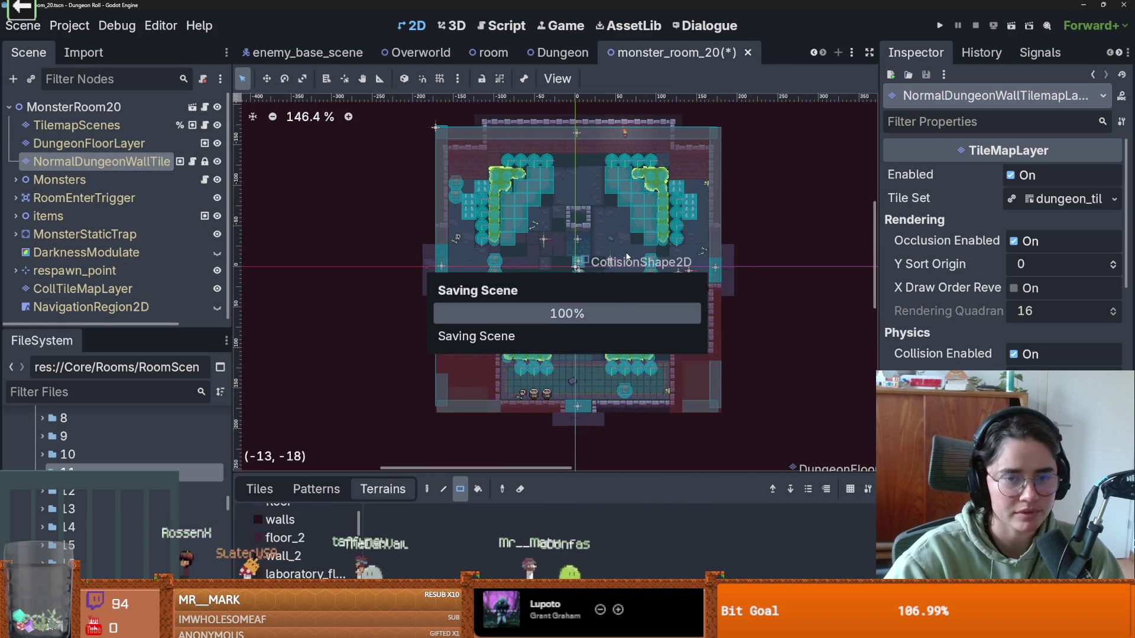
Step: Collapse the MonsterRooms and PuzzleRooms folders, saving the scene along the way
scroll(626, 256, up, 2)
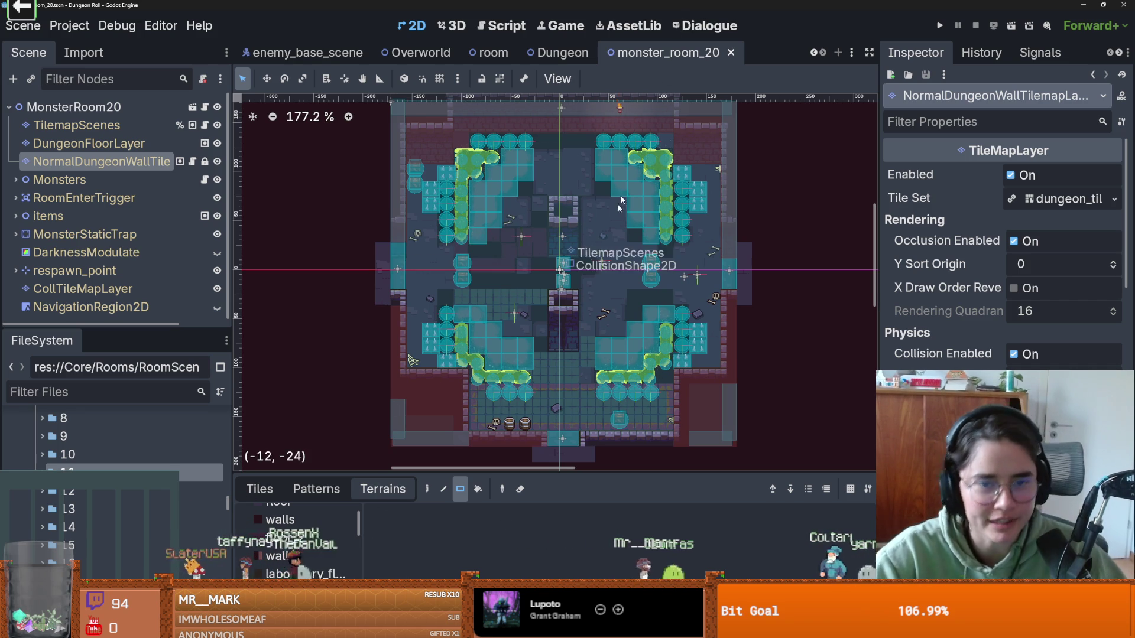
scroll(541, 241, down, 2)
scroll(473, 255, up, 1)
scroll(467, 257, down, 1)
scroll(37, 467, up, 3)
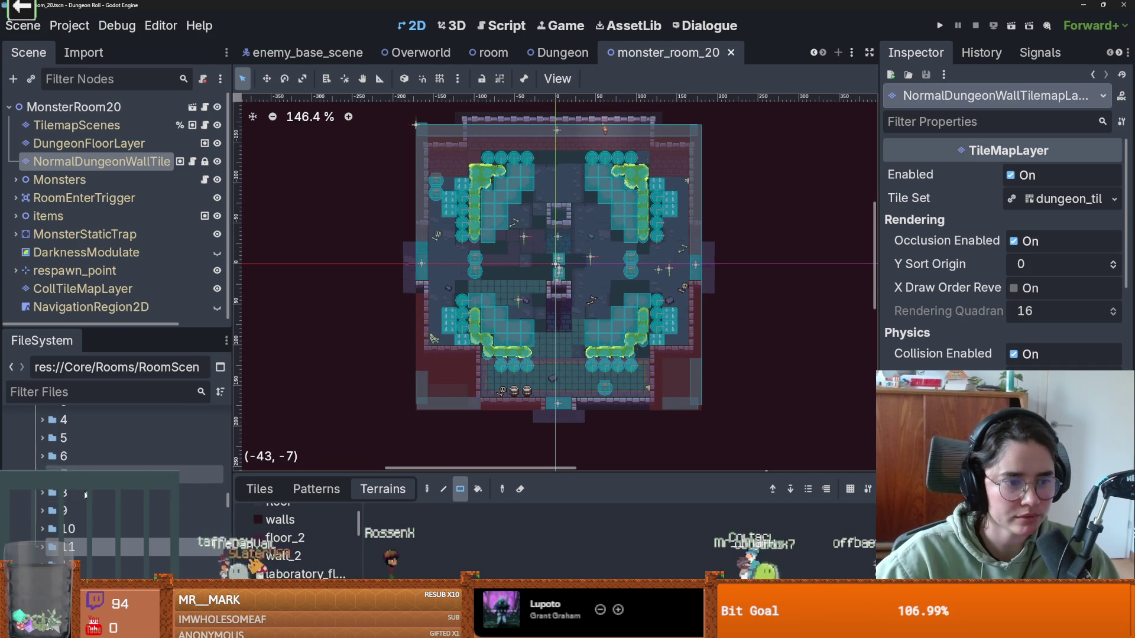
scroll(37, 468, up, 5)
click(38, 467)
key(ctrl+s)
click(36, 507)
key(ctrl+s)
key(ctrl+s)
scroll(37, 503, up, 6)
scroll(35, 497, down, 2)
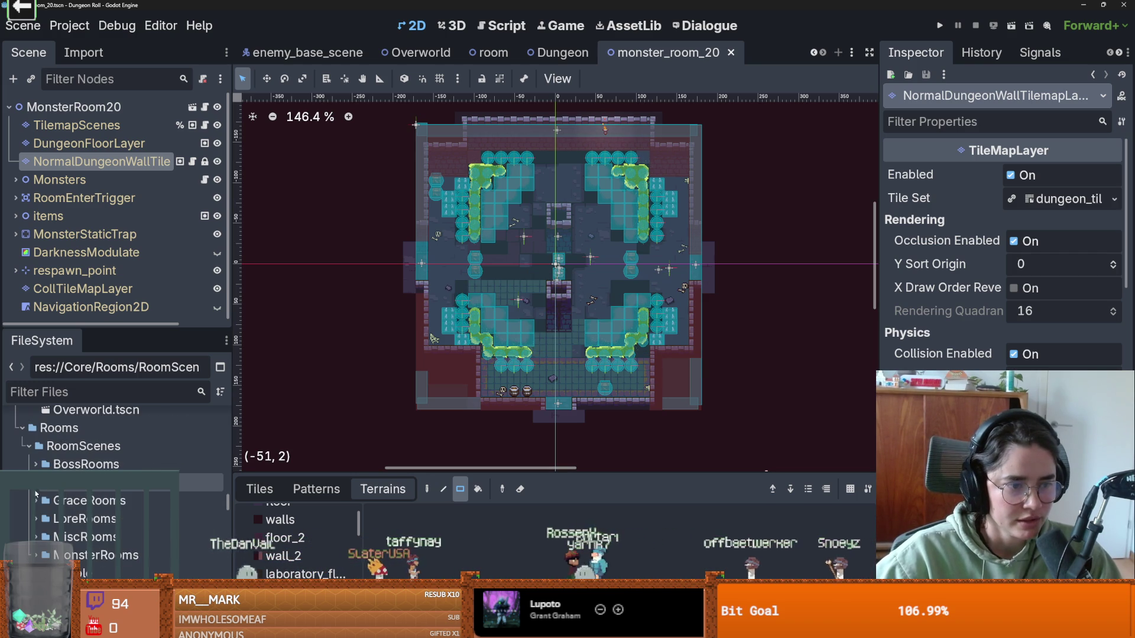
key(ctrl+s)
scroll(62, 426, up, 5)
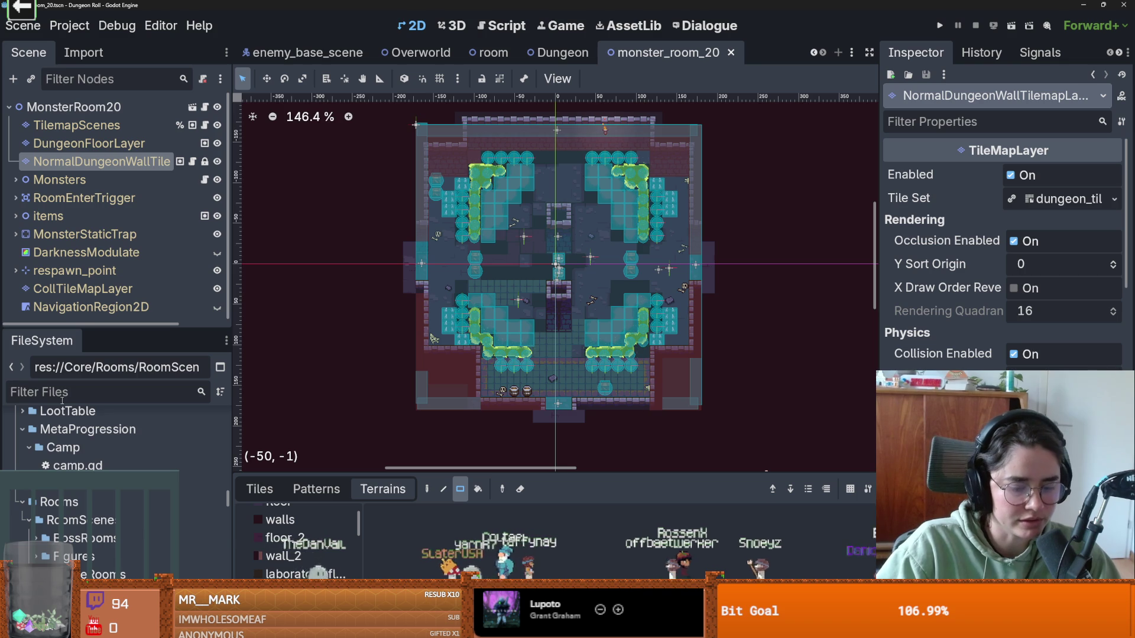
scroll(62, 400, down, 10)
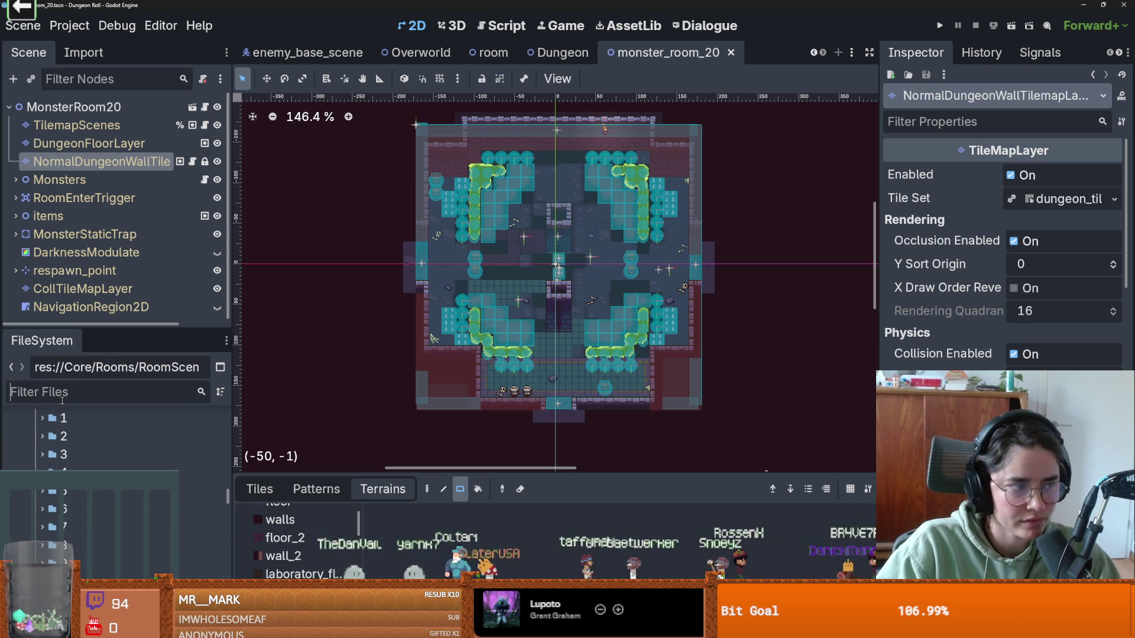
Step: Filter the files by 'loot' instead of 'monster' and open RoomLootTable.tres
text(monster)
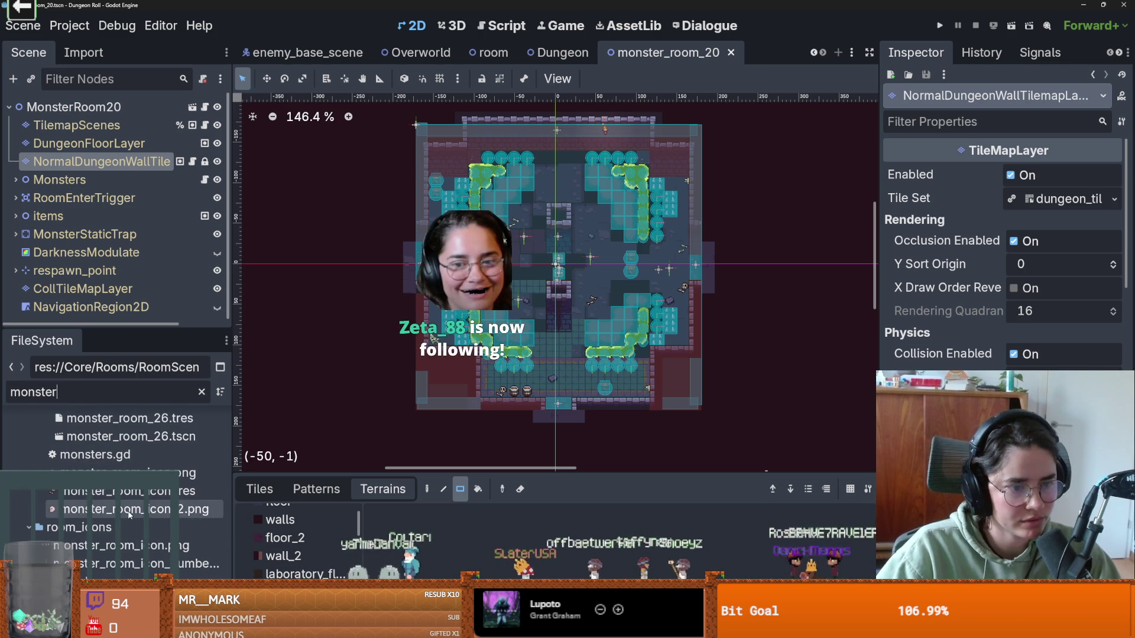
scroll(130, 515, up, 1)
key(BackSpace)
key(BackSpace)
key(BackSpace)
text(loot)
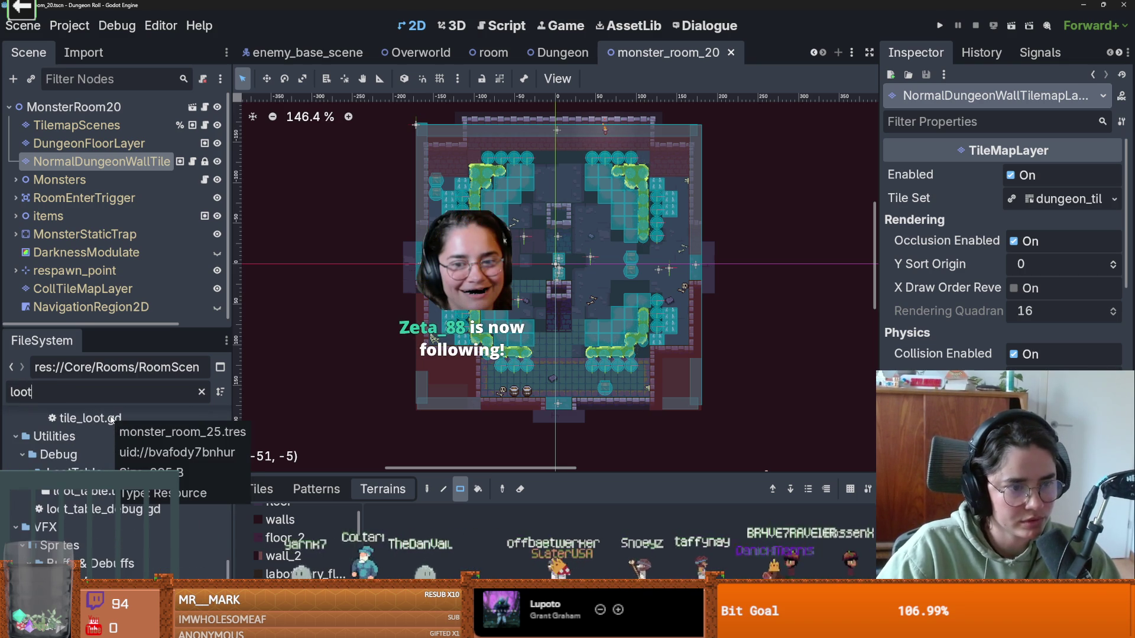
scroll(168, 527, up, 3)
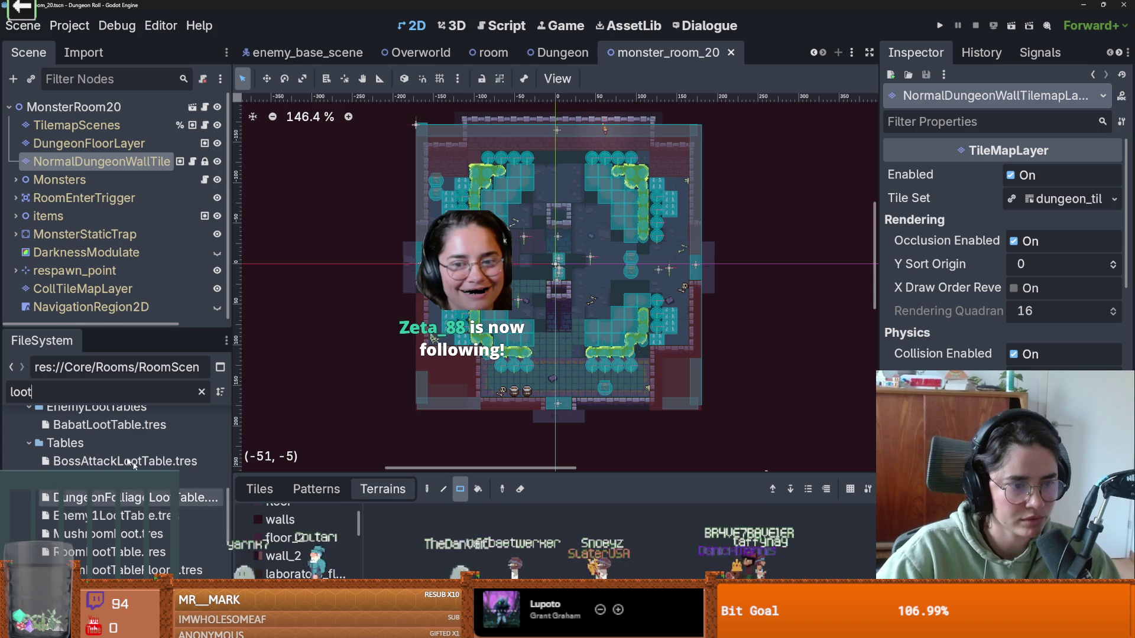
scroll(136, 502, down, 3)
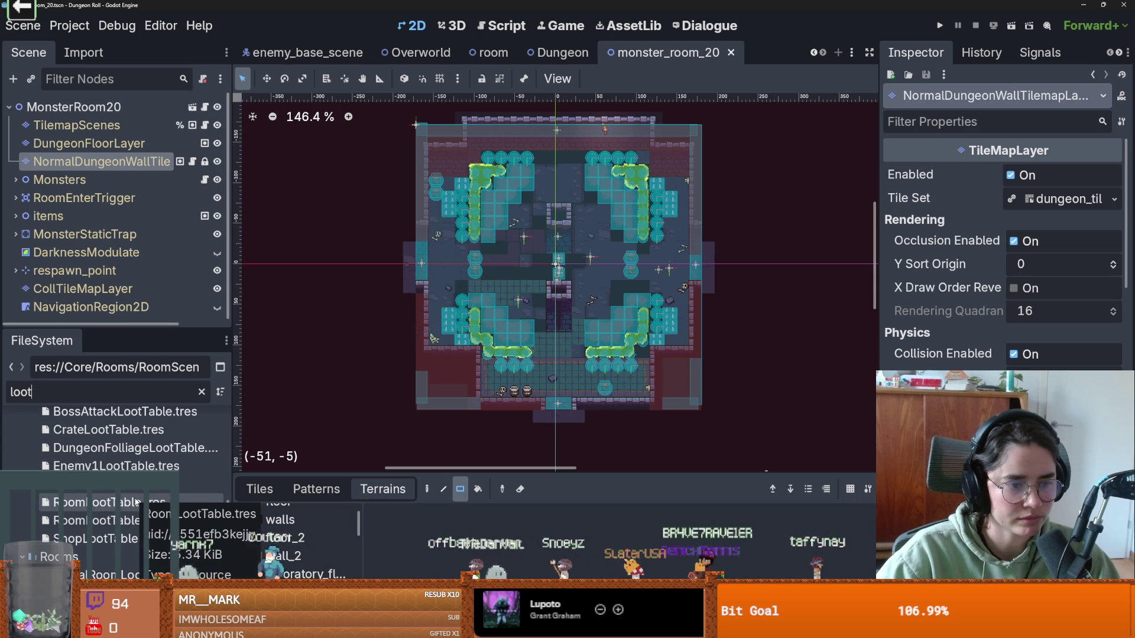
click(136, 502)
Step: Delete the monster_room entries, including monster_room_2, monster_room_15 and monster_roomv1, and save
drag(879, 234, 669, 234)
scroll(1073, 283, up, 2)
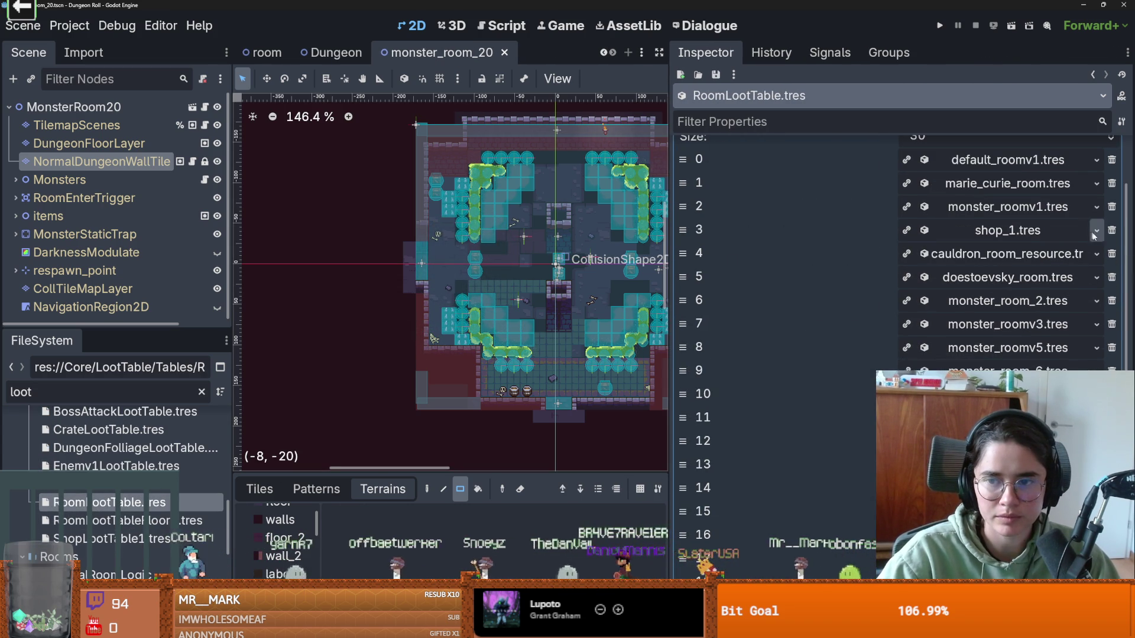
click(1112, 301)
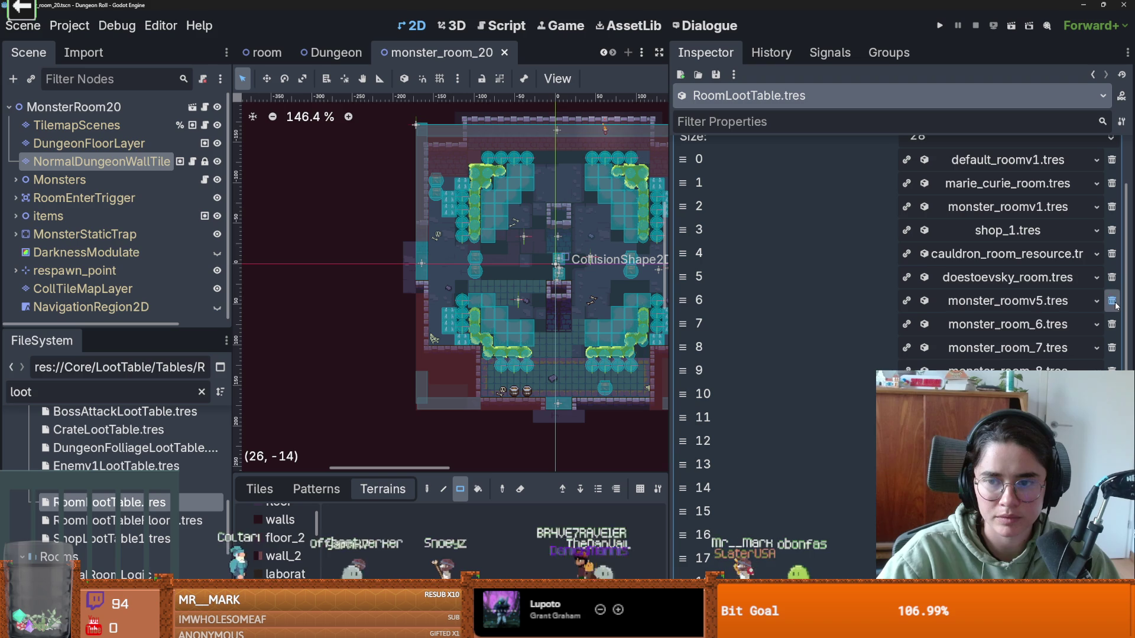
click(1111, 300)
click(1112, 301)
click(1112, 301)
click(1112, 301)
click(1112, 301)
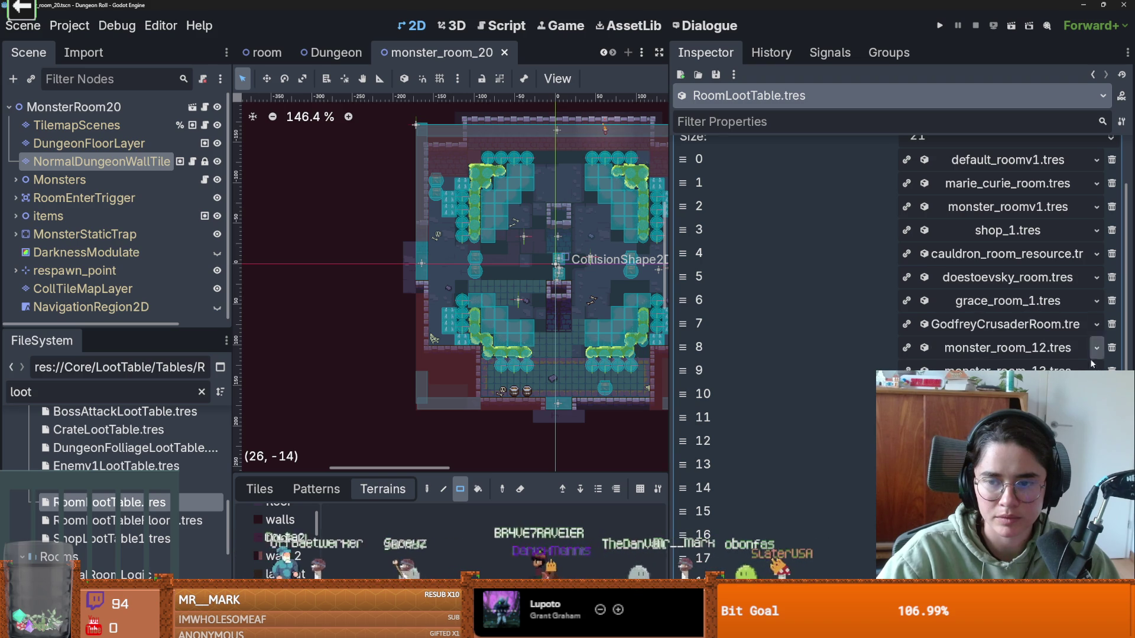
click(1112, 349)
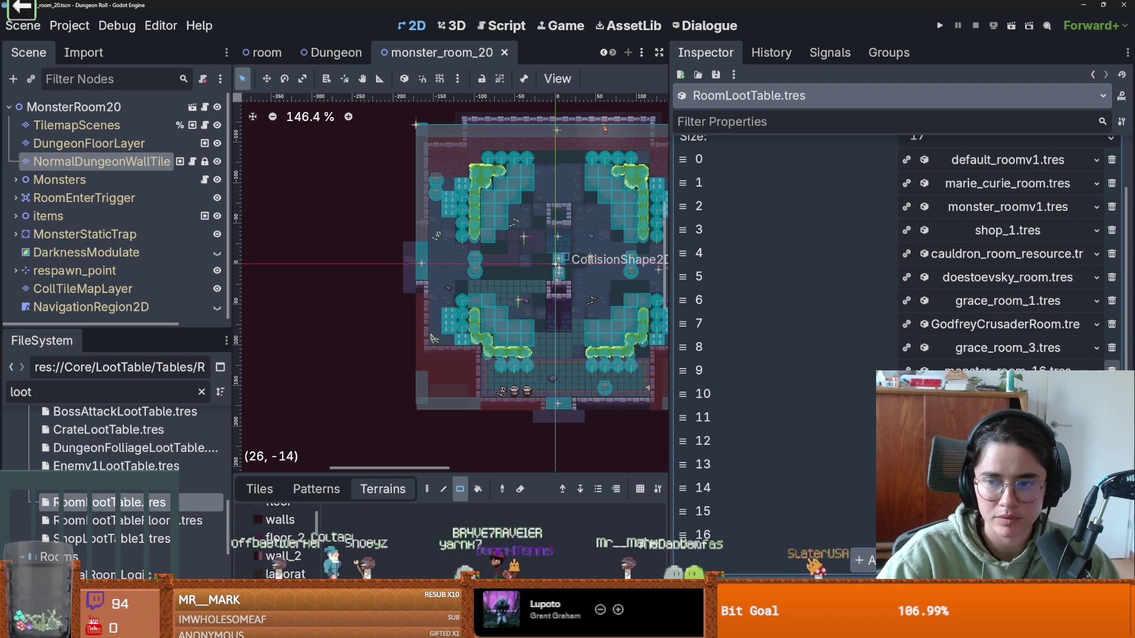
click(1112, 349)
click(1112, 349)
click(1112, 348)
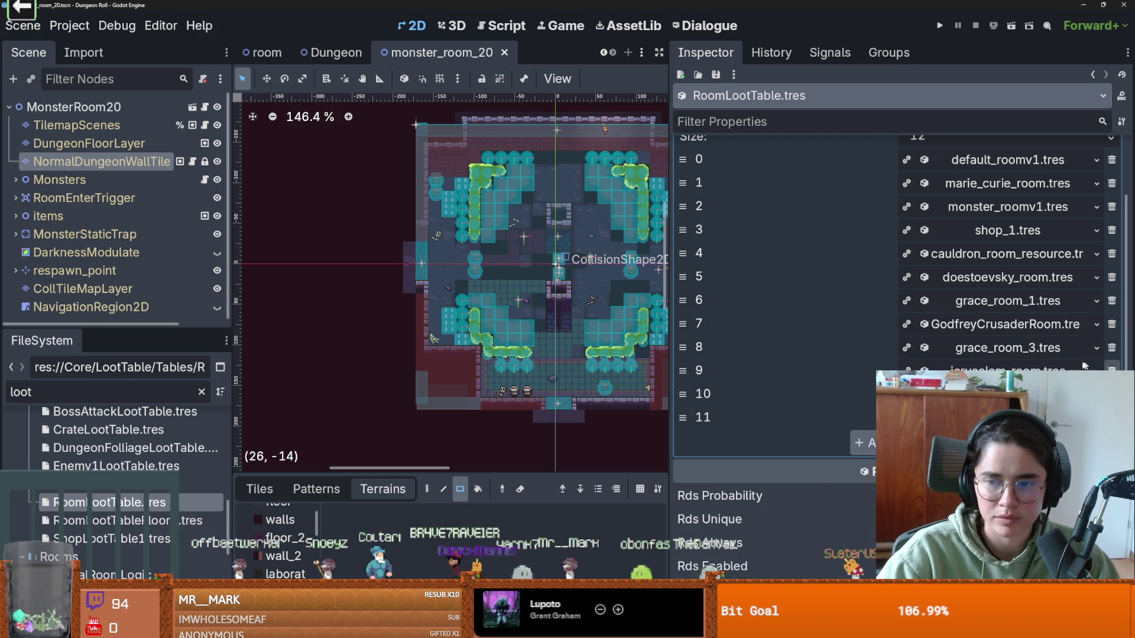
scroll(1077, 365, up, 2)
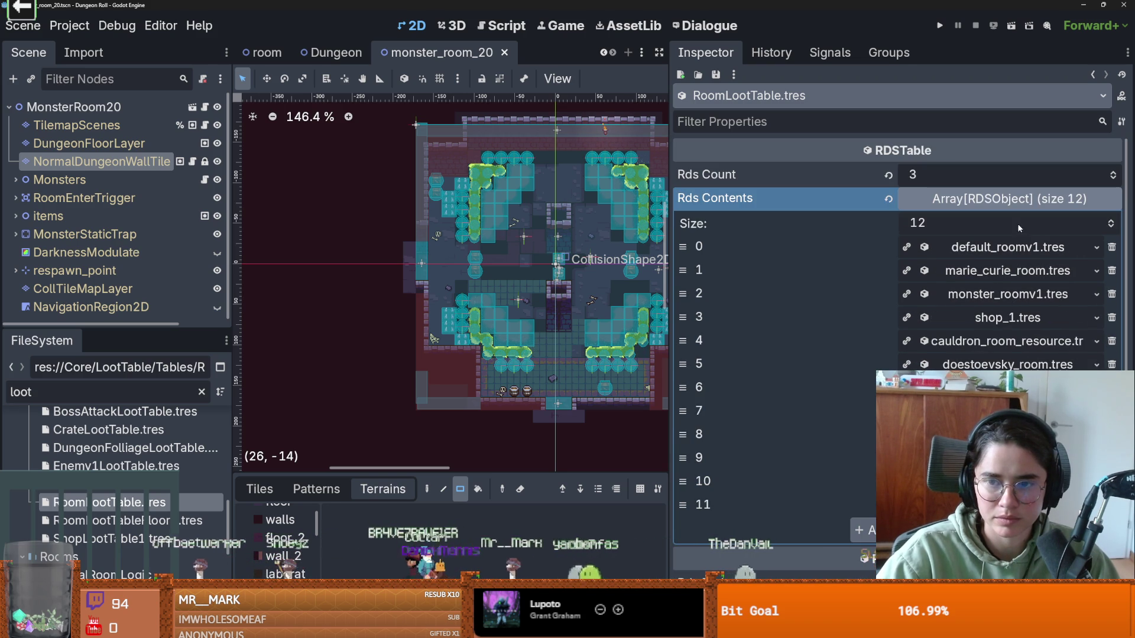
click(1112, 294)
key(ctrl+s)
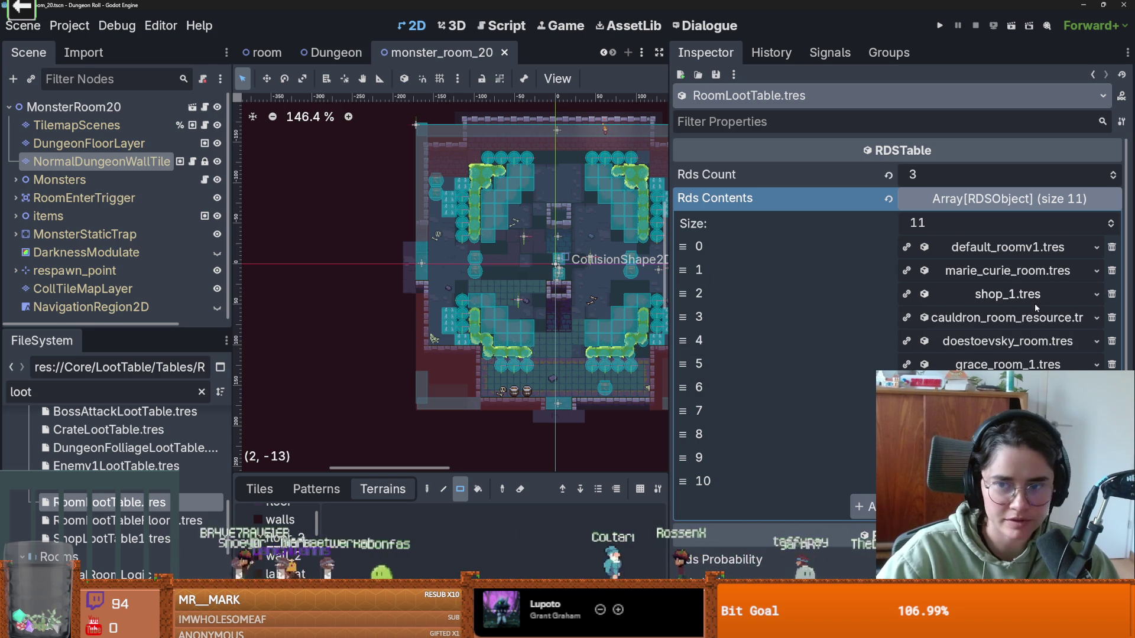
Step: Select DungeonFolliageLootTable, save, and narrow the property panel back
scroll(1011, 336, down, 4)
scroll(999, 354, up, 4)
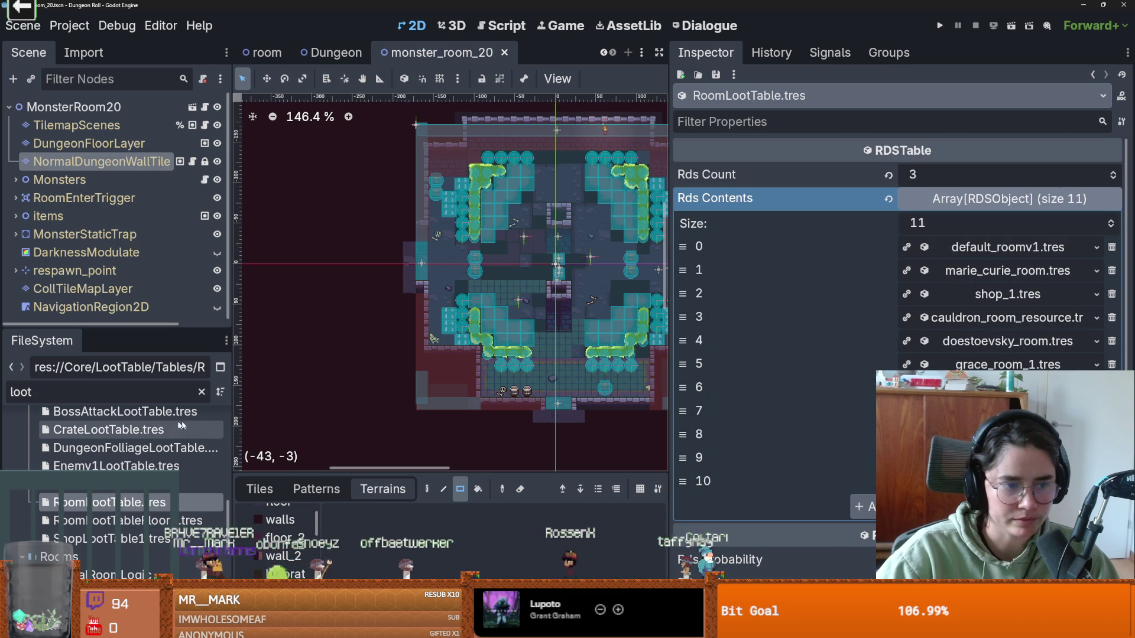
click(219, 449)
key(ctrl+s)
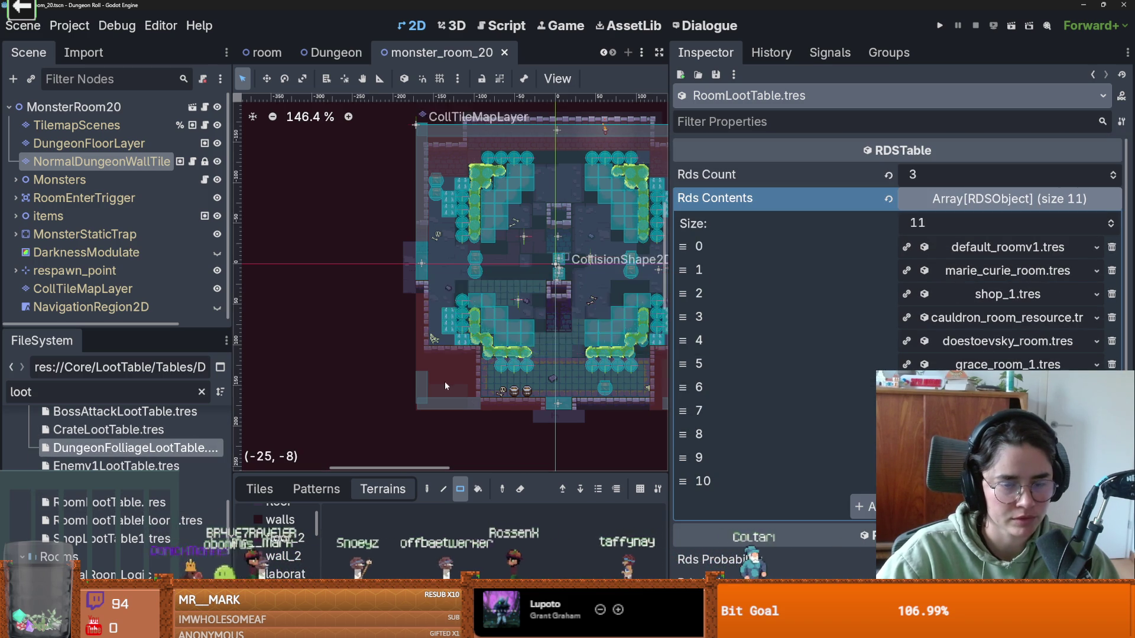
scroll(444, 384, down, 3)
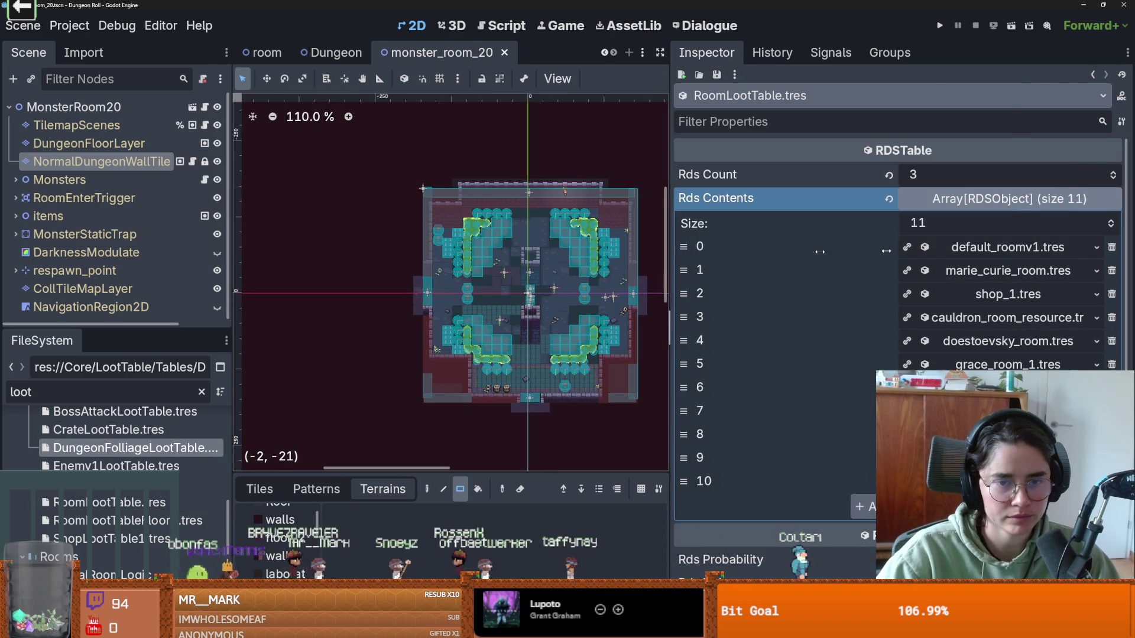
drag(671, 250, 1009, 261)
scroll(109, 455, up, 5)
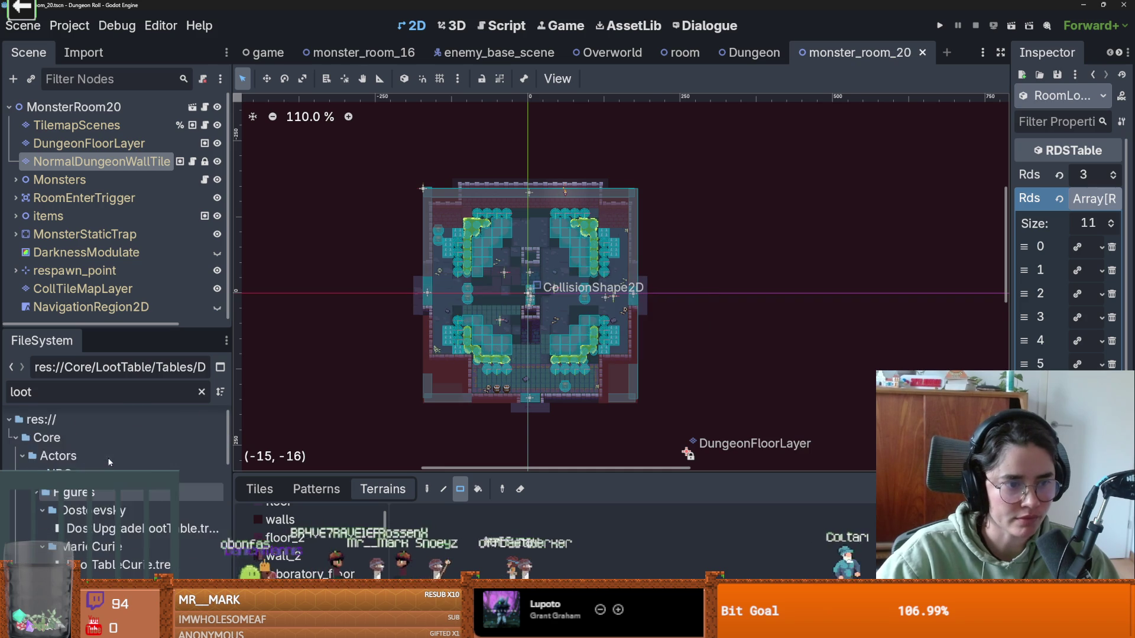
Step: Clear the loot filter and collapse the Tables, EnemyLootTables and LootTable folders
click(202, 392)
click(29, 447)
key(Up)
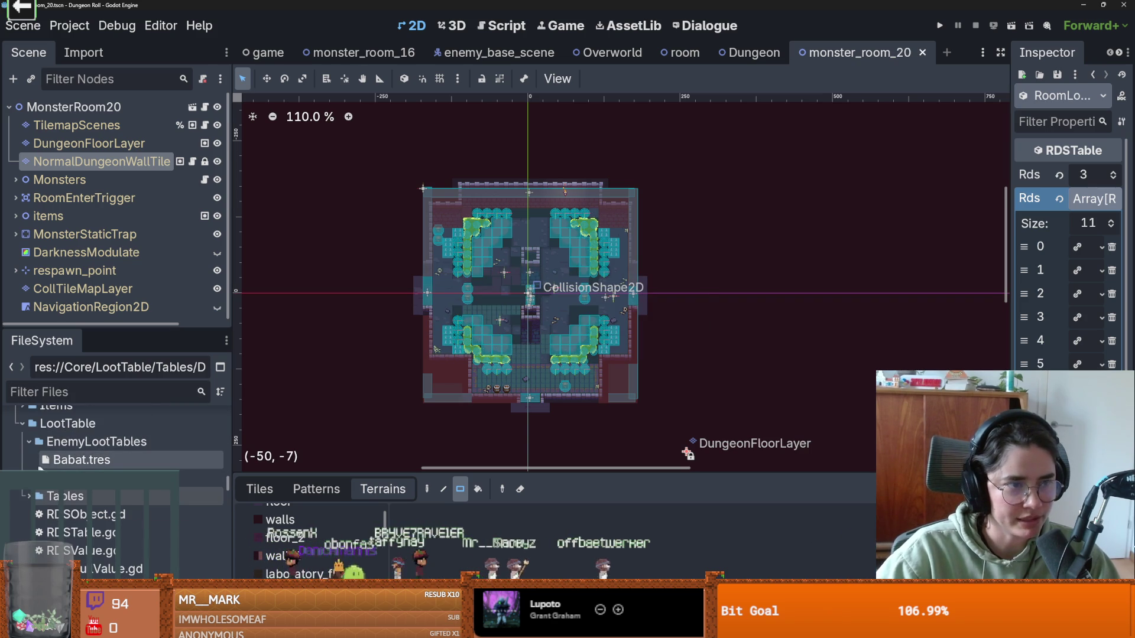
key(Up)
key(Left)
key(Left)
key(Left)
scroll(19, 424, up, 5)
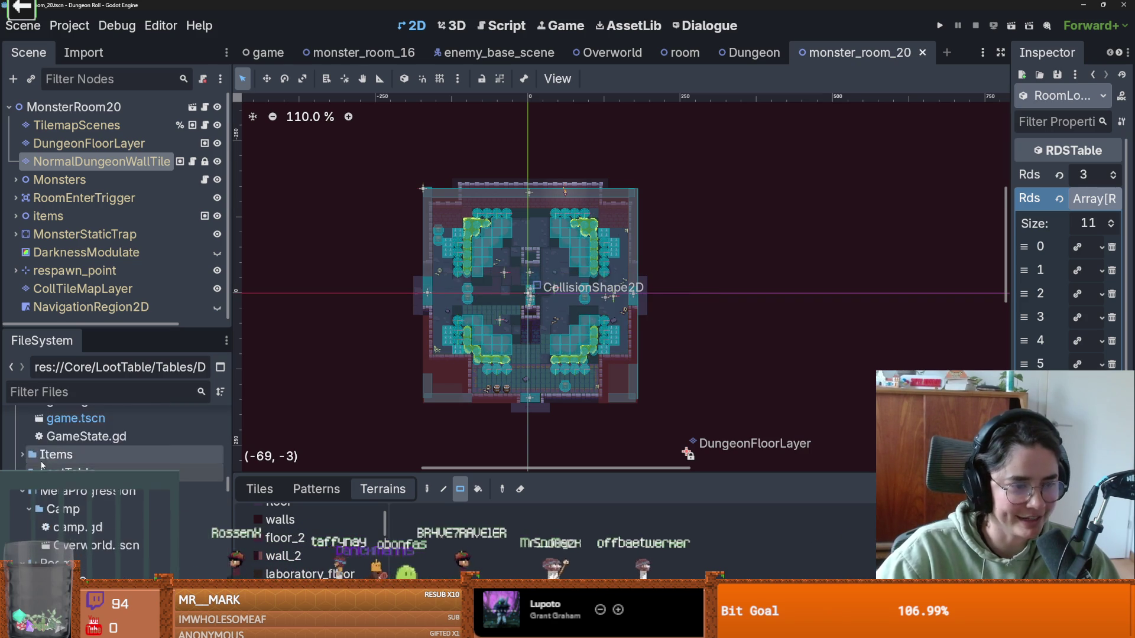
key(ctrl+s)
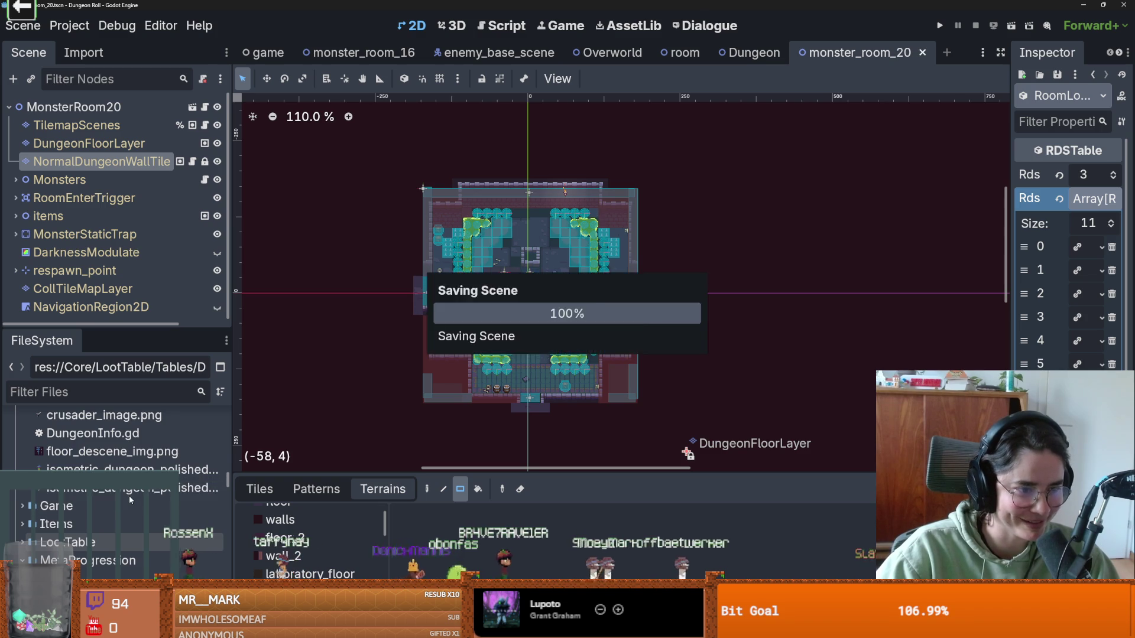
scroll(99, 493, up, 2)
scroll(99, 493, up, 10)
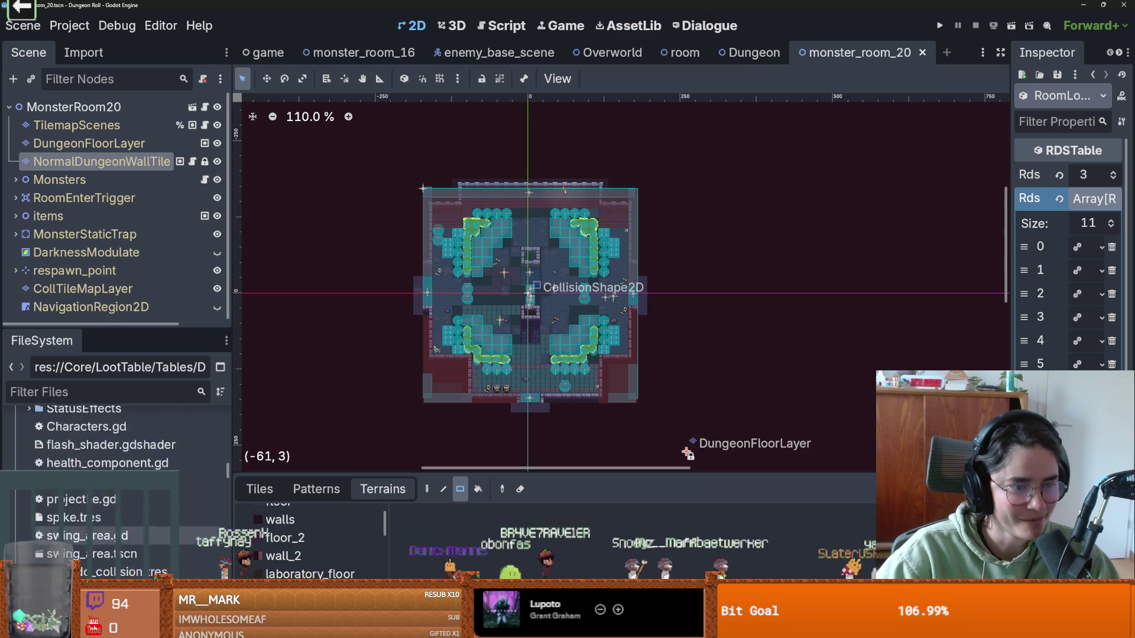
scroll(18, 513, up, 10)
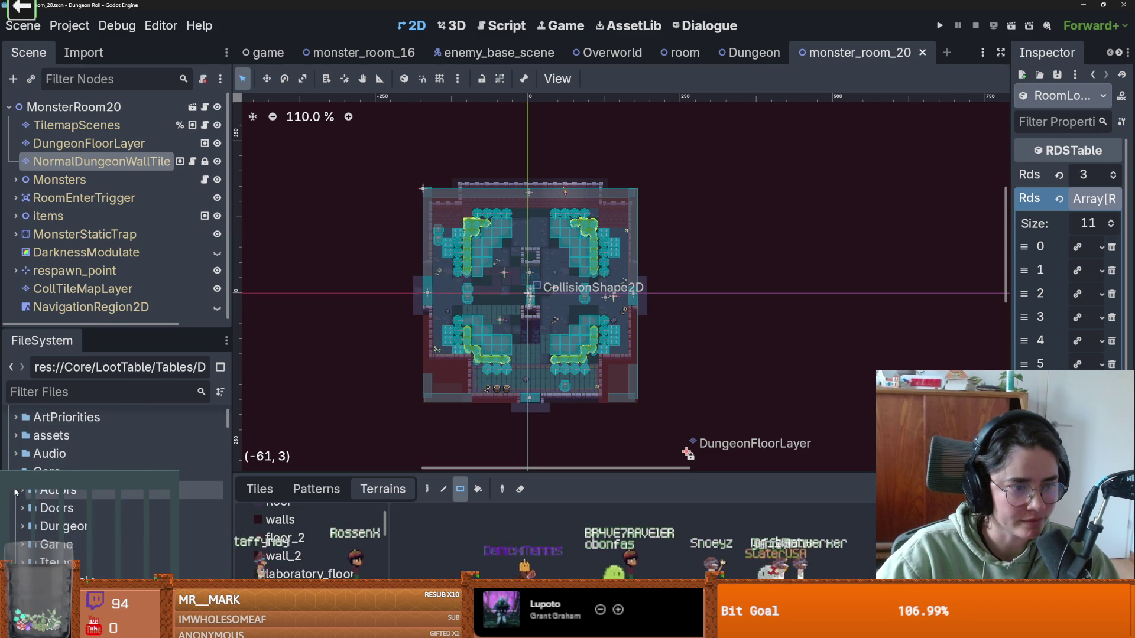
Step: Filter the files by 'monster' and open monster_room_26.tscn
click(72, 393)
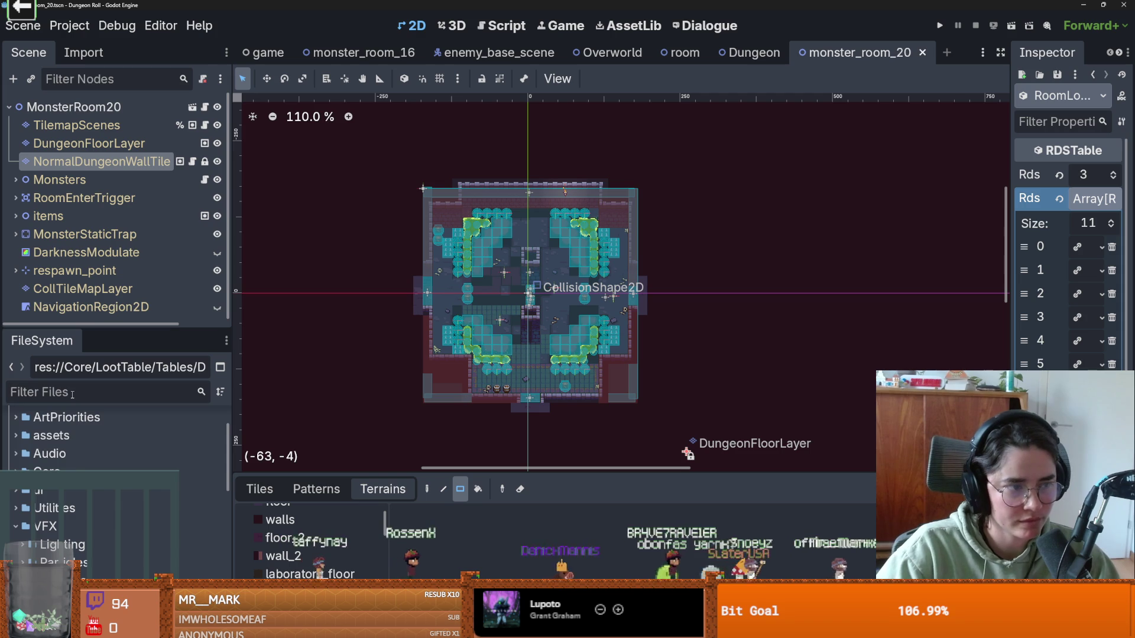
text(monster)
scroll(110, 549, down, 20)
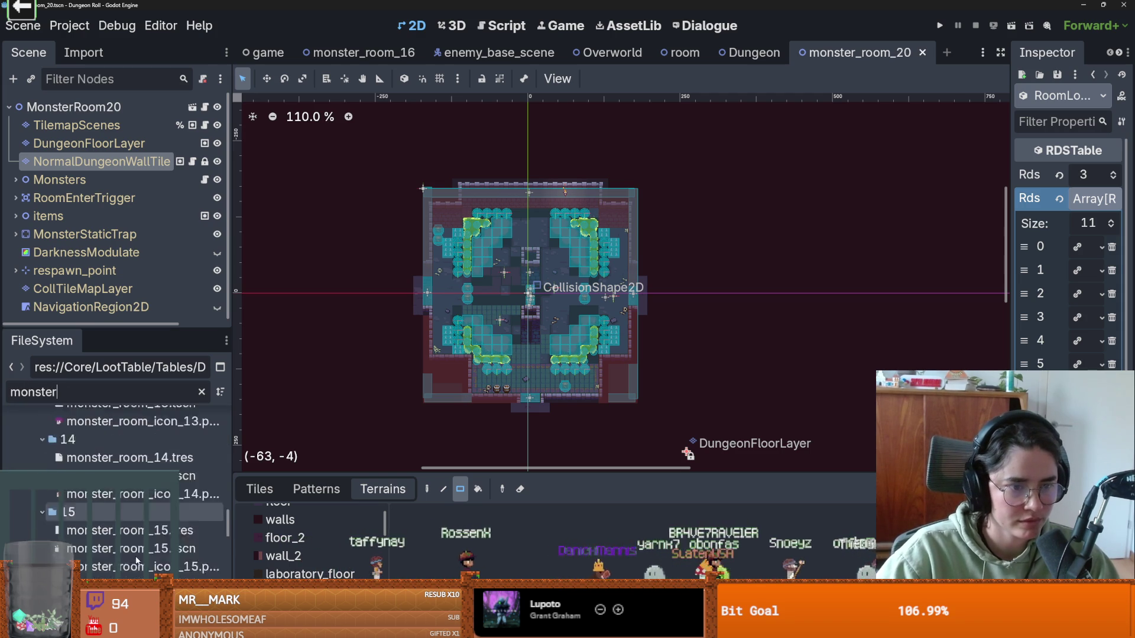
double_click(109, 491)
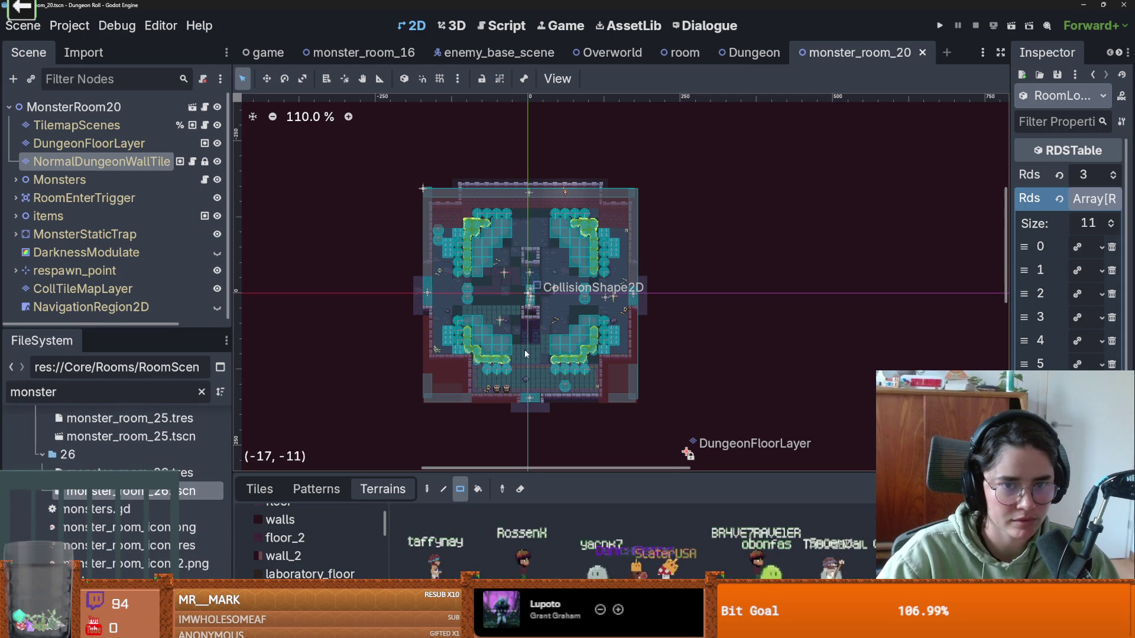
Step: Check the navigation region, then erase the stray collision tile left of centre on CollTileMapLayer
scroll(532, 331, down, 4)
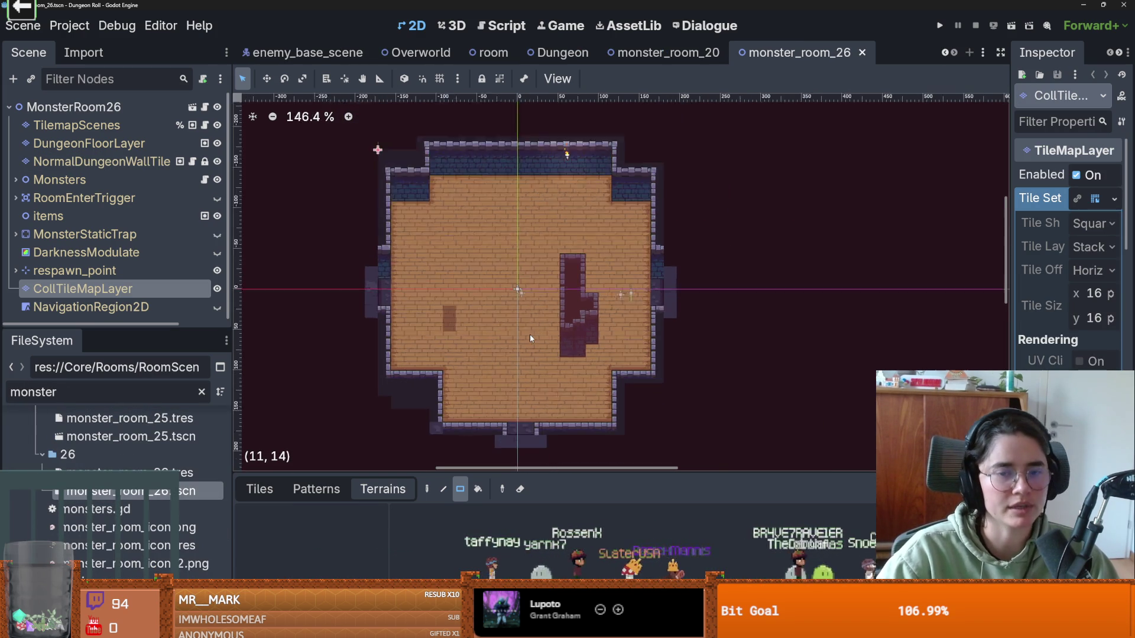
scroll(481, 323, up, 4)
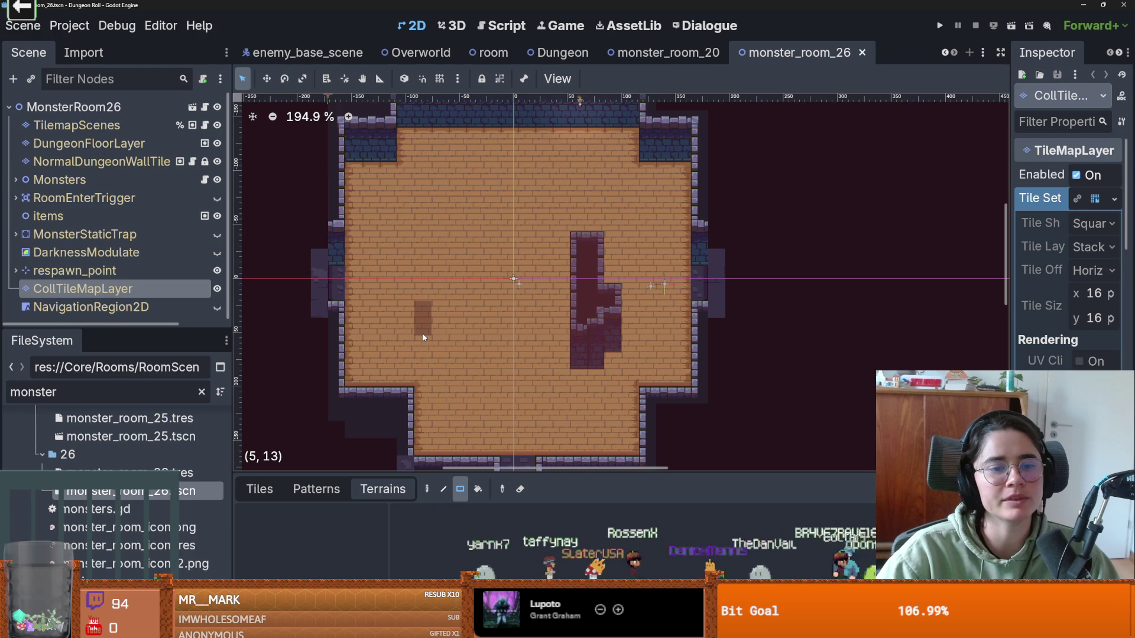
click(97, 306)
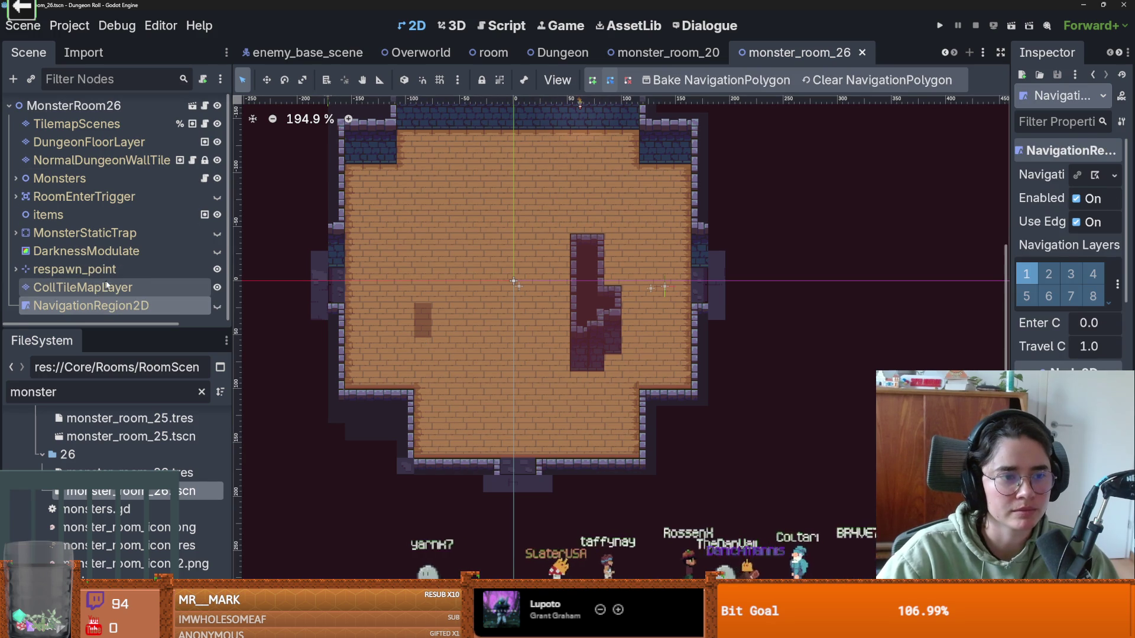
click(80, 287)
key(Up)
key(Down)
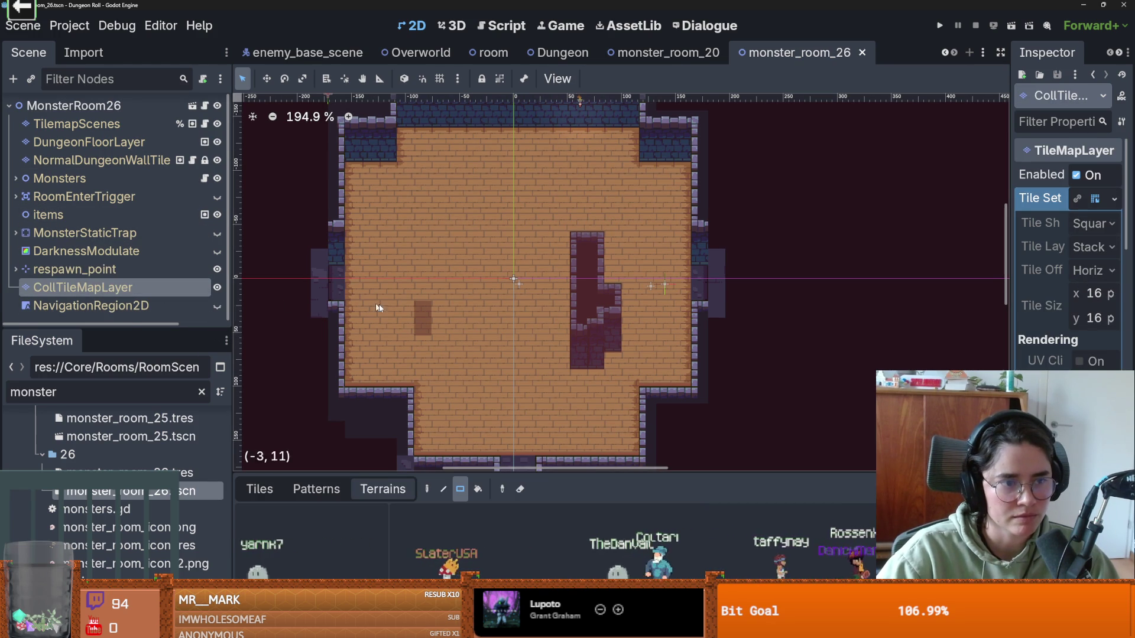
click(260, 489)
right_click(423, 320)
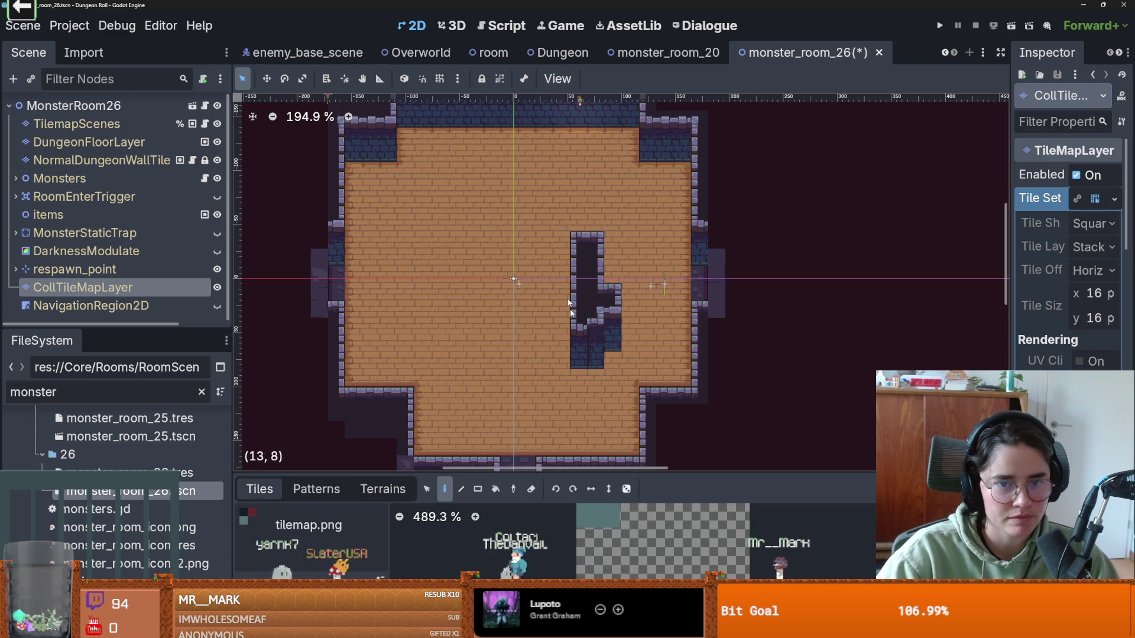
Step: On NormalDungeonWallTile, erase the dark pit column tiles from the floor's middle
click(101, 160)
right_click(592, 275)
right_click(587, 343)
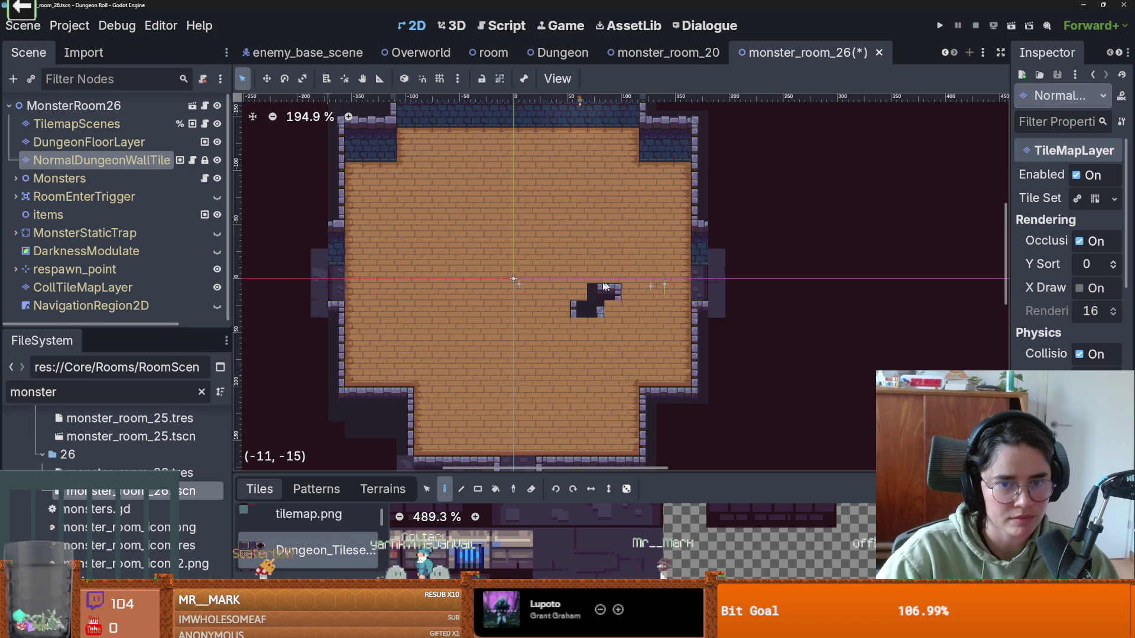
click(217, 145)
click(217, 143)
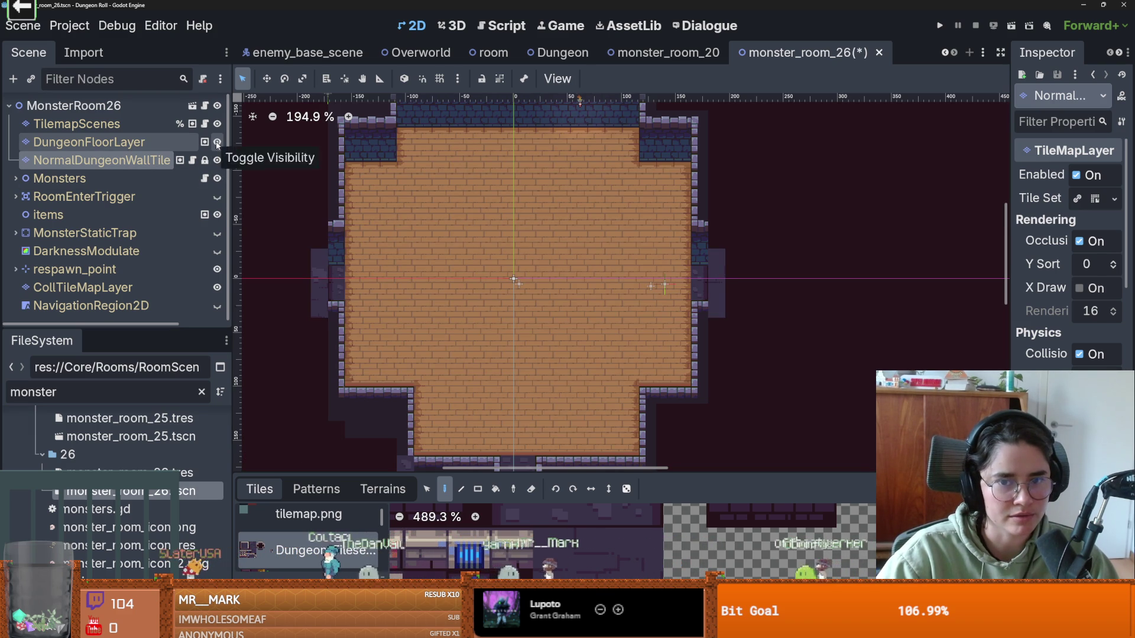
Step: Switch to terrain painting on DungeonFloorLayer and leave the wall layer hidden
click(384, 489)
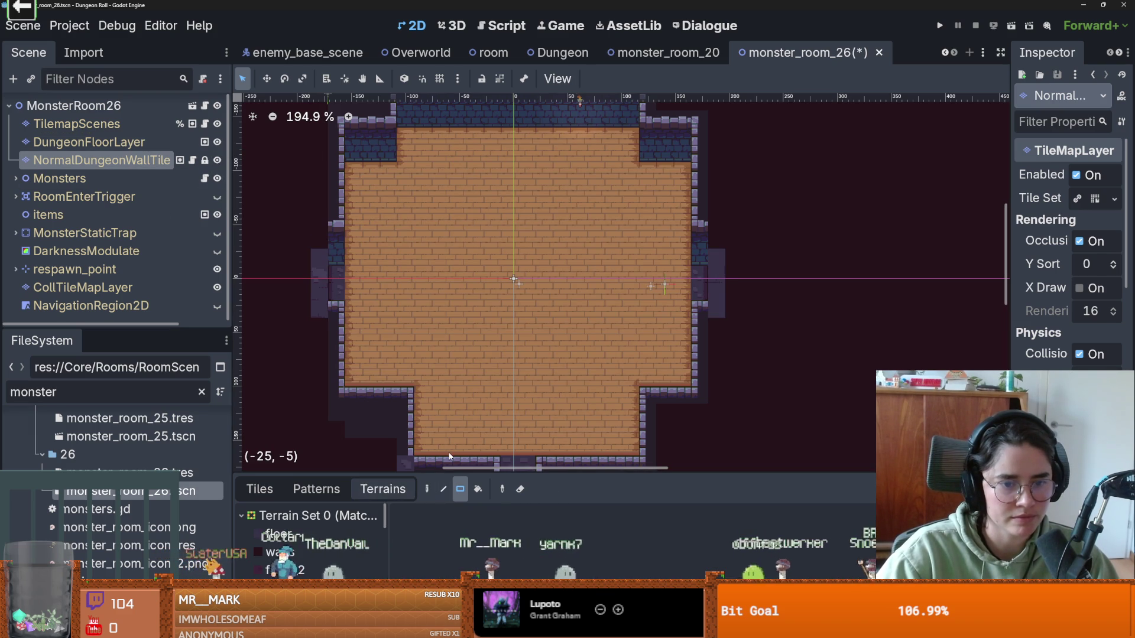
click(218, 160)
click(218, 159)
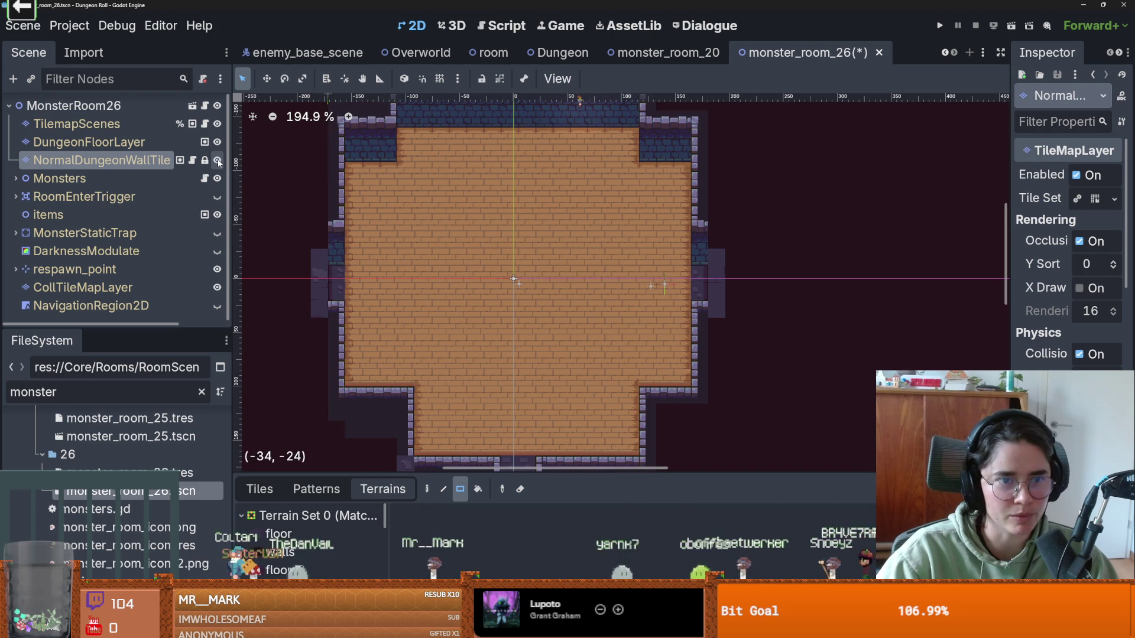
click(218, 160)
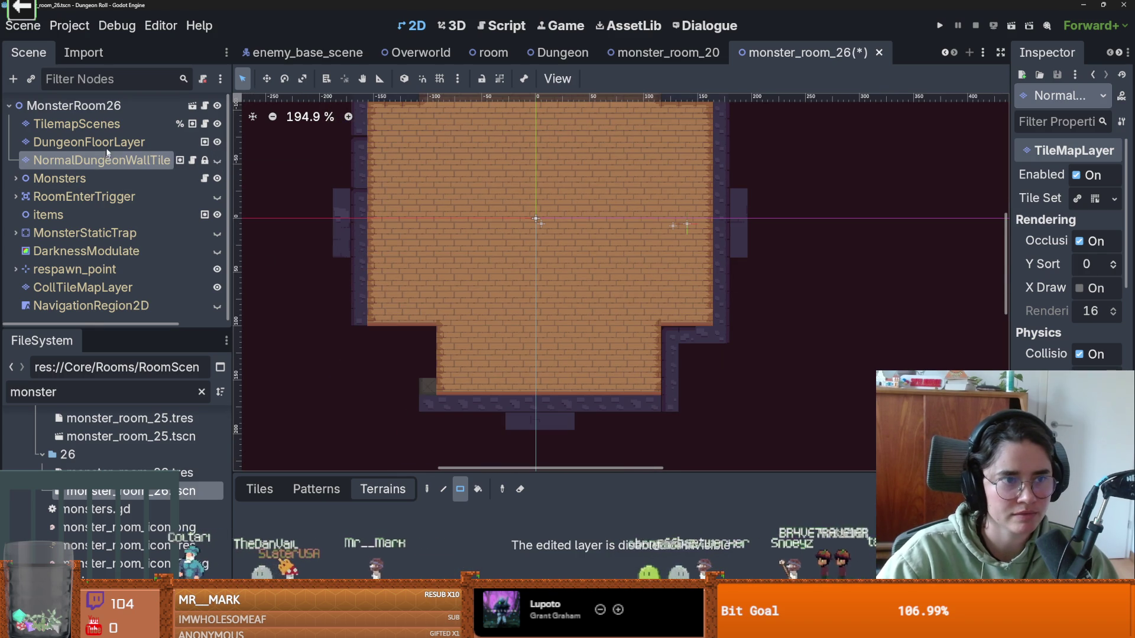
click(115, 142)
click(218, 143)
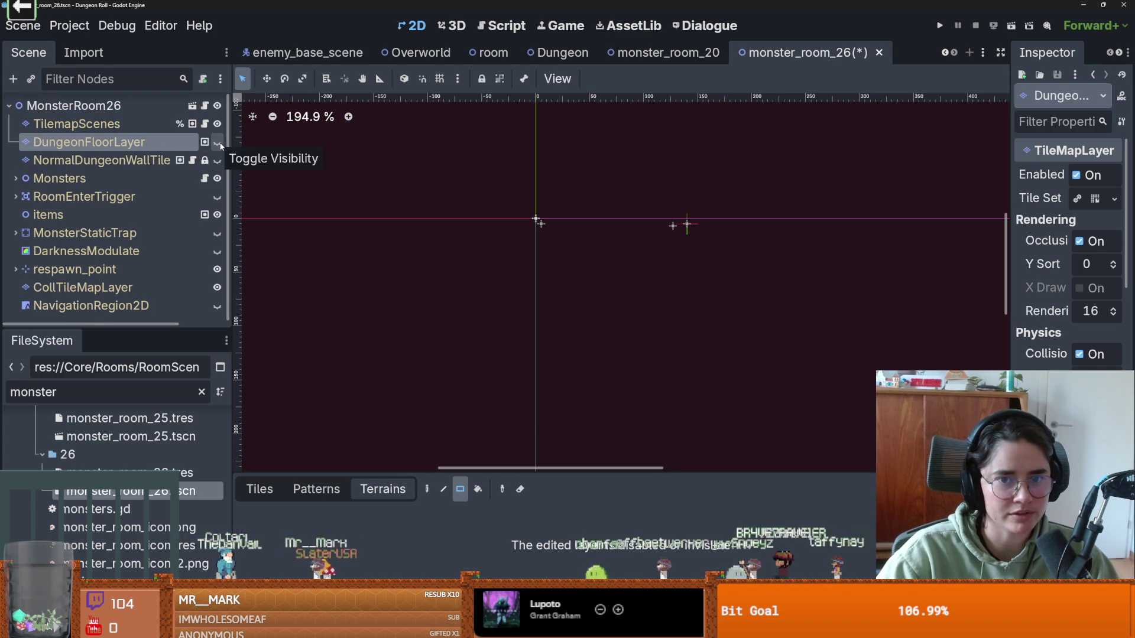
click(218, 142)
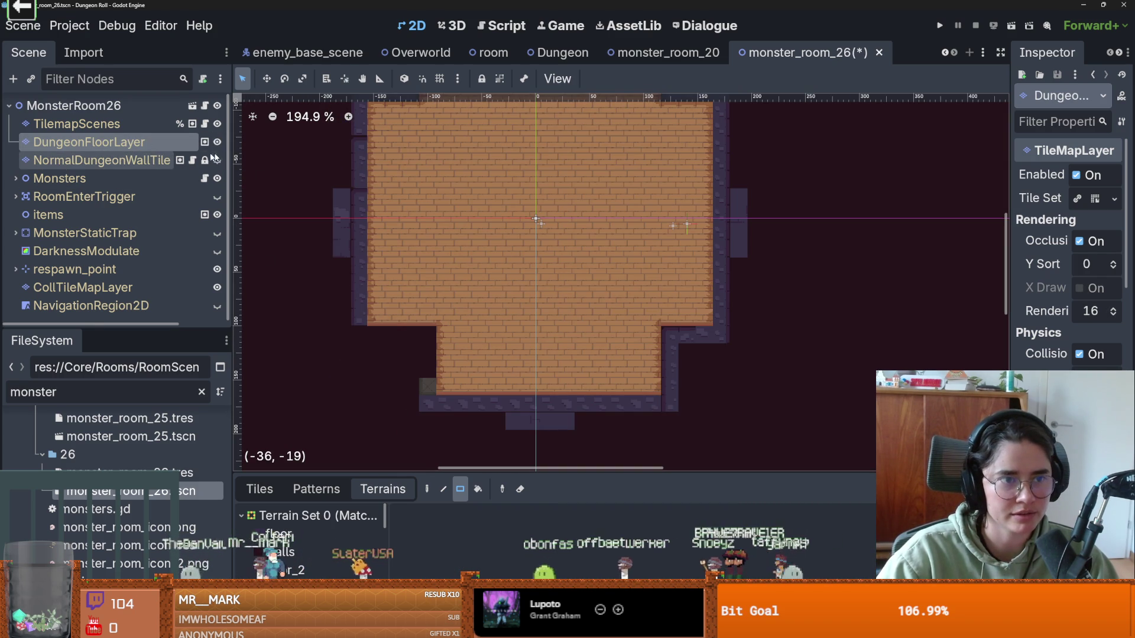
click(217, 160)
click(222, 159)
scroll(420, 346, down, 3)
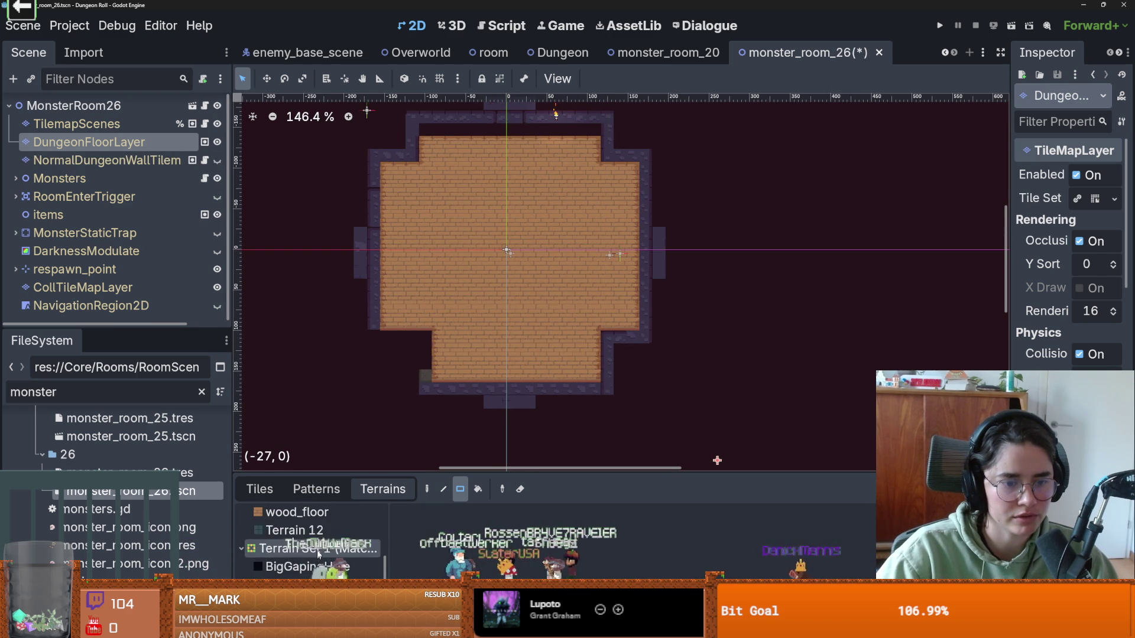
Step: Choose Terrain 12 and fill the room area with a stone floor rectangle
click(307, 530)
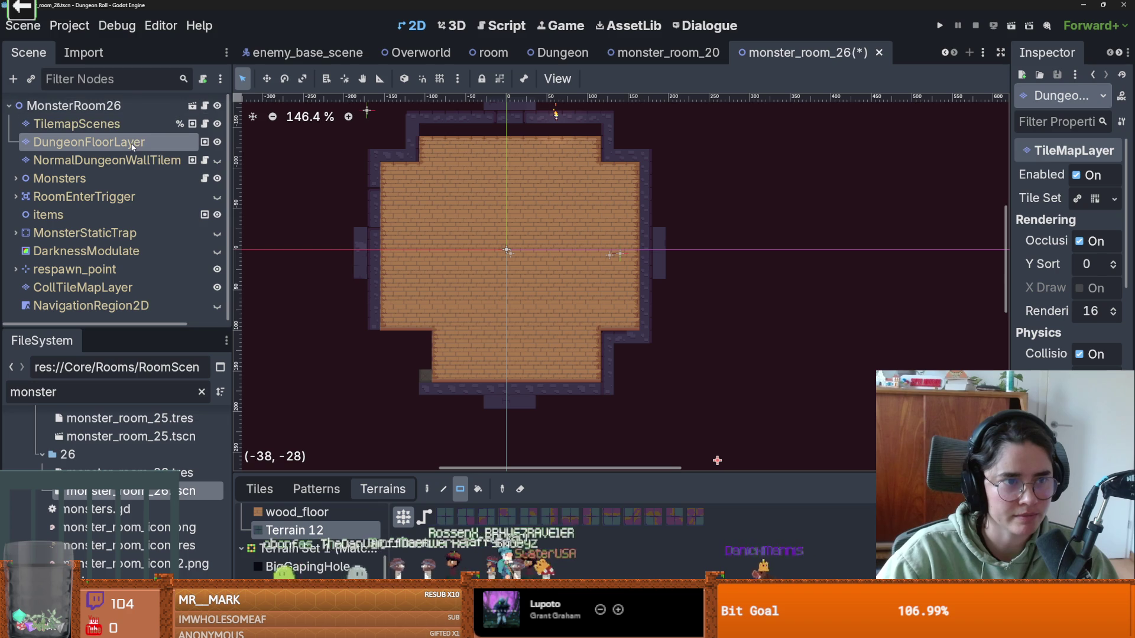
scroll(445, 142, up, 3)
mouse_move(407, 154)
mouse_down()
mouse_move(545, 303)
mouse_move(608, 427)
mouse_up()
drag(381, 200, 642, 377)
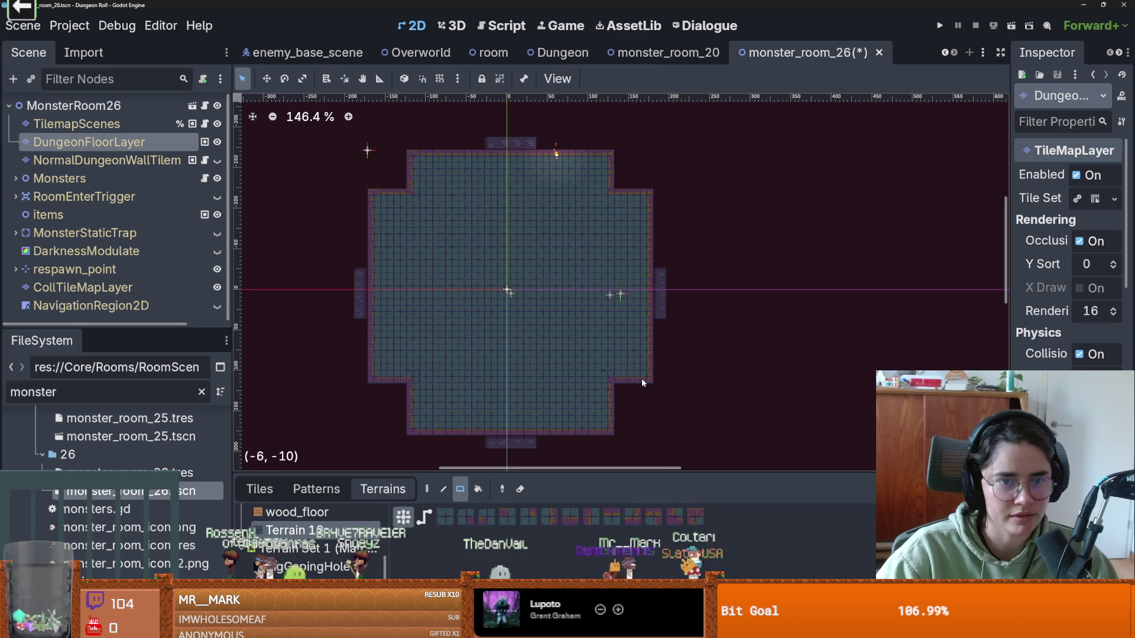
Step: Extend the floor with a right-edge column, a top-edge tile and a three-tile bottom strip
scroll(375, 293, up, 2)
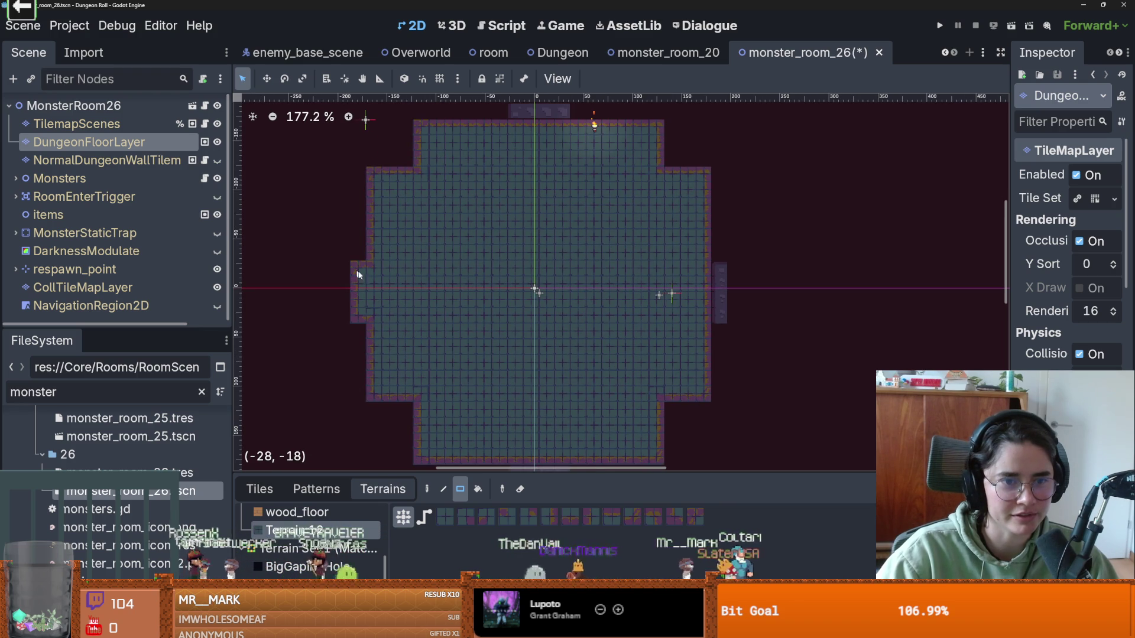
drag(720, 275, 720, 275)
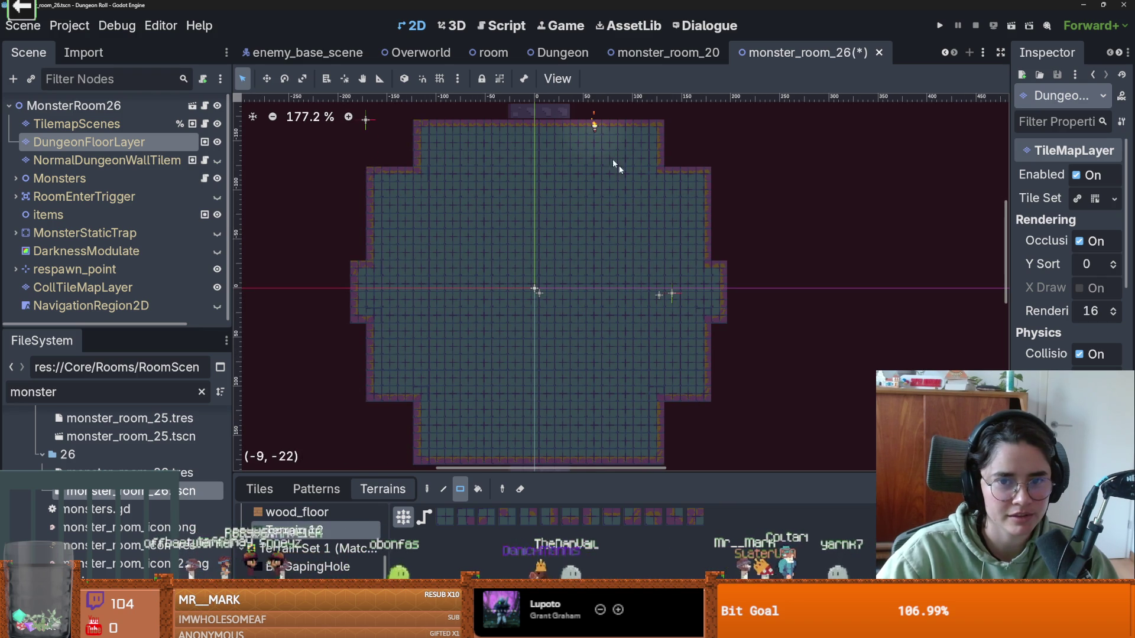
drag(525, 117, 562, 118)
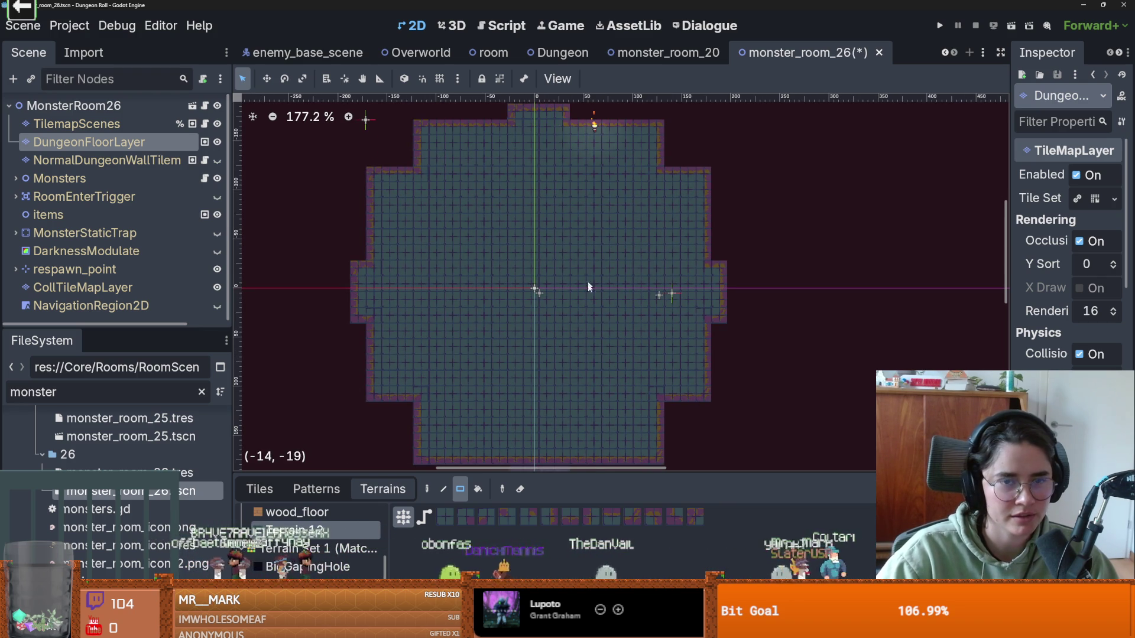
scroll(588, 277, down, 2)
drag(568, 385, 531, 388)
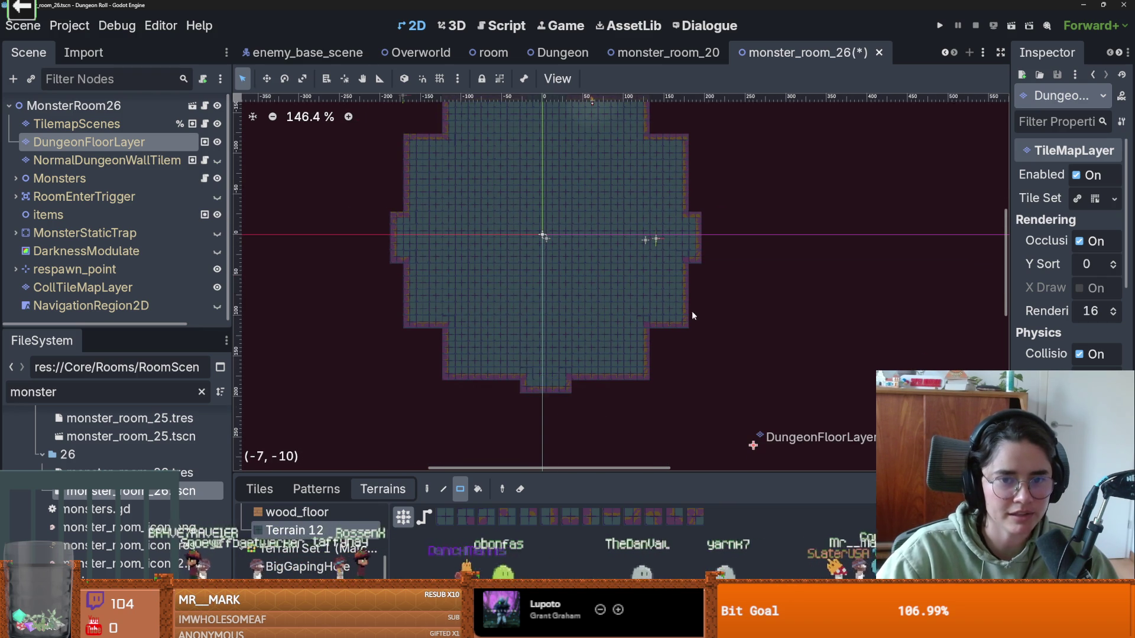
scroll(685, 310, down, 2)
scroll(594, 286, up, 3)
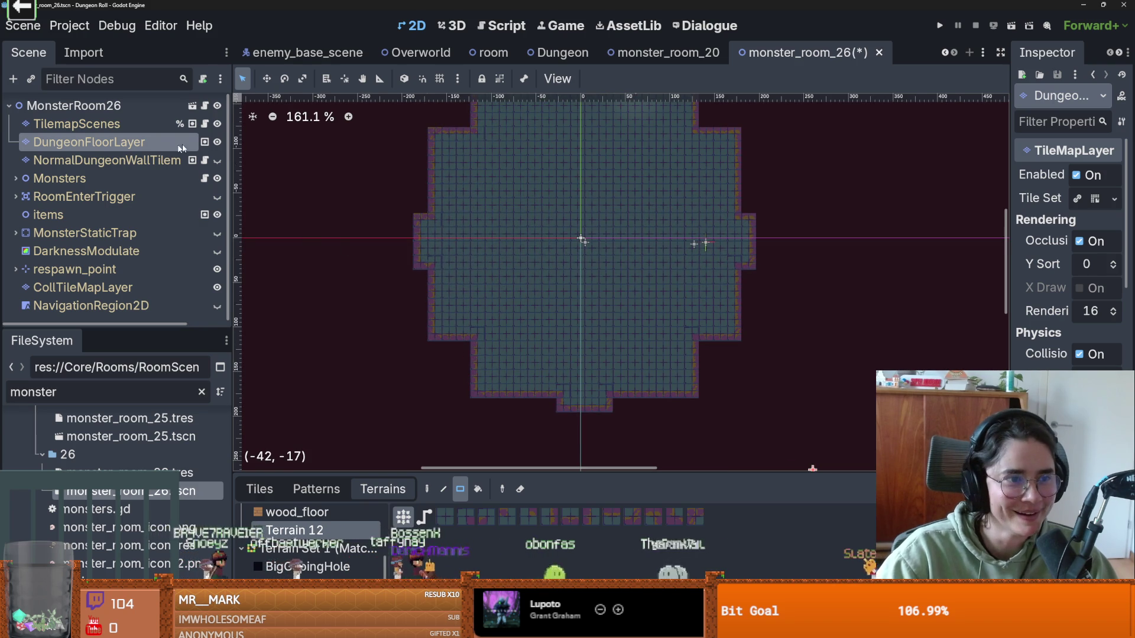
Step: Show the wall layer and paint floor notches at the lower-left, lower-right and bottom edges
click(216, 159)
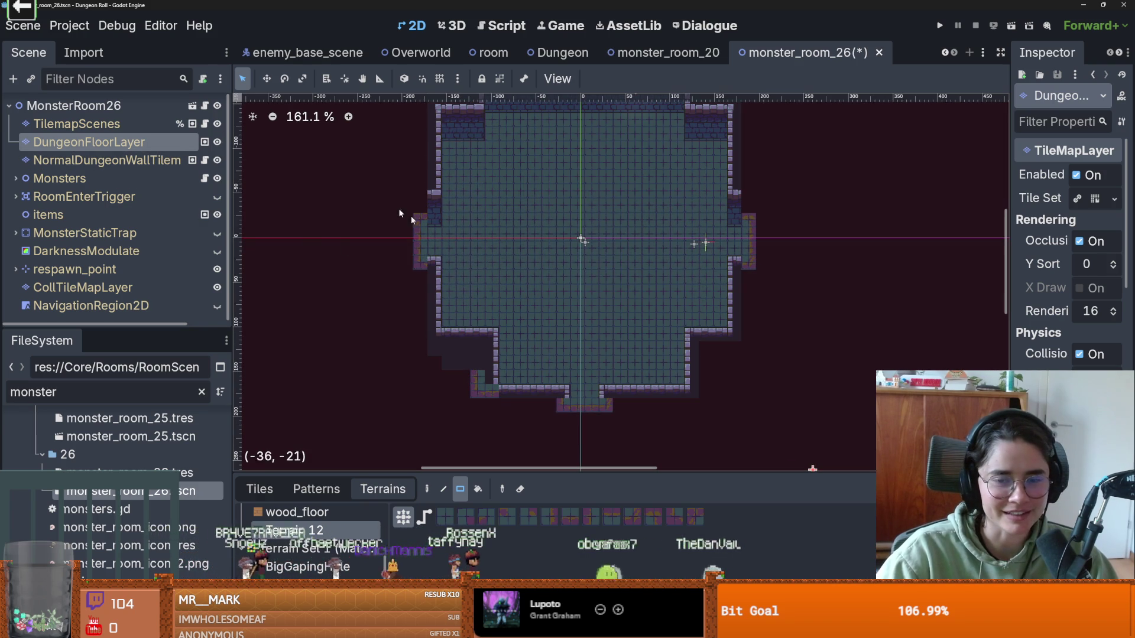
key(Escape)
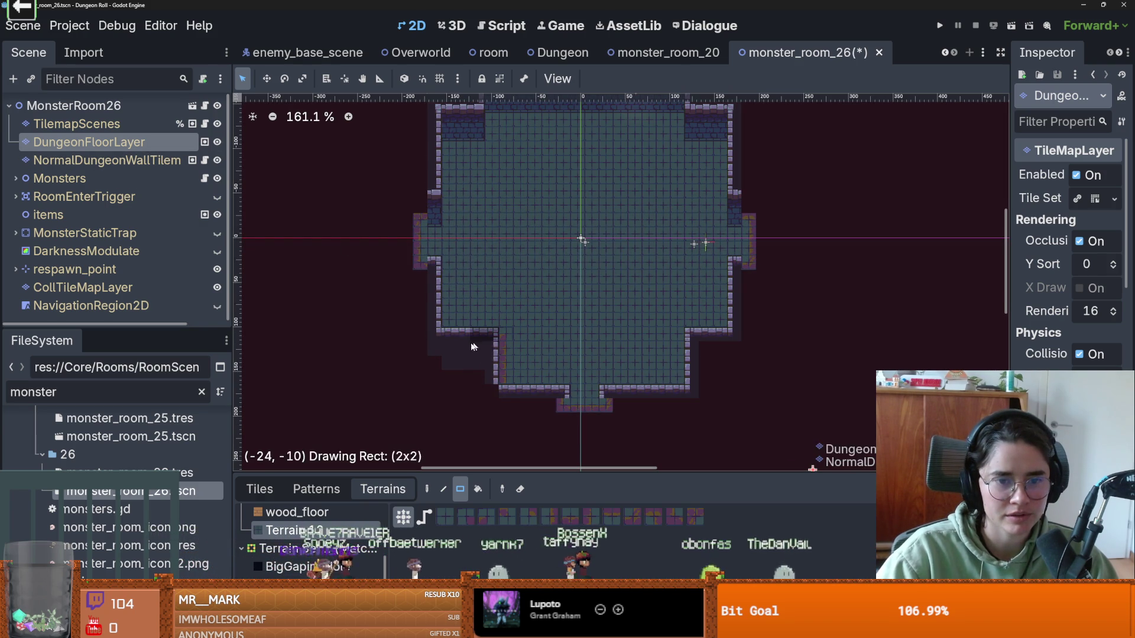
drag(431, 374, 431, 378)
drag(621, 402, 705, 412)
drag(482, 402, 467, 396)
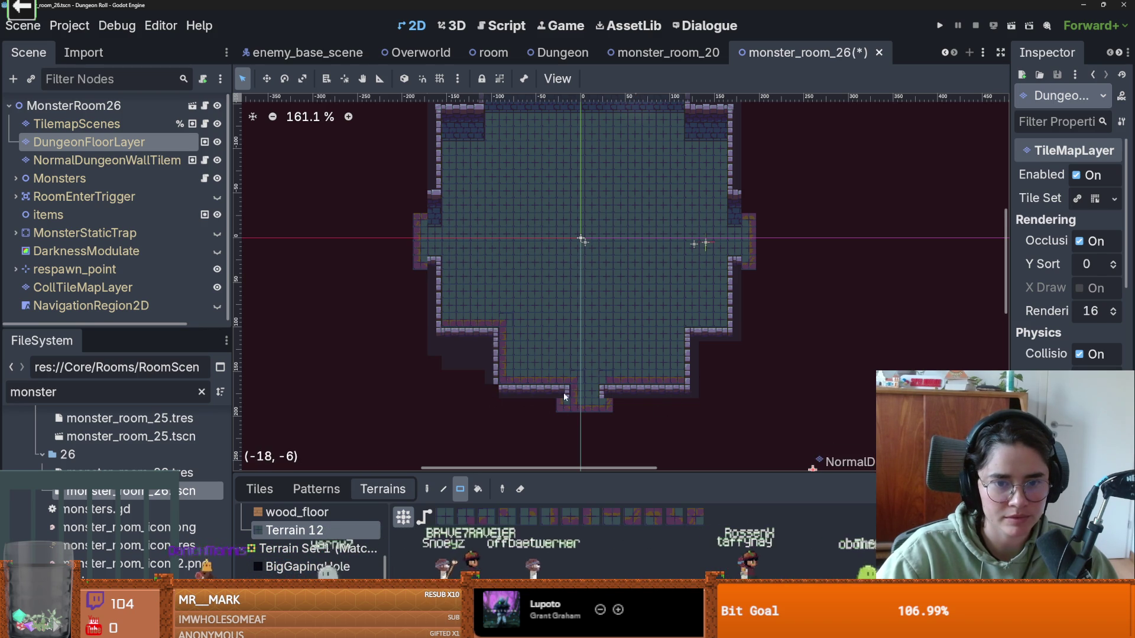
Step: Fix the floor tiles along the bottom wall and paint a terrain column along the right wall
scroll(604, 413, up, 5)
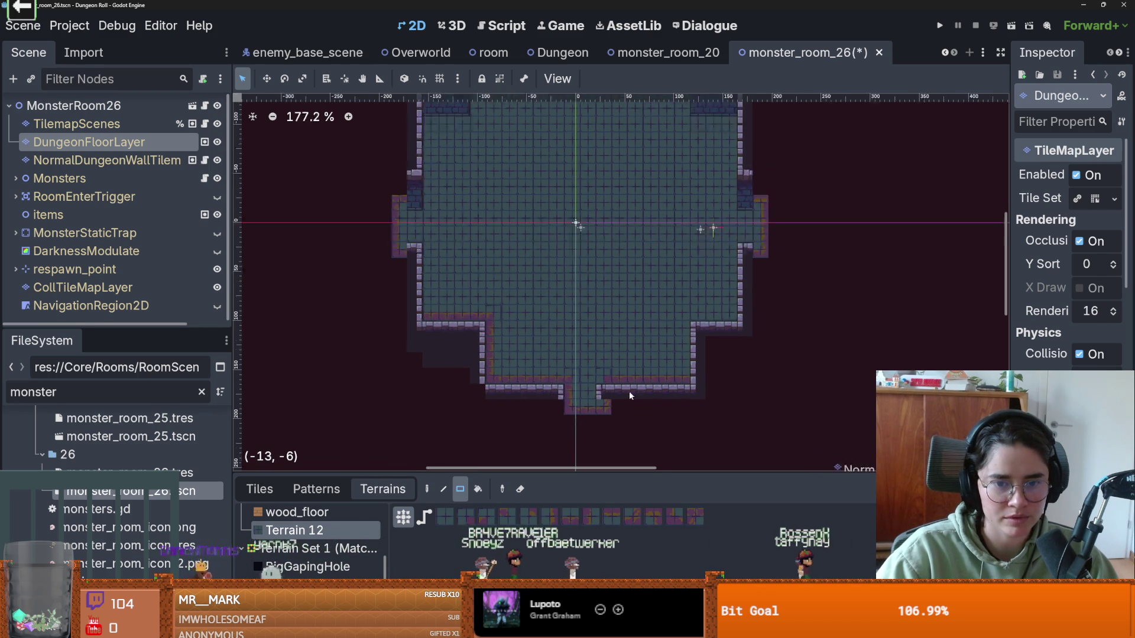
drag(517, 418, 611, 395)
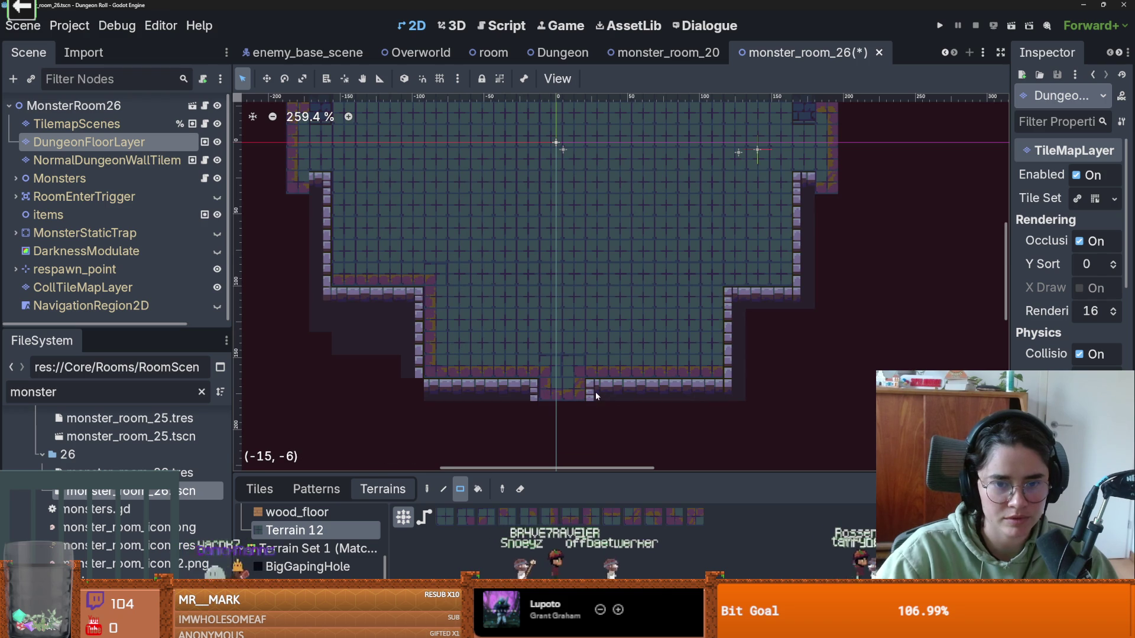
scroll(681, 389, down, 3)
mouse_move(735, 382)
mouse_down()
mouse_move(762, 323)
mouse_move(779, 323)
mouse_up()
mouse_move(778, 244)
mouse_down()
mouse_move(768, 328)
mouse_move(755, 151)
mouse_up()
Step: Paint Terrain 12 into the top-right corner, across the top wall and the top-left corner
scroll(776, 238, up, 3)
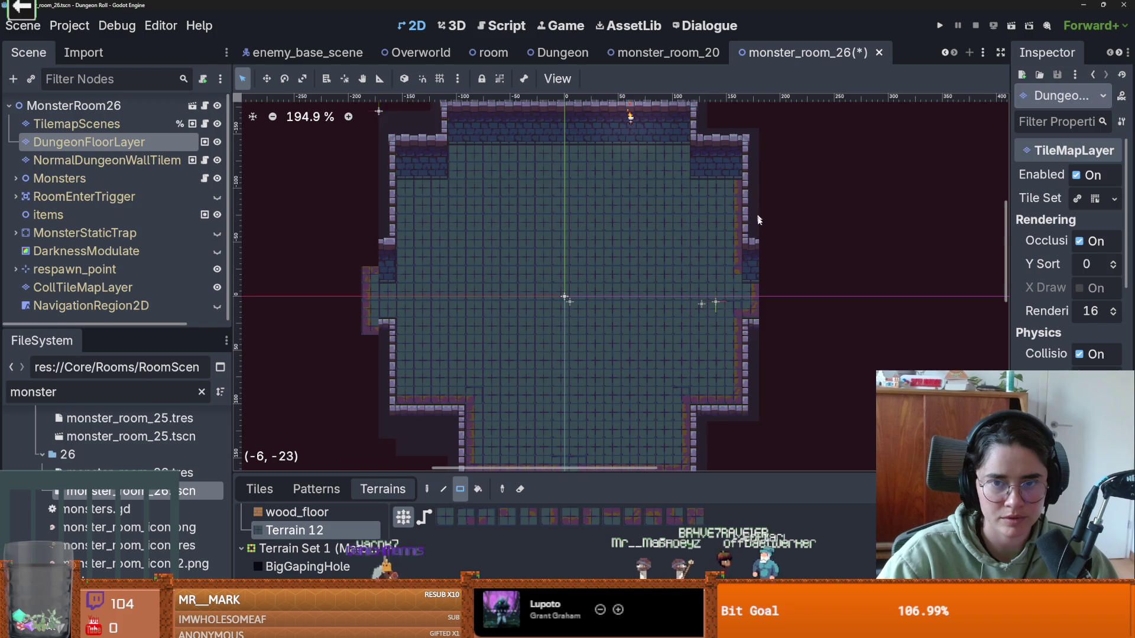
scroll(755, 190, up, 2)
scroll(733, 236, up, 1)
drag(708, 159, 776, 211)
scroll(777, 216, left, 3)
scroll(787, 242, up, 1)
drag(532, 142, 751, 203)
mouse_move(462, 175)
mouse_down()
mouse_move(545, 213)
mouse_move(526, 237)
mouse_up()
scroll(475, 184, down, 2)
scroll(476, 183, left, 2)
mouse_move(476, 183)
mouse_down()
mouse_move(512, 276)
mouse_move(486, 338)
mouse_move(503, 373)
mouse_up()
Step: Save monster_room_26 with its reshaped floor
scroll(511, 283, down, 1)
scroll(526, 303, up, 2)
scroll(526, 303, up, 1)
scroll(496, 282, down, 4)
scroll(496, 281, up, 3)
scroll(502, 372, down, 2)
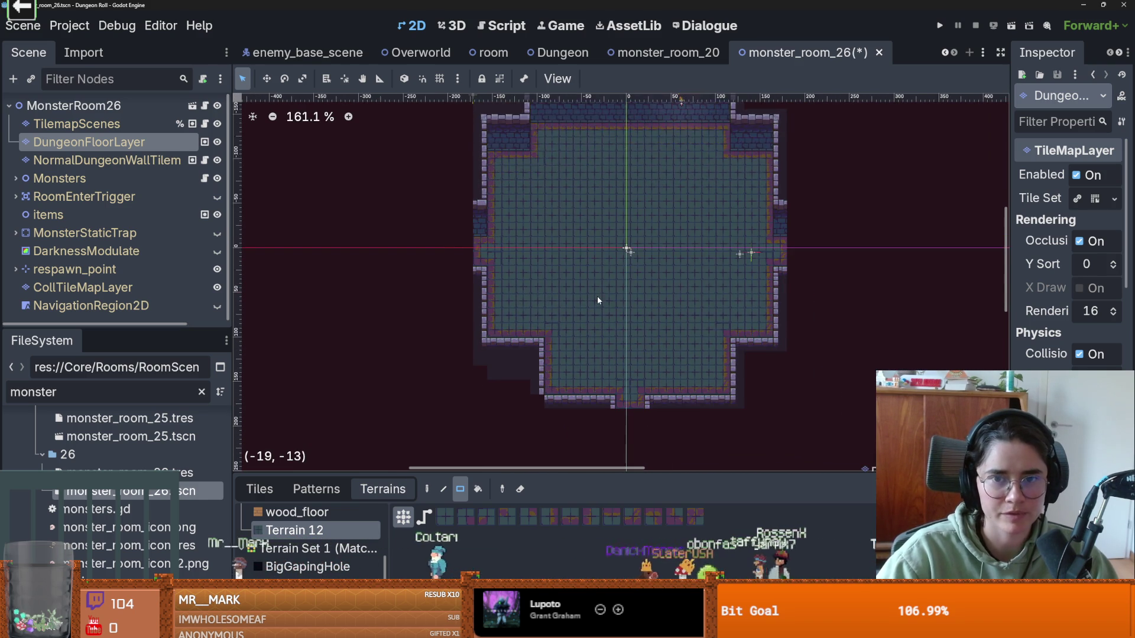
scroll(597, 298, up, 1)
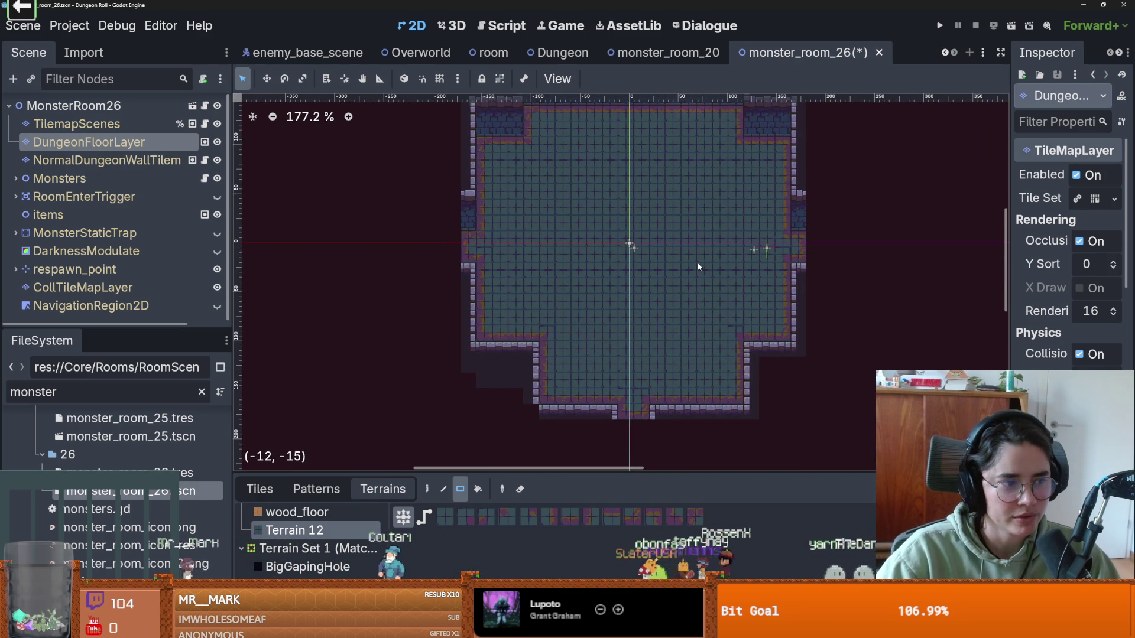
scroll(697, 263, up, 1)
scroll(650, 272, down, 2)
scroll(612, 278, up, 2)
scroll(620, 304, down, 1)
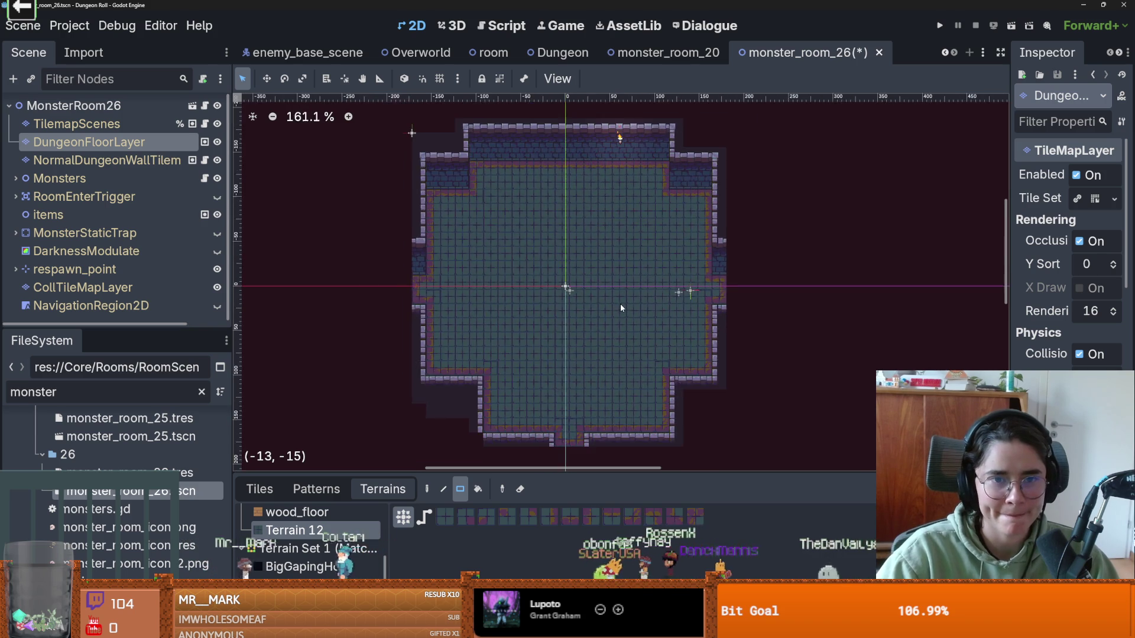
scroll(619, 303, up, 1)
key(ctrl+s)
Step: Return to monster_room_26, save it with Ctrl+S, and bring up the room scene
click(668, 53)
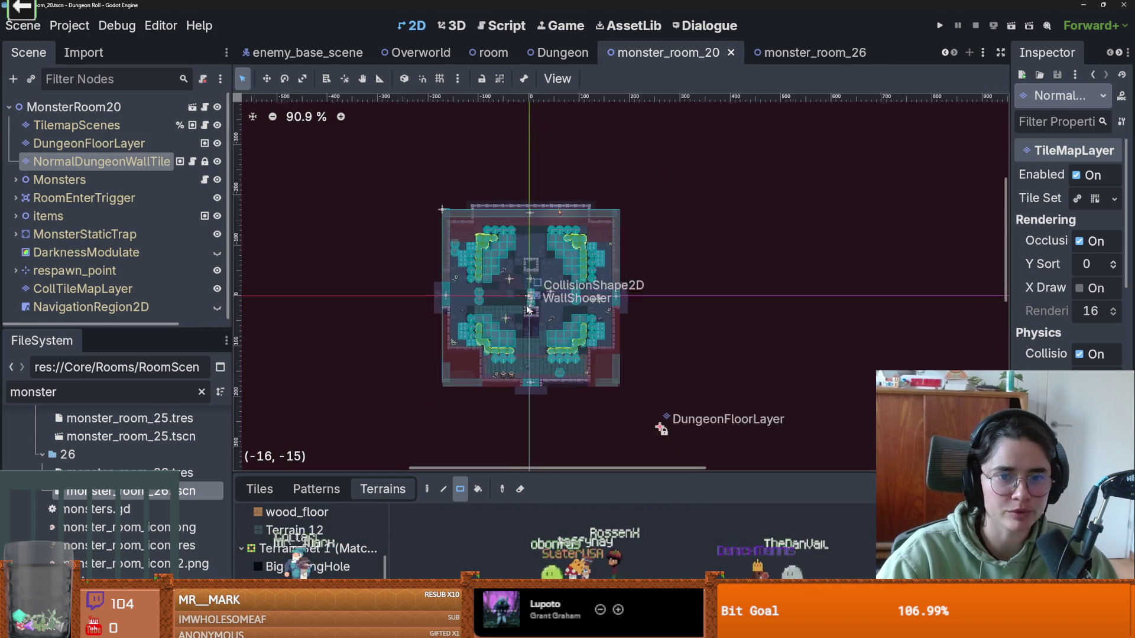
scroll(531, 312, up, 9)
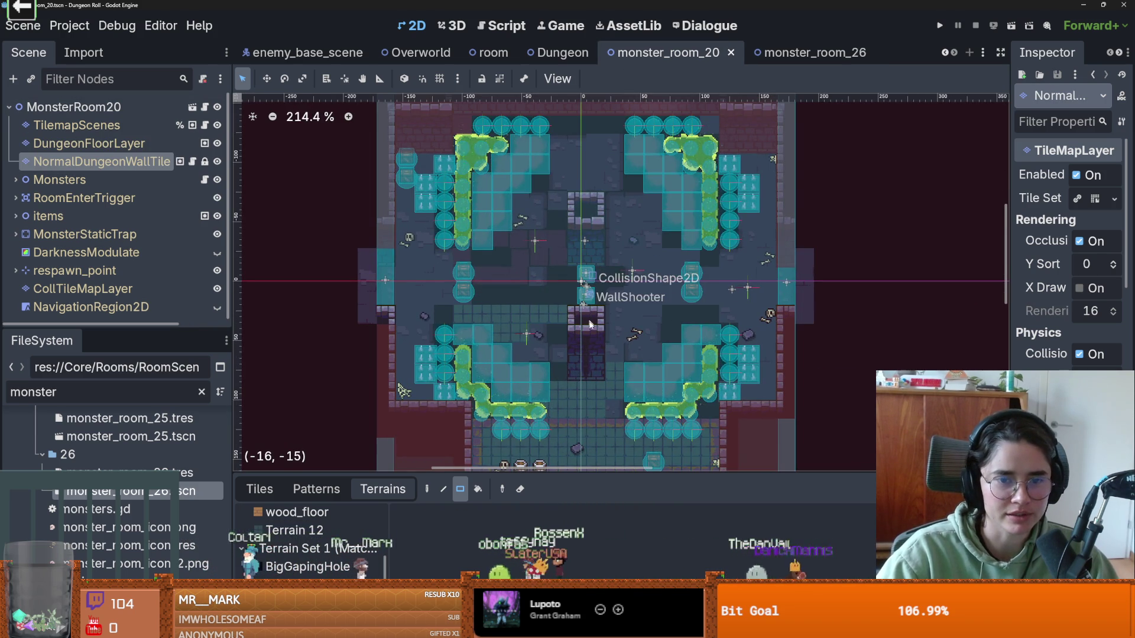
scroll(589, 320, up, 4)
key(ctrl+Tab)
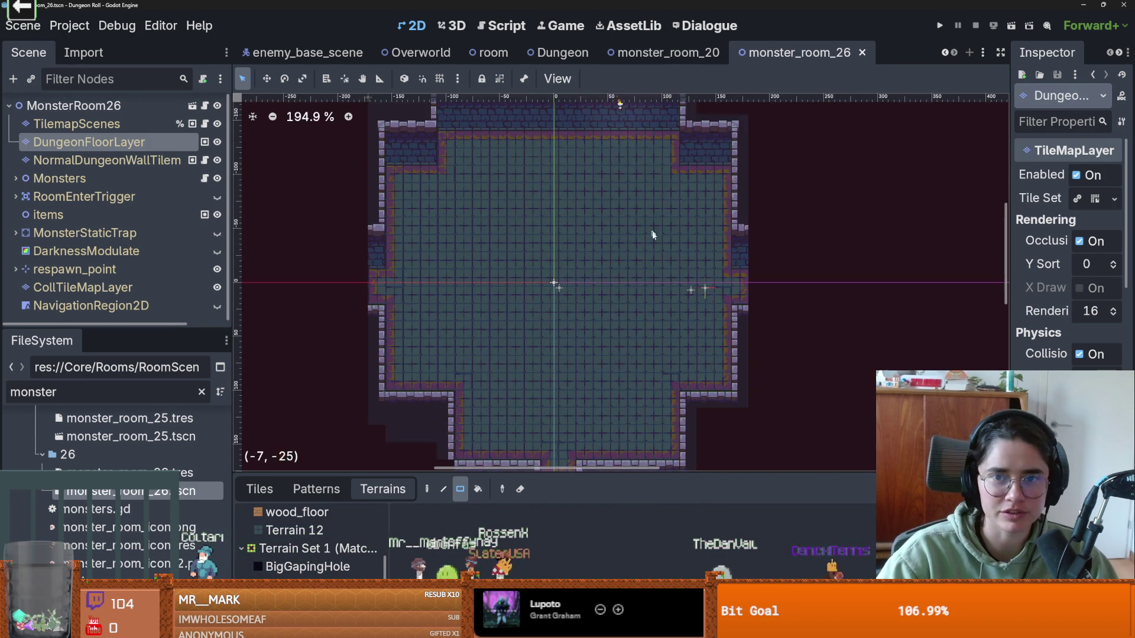
scroll(645, 213, down, 4)
scroll(569, 217, up, 1)
scroll(574, 233, up, 3)
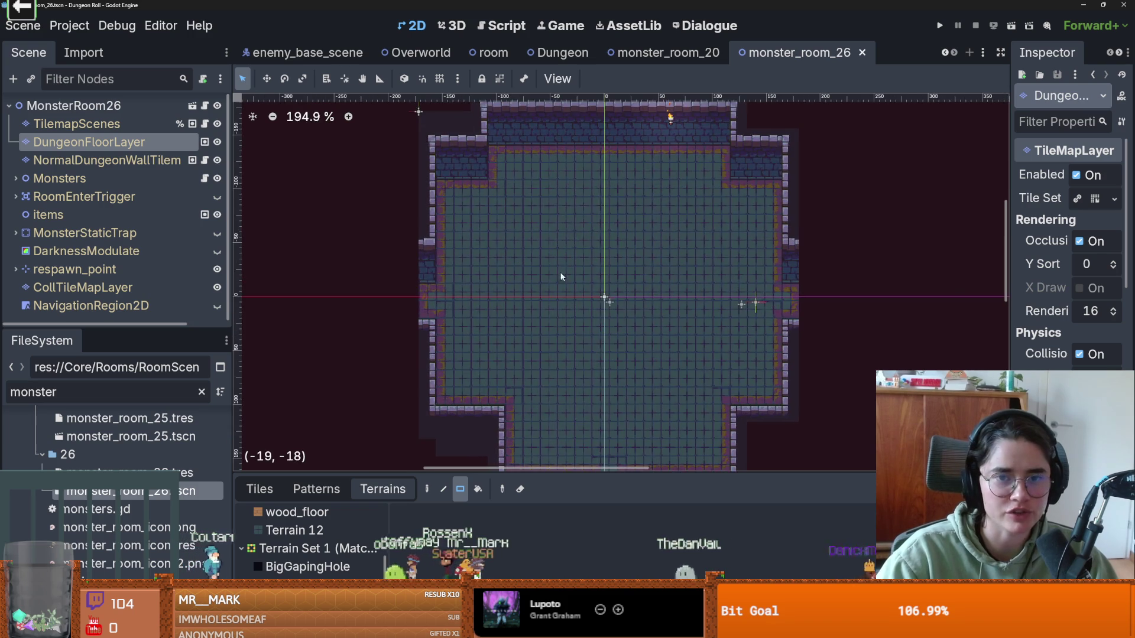
scroll(569, 247, down, 2)
key(ctrl+s)
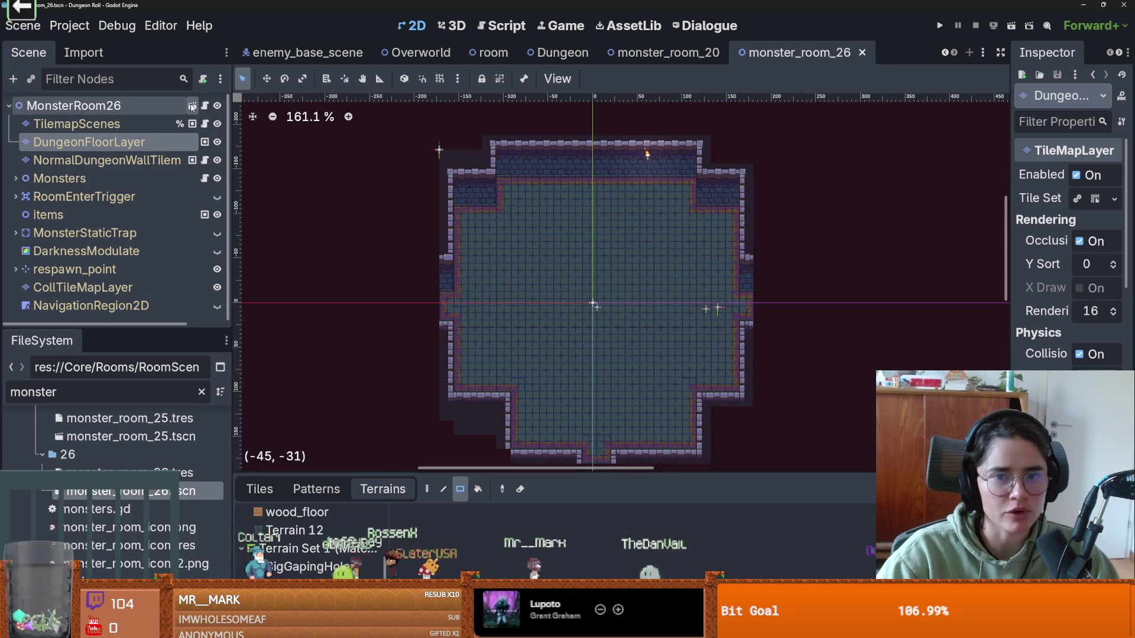
click(493, 52)
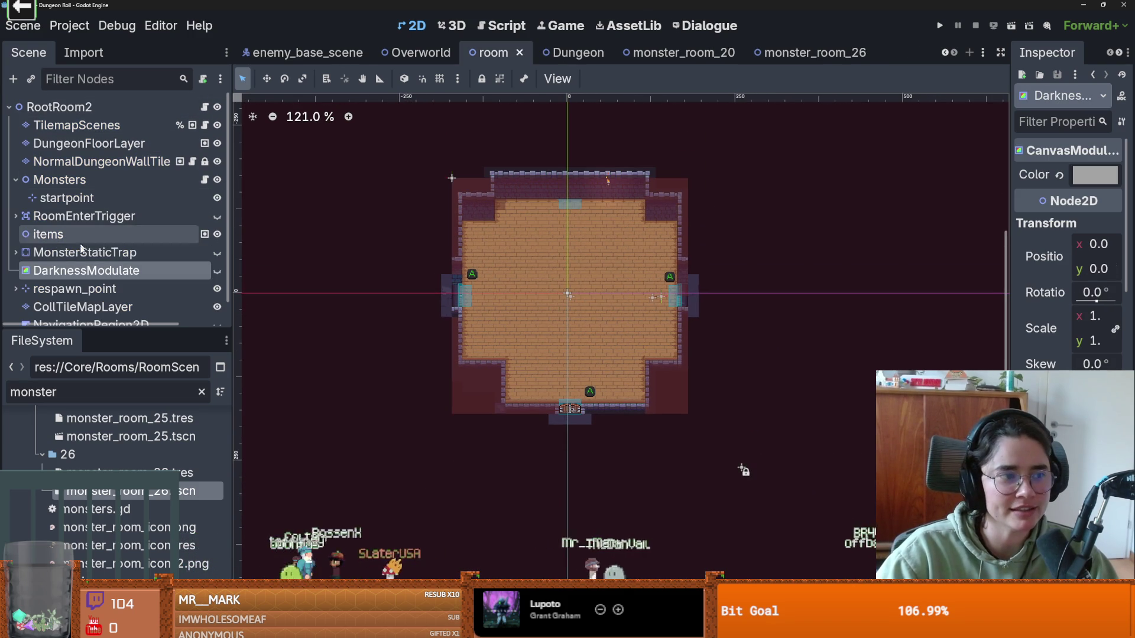
Step: In monster_room_26, box-select the whole stone floor with the TileMap Select tool
scroll(146, 244, down, 1)
click(702, 58)
click(768, 52)
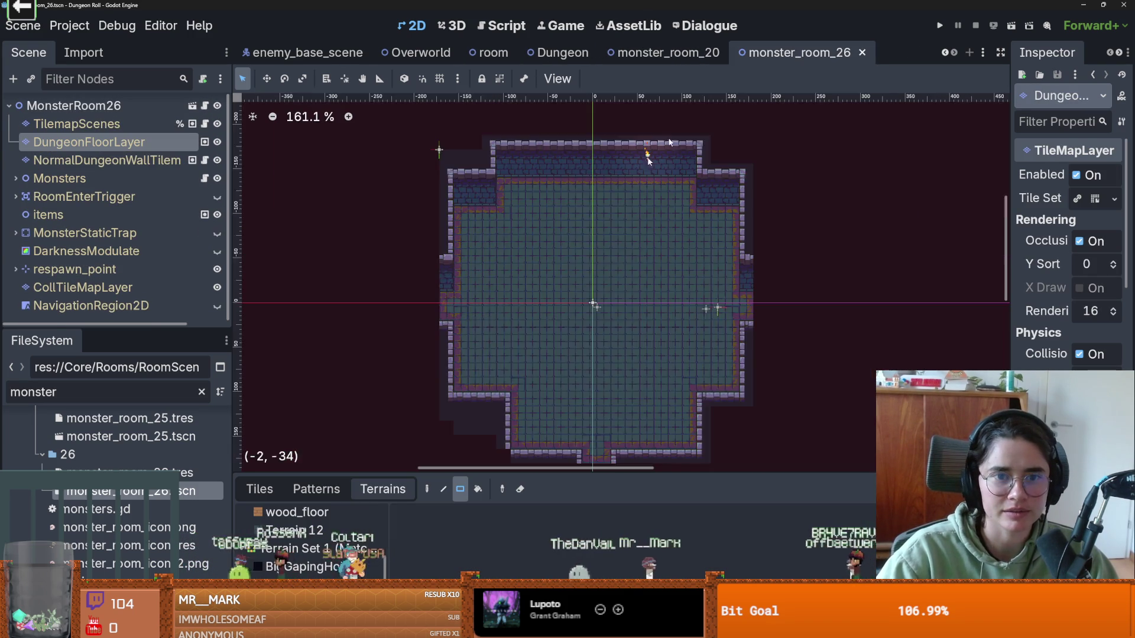
scroll(626, 253, down, 4)
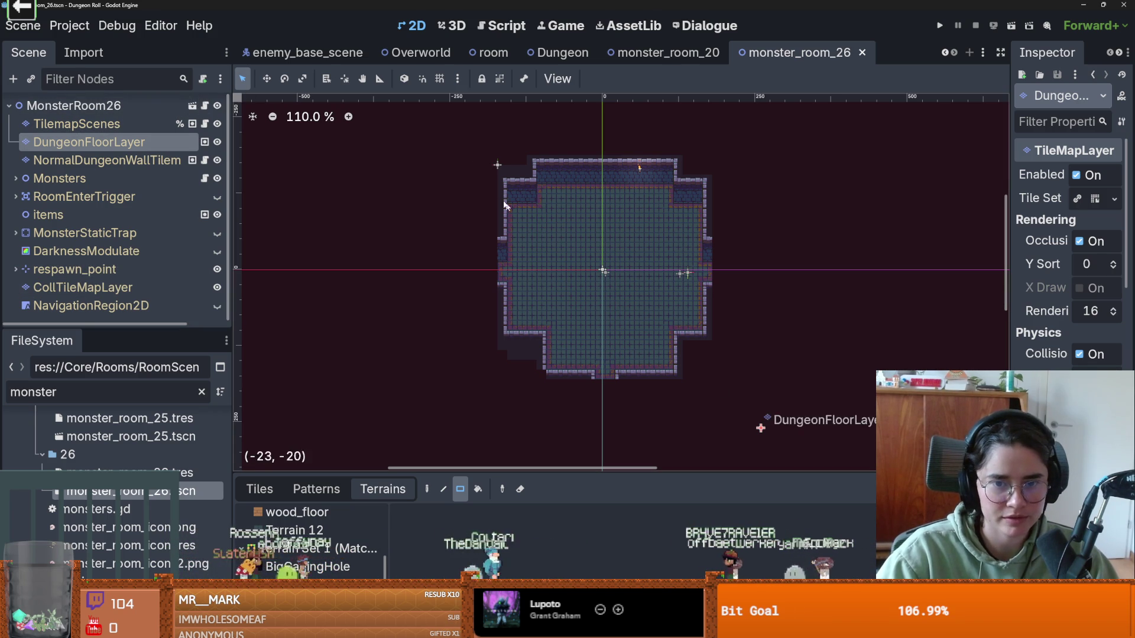
click(260, 489)
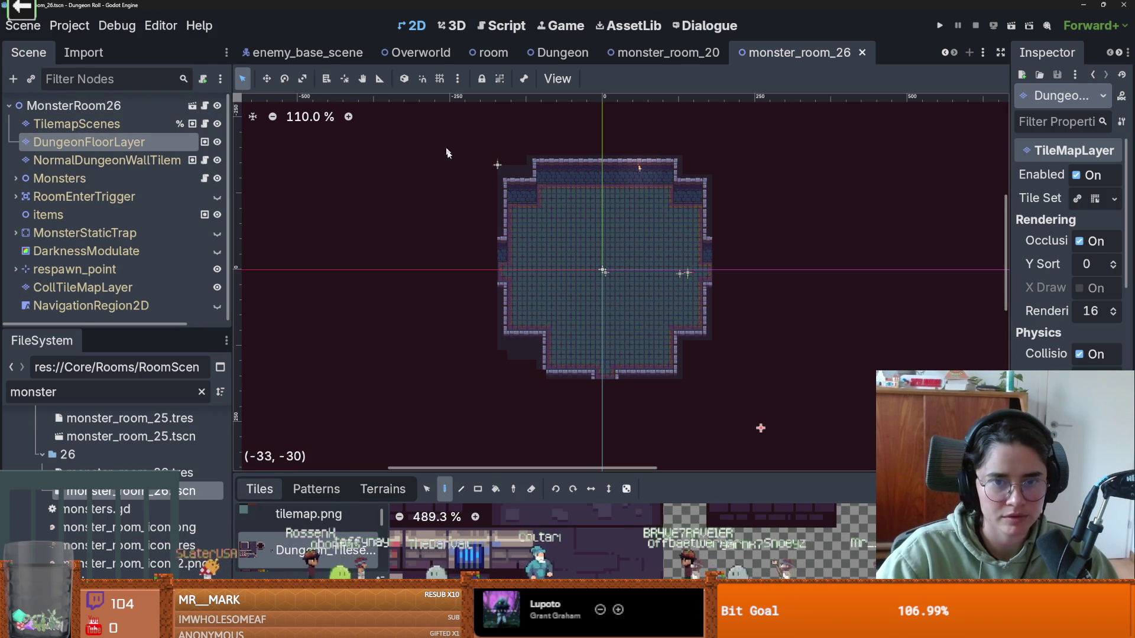
click(428, 492)
mouse_move(470, 146)
mouse_down()
mouse_move(654, 360)
mouse_move(730, 415)
mouse_up()
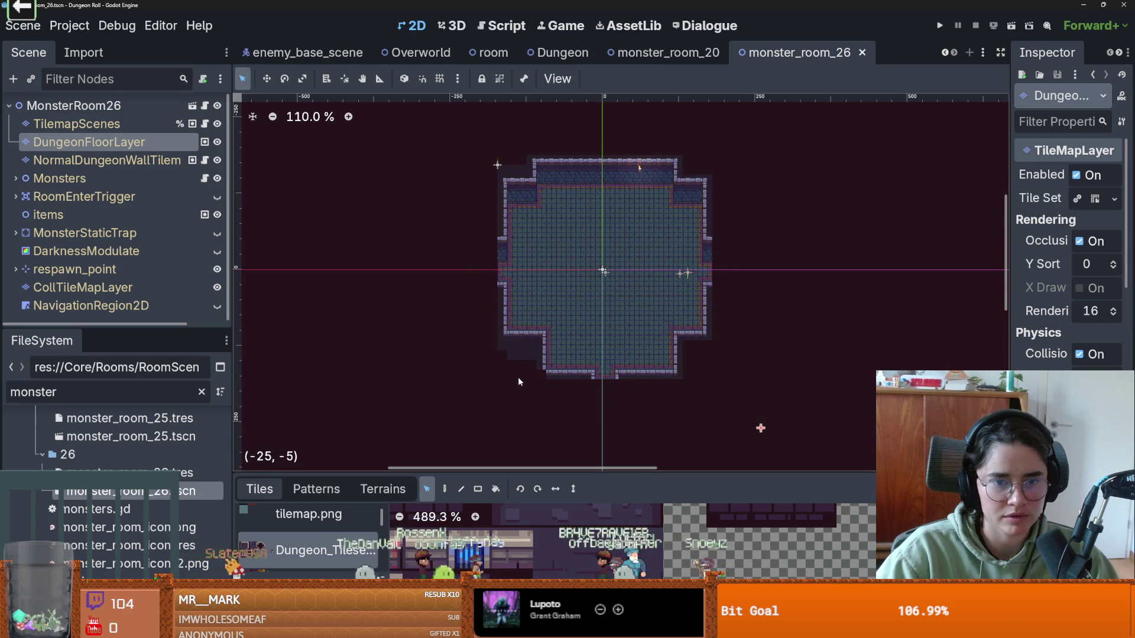
mouse_move(457, 126)
mouse_down()
mouse_move(499, 184)
mouse_move(725, 393)
mouse_up()
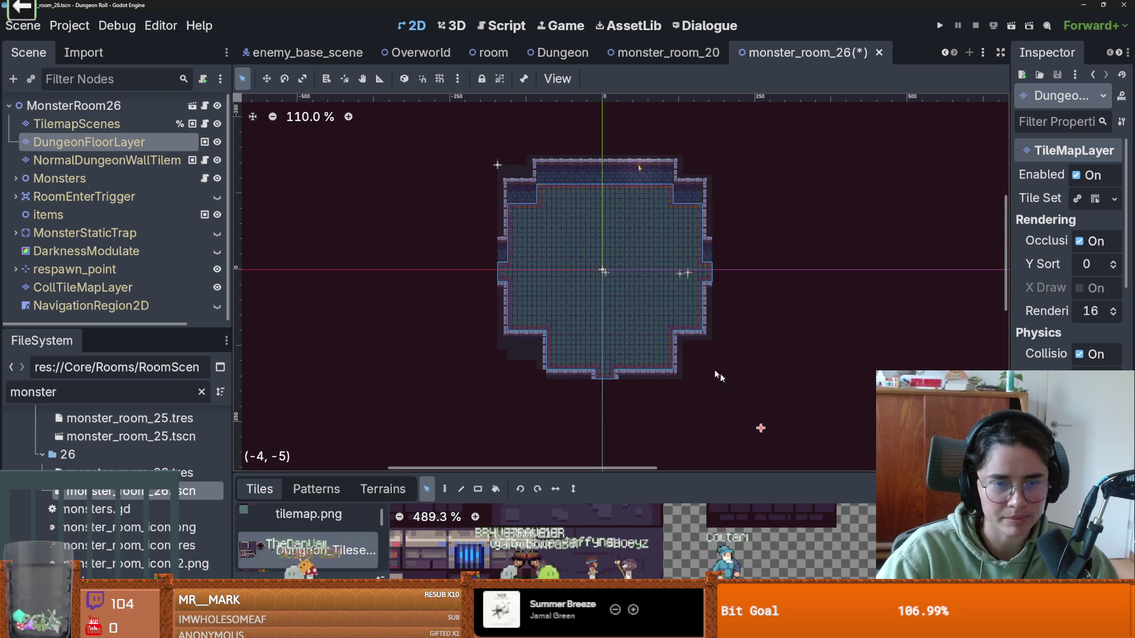
Step: In the room scene, replace DungeonFloorLayer's wooden floor with the copied stone tiles and save
click(192, 105)
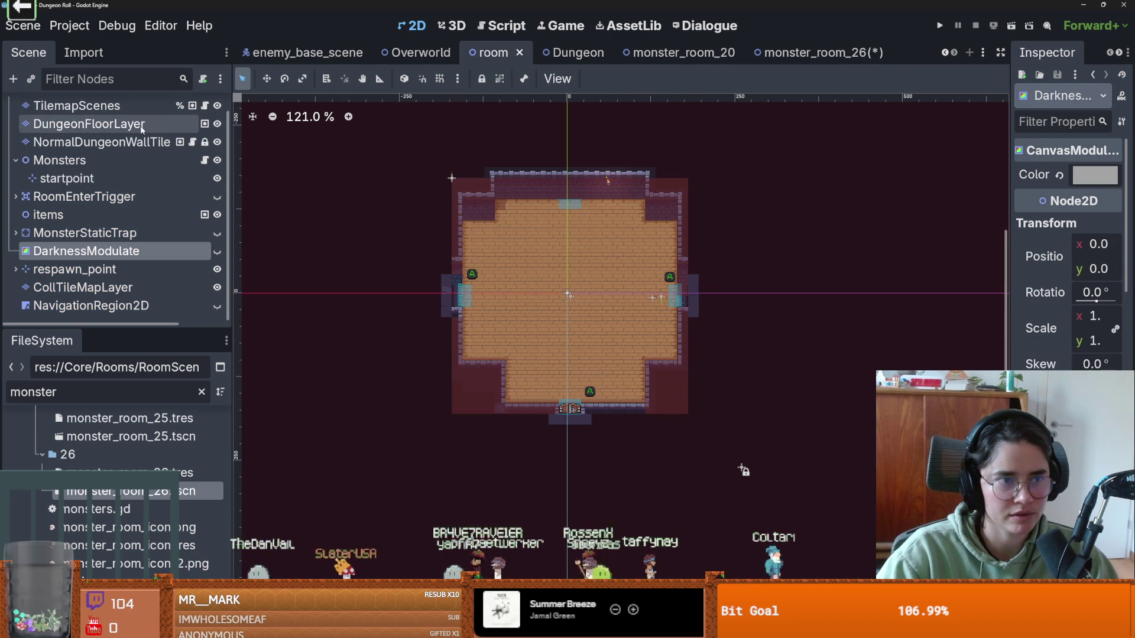
click(142, 126)
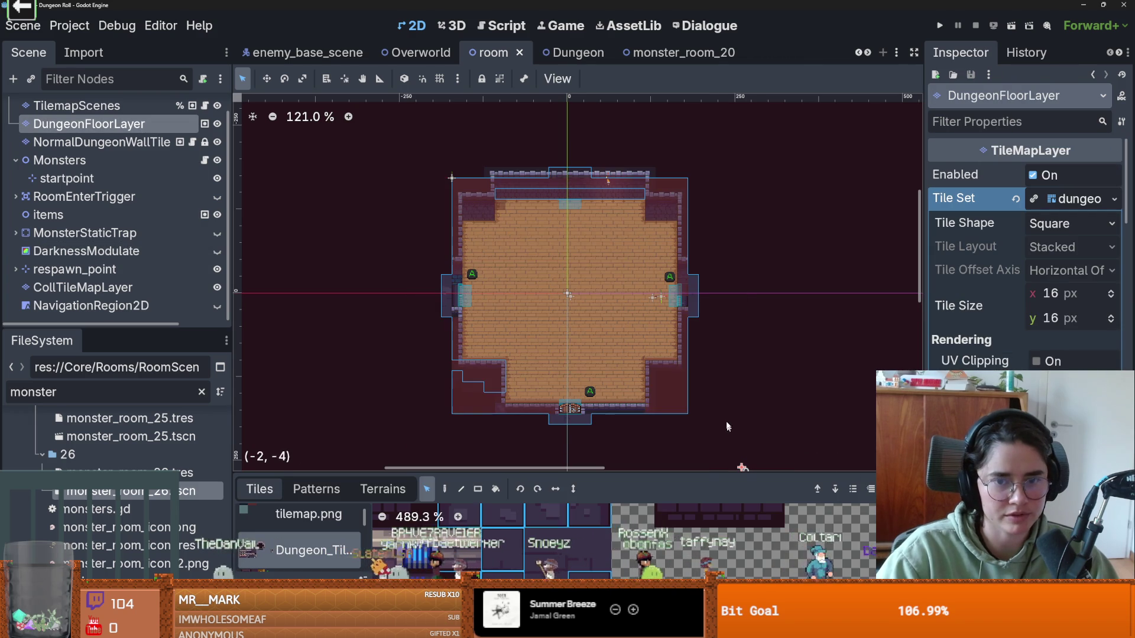
key(Delete)
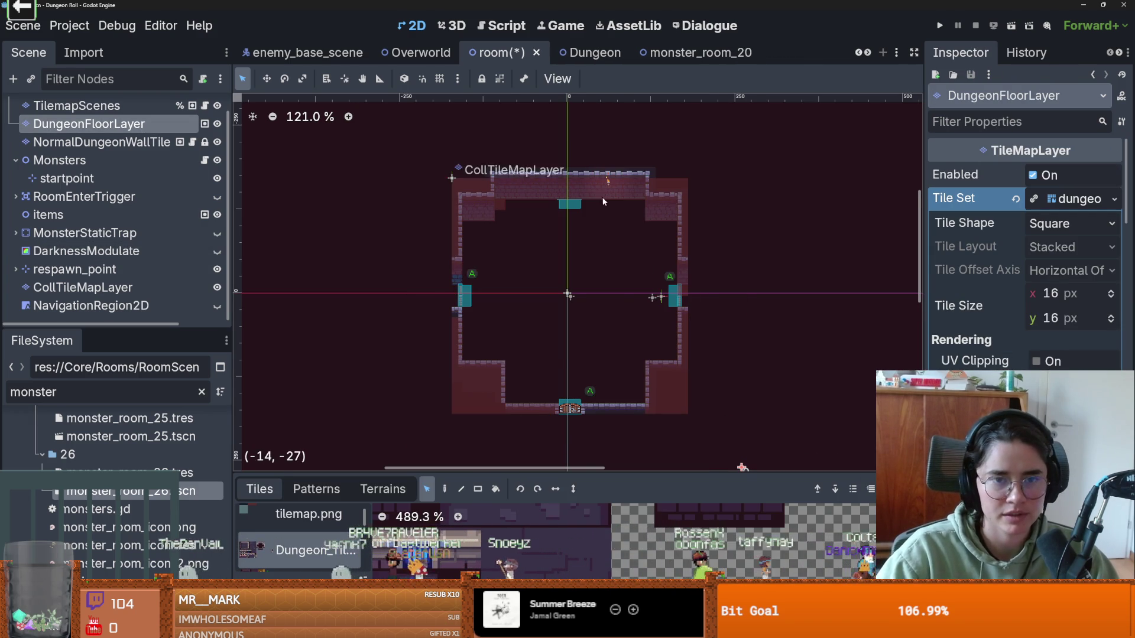
key(ctrl+z)
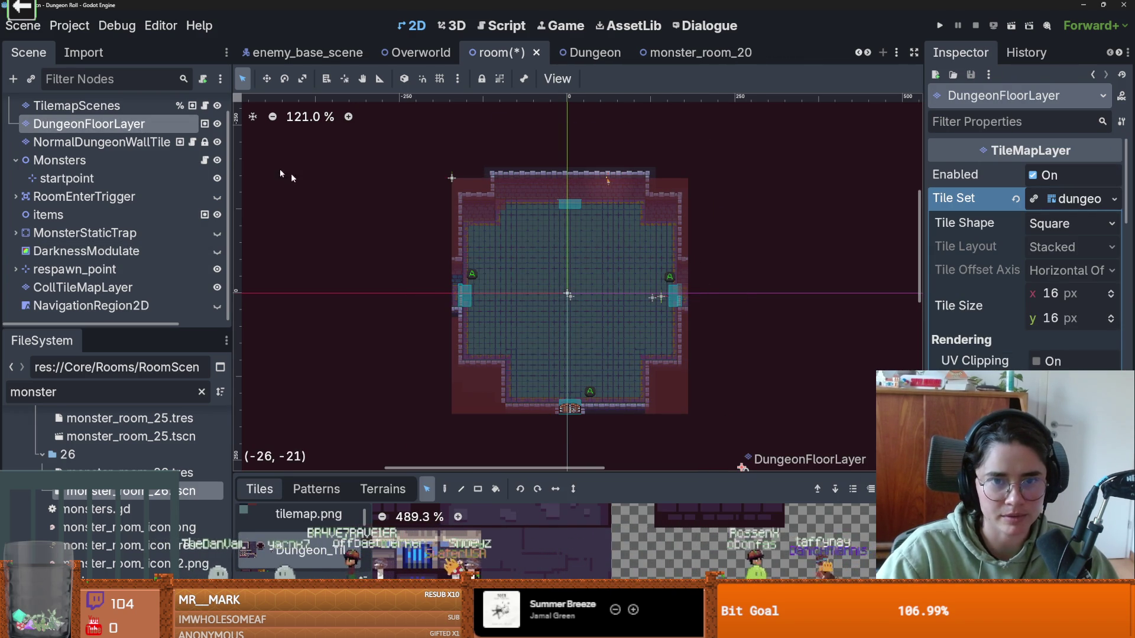
key(ctrl+s)
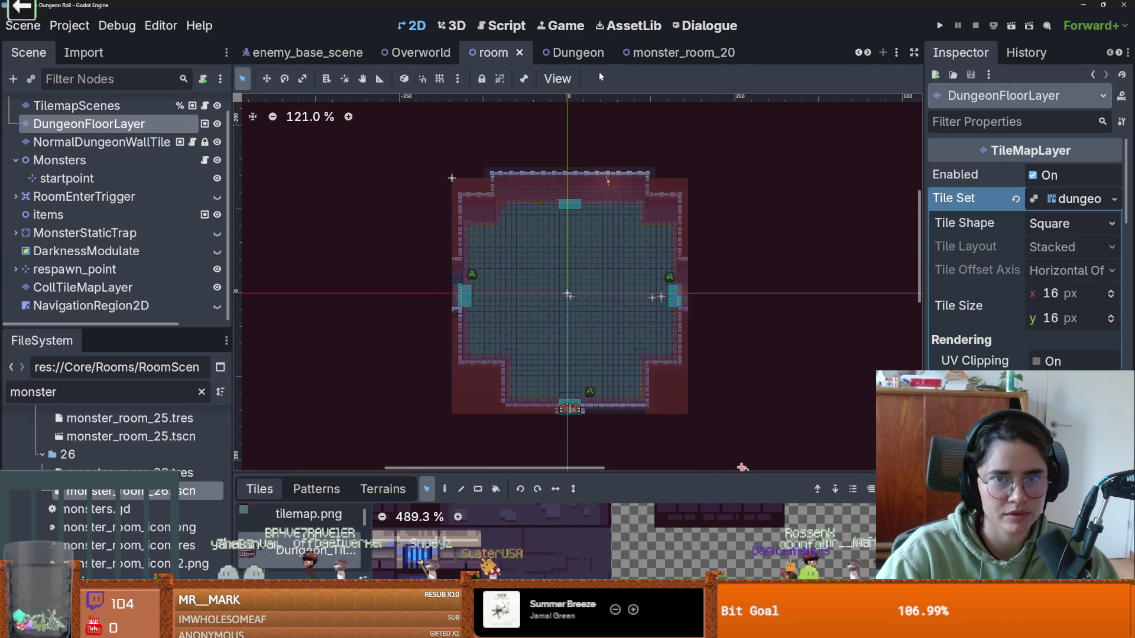
scroll(453, 303, down, 2)
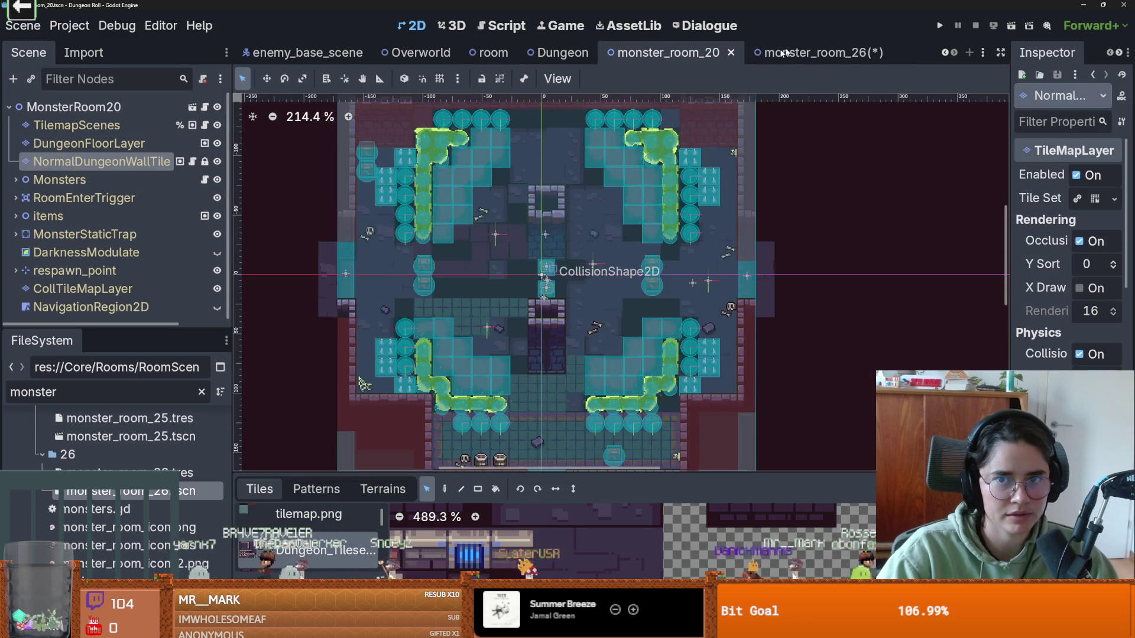
Step: On monster_room_26's NormalDungeonWallTile layer, select and delete a block of wall tiles
click(786, 52)
scroll(650, 295, down, 1)
click(112, 160)
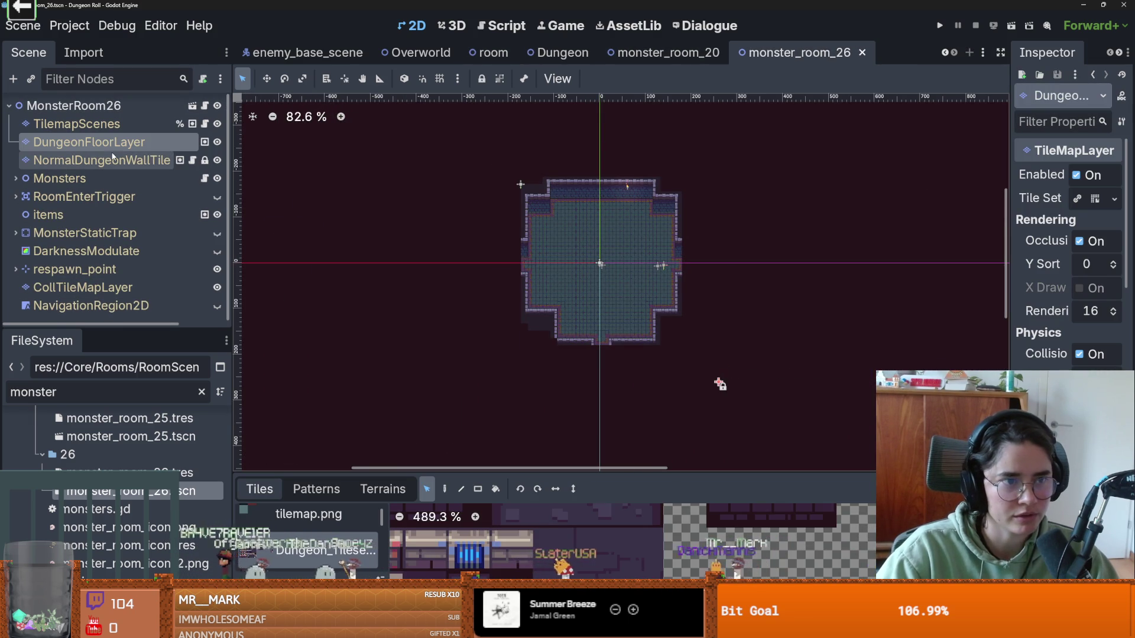
scroll(436, 278, down, 4)
drag(312, 169, 539, 390)
key(Delete)
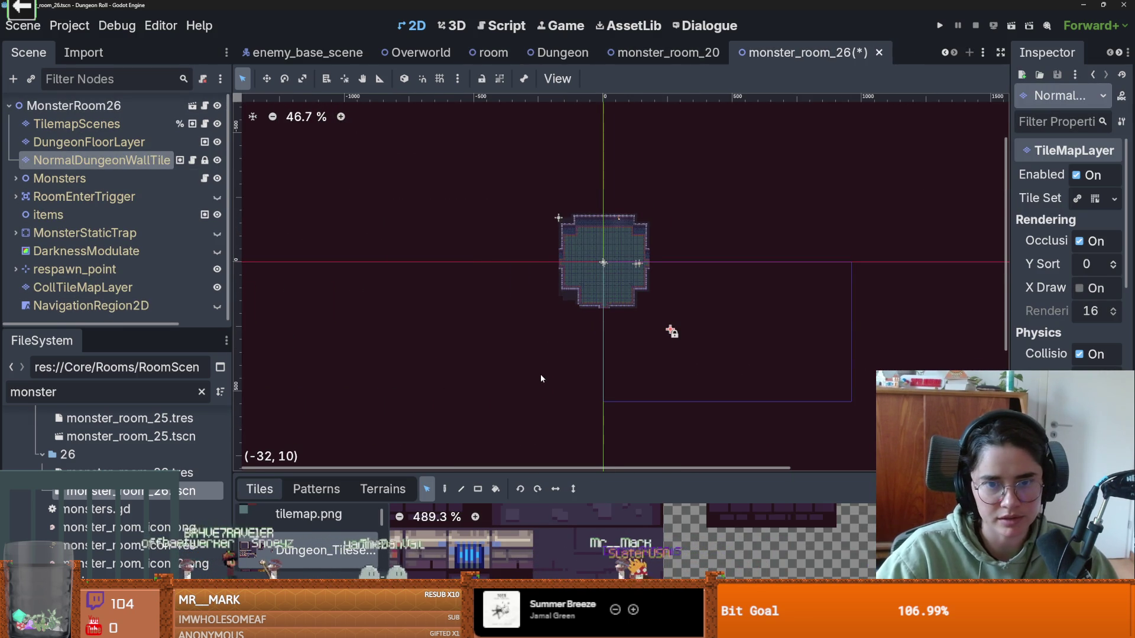
Step: Box-select all of the room's remaining wall tiles
scroll(674, 331, up, 5)
scroll(591, 336, up, 2)
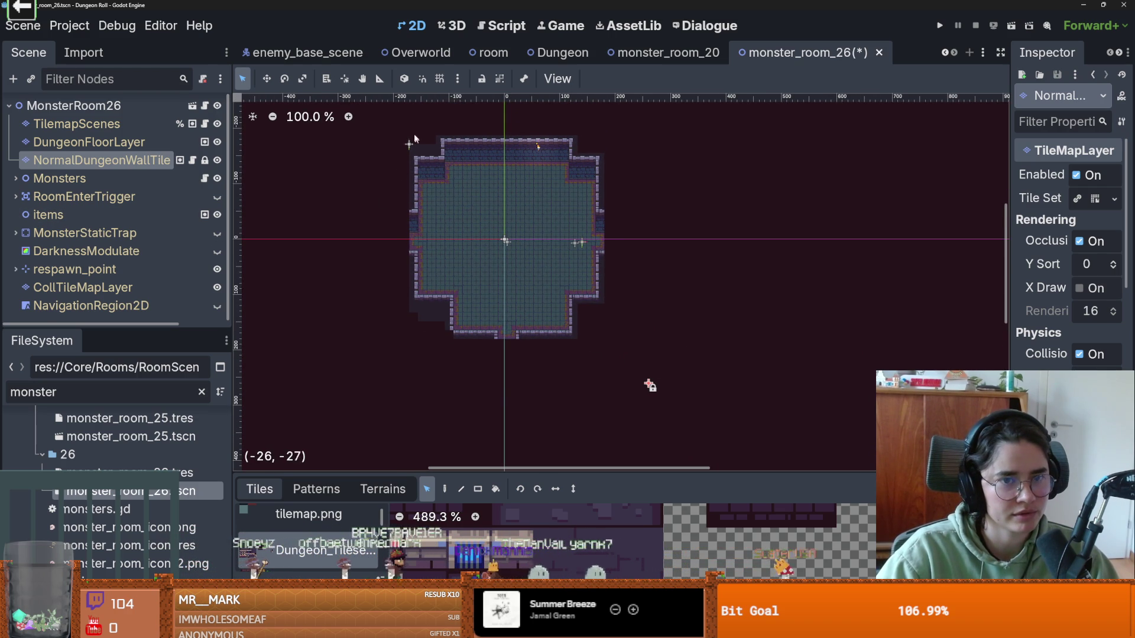
drag(376, 131, 644, 369)
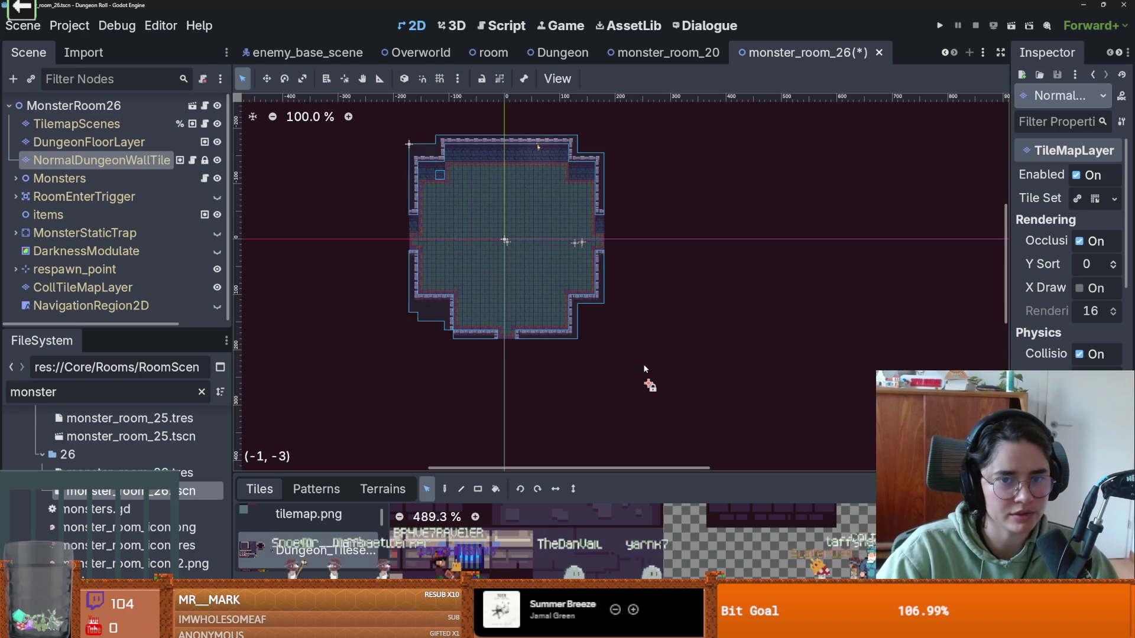
scroll(449, 190, up, 6)
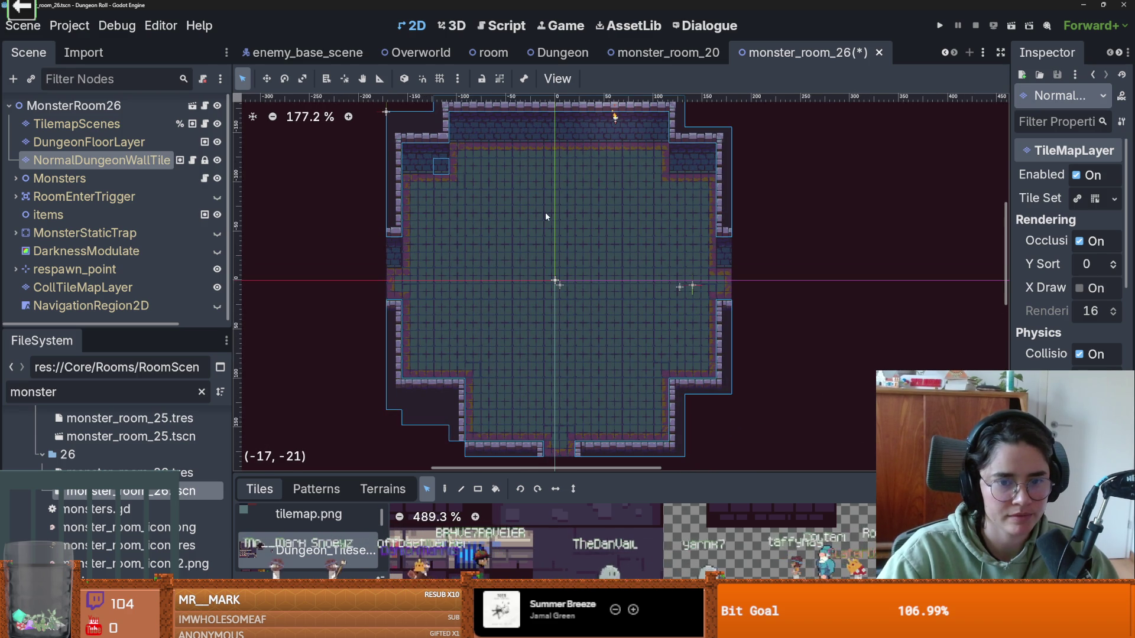
scroll(519, 345, down, 3)
scroll(489, 285, up, 1)
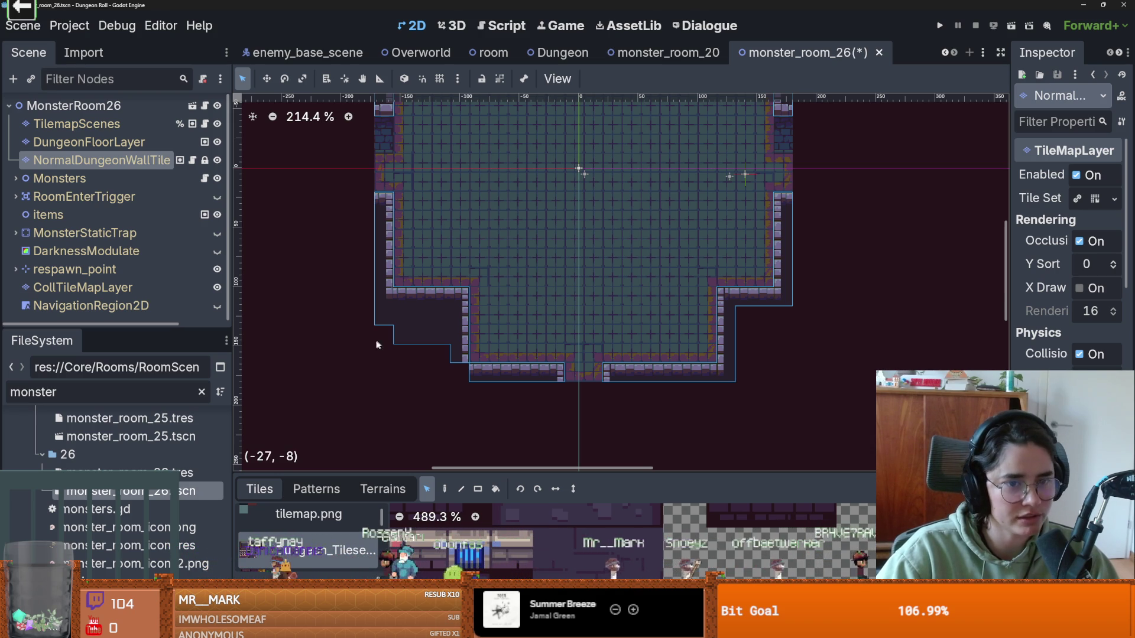
Step: On the wall layer, choose the new_walls terrain from the enlarged tile panel
click(83, 143)
click(104, 161)
drag(465, 472, 465, 314)
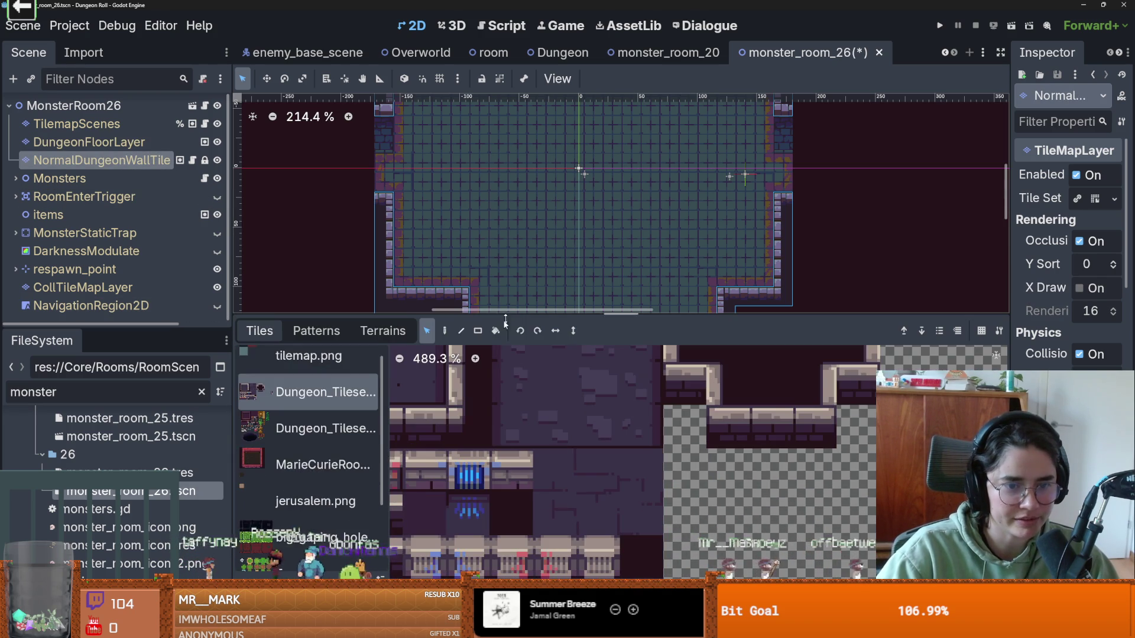
click(383, 331)
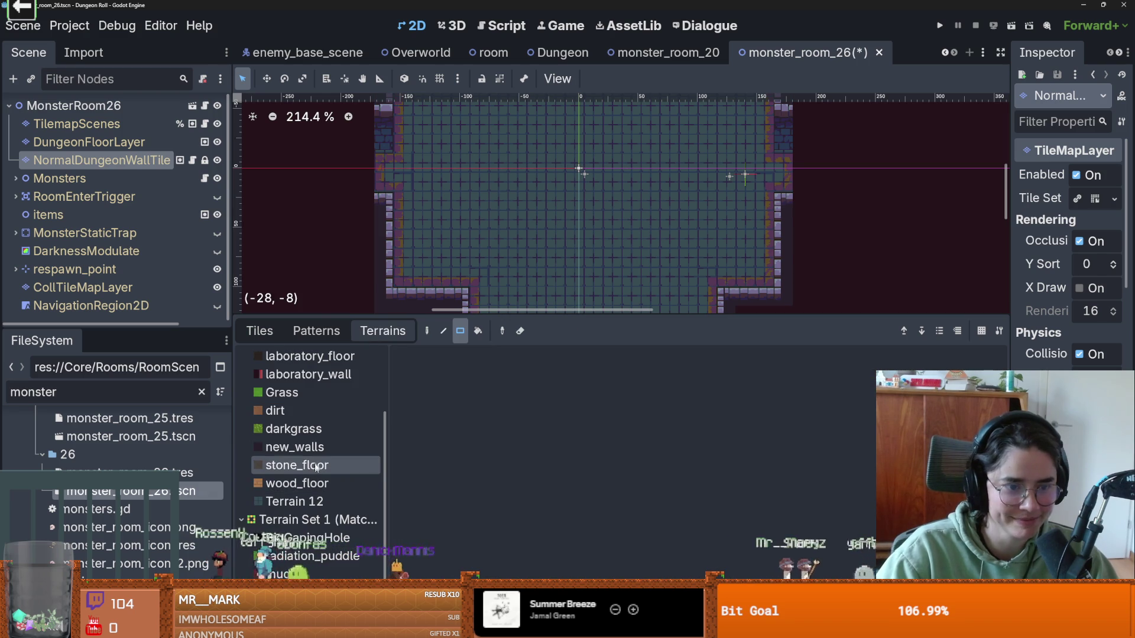
click(295, 447)
drag(510, 314, 509, 472)
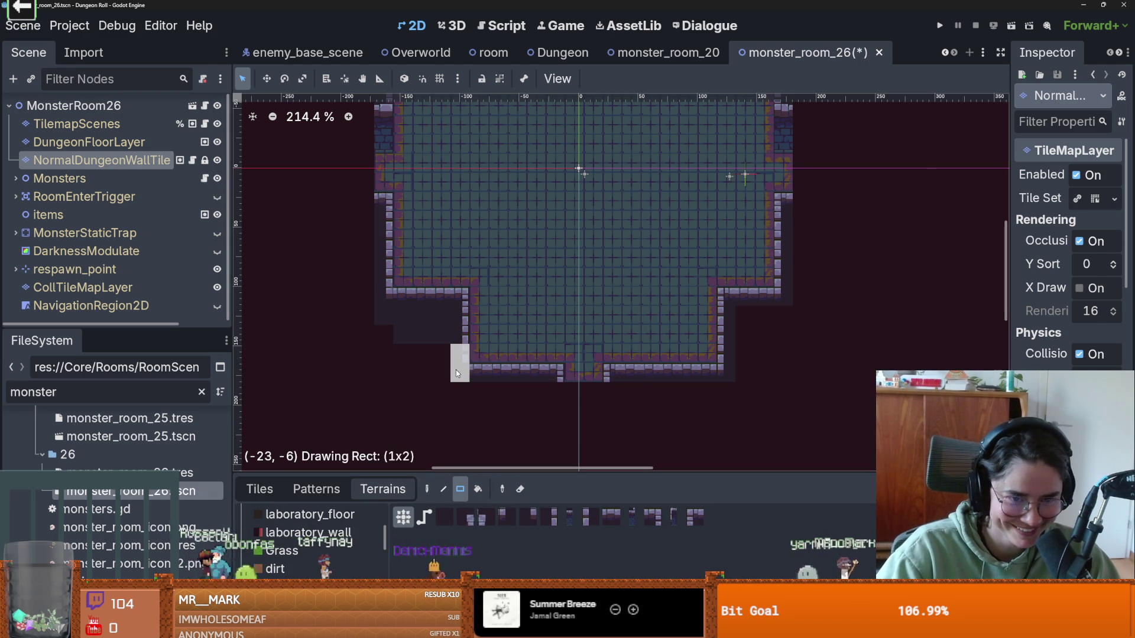
scroll(454, 367, up, 2)
Step: Try painting new_walls tiles below the room's bottom-left, then undo them
right_click(461, 407)
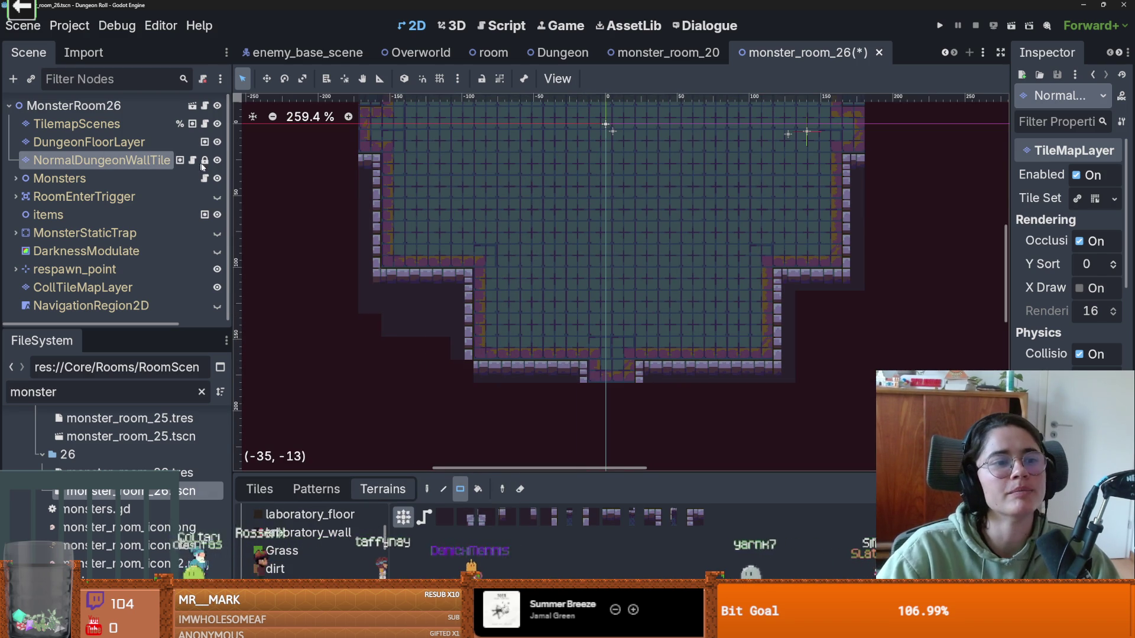
drag(421, 378, 444, 355)
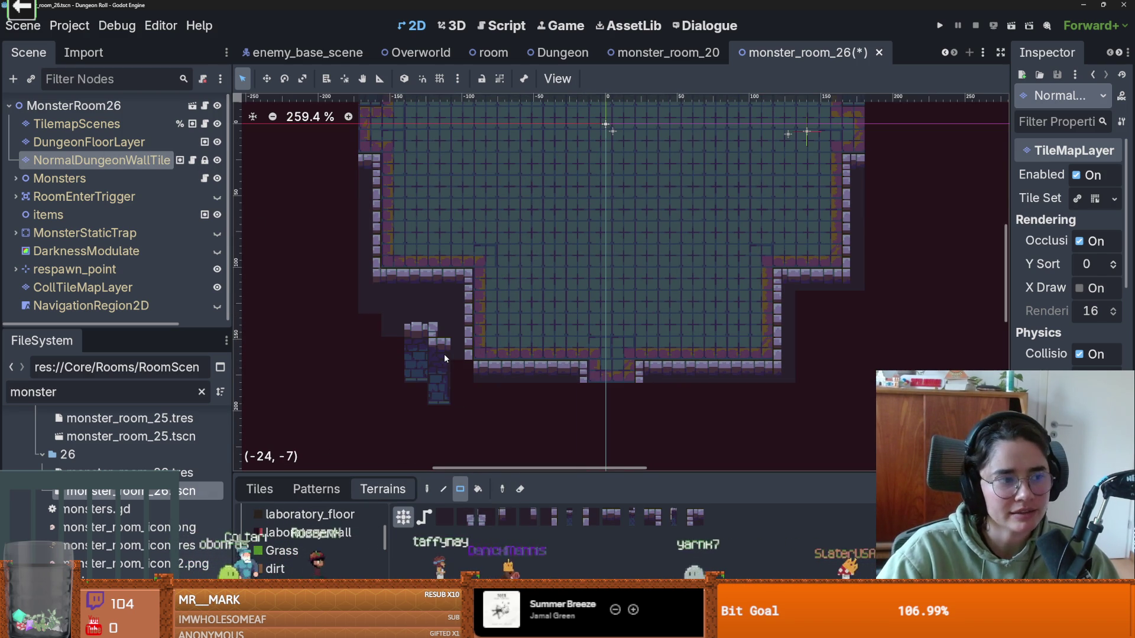
click(393, 391)
click(370, 313)
click(346, 349)
click(377, 345)
key(ctrl+z)
key(ctrl+z)
key(ctrl+z)
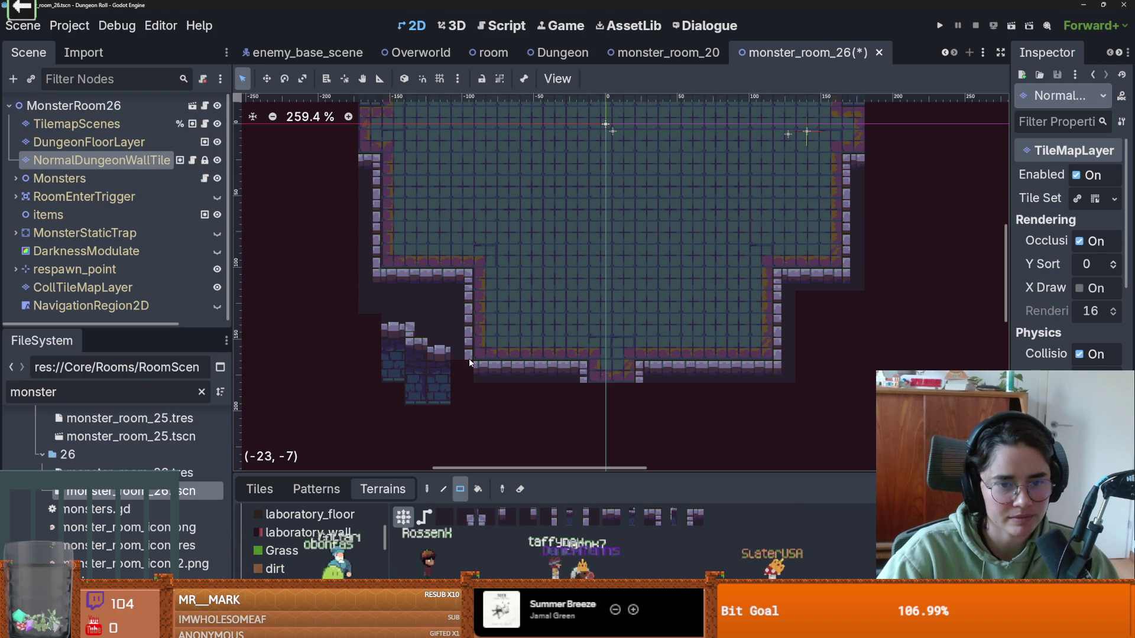
key(ctrl+z)
Step: Test a different wall tile as a one-tile column at the bottom-left notch, then undo
click(528, 516)
drag(464, 370, 461, 396)
scroll(447, 421, up, 2)
key(ctrl+z)
Step: Switch to individual tiles from the dungeon_tileset atlas and give the map more screen space
click(260, 488)
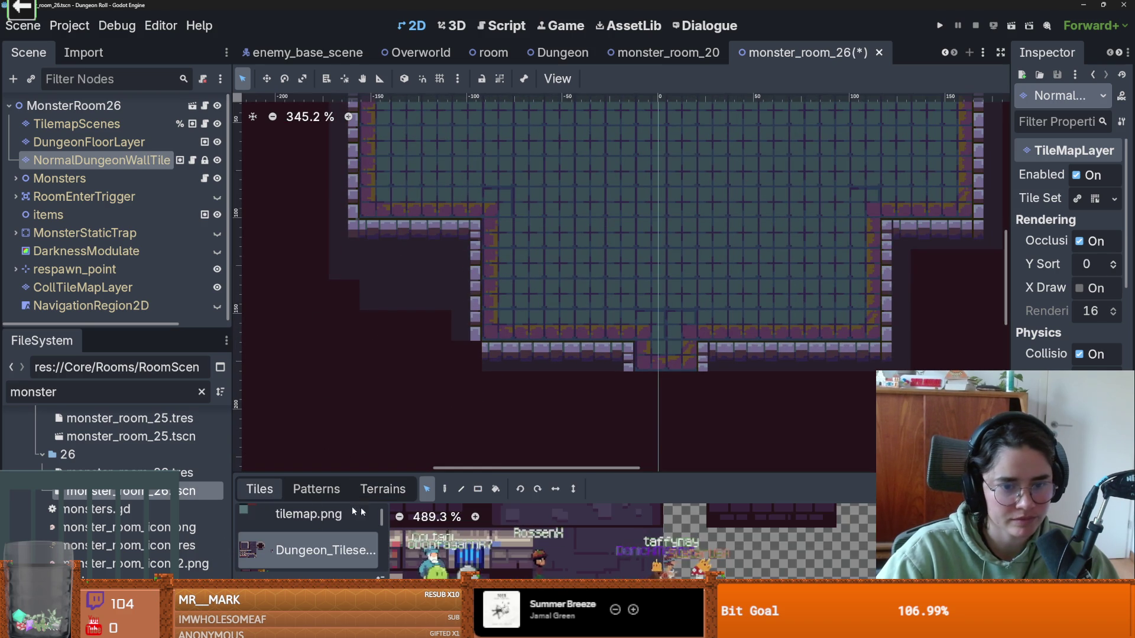
drag(499, 471, 499, 337)
scroll(336, 461, down, 3)
click(324, 498)
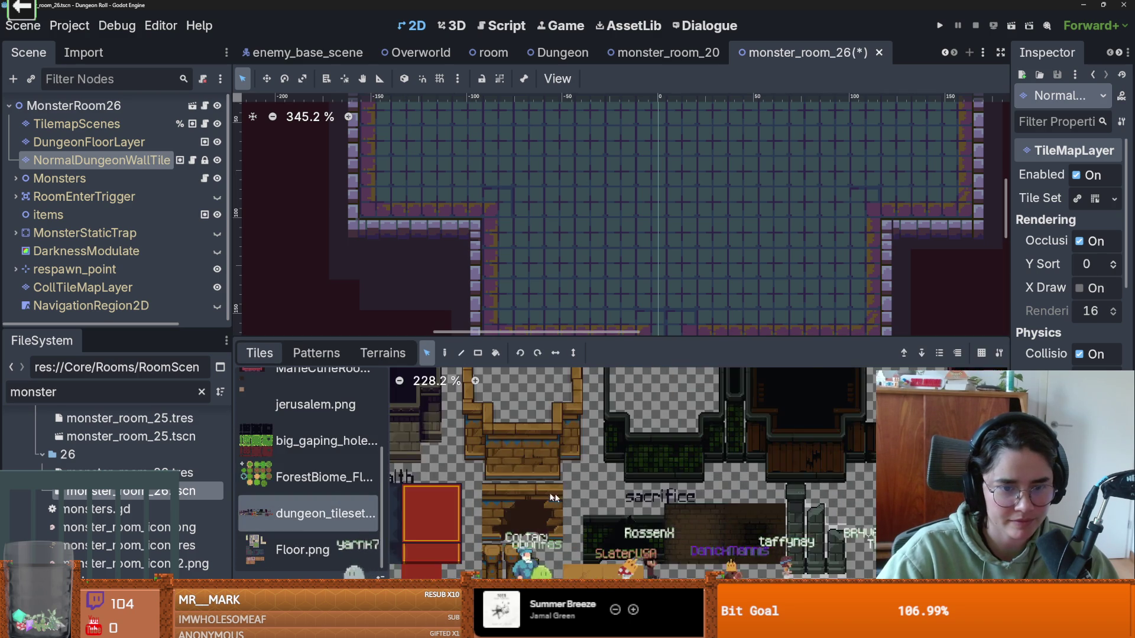
scroll(579, 501, down, 2)
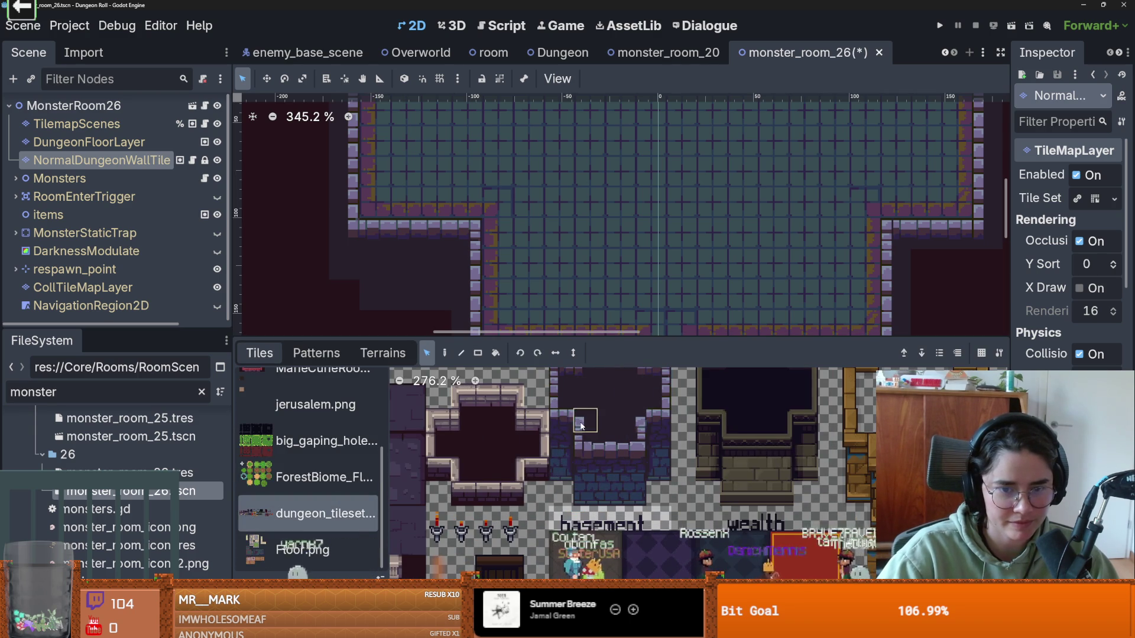
drag(533, 342, 536, 535)
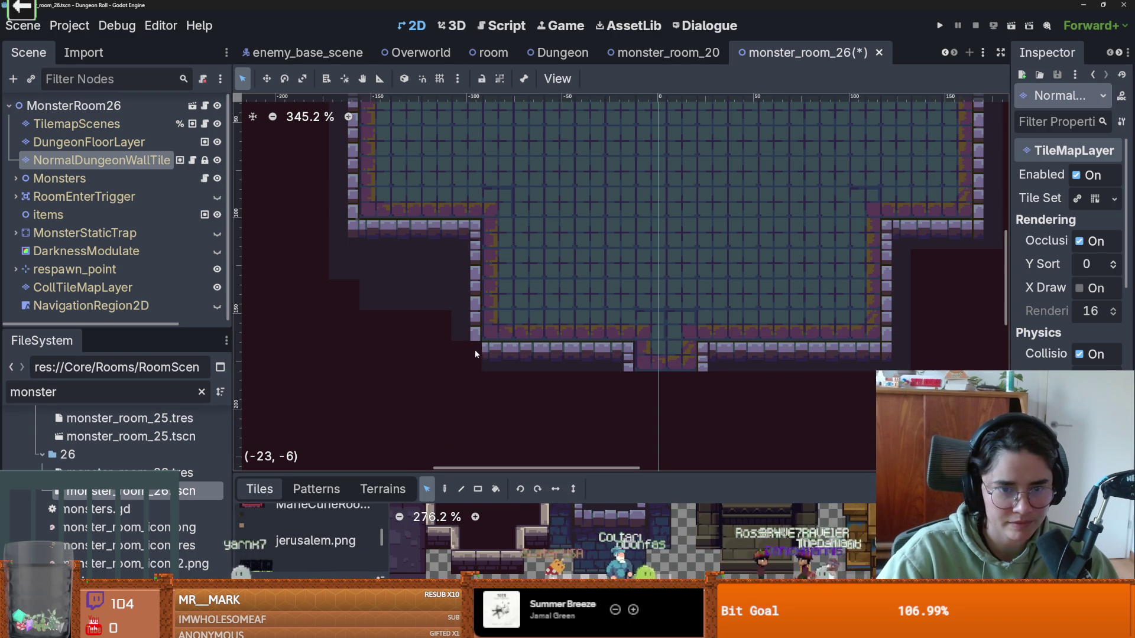
scroll(602, 543, down, 2)
scroll(609, 532, down, 3)
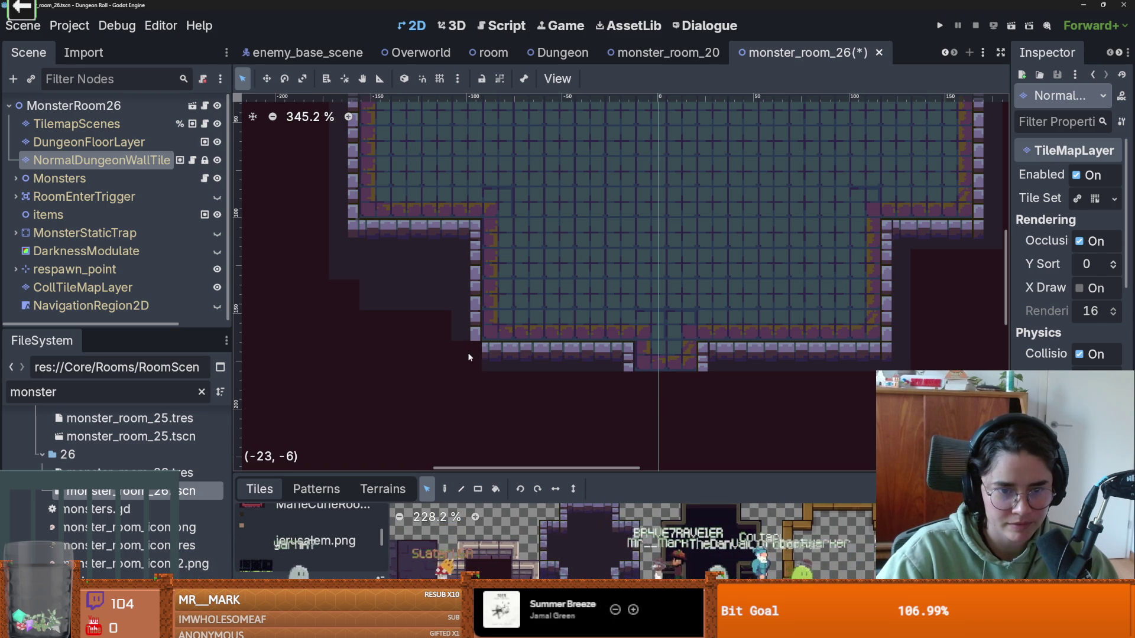
Step: Erase stray tiles at the room's lower-left corner and save monster_room_26
key(d)
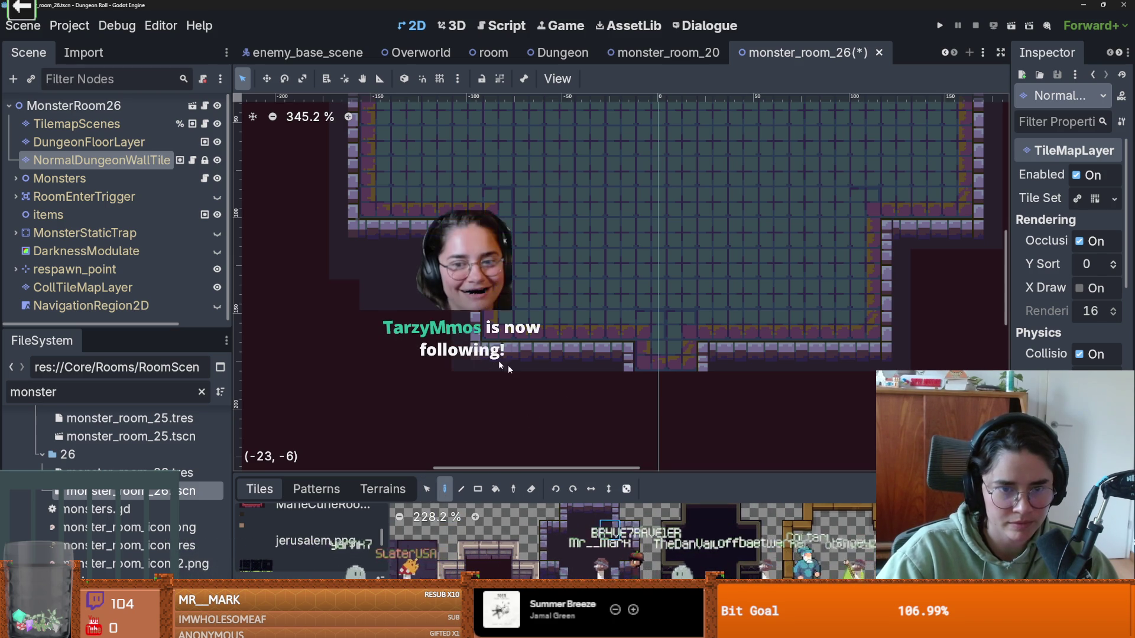
scroll(638, 385, down, 4)
scroll(588, 342, down, 1)
scroll(587, 344, up, 5)
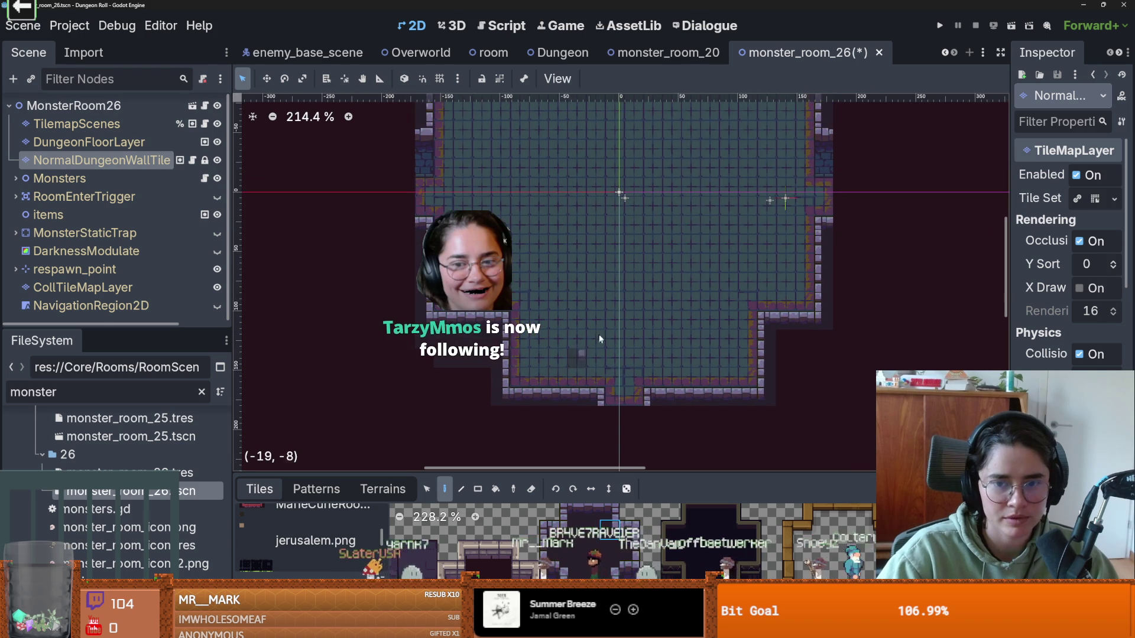
scroll(587, 352, down, 1)
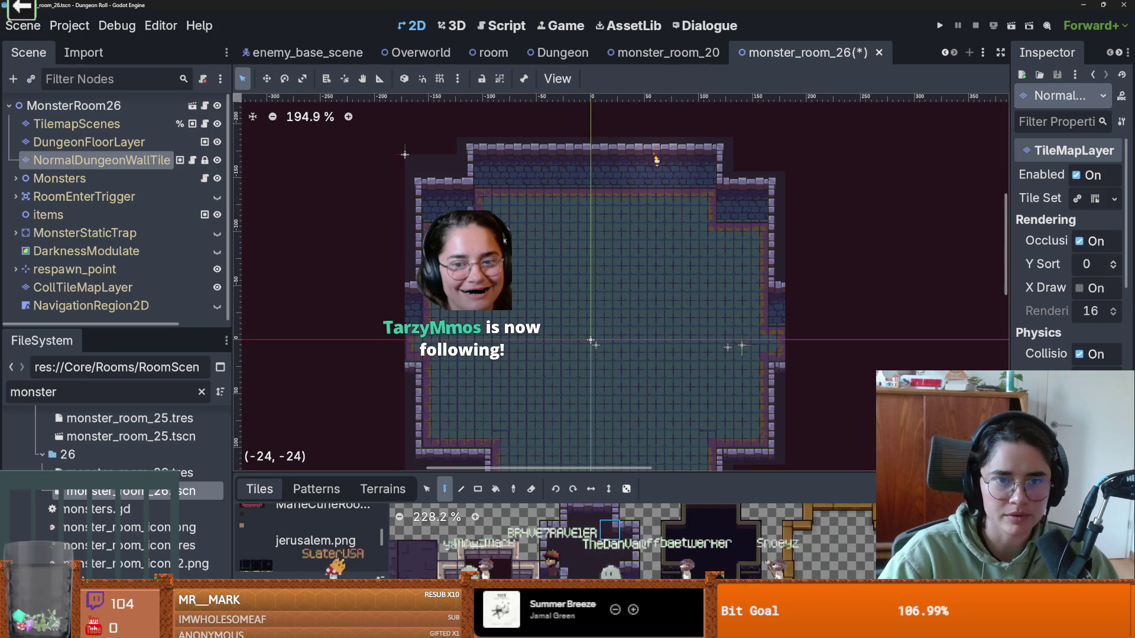
scroll(439, 311, up, 3)
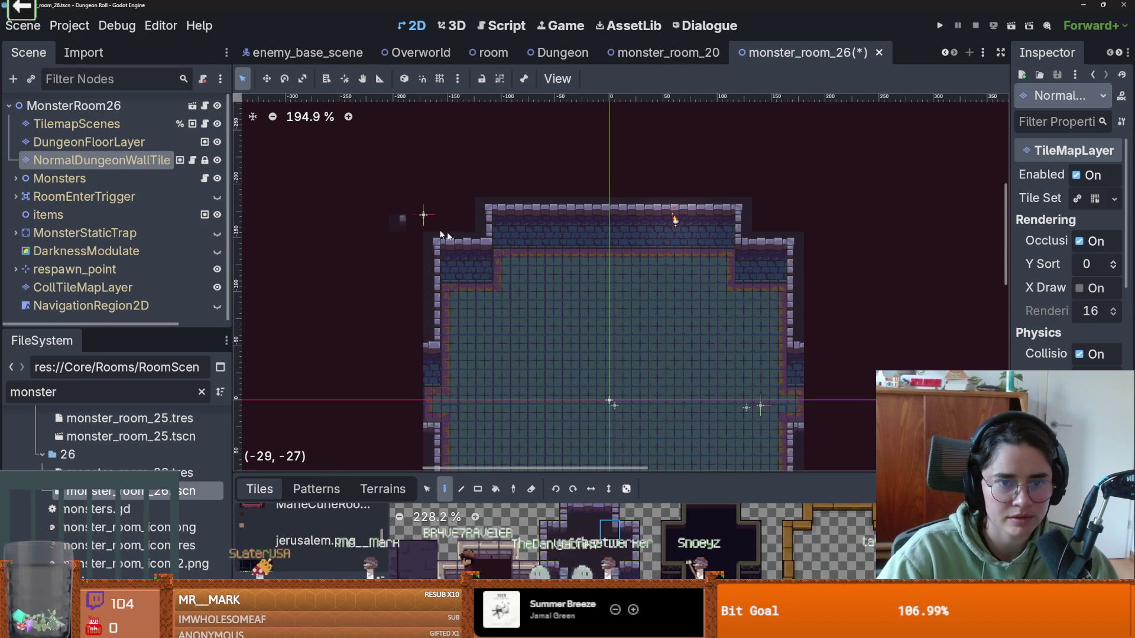
scroll(425, 384, down, 8)
mouse_move(425, 379)
mouse_down()
mouse_move(478, 385)
mouse_move(485, 408)
mouse_up()
scroll(570, 423, down, 2)
key(ctrl+s)
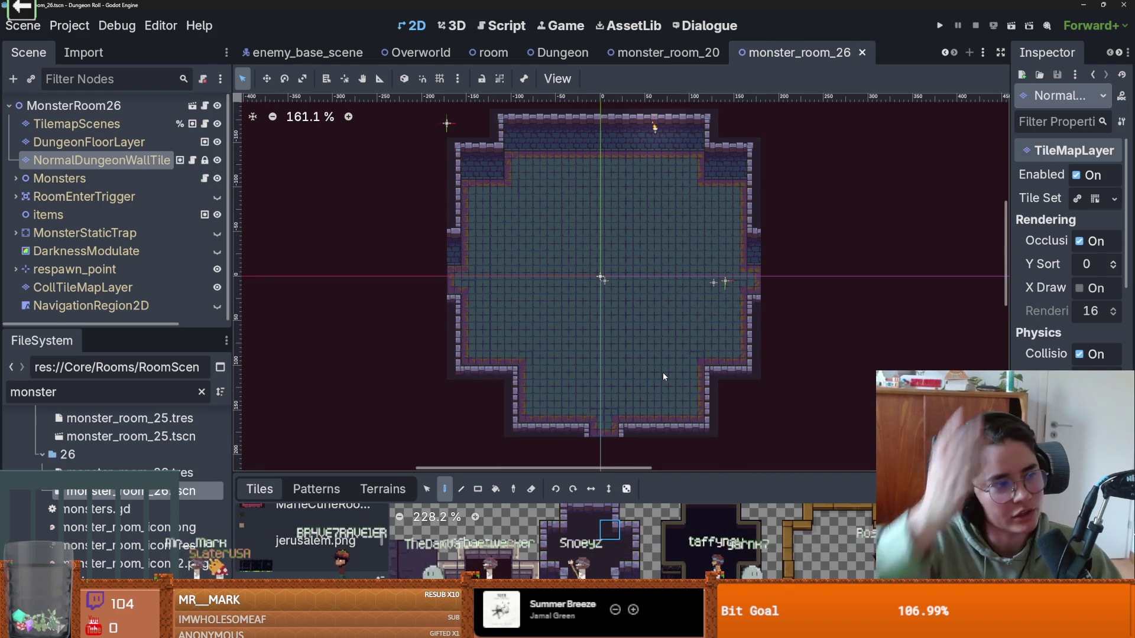
key(ctrl+s)
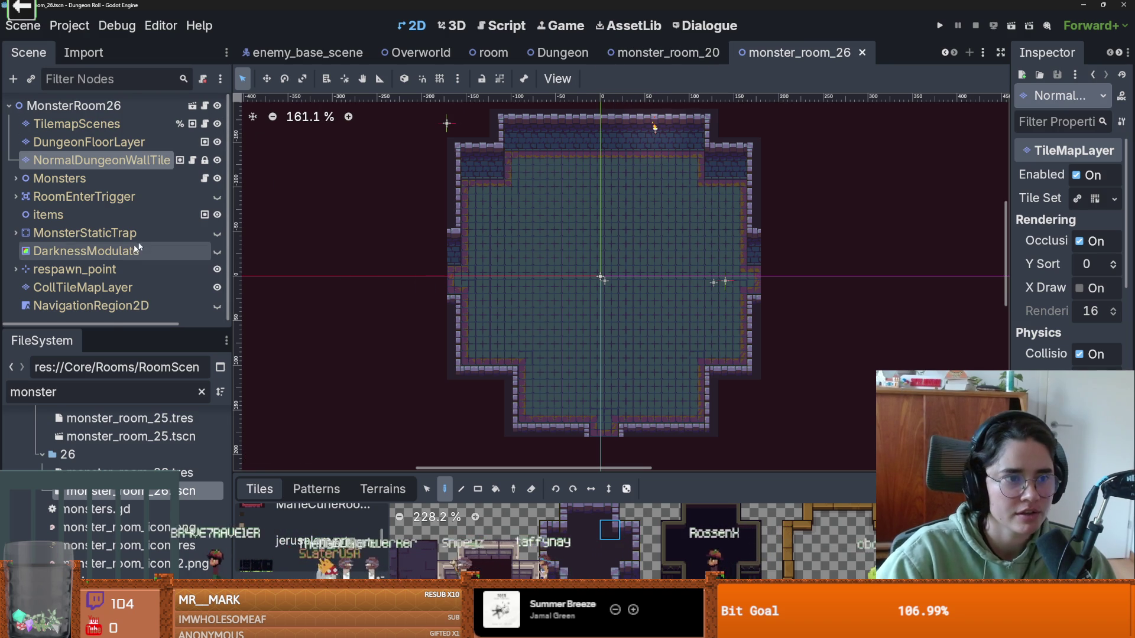
Step: Box-select all of monster_room_26's wall tiles with the Select tool
click(425, 488)
scroll(583, 406, down, 3)
drag(733, 446, 435, 183)
scroll(539, 220, up, 3)
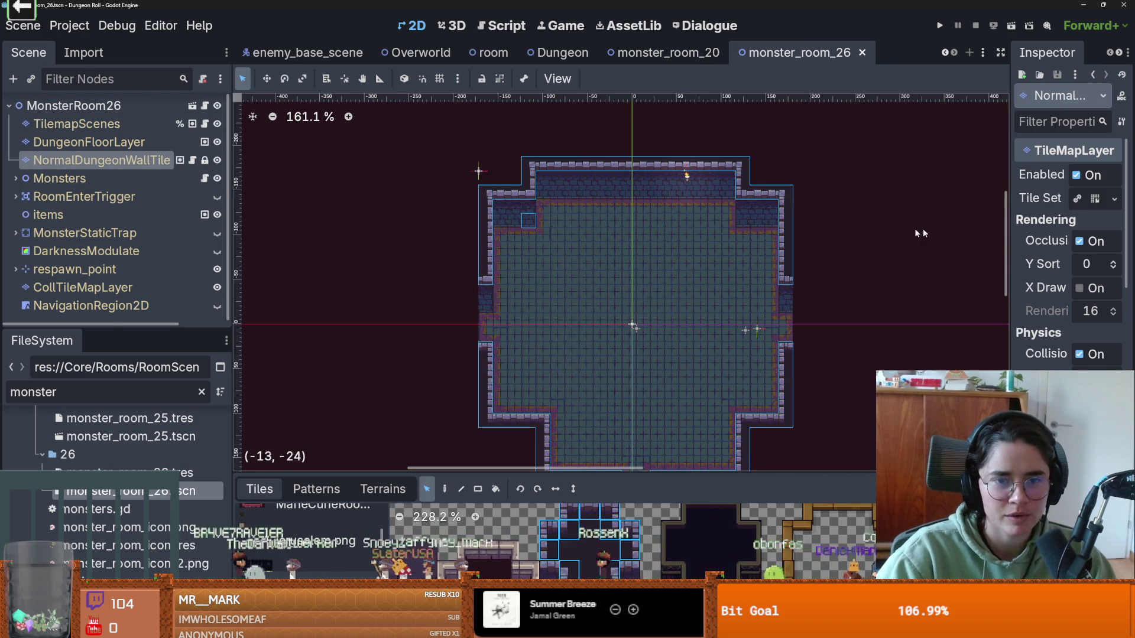
click(801, 222)
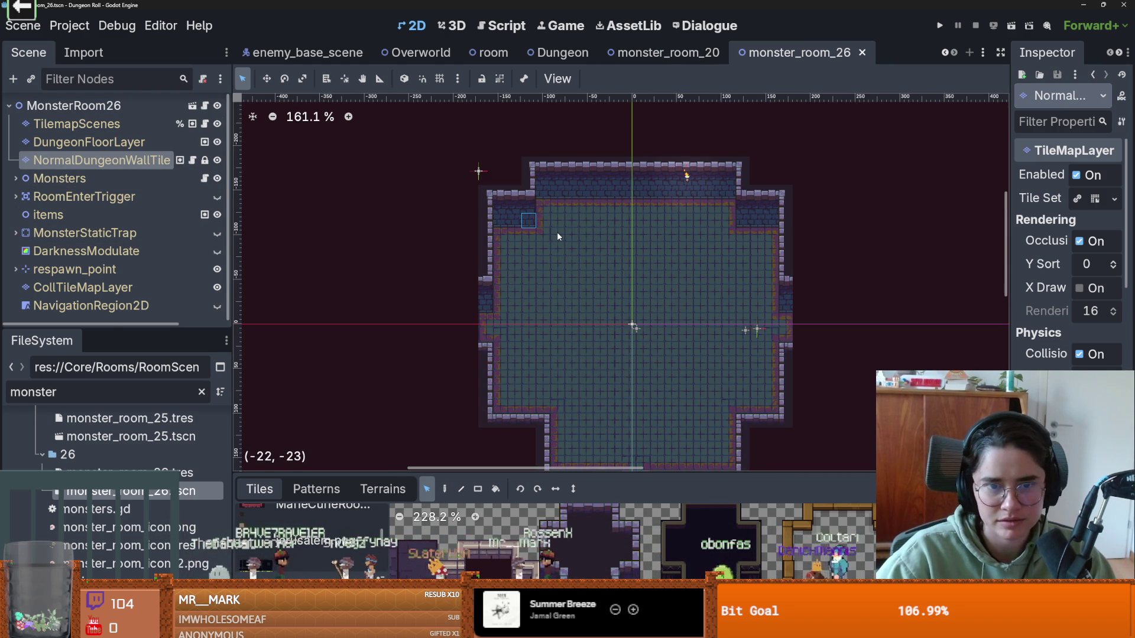
key(Delete)
scroll(875, 300, down, 3)
drag(853, 422, 425, 108)
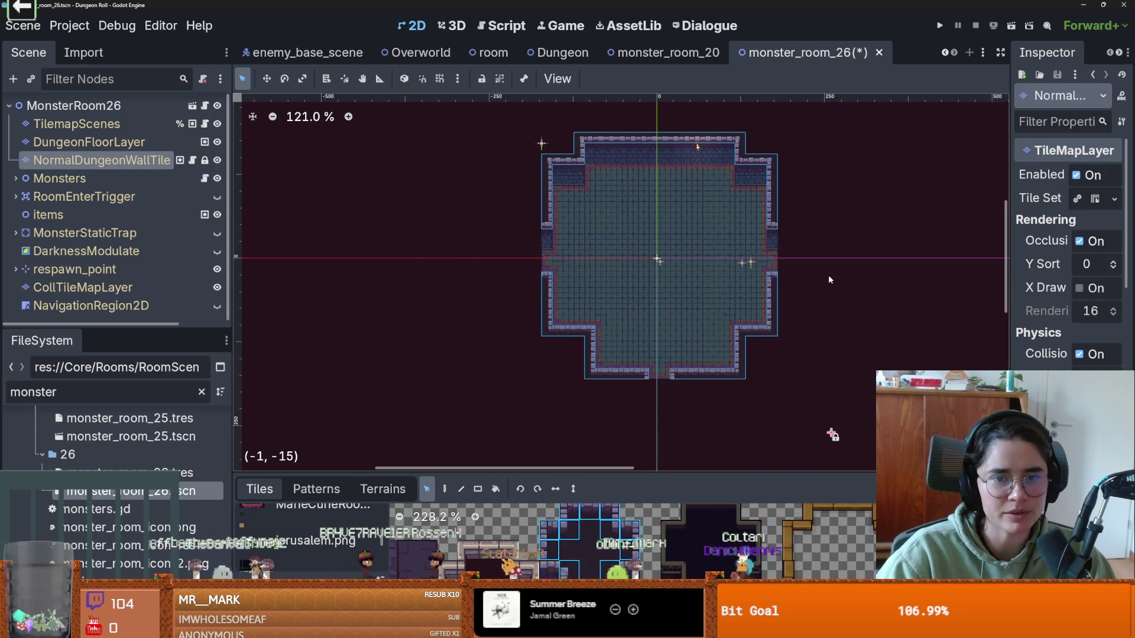
scroll(787, 264, up, 4)
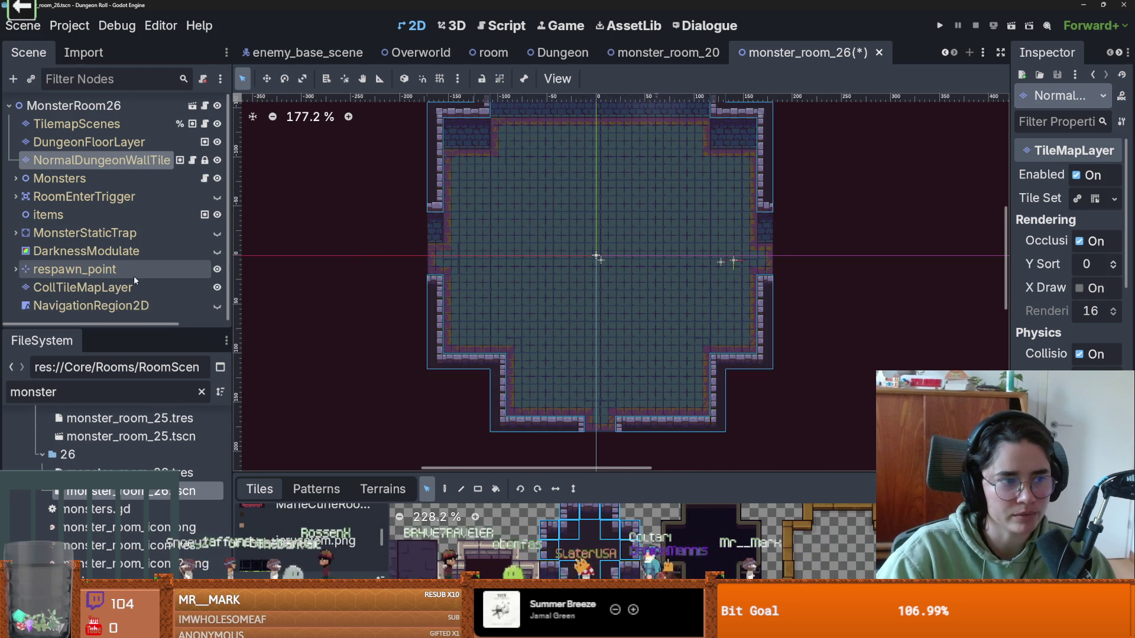
Step: Replace the room scene's wall layer with the copied walls and save it
click(205, 123)
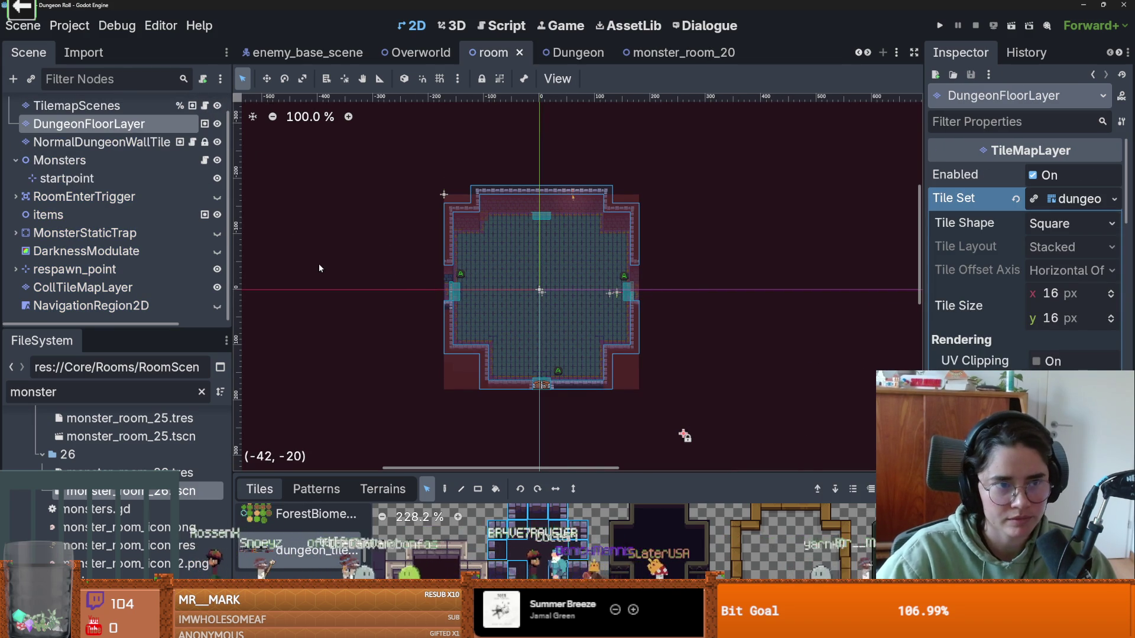
key(Down)
key(Delete)
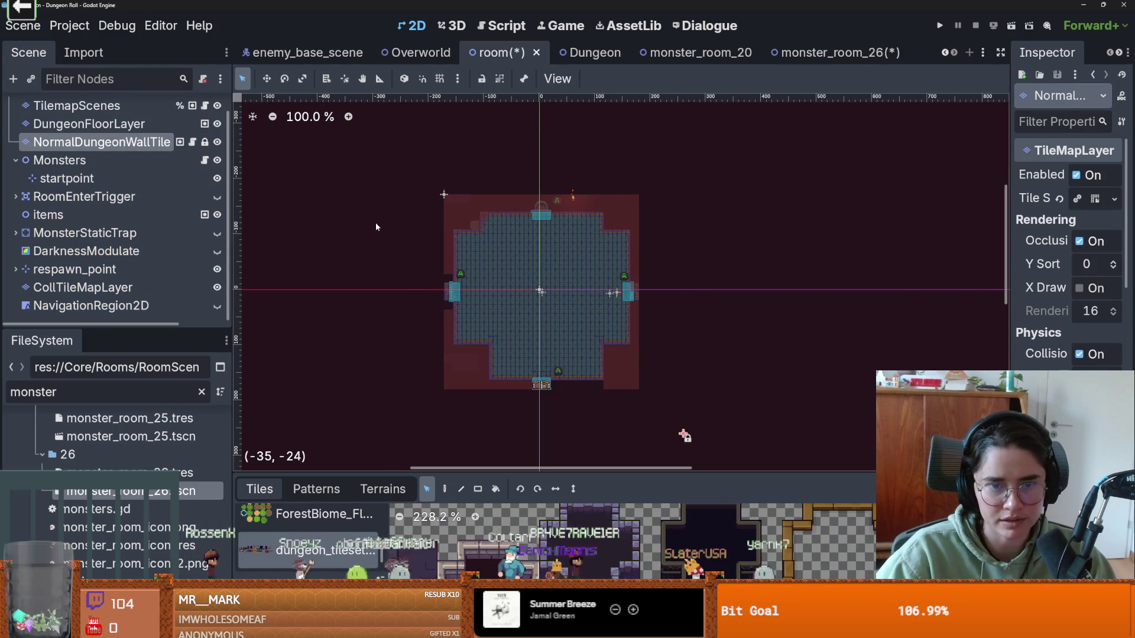
key(ctrl+z)
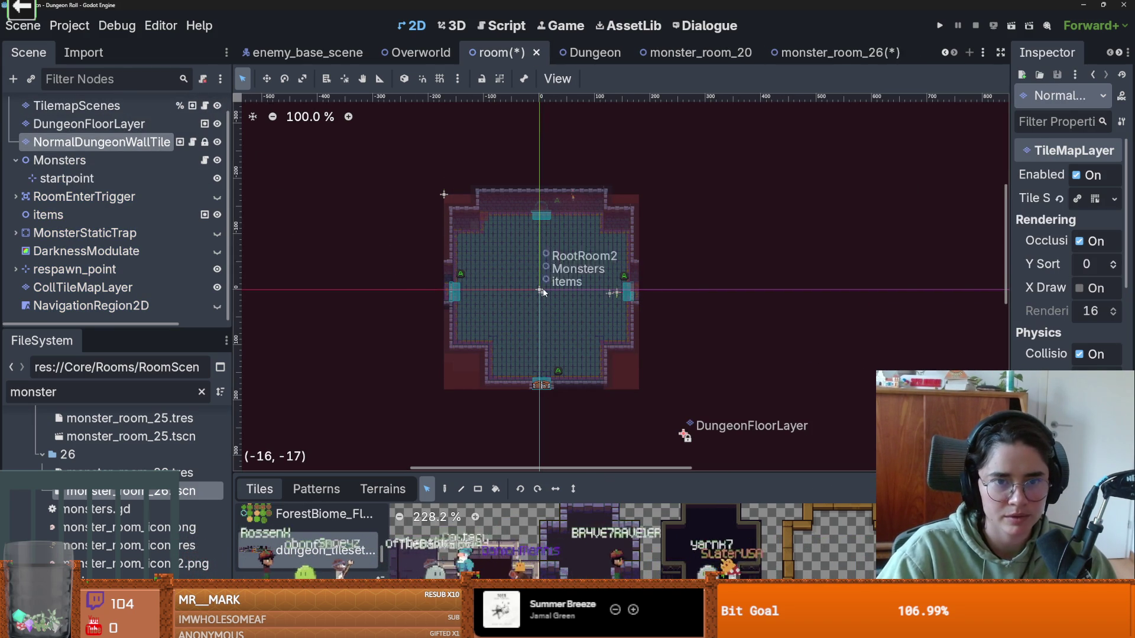
scroll(543, 293, up, 3)
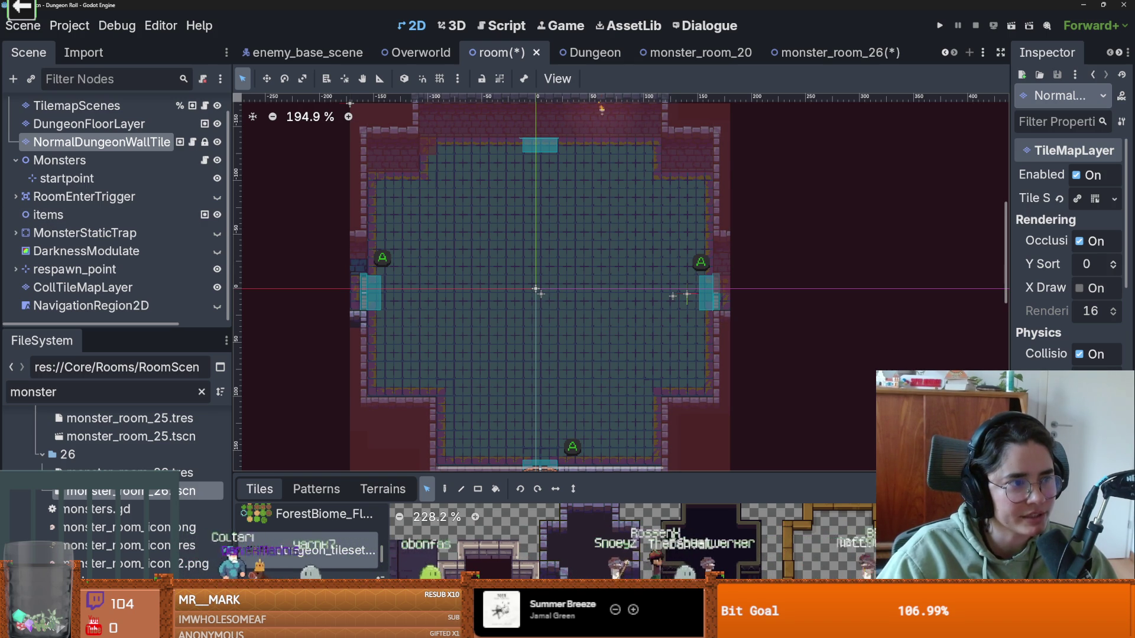
scroll(433, 313, down, 2)
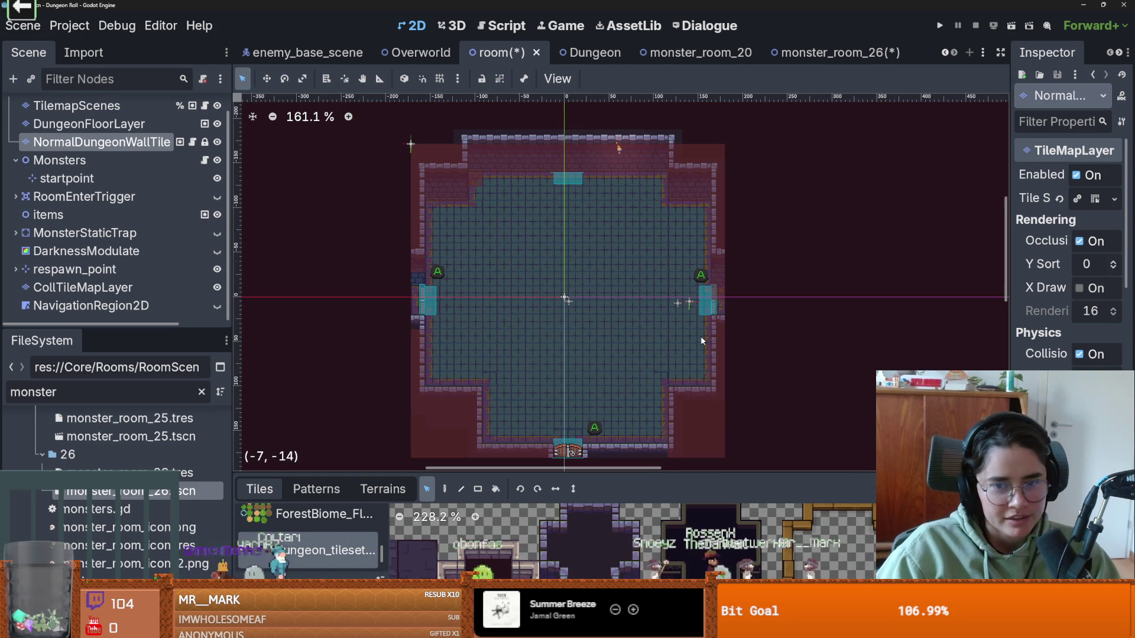
key(ctrl+s)
scroll(442, 342, up, 3)
click(83, 287)
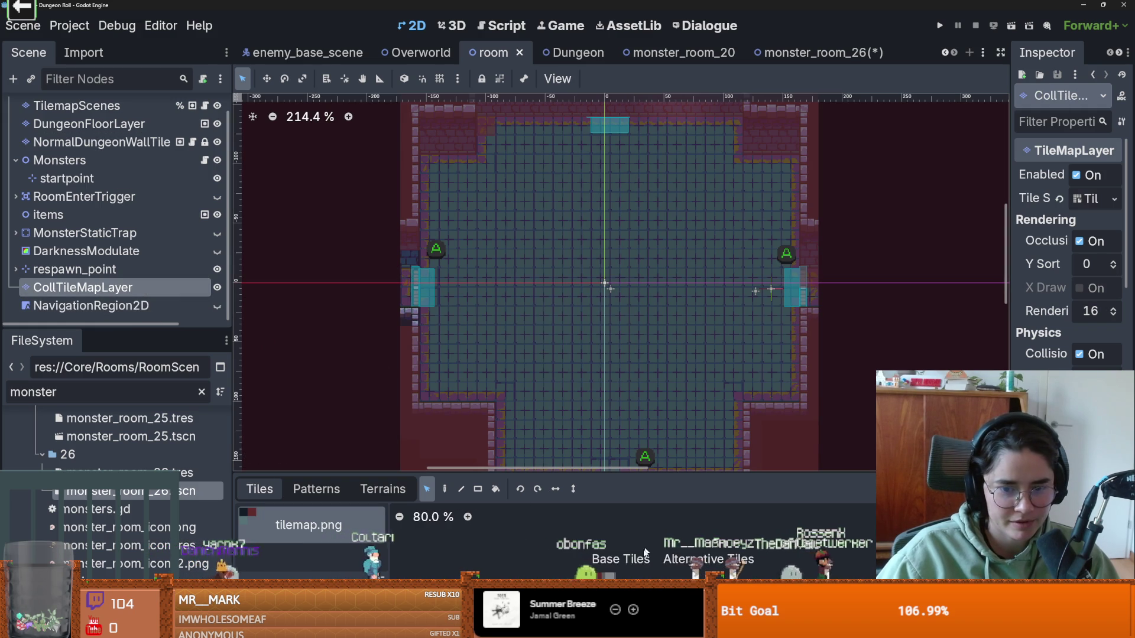
Step: Switch CollTileMapLayer to painting collision tiles and place one on the room
scroll(533, 339, down, 5)
scroll(360, 339, up, 3)
click(445, 490)
click(437, 322)
scroll(543, 343, down, 5)
scroll(542, 343, up, 3)
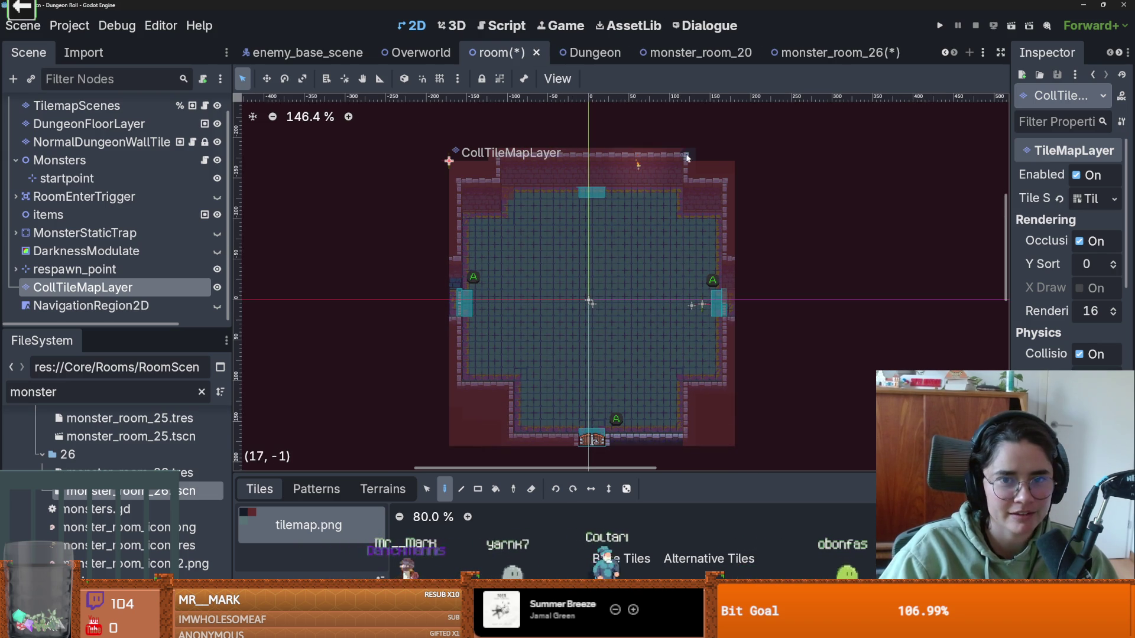
scroll(701, 154, down, 3)
scroll(703, 259, up, 3)
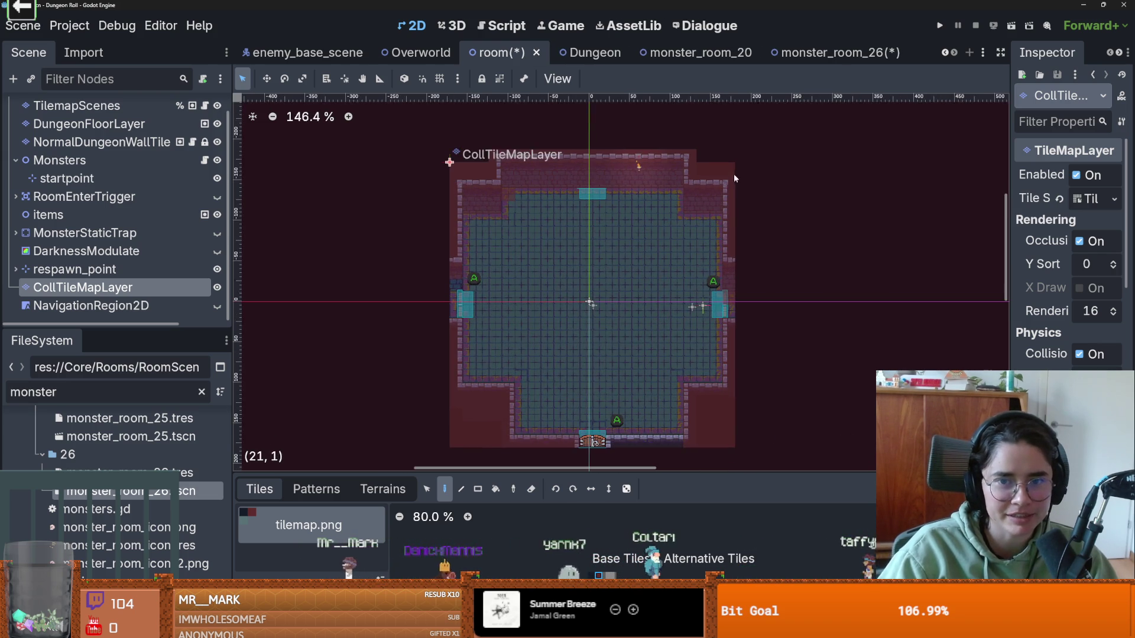
scroll(717, 296, down, 4)
scroll(715, 331, up, 2)
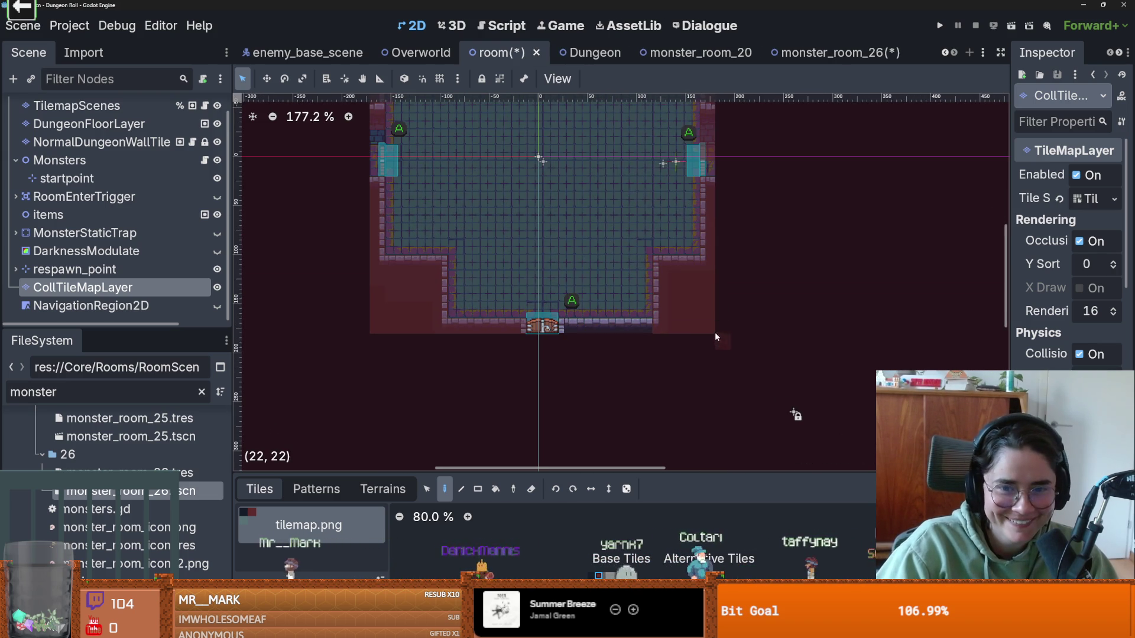
Step: Erase collision tiles at the right wall's inner corner, bottom-right and lower-left areas
mouse_move(701, 314)
mouse_down()
mouse_move(694, 272)
mouse_move(705, 301)
mouse_up()
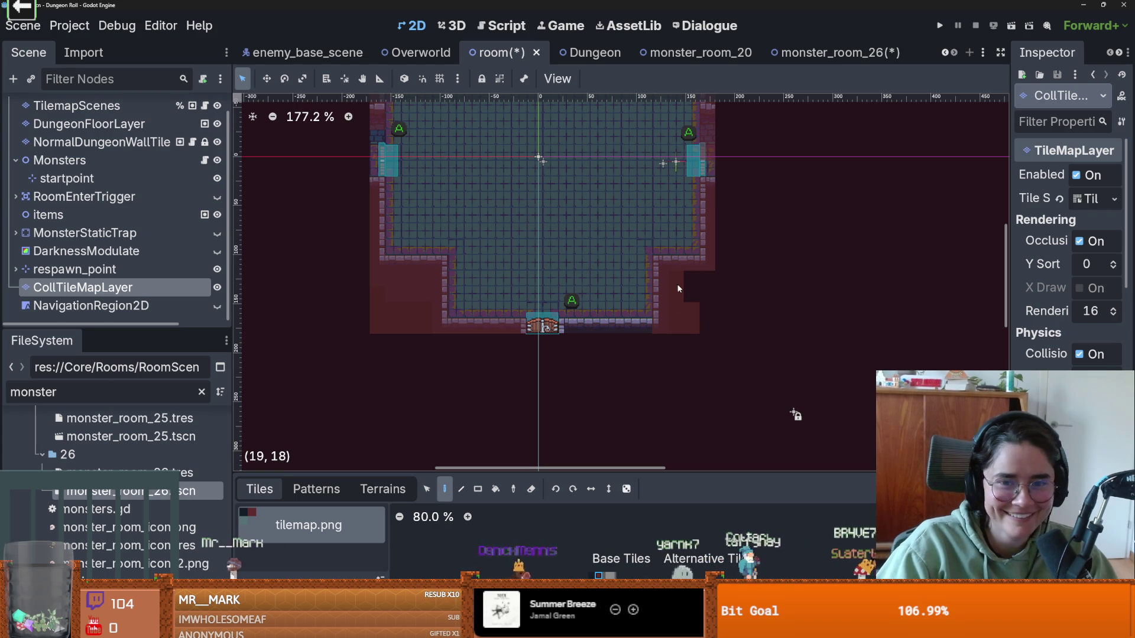
click(691, 319)
mouse_move(432, 322)
mouse_down()
mouse_move(408, 274)
mouse_move(421, 317)
mouse_up()
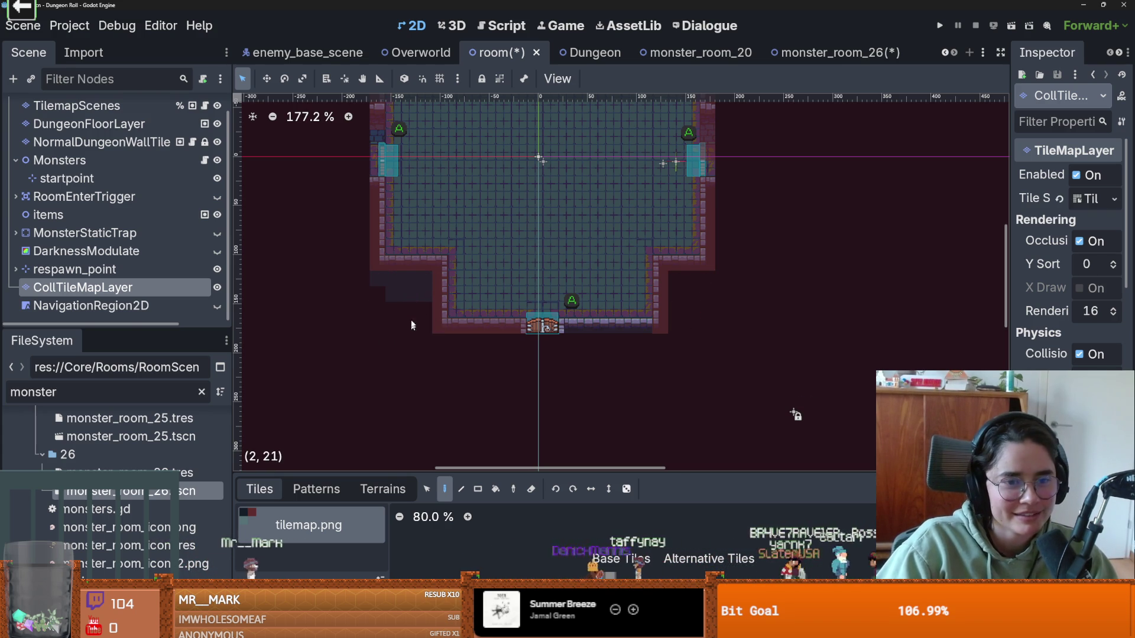
scroll(148, 225, up, 1)
Step: Check the wall tile layer, return to the collision layer, save the scene, and switch to Discord
click(100, 162)
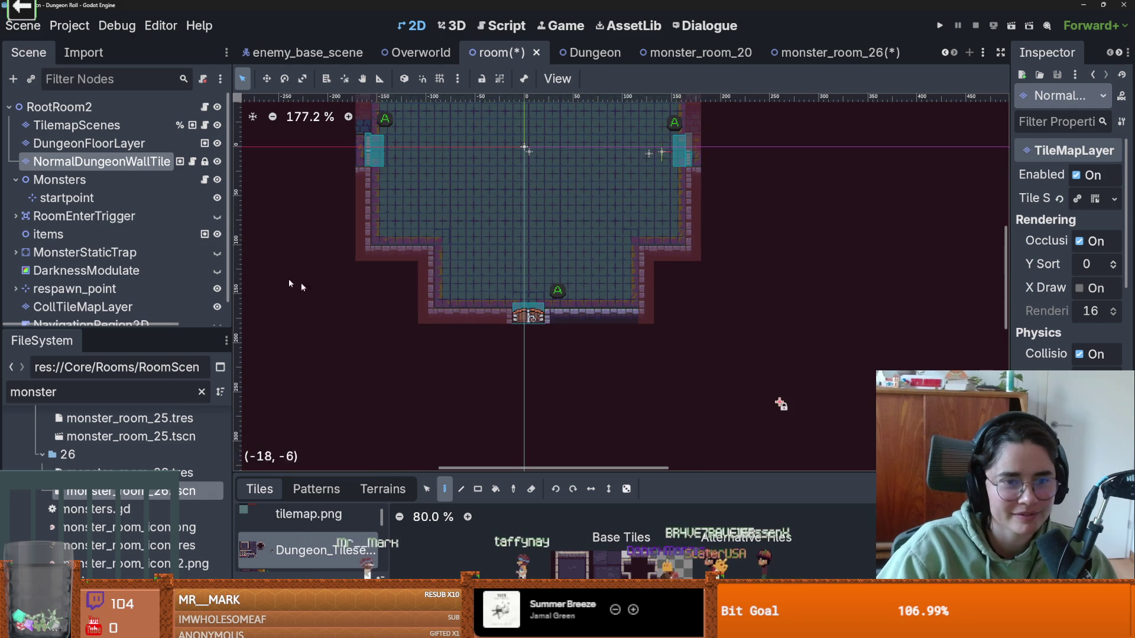
key(Down)
key(Down)
key(Down)
key(Up)
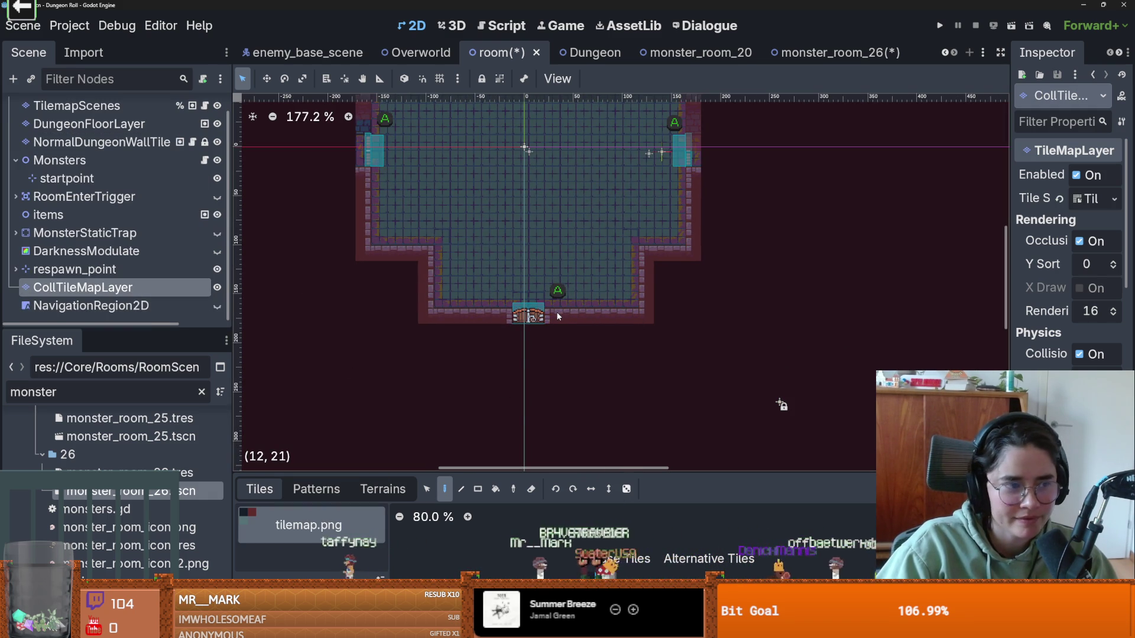
key(ctrl+s)
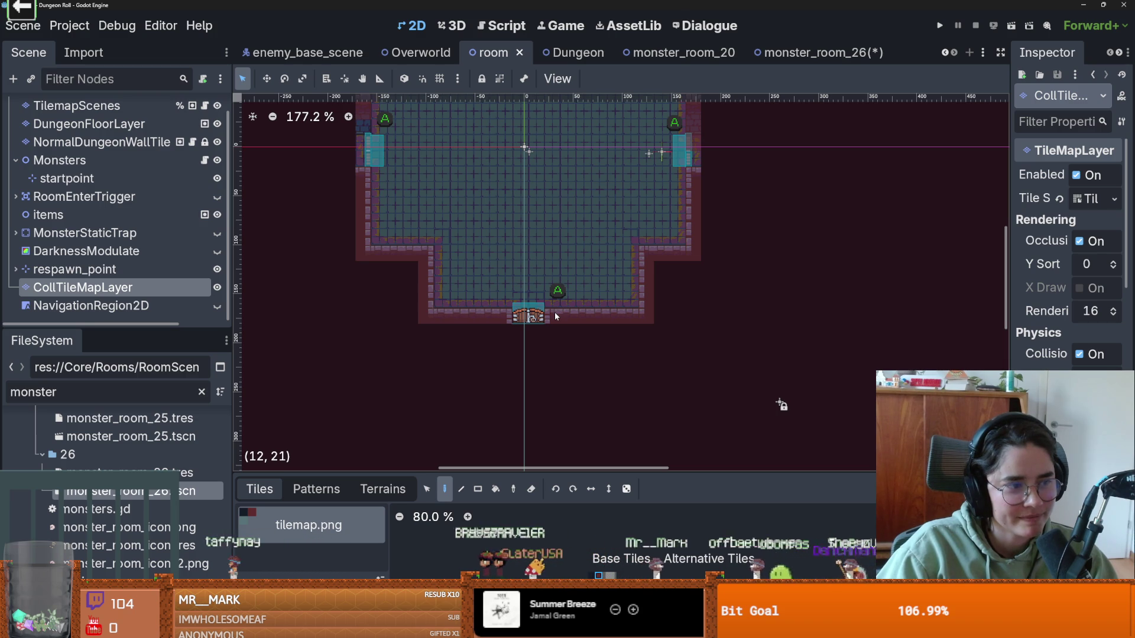
scroll(429, 233, up, 2)
scroll(579, 211, down, 2)
scroll(545, 219, up, 3)
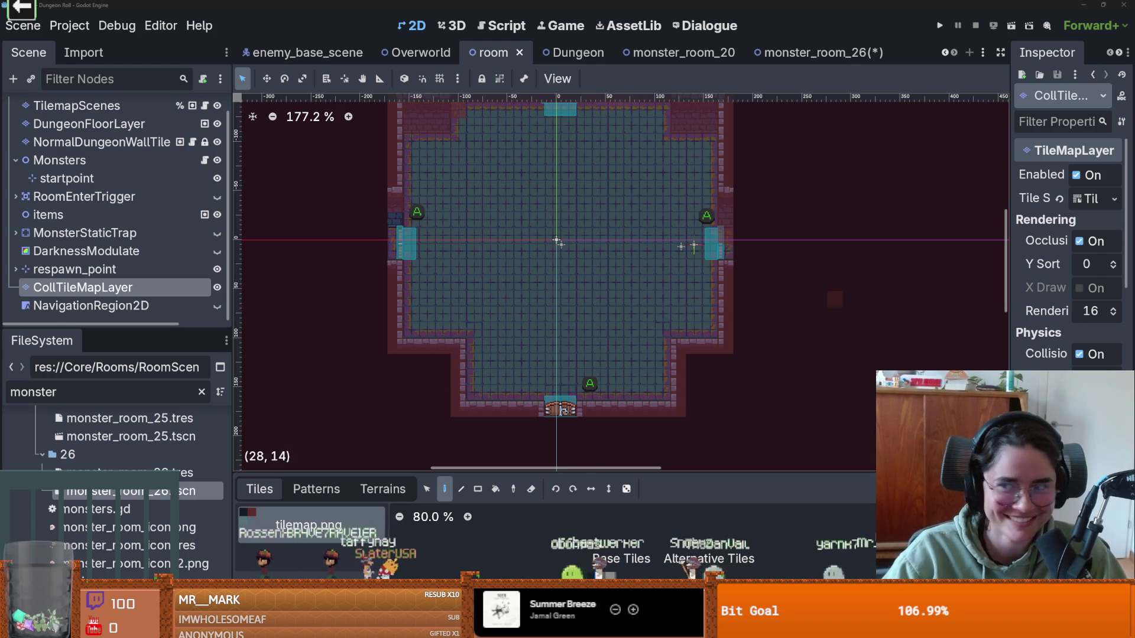
key(alt+Tab)
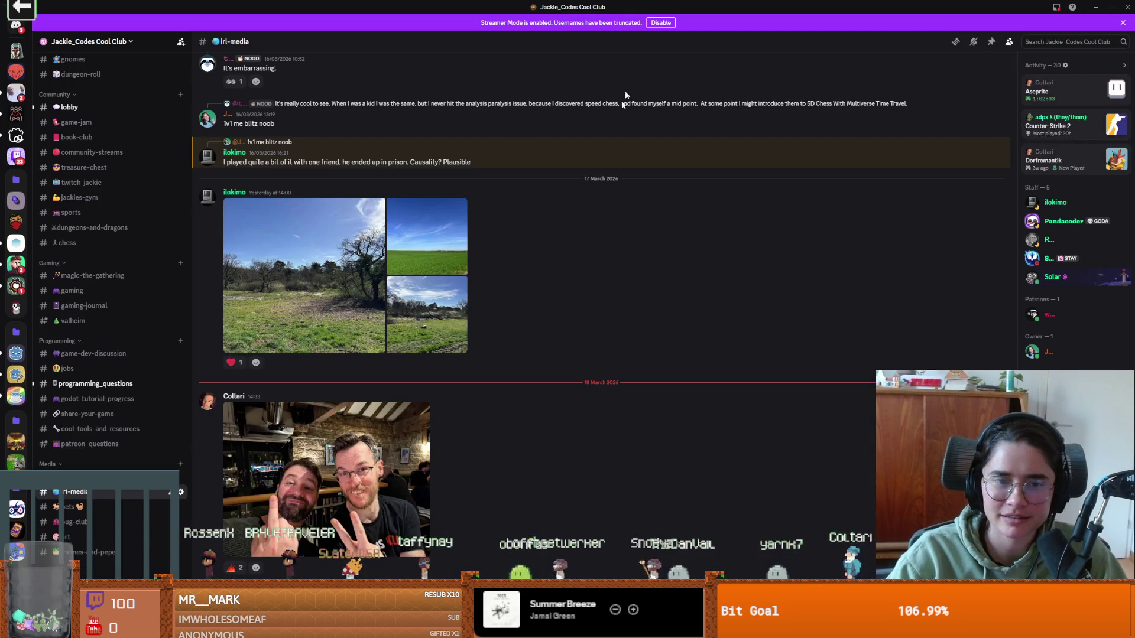
Step: Browse the lobby, game-dev-discussion, jobs and programming_questions channels in Discord
click(89, 152)
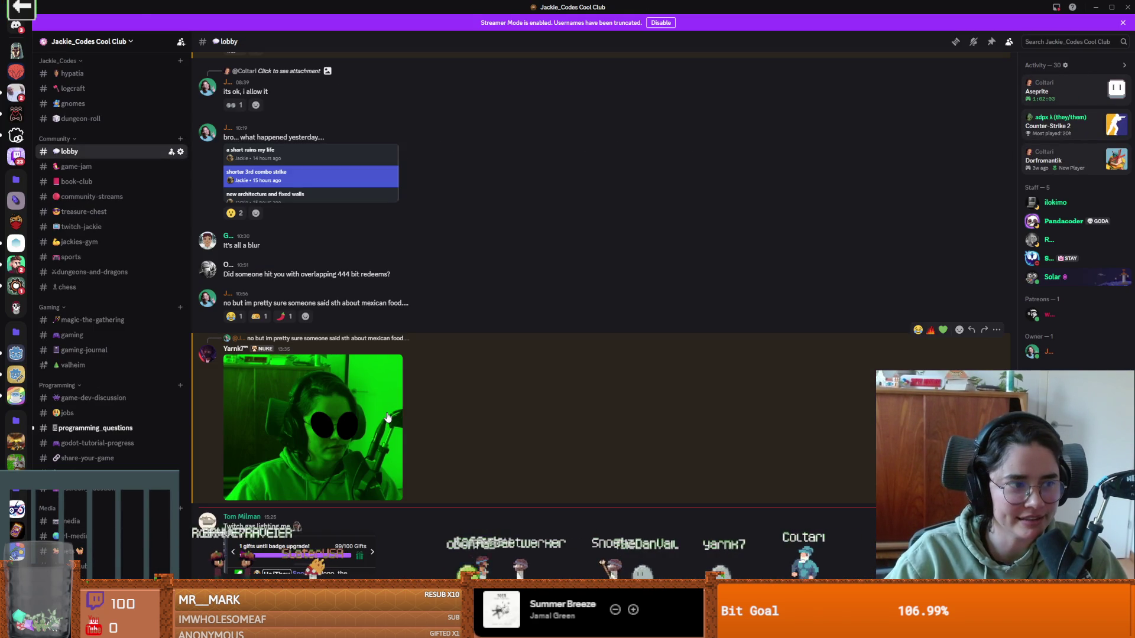
scroll(390, 417, up, 15)
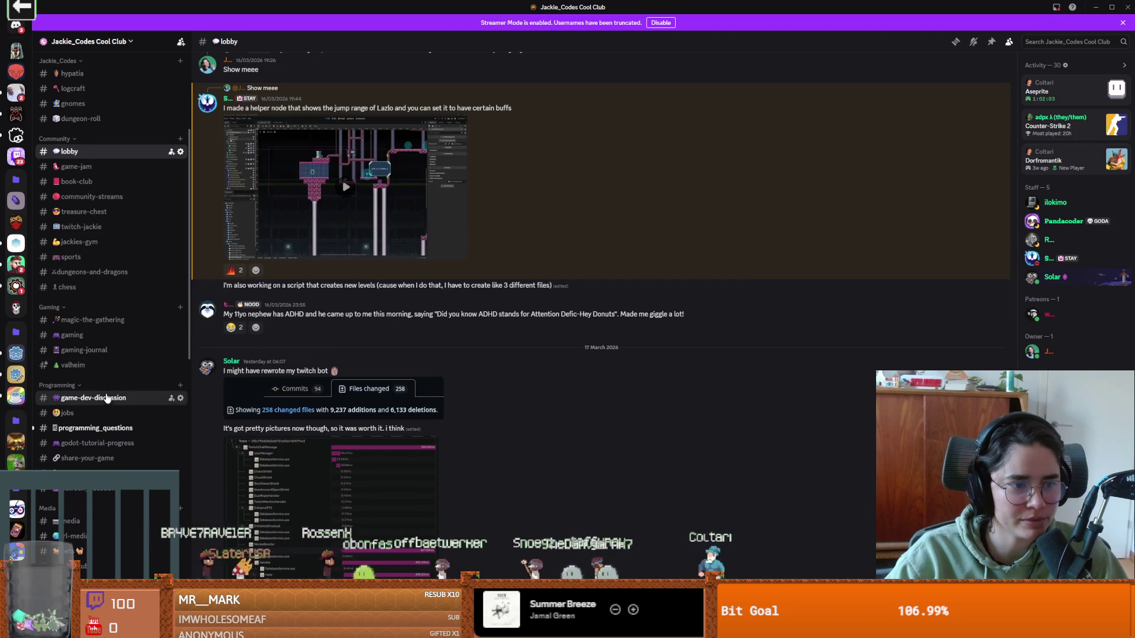
click(107, 398)
click(89, 413)
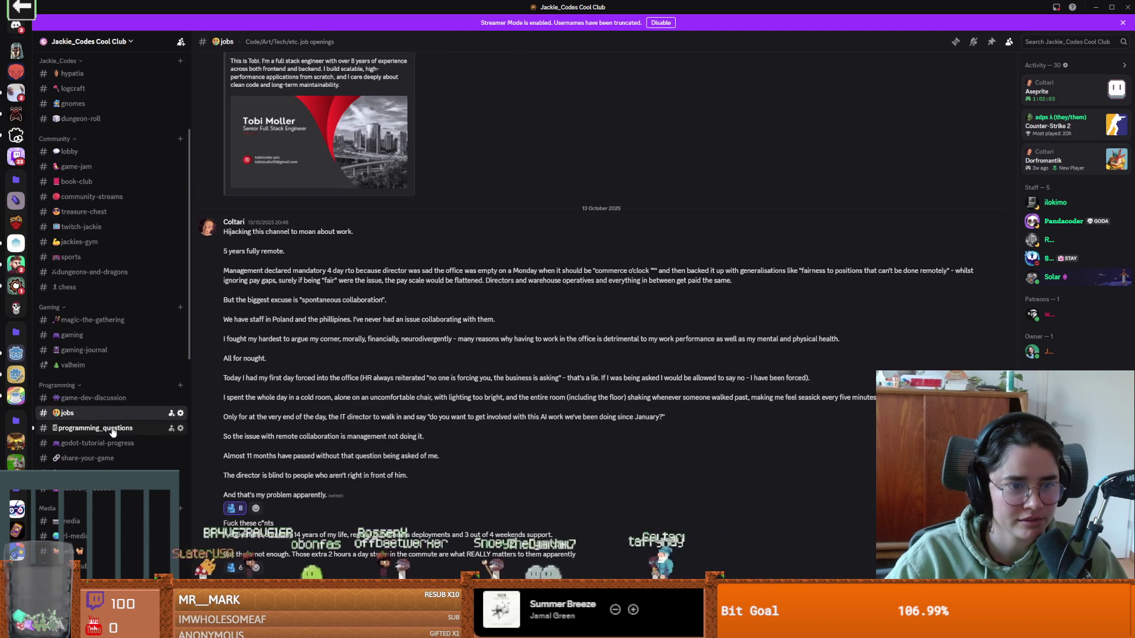
click(112, 428)
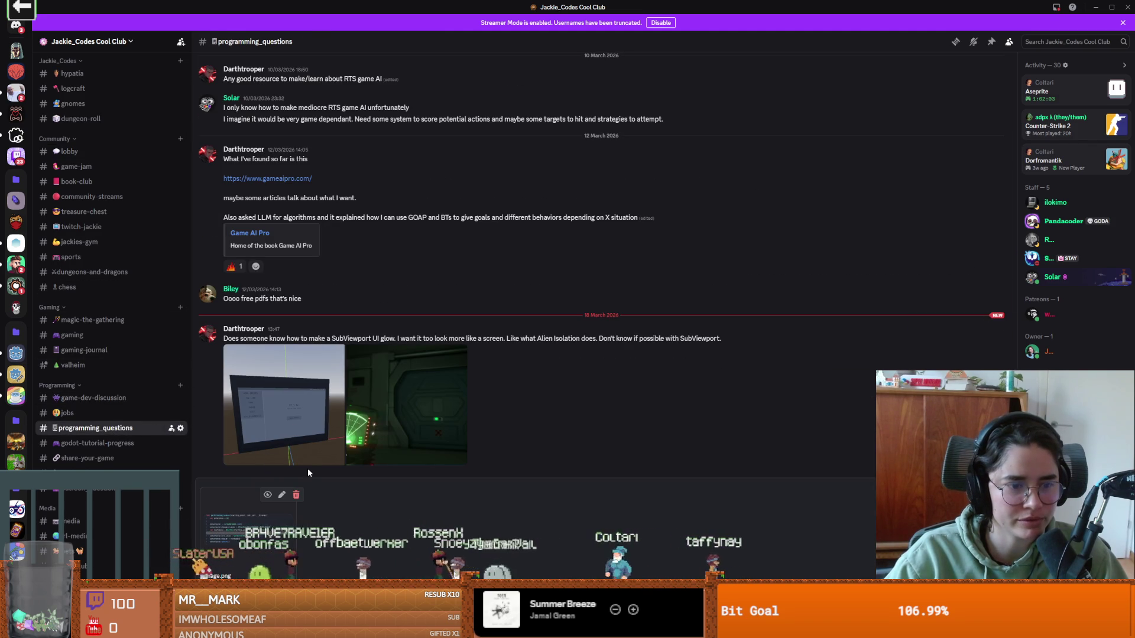
scroll(307, 470, up, 4)
scroll(307, 468, up, 2)
scroll(307, 468, down, 5)
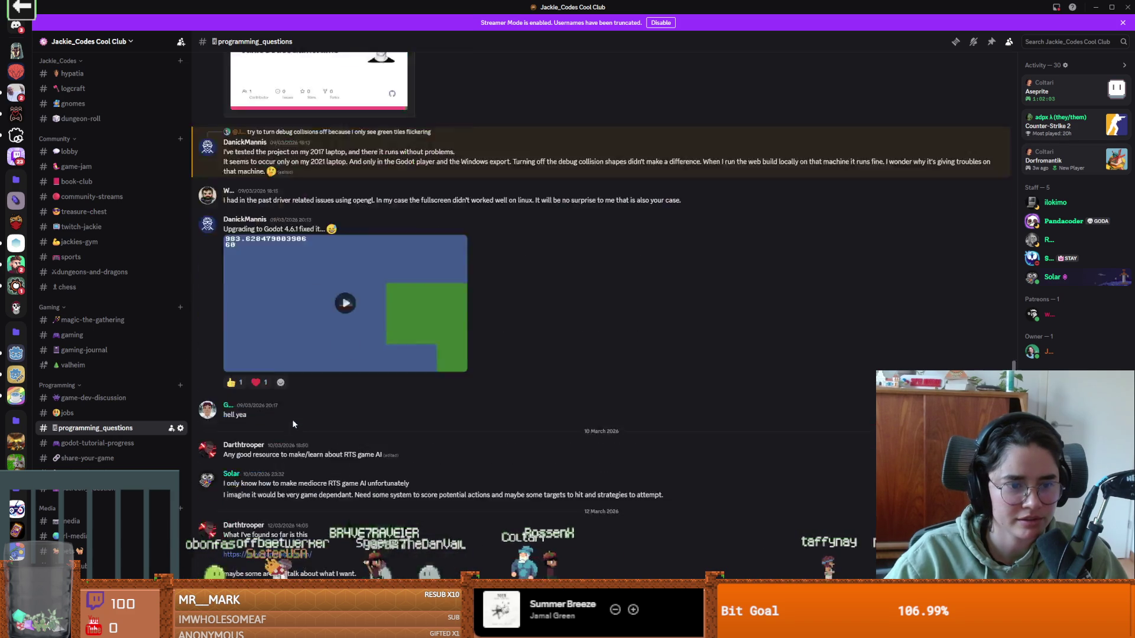
scroll(89, 331, down, 3)
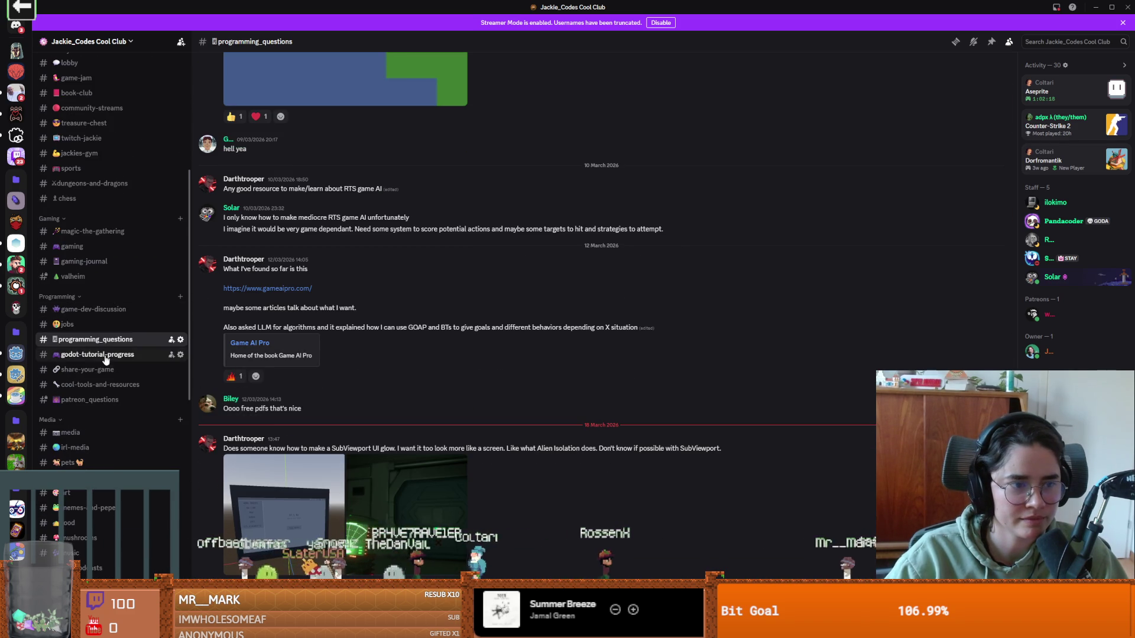
Step: Look through the godot-tutorial-progress and memes-and-pepes channels
click(102, 355)
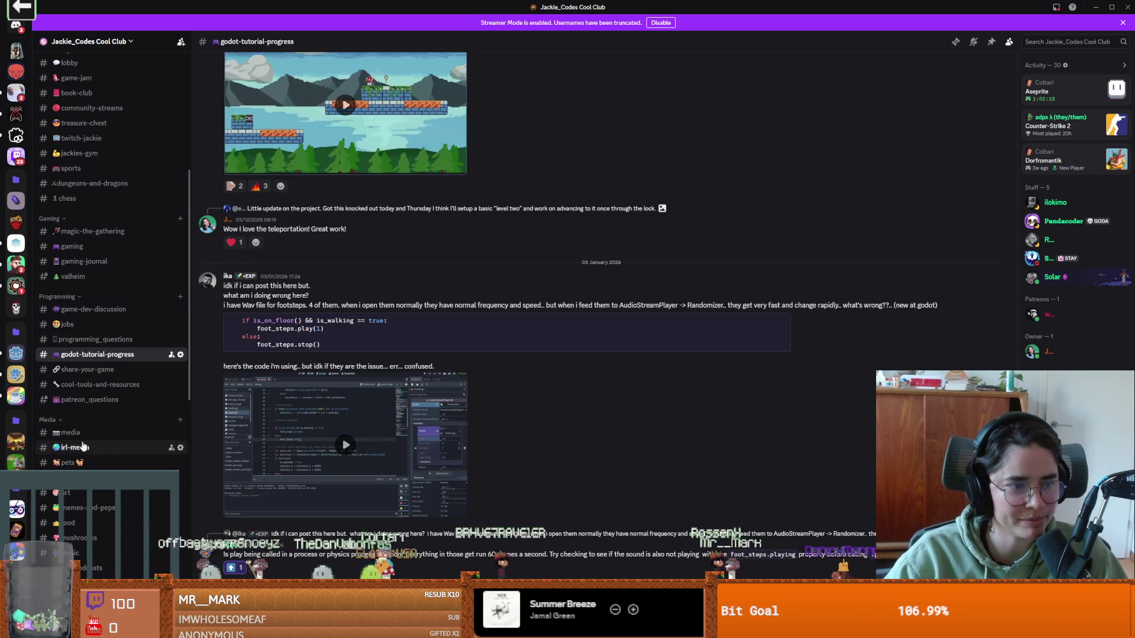
scroll(84, 448, down, 3)
scroll(84, 437, up, 2)
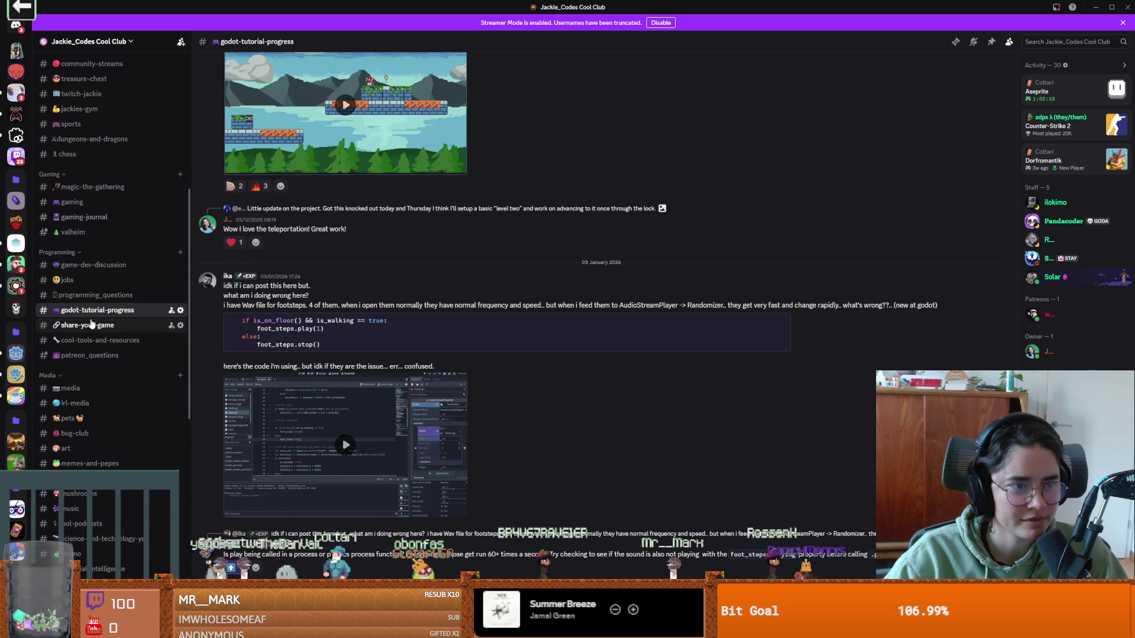
scroll(91, 366, down, 3)
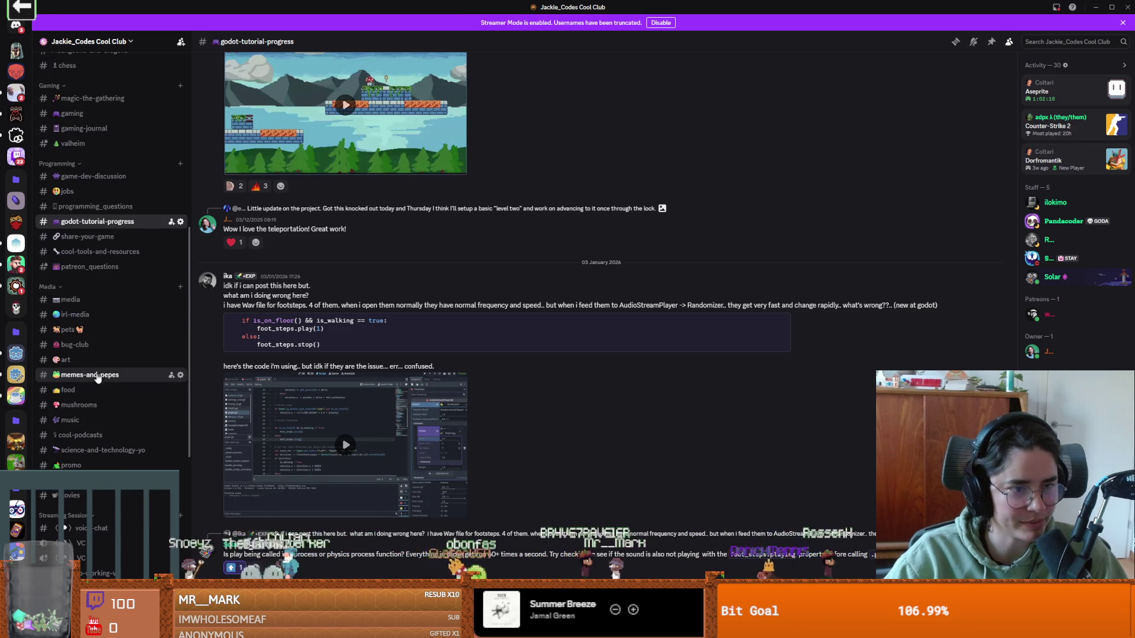
click(90, 374)
Step: View the posted OBS screenshot enlarged, close it, and return to Godot
click(374, 420)
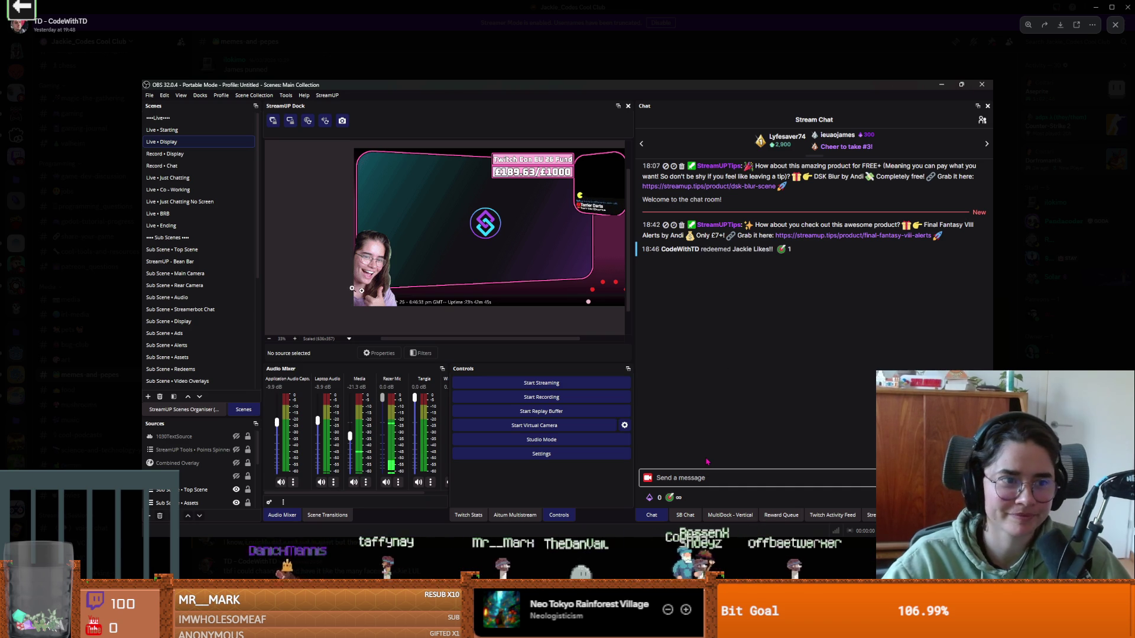
key(Escape)
key(alt+Tab)
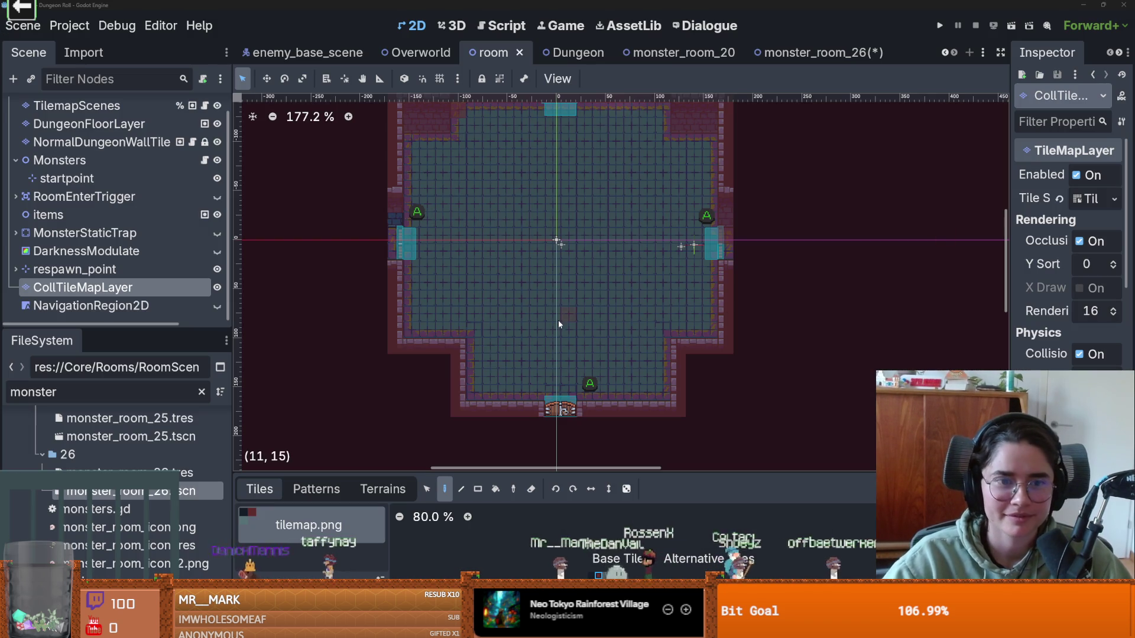
Step: Save the room scene with Ctrl+S, repeating the save several times
key(ctrl+s)
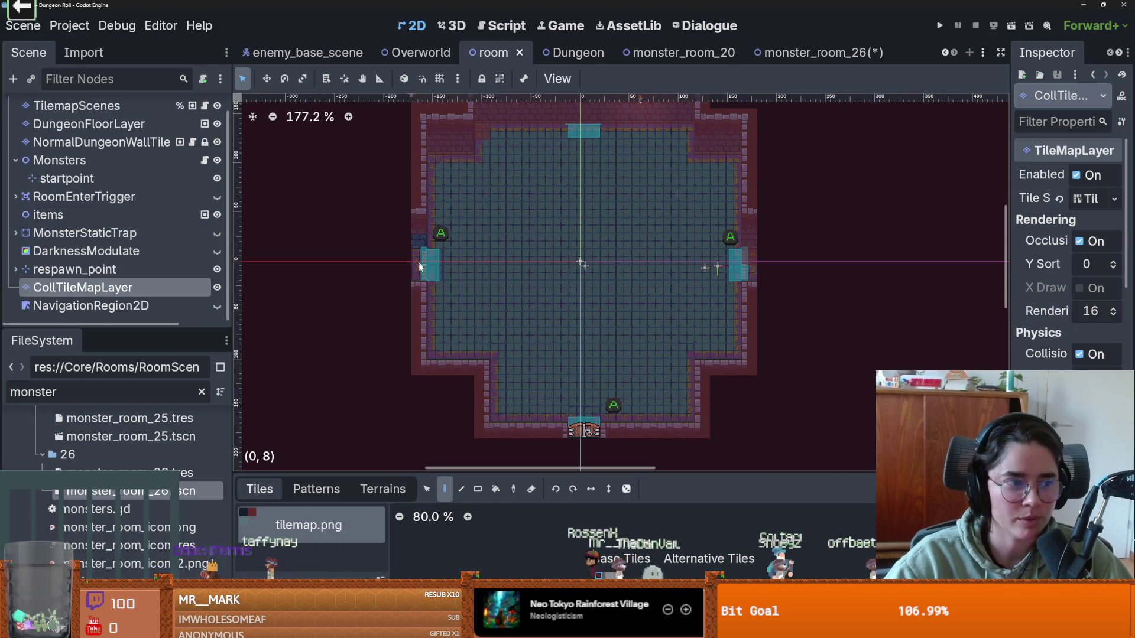
scroll(430, 271, up, 3)
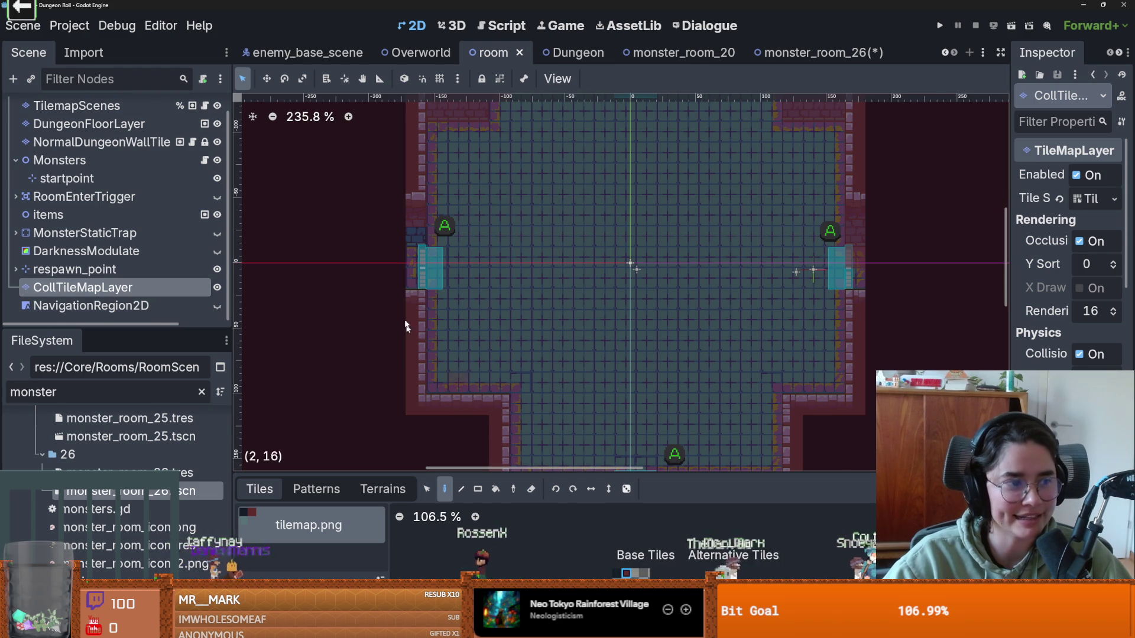
scroll(415, 293, up, 1)
scroll(728, 265, down, 4)
key(ctrl+s)
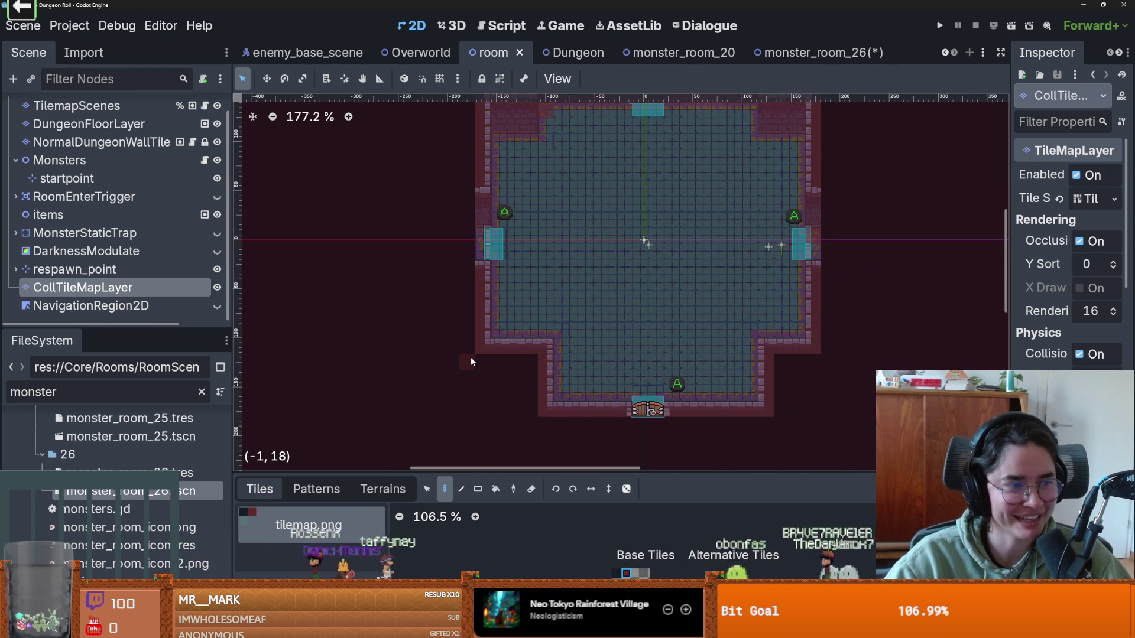
scroll(515, 354, up, 2)
key(ctrl+s)
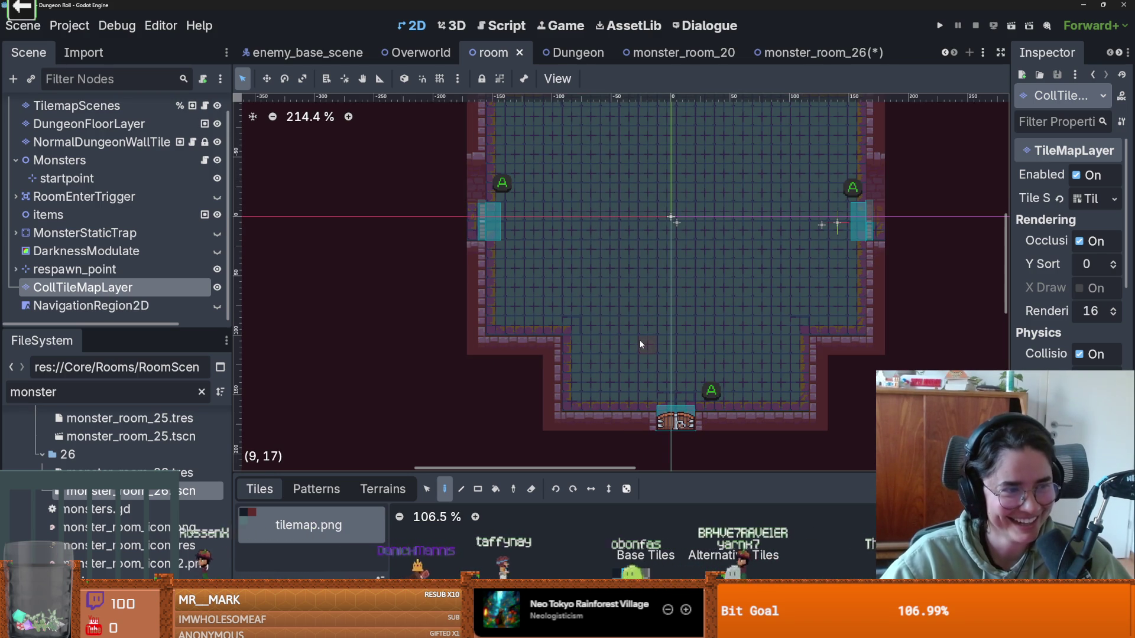
scroll(633, 349, down, 4)
key(ctrl+s)
scroll(655, 322, down, 1)
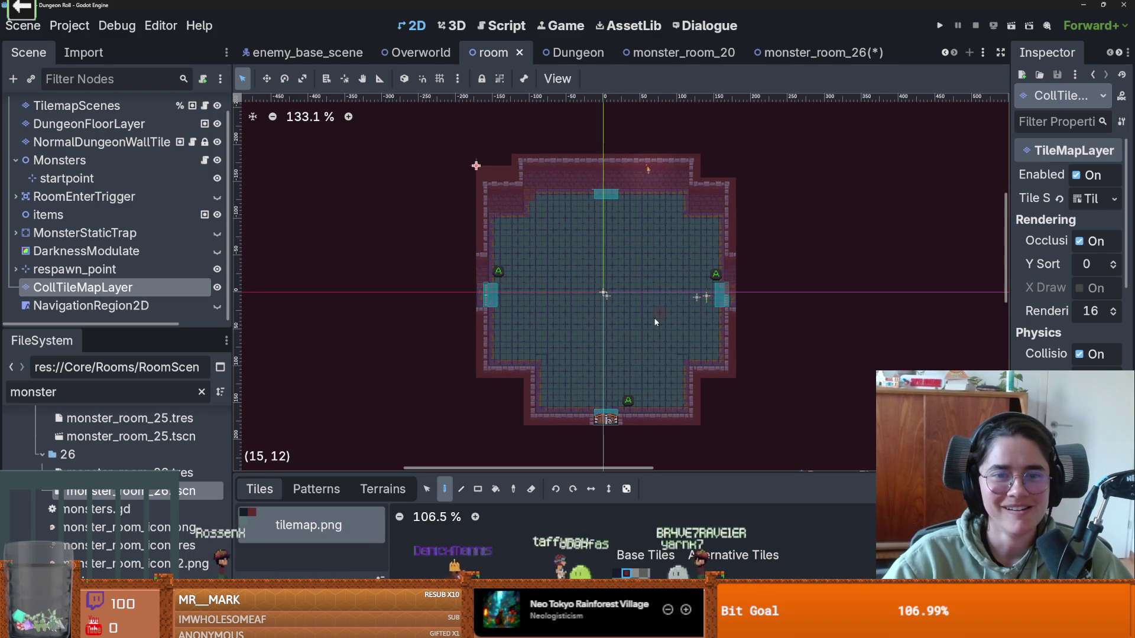
scroll(654, 318, up, 1)
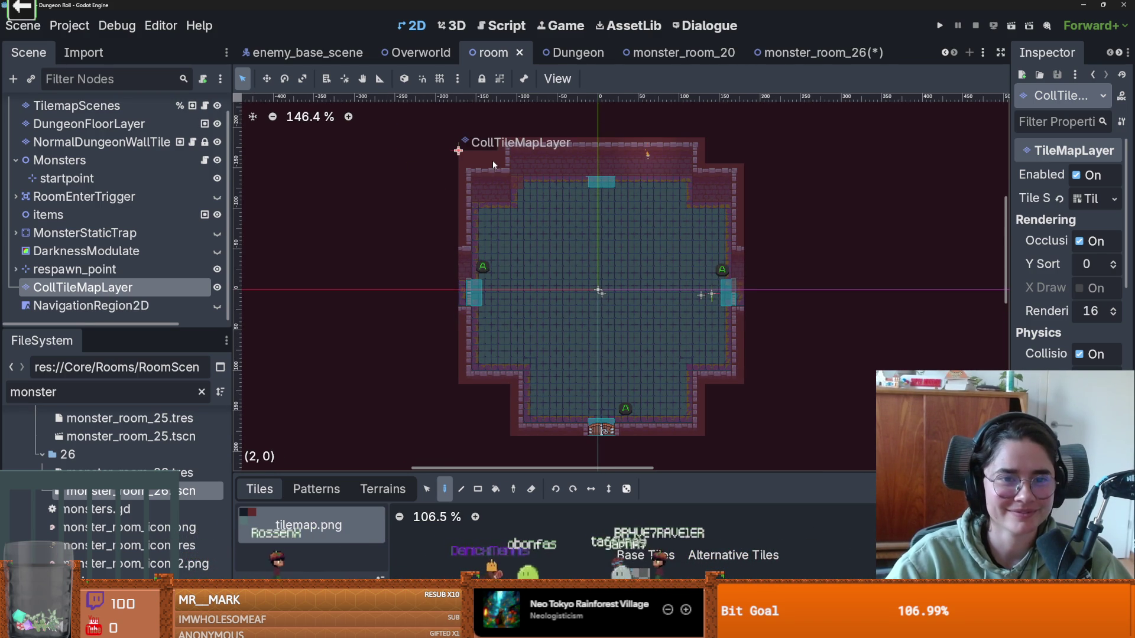
scroll(545, 206, down, 2)
key(ctrl+s)
Step: Select the NormalDungeonWallTile layer, save again, and show its terrain painting options
click(476, 168)
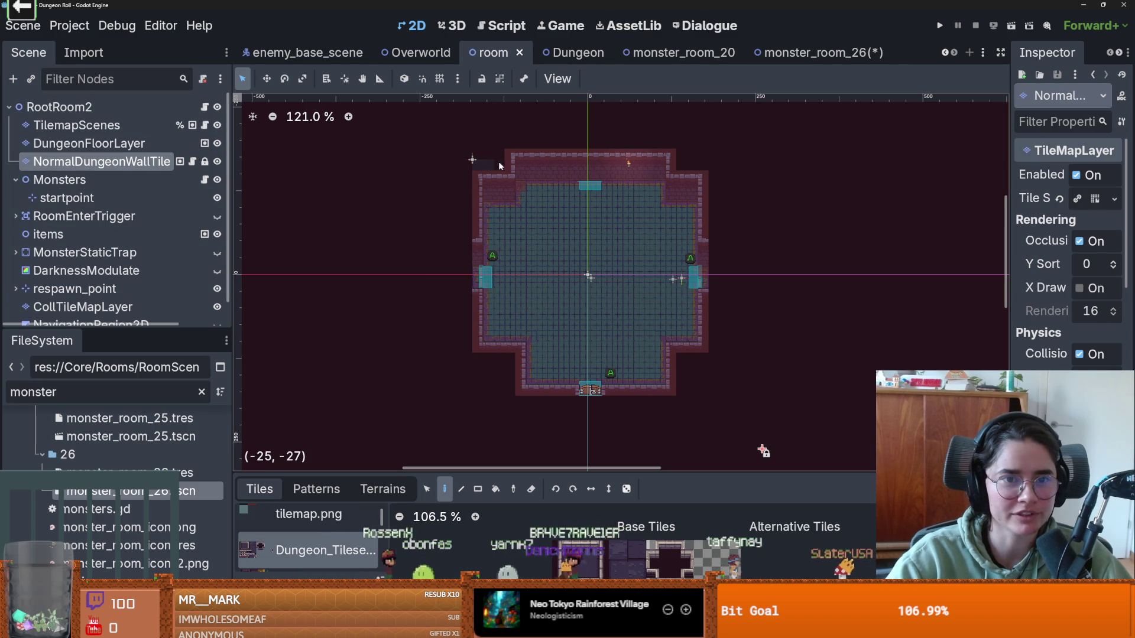
key(ctrl+s)
scroll(663, 273, up, 2)
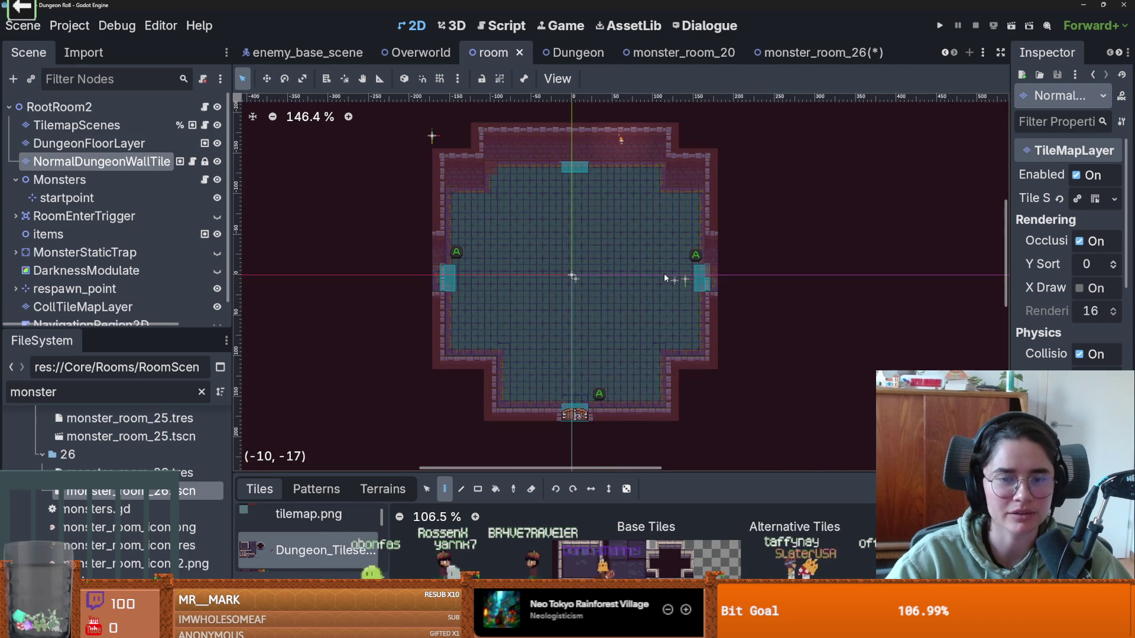
scroll(664, 274, up, 2)
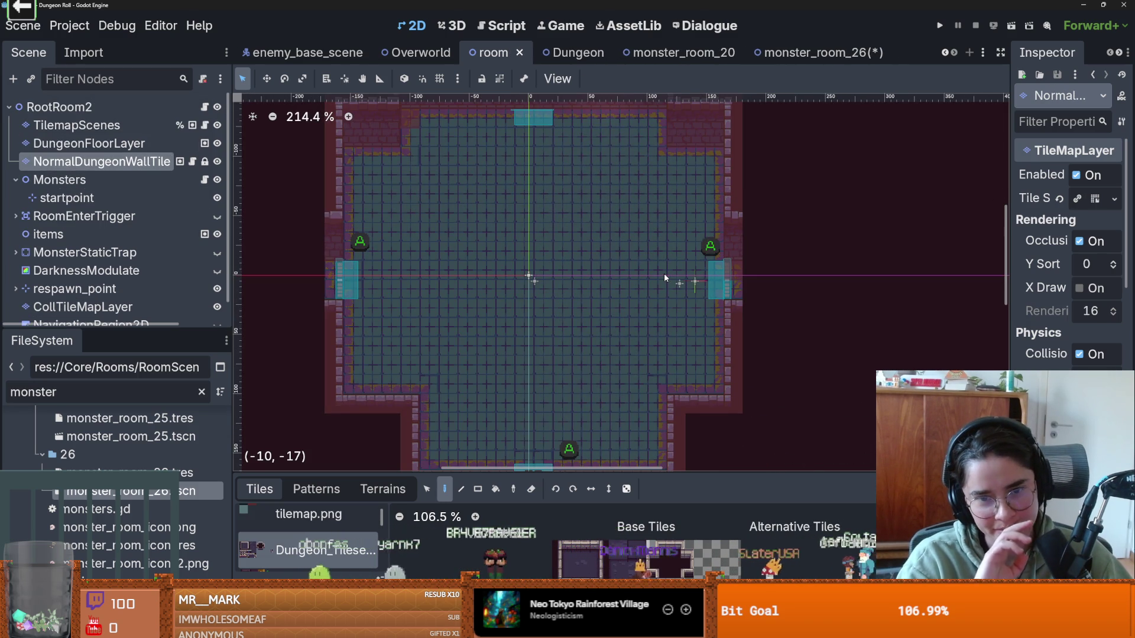
key(ctrl+s)
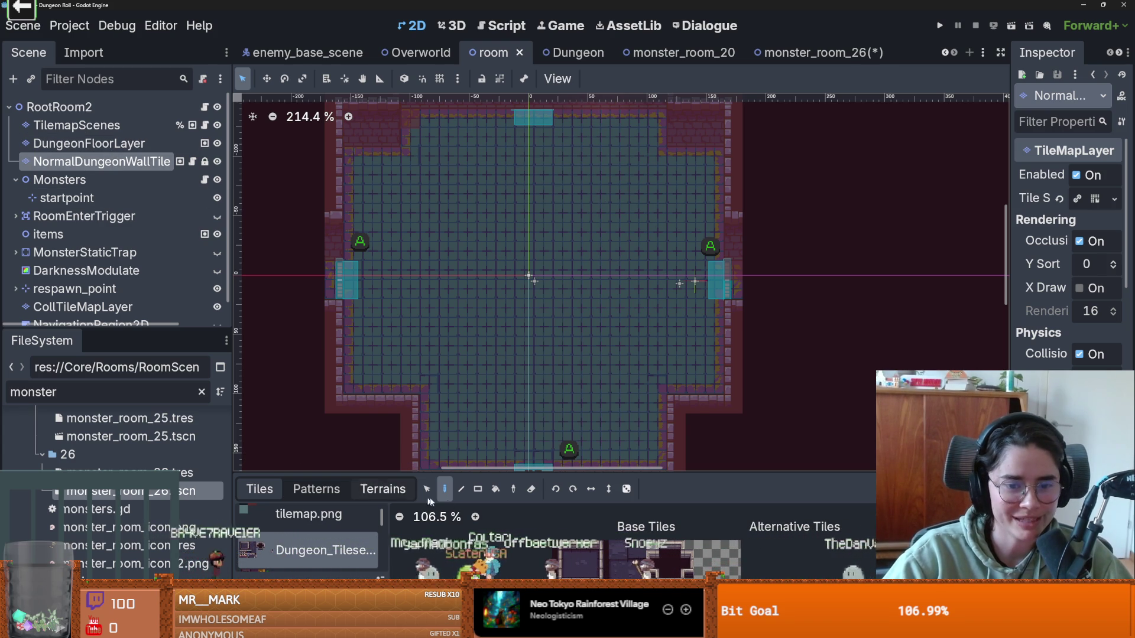
scroll(340, 521, down, 3)
click(383, 489)
Step: Choose the new_walls terrain and try a horizontal wall and top-centre block, undoing both
scroll(320, 537, down, 4)
click(294, 518)
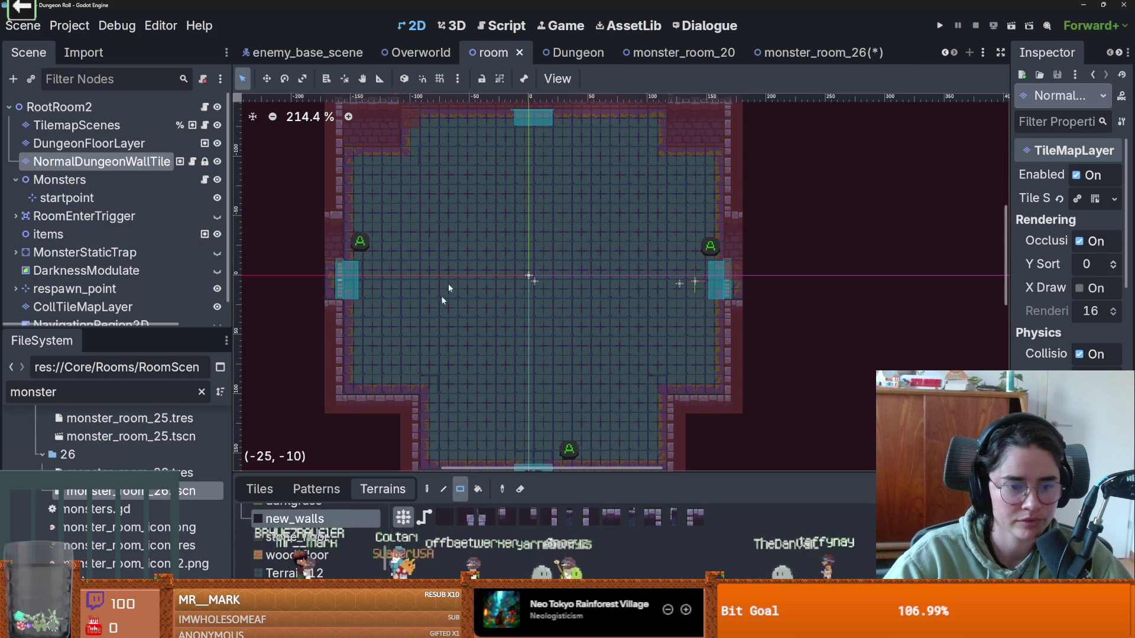
scroll(420, 333, up, 3)
mouse_move(352, 293)
mouse_down()
mouse_move(574, 301)
mouse_move(583, 276)
mouse_up()
scroll(373, 323, up, 3)
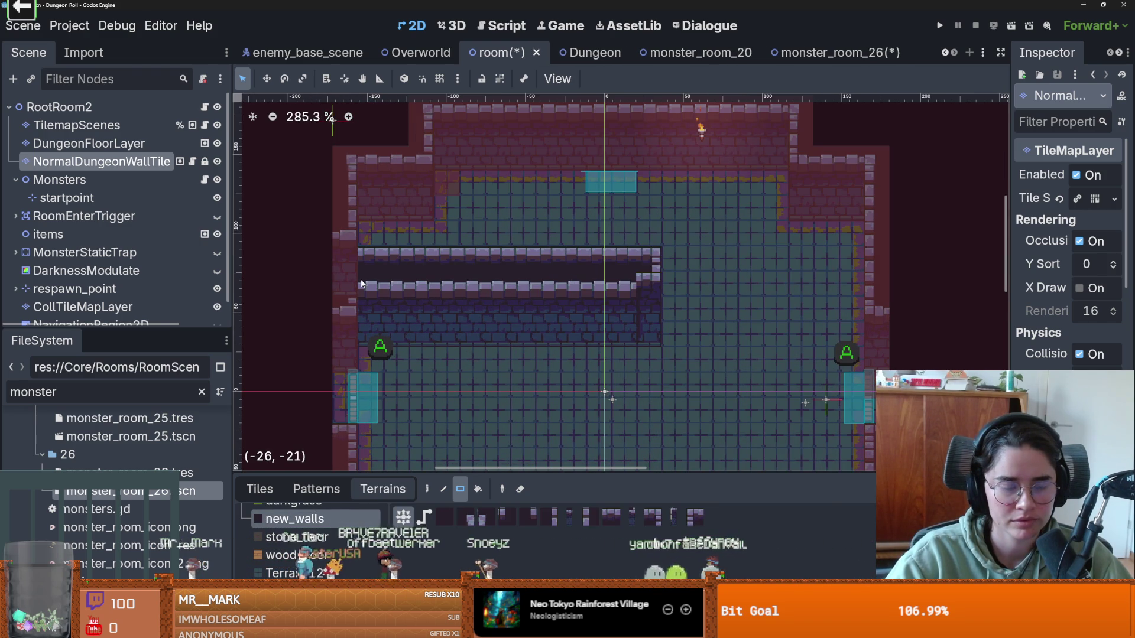
drag(347, 260, 347, 260)
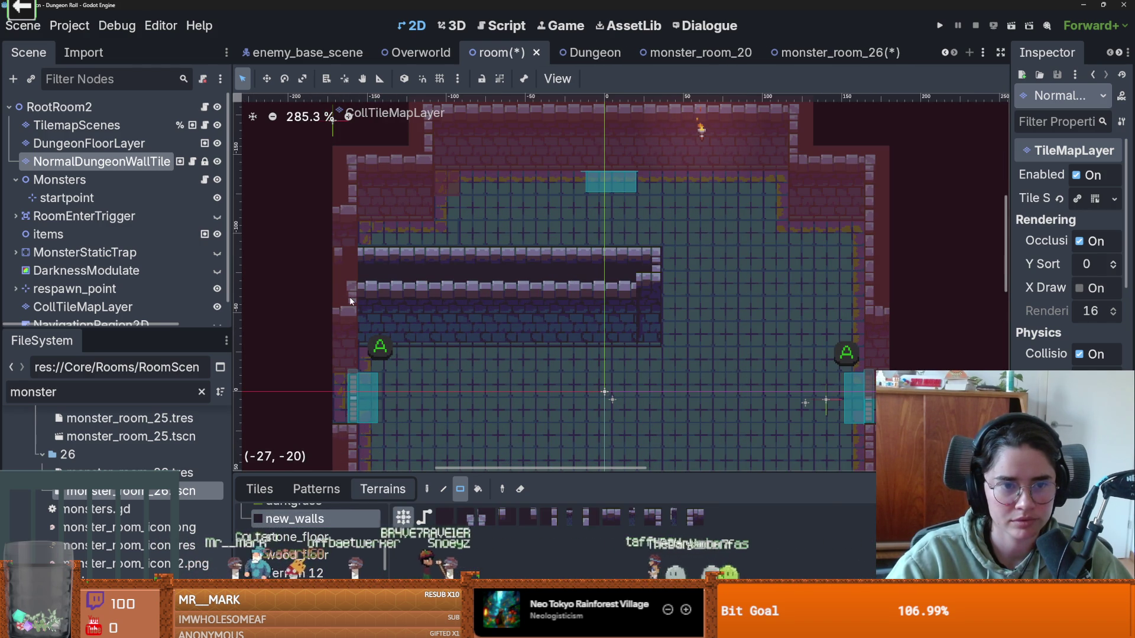
key(ctrl+z)
drag(555, 130, 698, 311)
scroll(698, 312, down, 2)
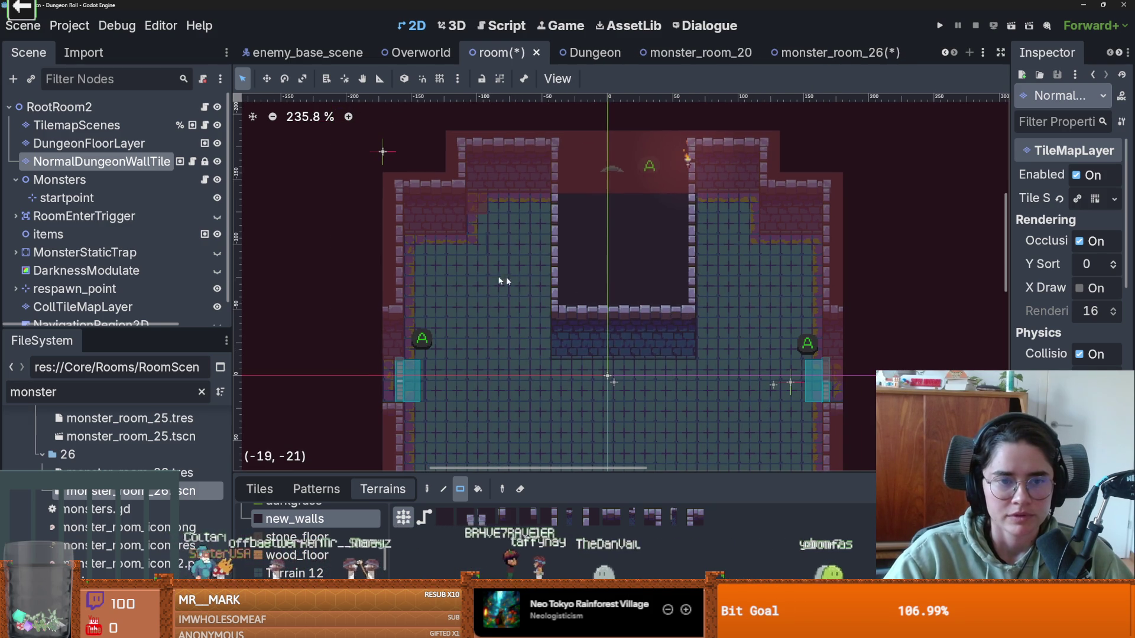
key(ctrl+z)
Step: Try a wide rectangle, a narrow vertical block and a small left block, undoing each
mouse_move(385, 236)
mouse_down()
mouse_move(635, 309)
mouse_move(670, 307)
mouse_up()
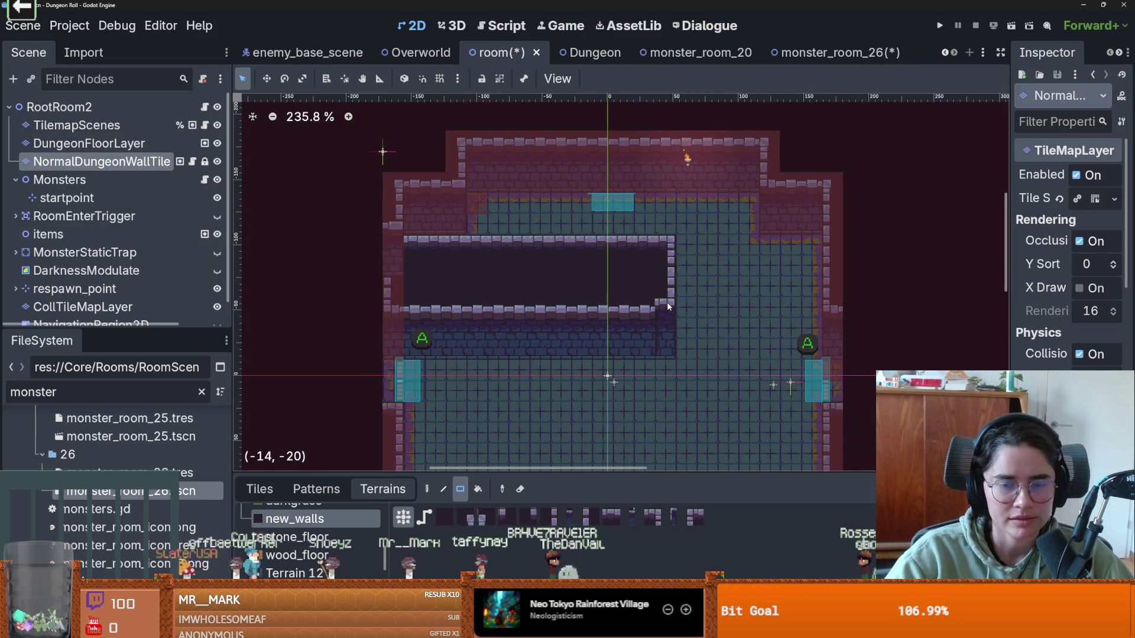
key(ctrl+z)
drag(560, 310, 553, 246)
key(ctrl+z)
mouse_move(392, 242)
mouse_down()
mouse_move(431, 269)
mouse_move(458, 269)
mouse_move(473, 254)
mouse_move(460, 183)
mouse_up()
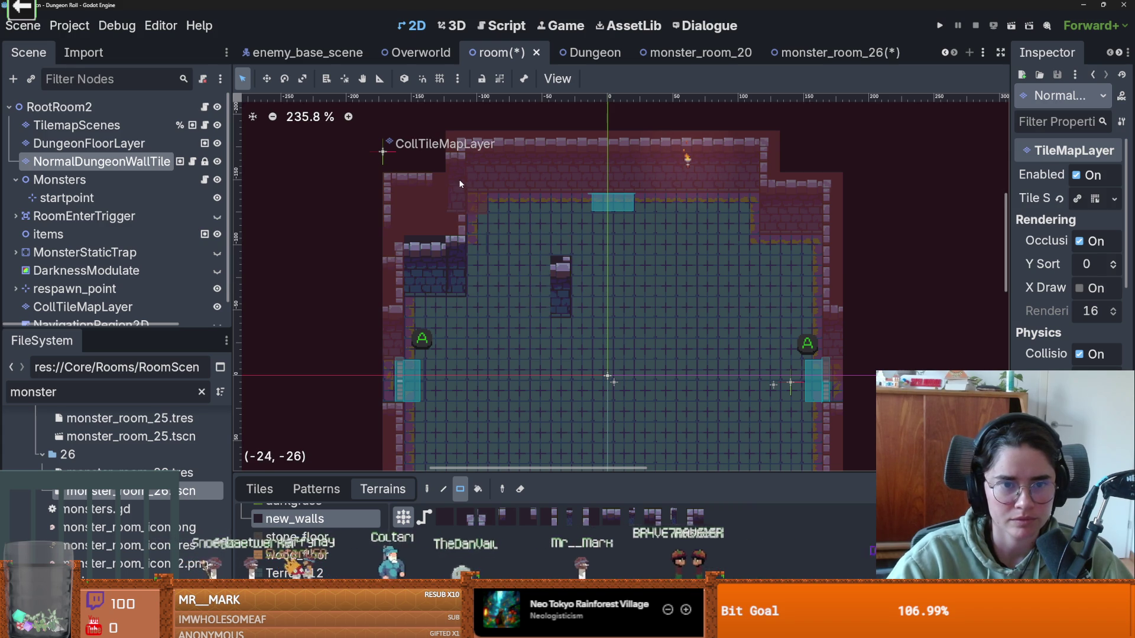
key(ctrl+z)
Step: Paint a new_walls notch into the left wall, then undo it
scroll(468, 239, up, 1)
scroll(468, 239, left, 1)
drag(421, 219, 495, 314)
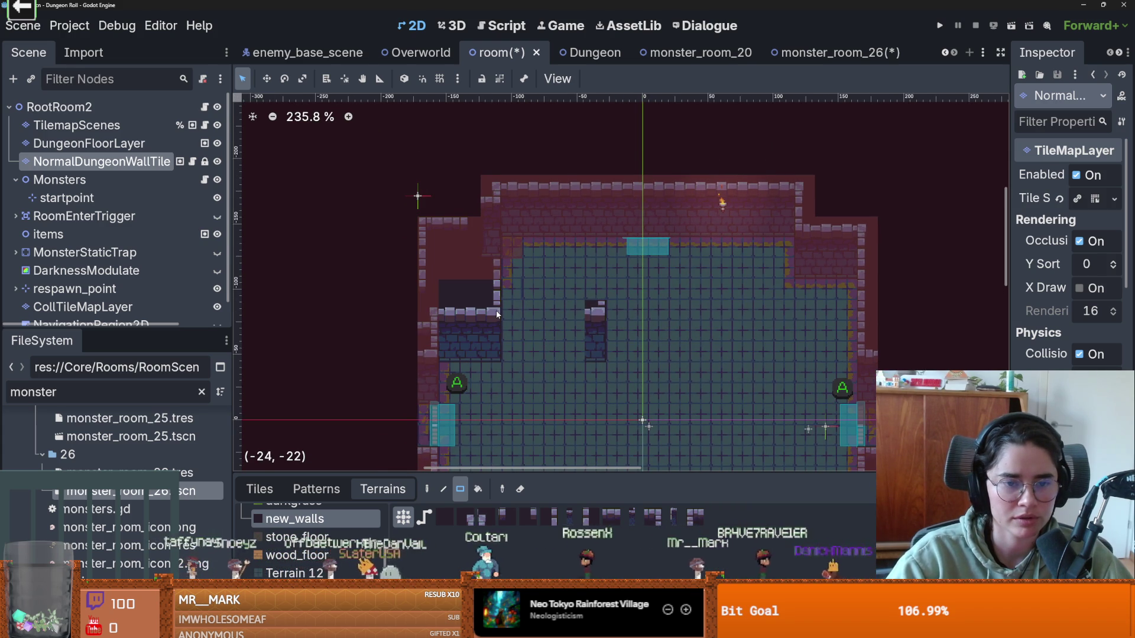
scroll(470, 322, up, 2)
key(ctrl+z)
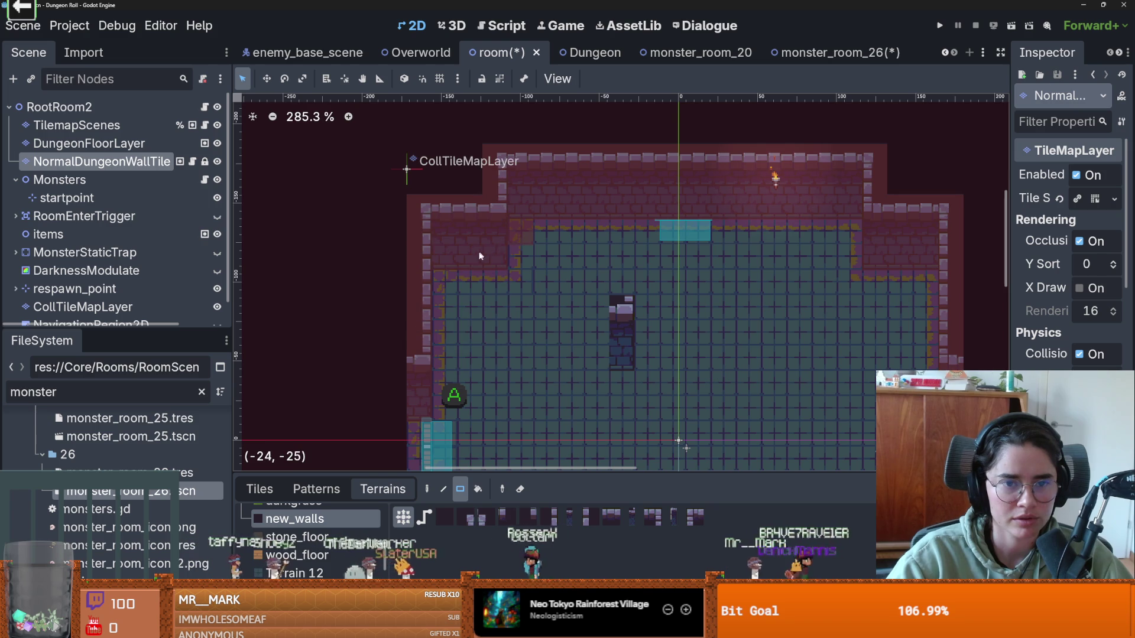
scroll(574, 298, down, 3)
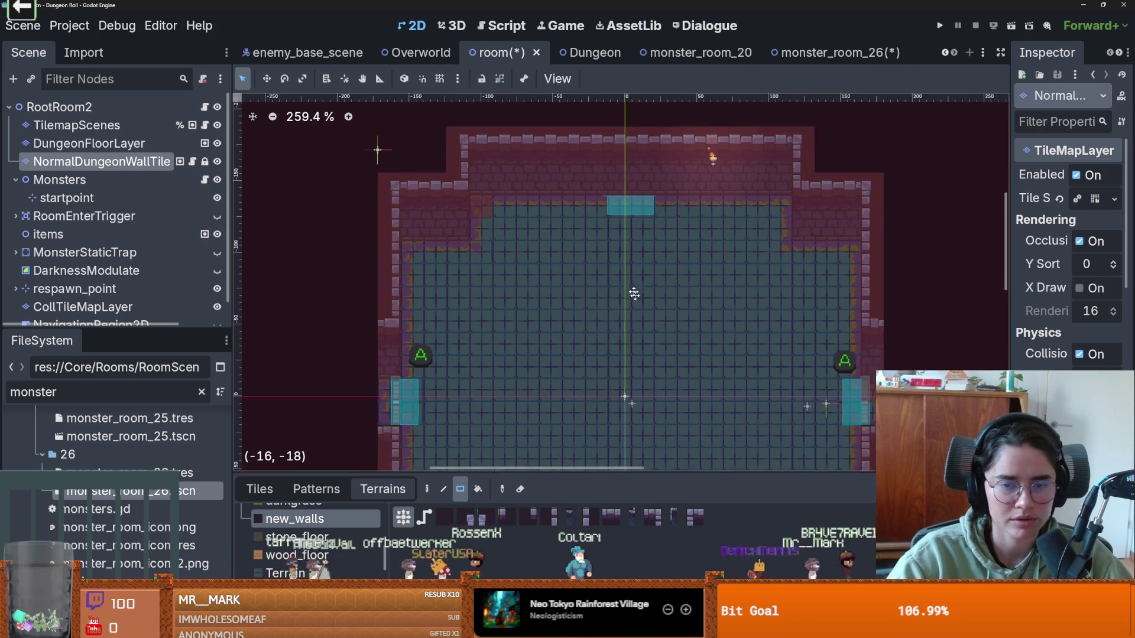
Step: Paint a wall column into the lower-right floor and a wall notch at the upper right
mouse_move(736, 337)
mouse_down()
mouse_move(685, 348)
mouse_move(682, 243)
mouse_up()
scroll(685, 348, up, 1)
scroll(682, 243, up, 2)
drag(786, 155, 732, 179)
scroll(779, 289, up, 3)
scroll(779, 289, left, 2)
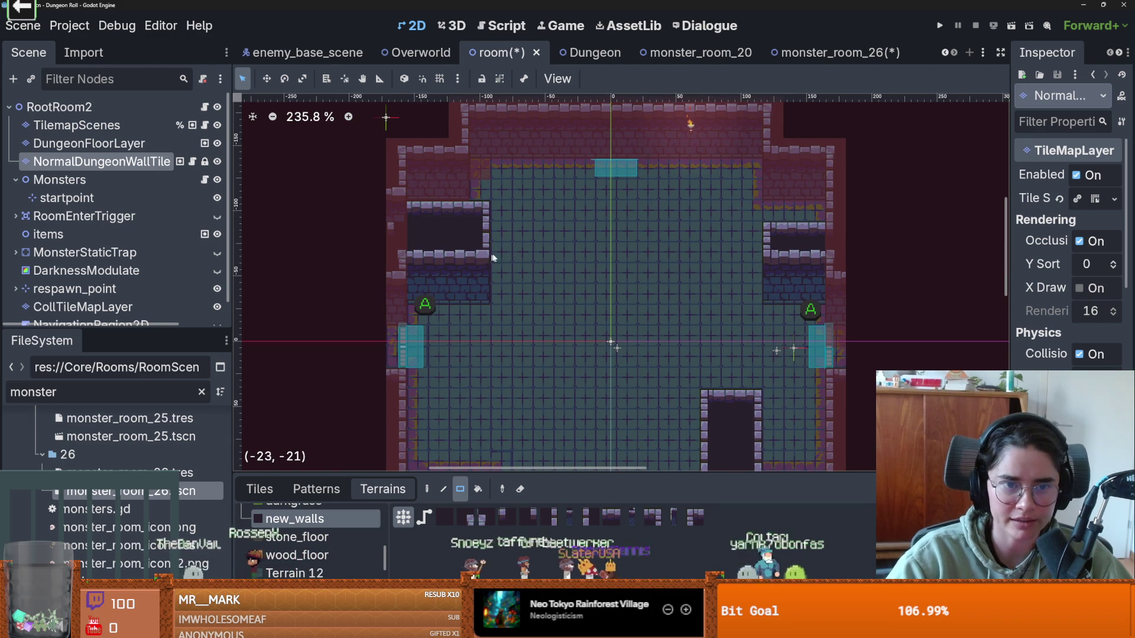
click(667, 478)
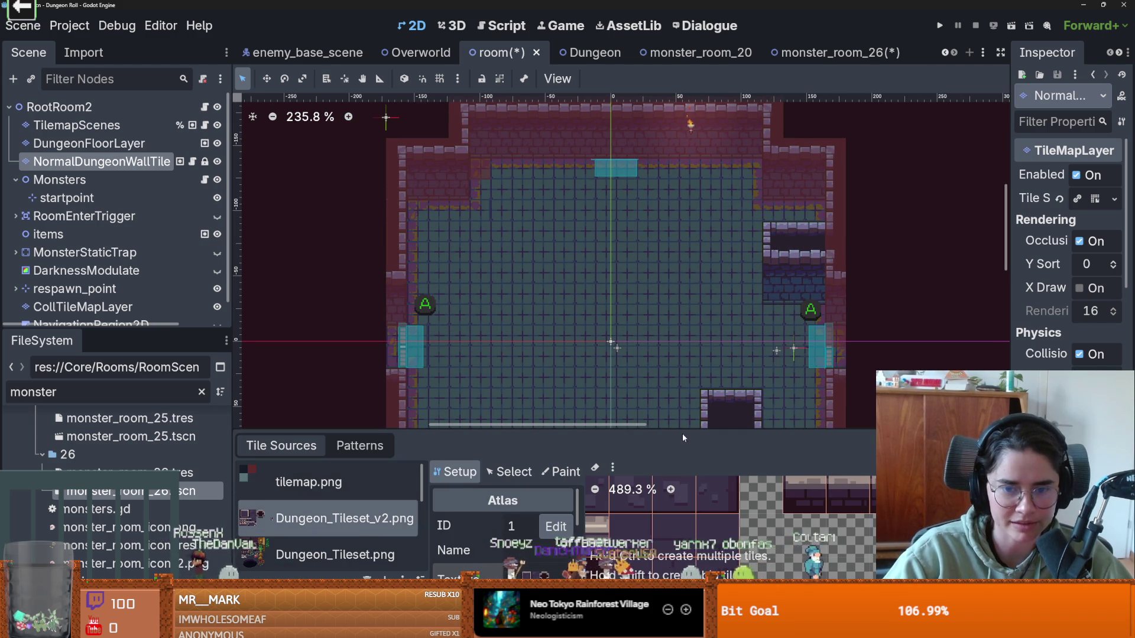
Step: Enlarge the TileSet panel, look at Floor.png, then select the dungeon_tileset.png source
drag(683, 434, 532, 114)
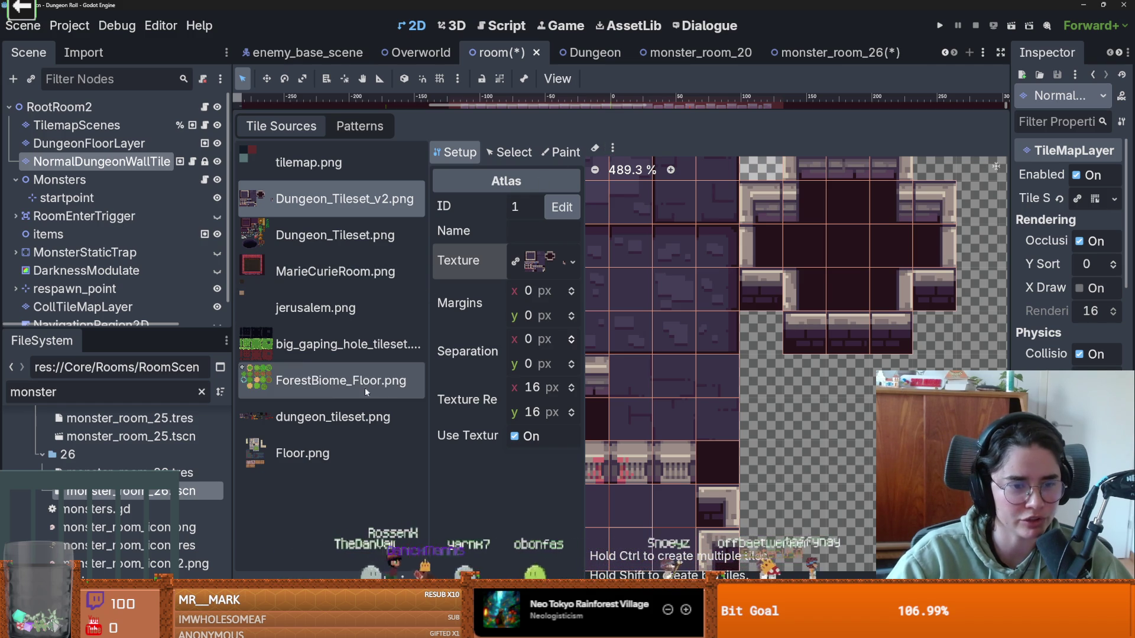
click(338, 449)
scroll(655, 388, down, 1)
scroll(655, 388, up, 3)
click(339, 408)
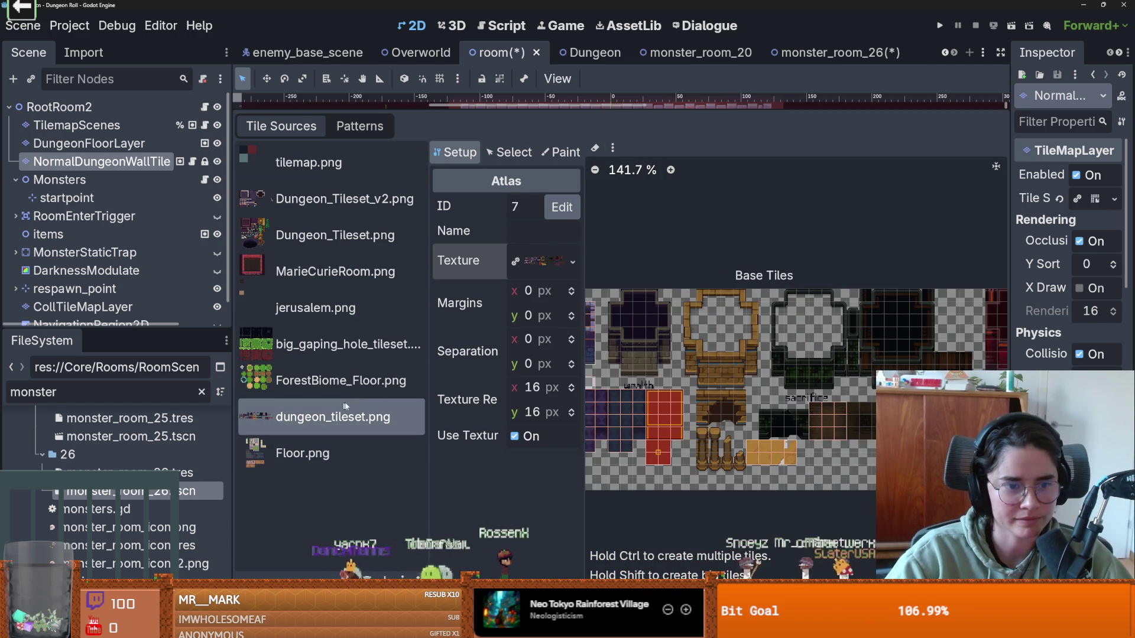
scroll(760, 342, up, 3)
scroll(763, 349, up, 1)
scroll(788, 377, up, 3)
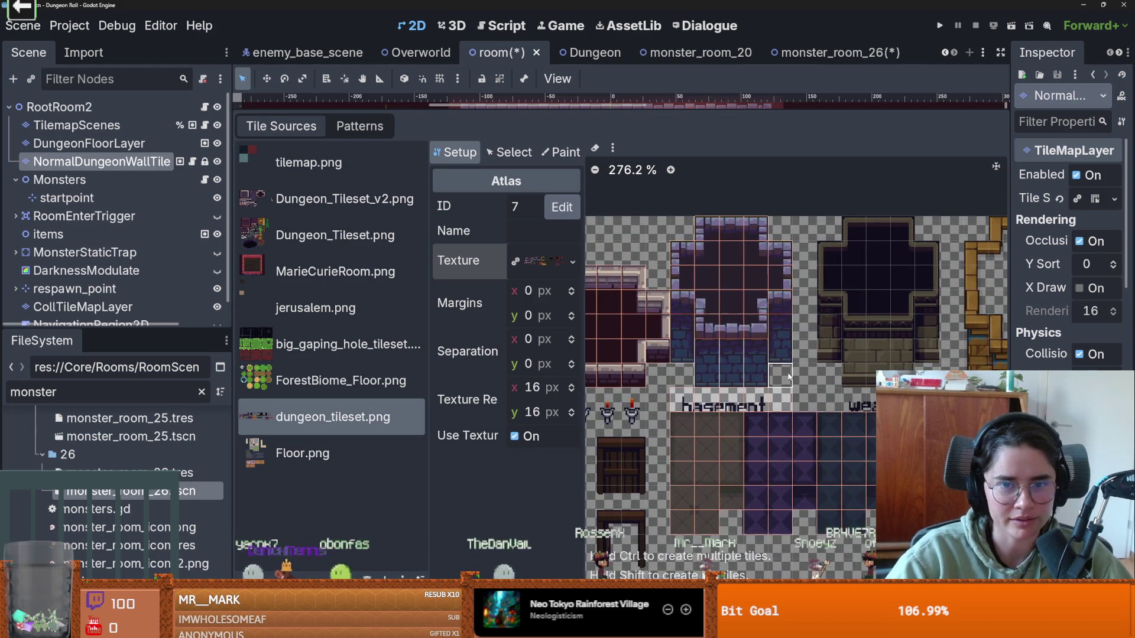
Step: Set Paint properties to Terrains with Terrain Set 0 and terrain new_walls, then shrink the panel
click(554, 150)
scroll(793, 308, up, 3)
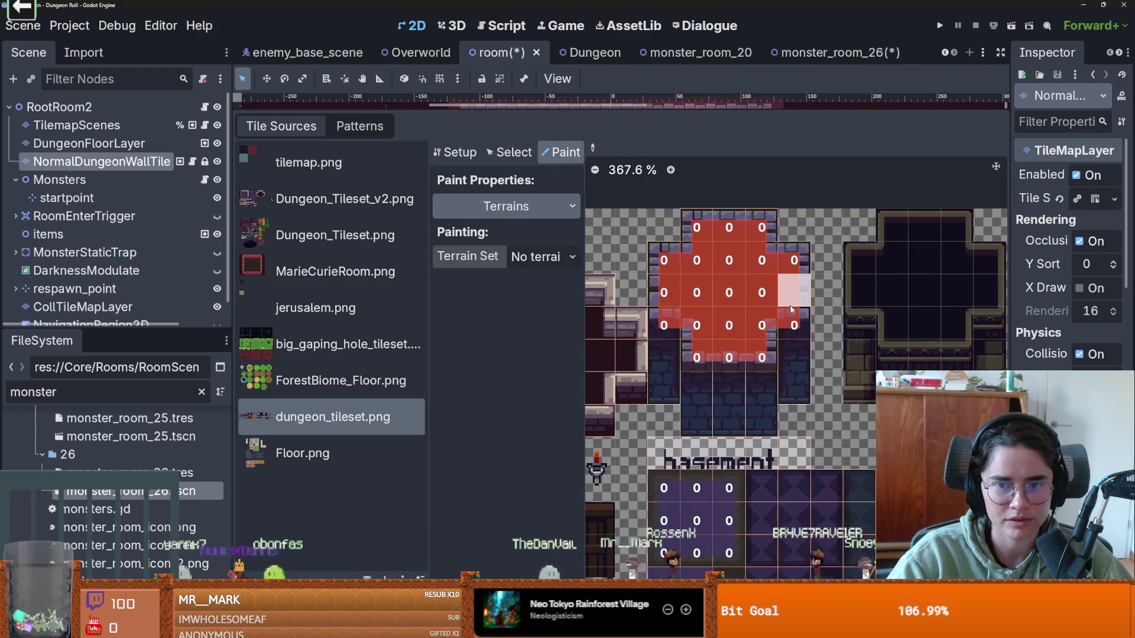
scroll(792, 308, up, 3)
scroll(826, 328, left, 2)
scroll(831, 378, up, 2)
scroll(832, 408, right, 1)
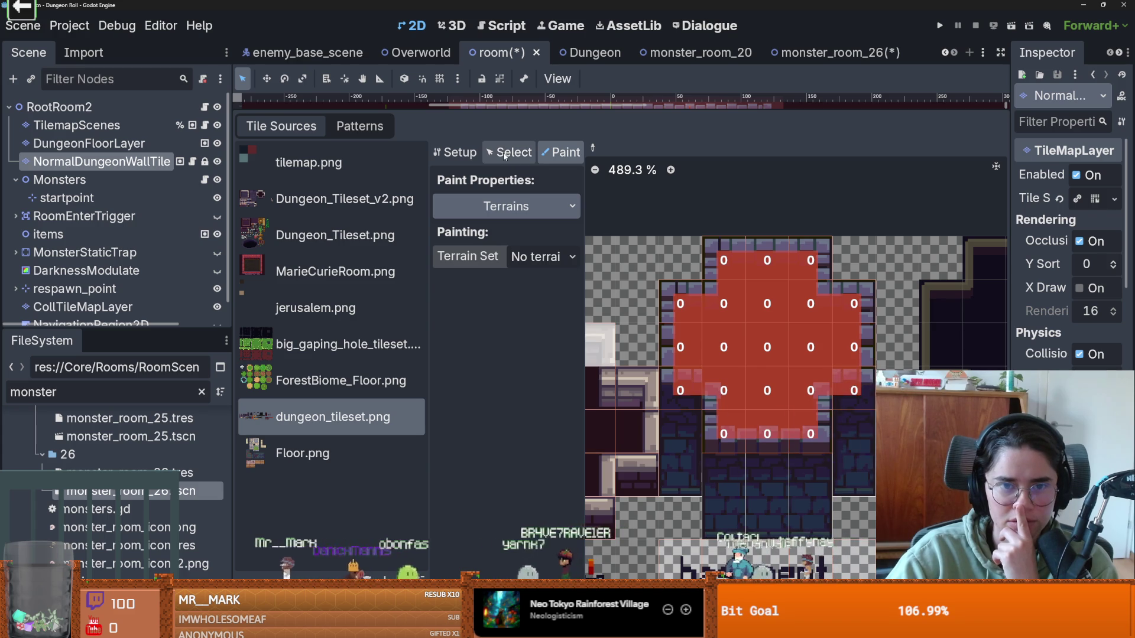
click(527, 260)
click(541, 299)
click(530, 281)
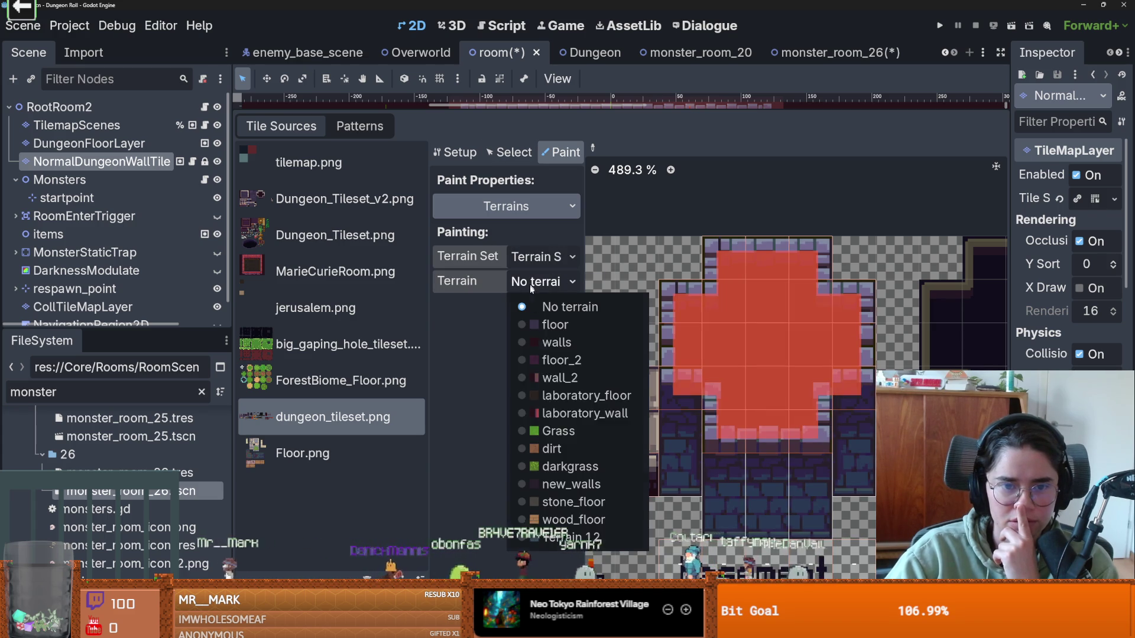
click(565, 484)
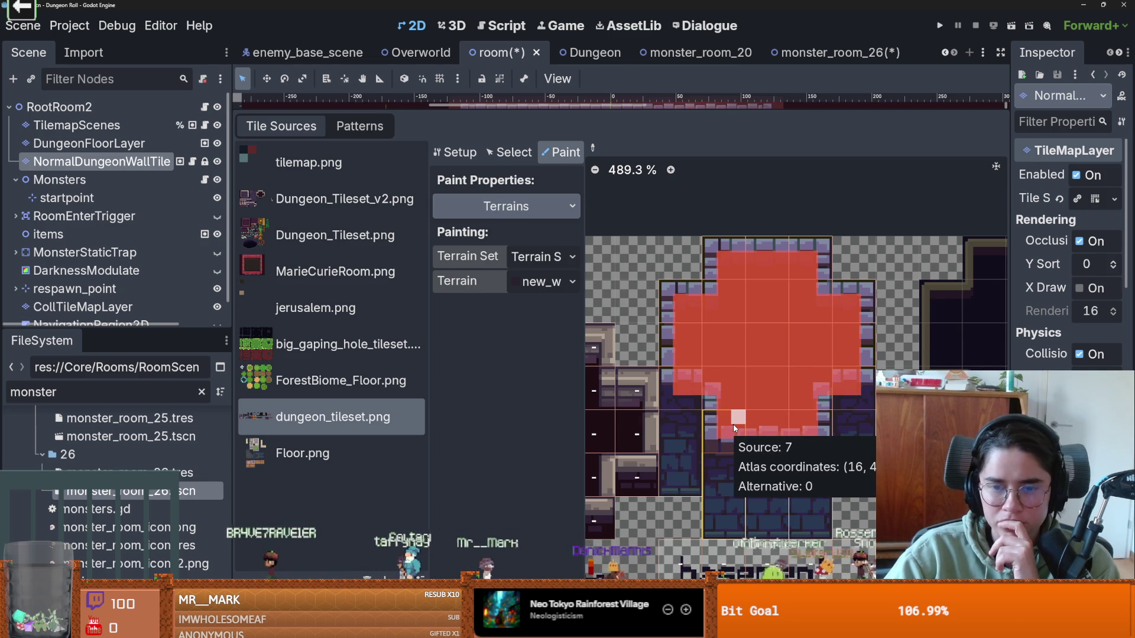
mouse_move(674, 112)
mouse_down()
mouse_move(668, 396)
mouse_move(650, 416)
mouse_up()
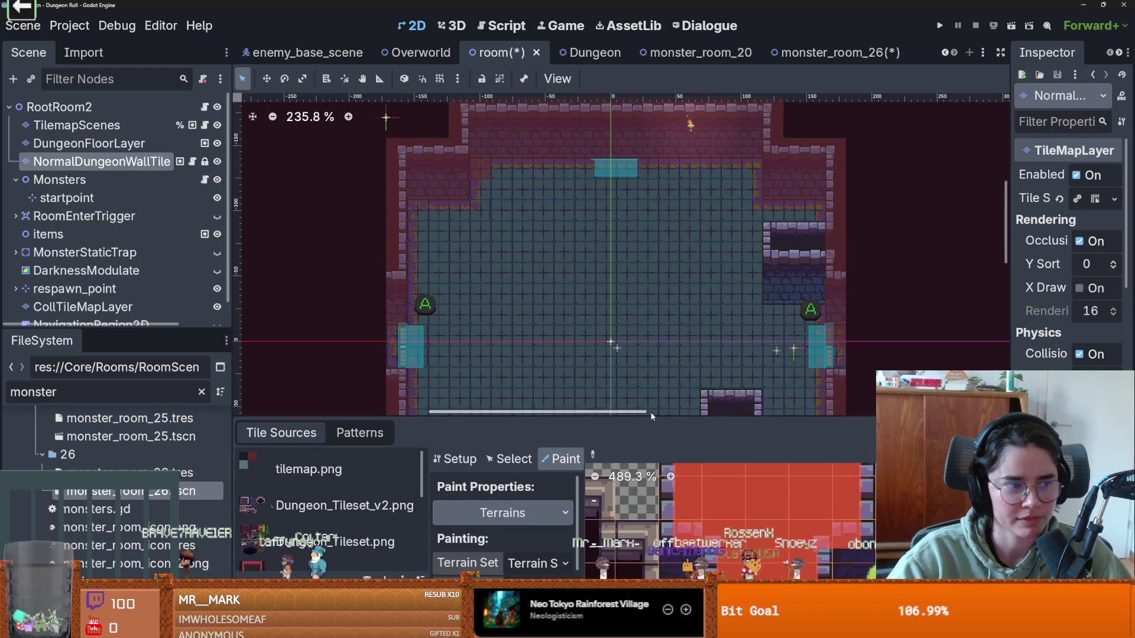
Step: Paint new_walls blocks along the room's upper-left edge, then undo them
scroll(630, 397, down, 6)
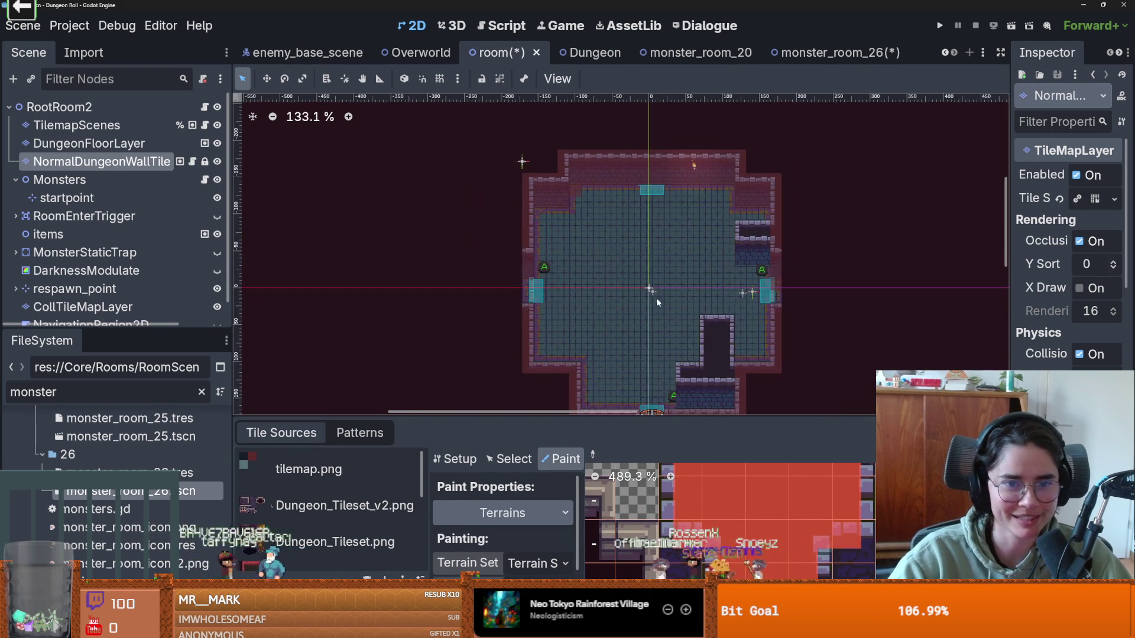
scroll(658, 295, up, 1)
mouse_move(725, 286)
mouse_down()
mouse_move(762, 237)
mouse_move(722, 346)
mouse_move(760, 338)
mouse_up()
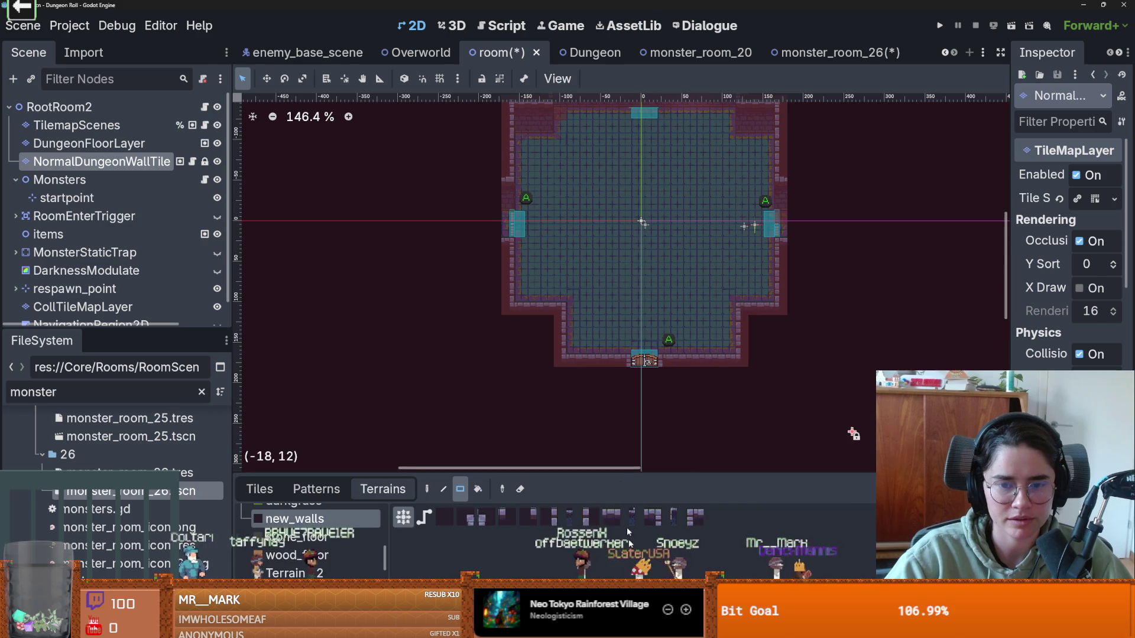
scroll(570, 317, up, 2)
scroll(565, 327, up, 3)
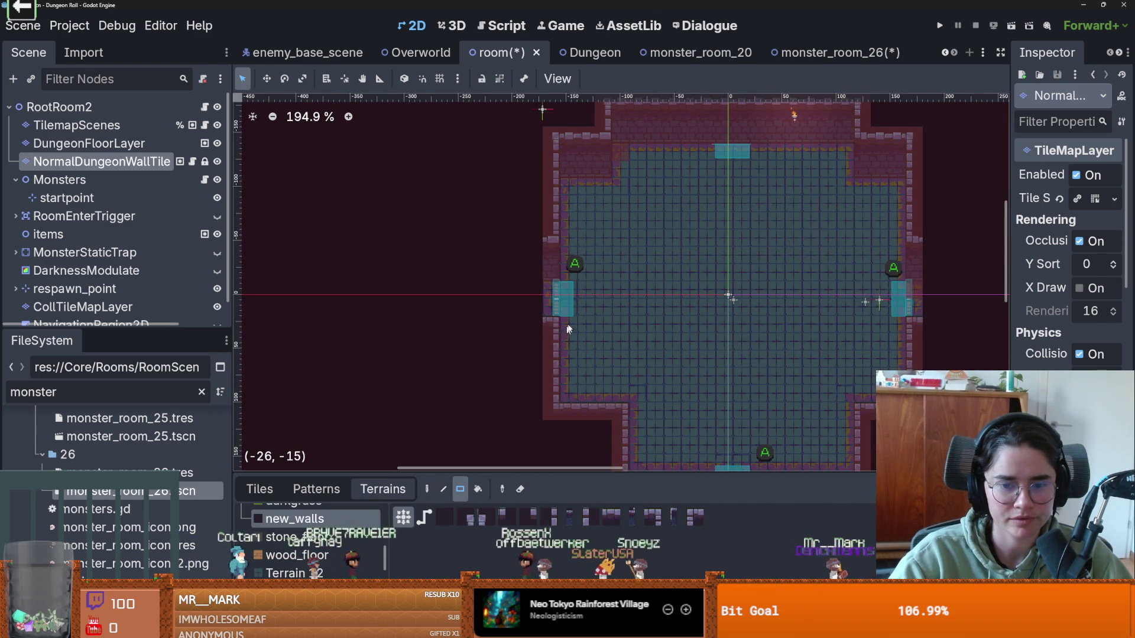
click(550, 256)
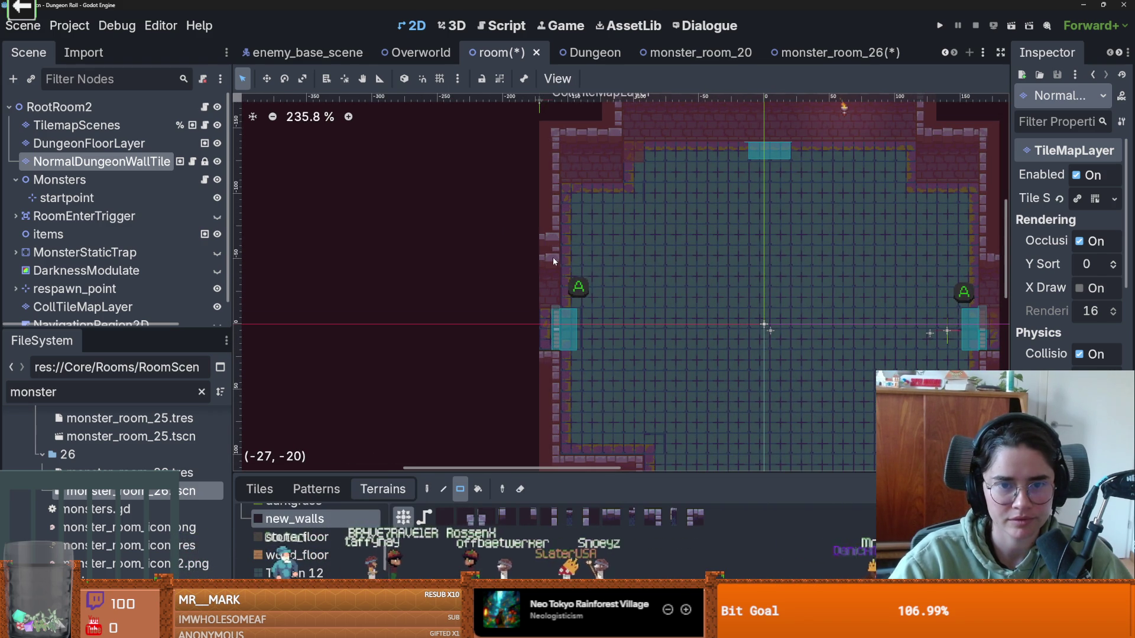
mouse_move(547, 259)
mouse_down()
mouse_move(502, 141)
mouse_move(622, 218)
mouse_up()
scroll(508, 166, up, 4)
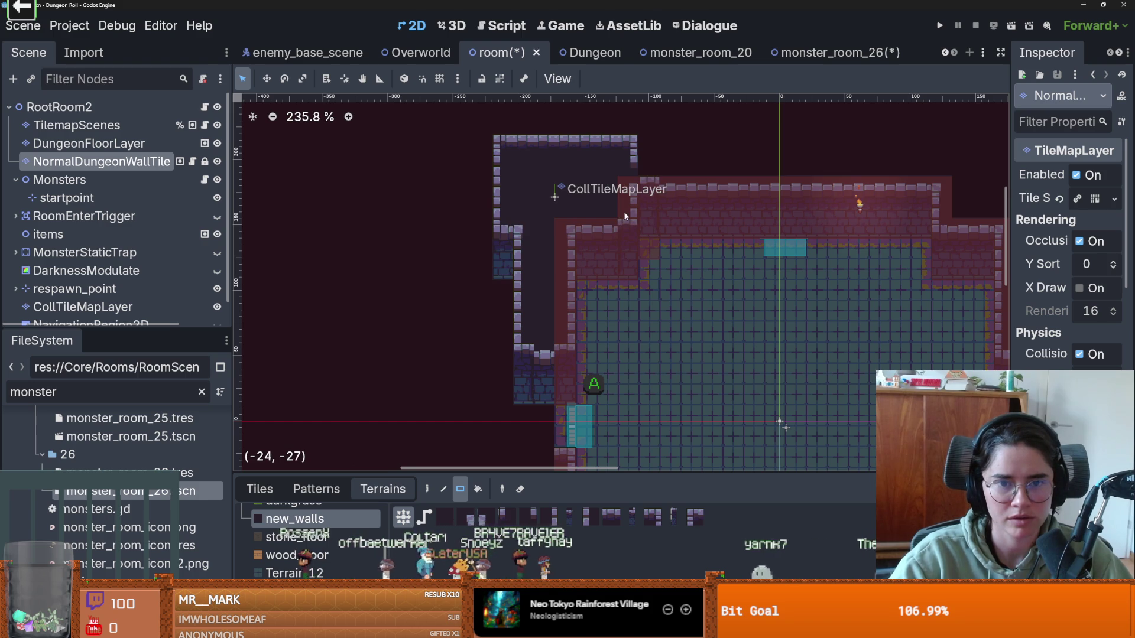
mouse_move(576, 299)
mouse_down()
mouse_move(678, 338)
mouse_move(726, 341)
mouse_up()
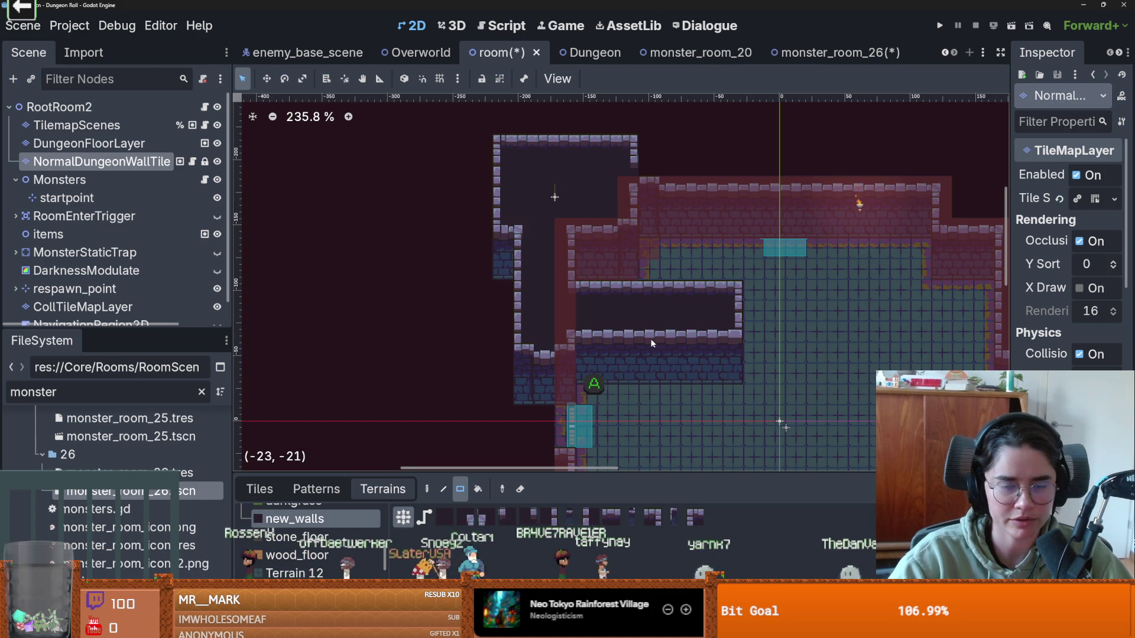
key(ctrl+z)
key(ctrl+z)
key(ctrl+z)
scroll(629, 262, down, 2)
scroll(628, 262, up, 1)
scroll(578, 267, down, 1)
Step: Start a wall strip up the left side and paint a wall block left of the bottom door
drag(556, 276, 553, 166)
scroll(615, 285, down, 5)
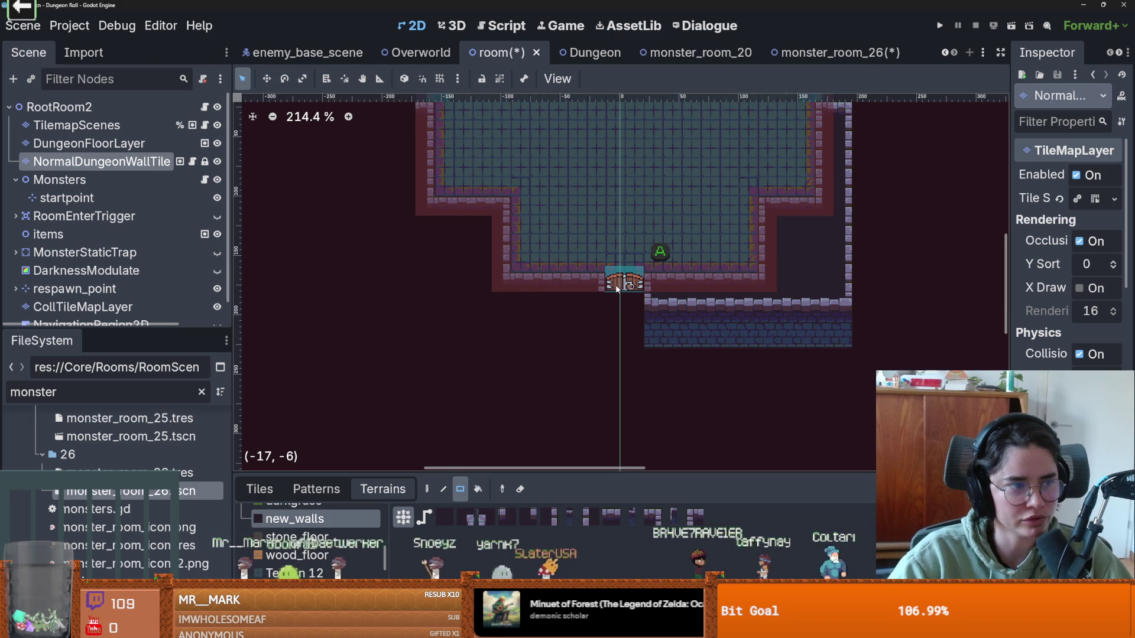
scroll(612, 281, left, 1)
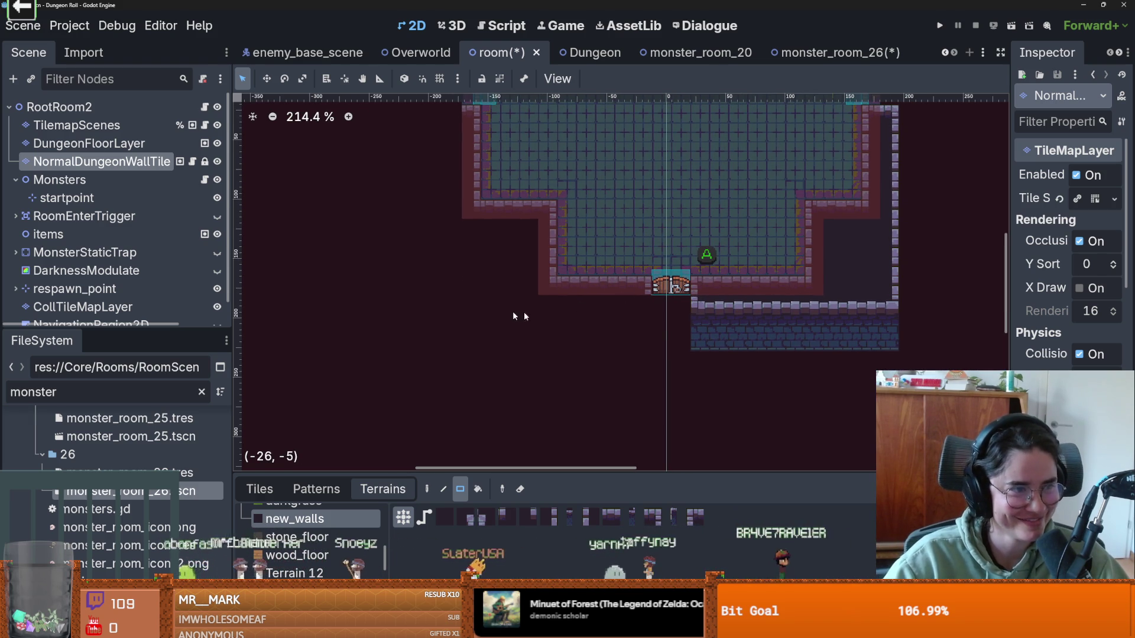
mouse_move(647, 285)
mouse_down()
mouse_move(557, 302)
mouse_move(479, 293)
mouse_up()
drag(484, 206, 541, 284)
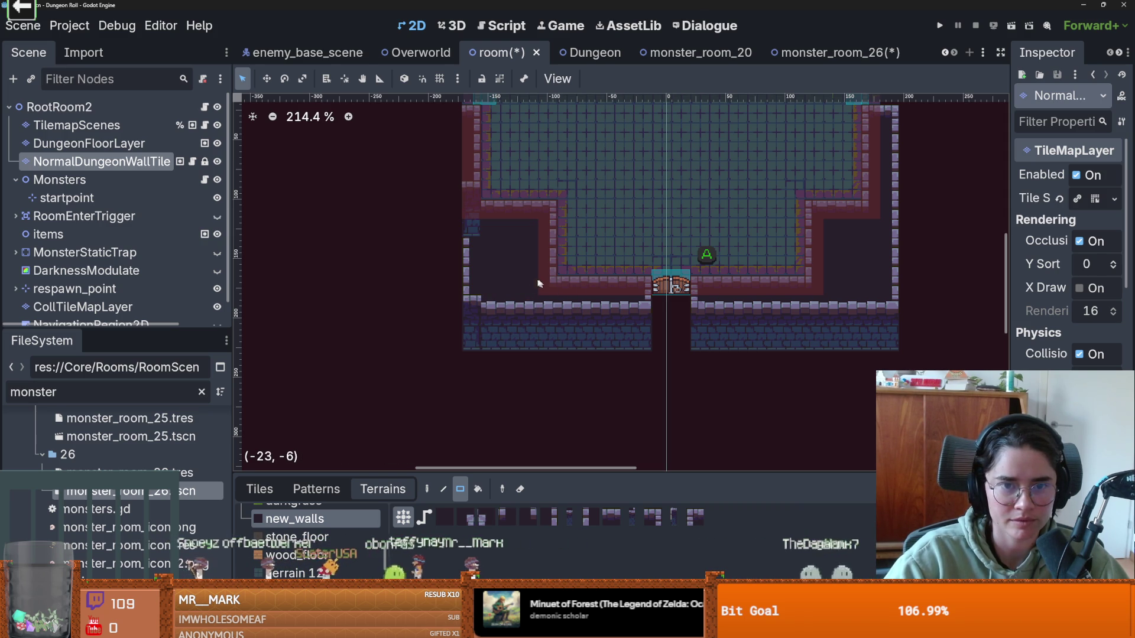
Step: Paint a 2x10 wall strip left of the room, a 2x6 strip, and walls over the top doorway
scroll(480, 225, down, 4)
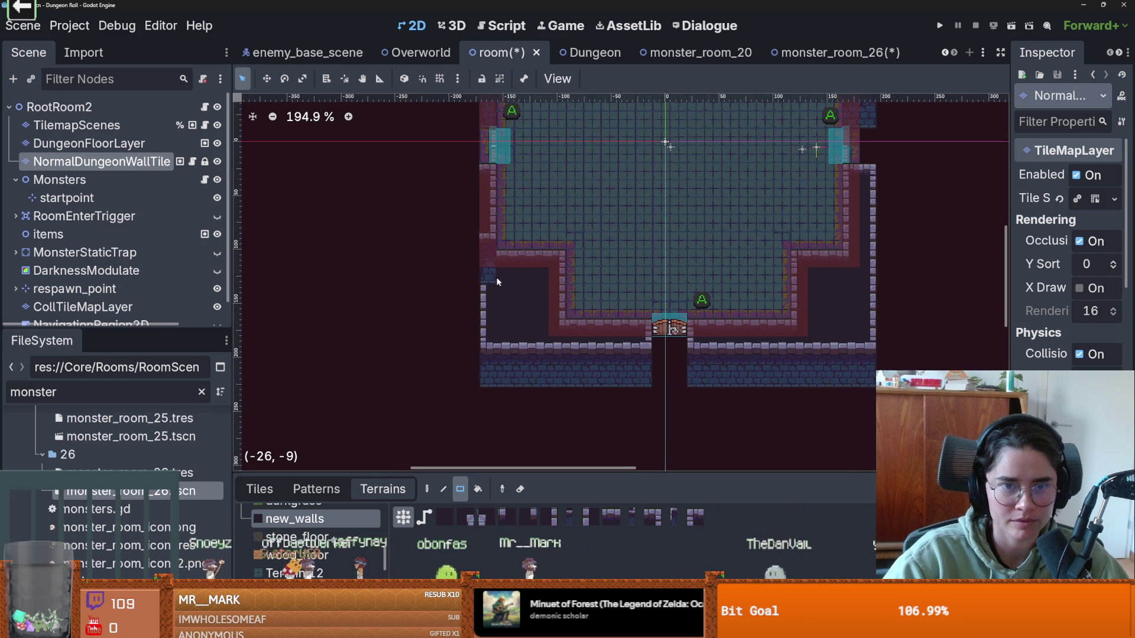
drag(473, 221, 481, 219)
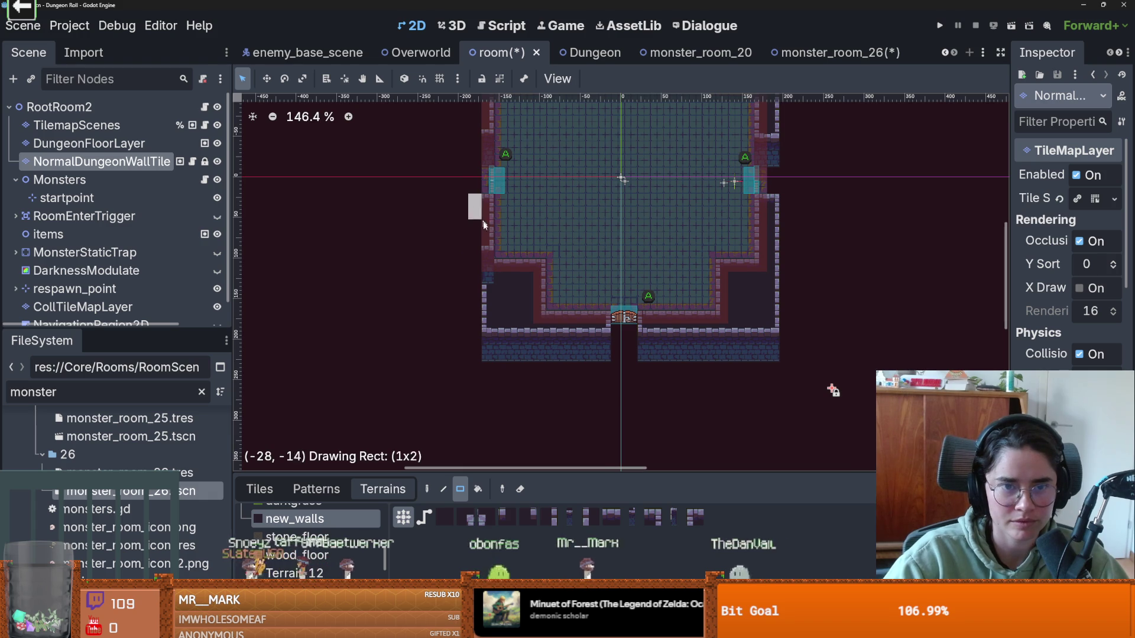
drag(487, 273, 486, 330)
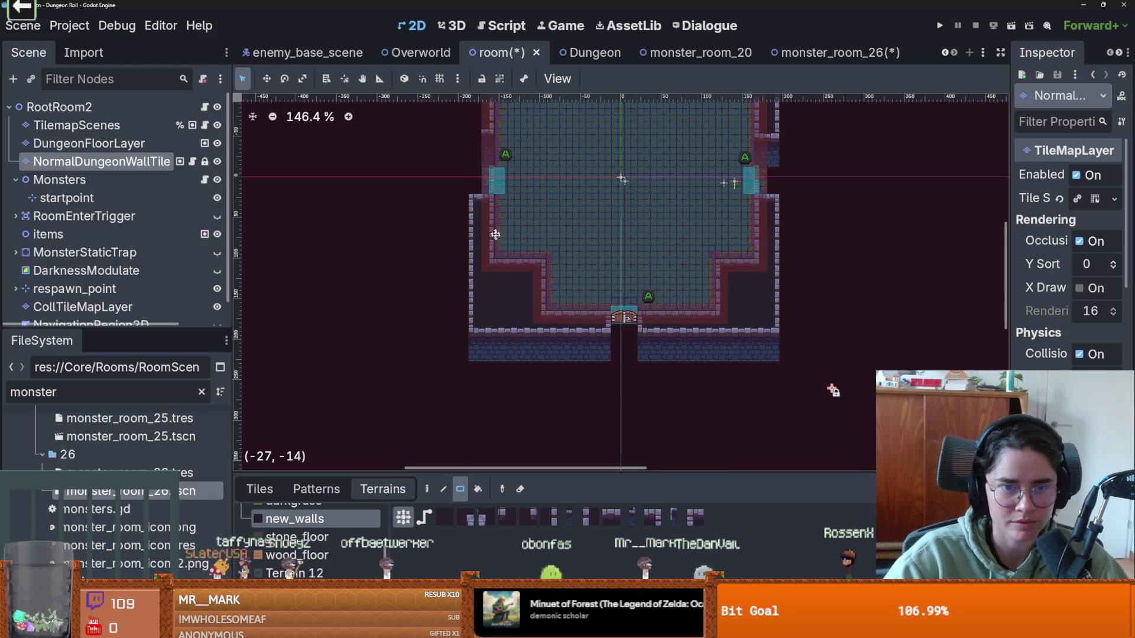
scroll(495, 222, up, 3)
mouse_move(496, 185)
mouse_down()
mouse_move(508, 250)
mouse_move(492, 273)
mouse_move(493, 254)
mouse_move(484, 254)
mouse_up()
scroll(508, 249, up, 3)
scroll(623, 224, down, 2)
scroll(625, 228, down, 2)
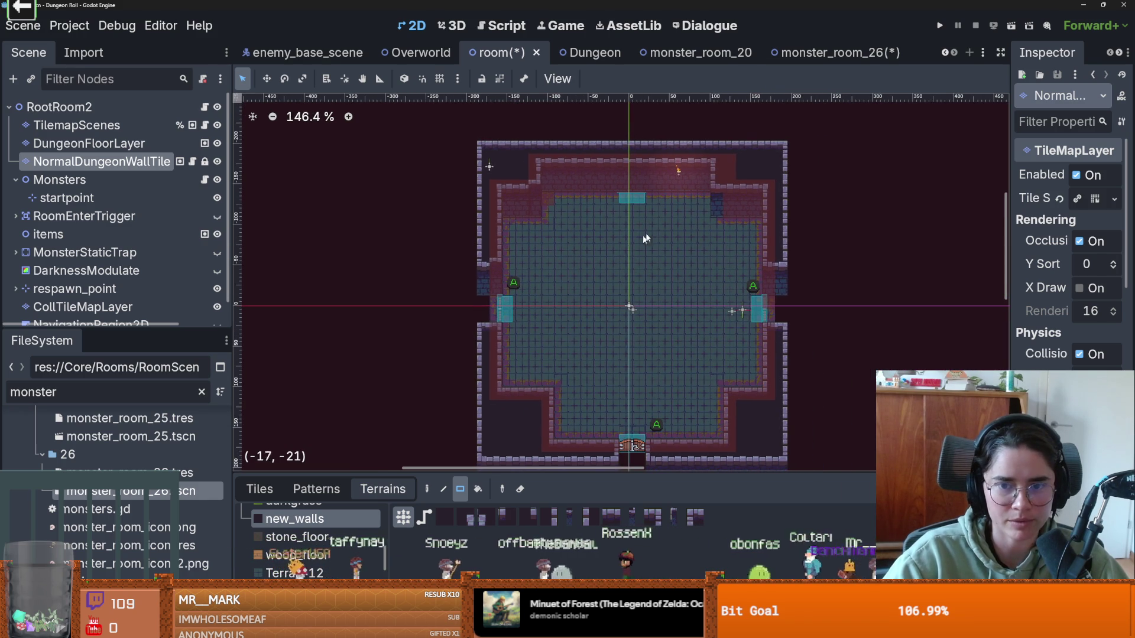
click(624, 171)
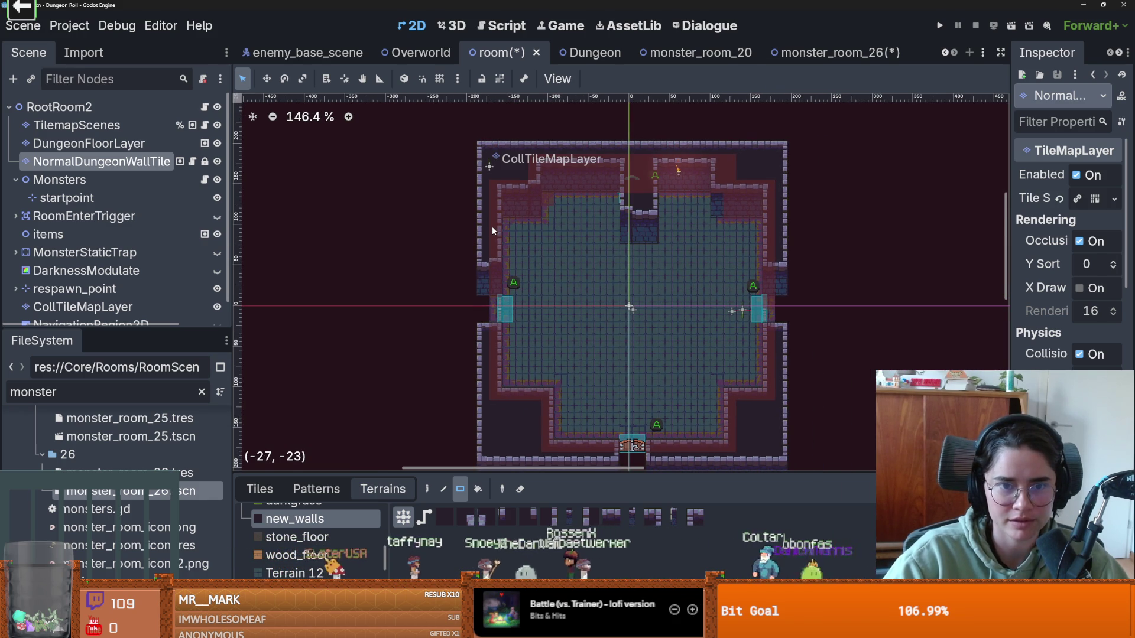
Step: Undo the walls that closed the top doorway, add one left wall tile, and save
key(ctrl+z)
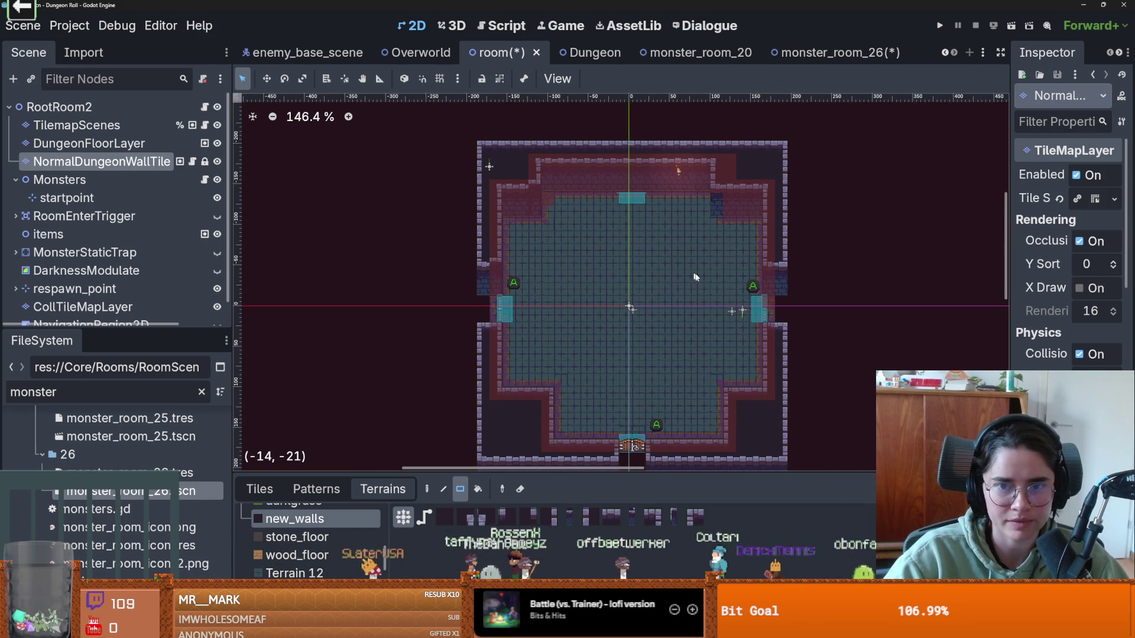
key(ctrl+s)
scroll(665, 300, up, 3)
scroll(602, 344, down, 3)
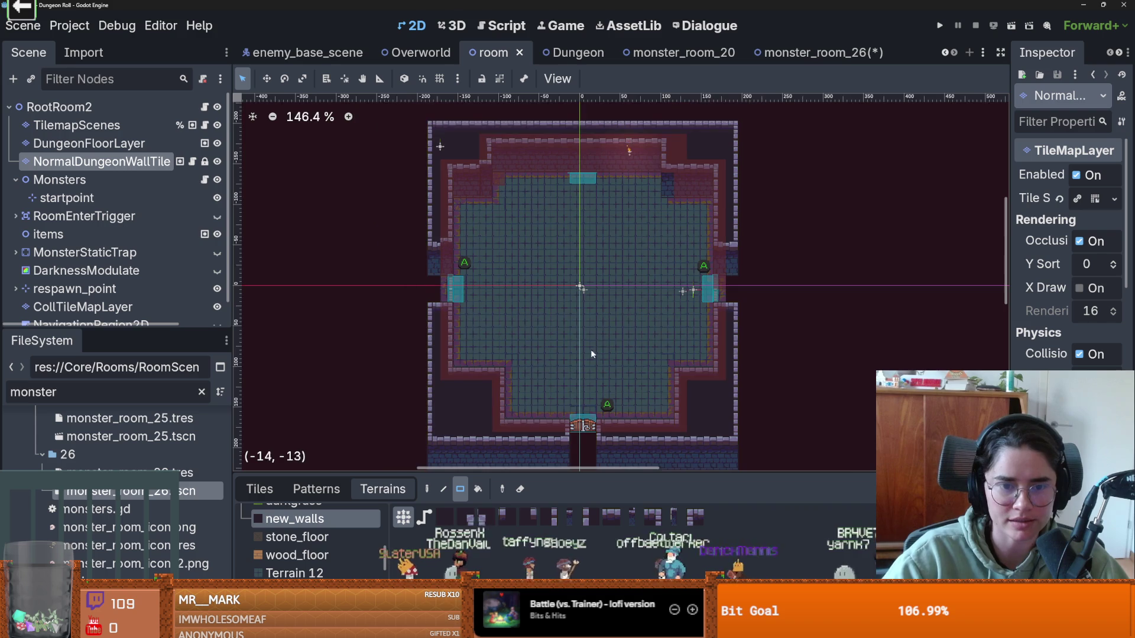
scroll(580, 236, up, 1)
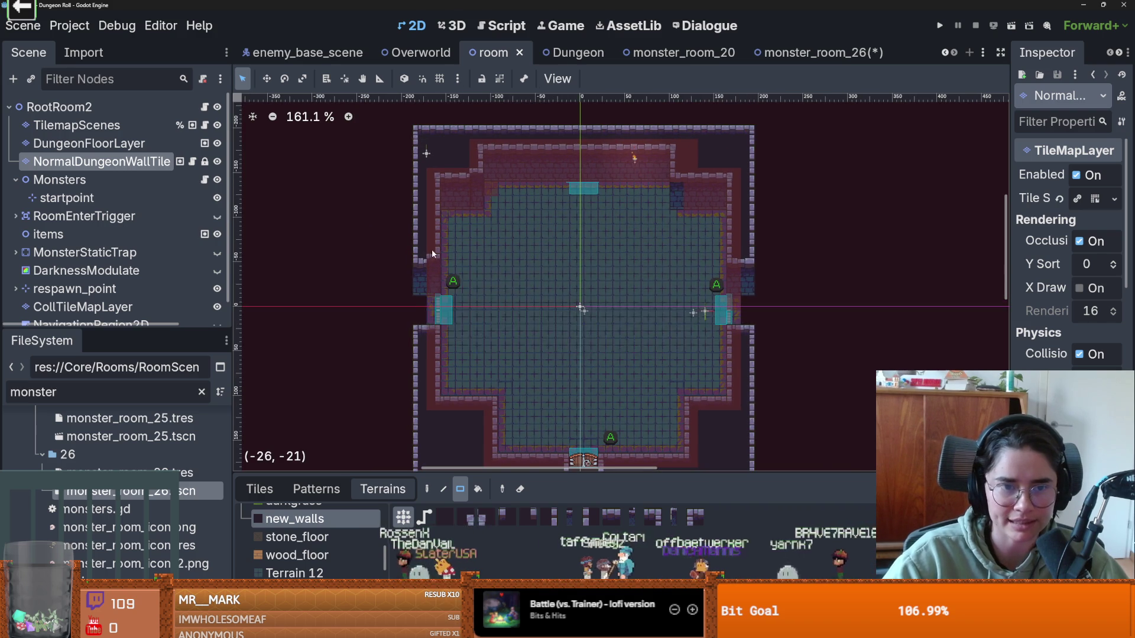
scroll(432, 255, up, 5)
scroll(432, 255, up, 1)
click(431, 256)
scroll(618, 319, down, 4)
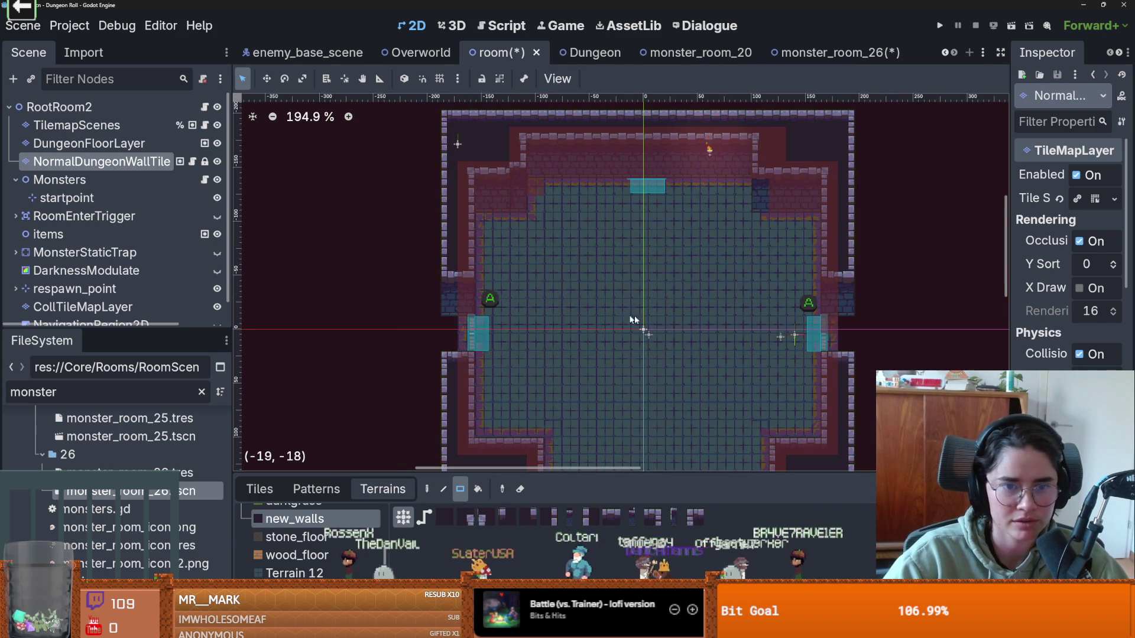
key(ctrl+s)
Step: Paint one more wall tile near the top and save the room scene
scroll(670, 324, down, 4)
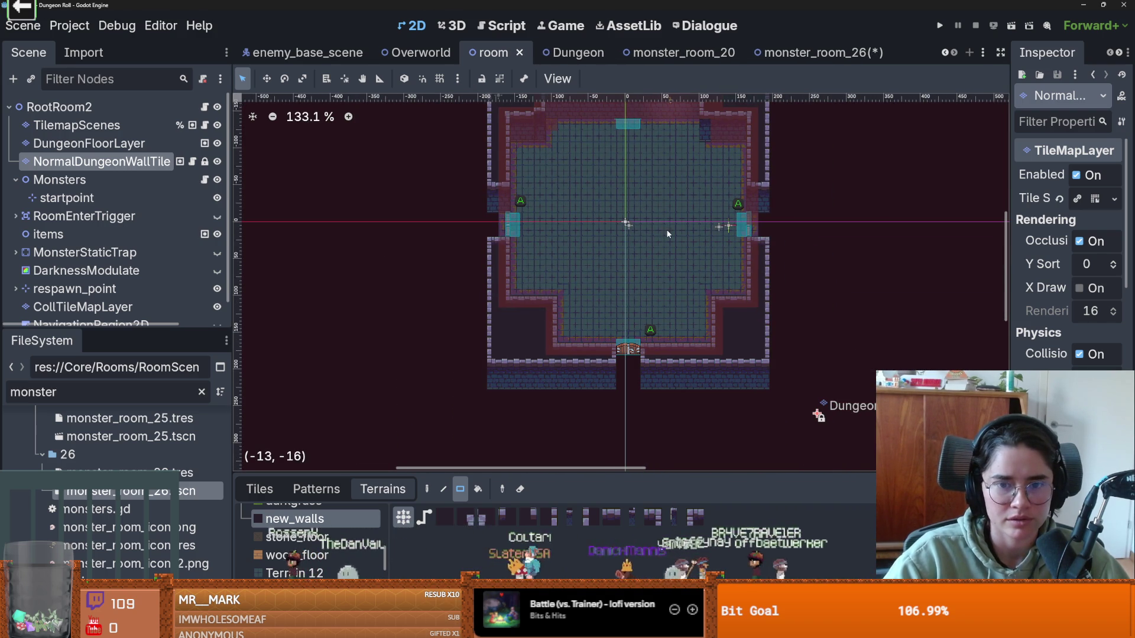
scroll(650, 302, up, 4)
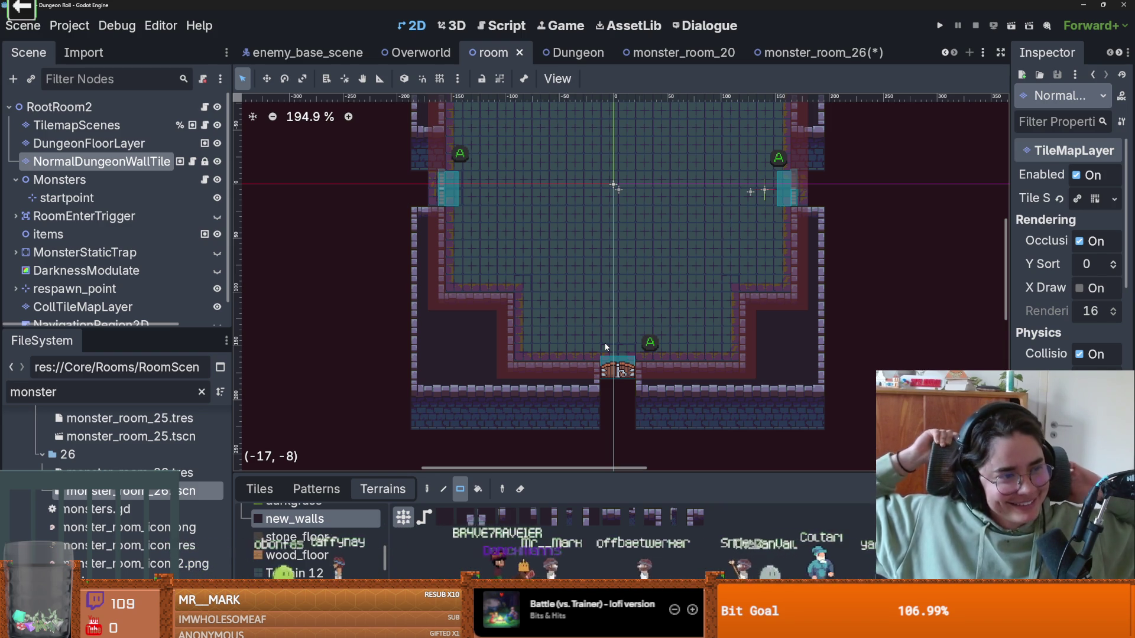
scroll(471, 256, up, 2)
key(ctrl+s)
scroll(623, 335, down, 1)
scroll(617, 401, up, 2)
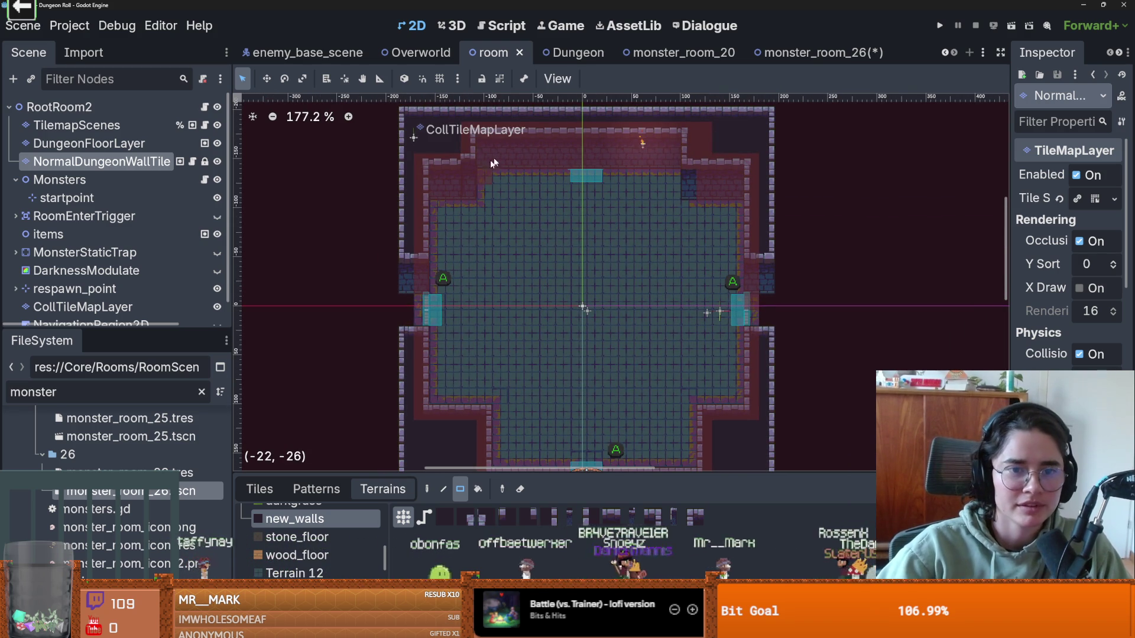
click(466, 158)
key(ctrl+s)
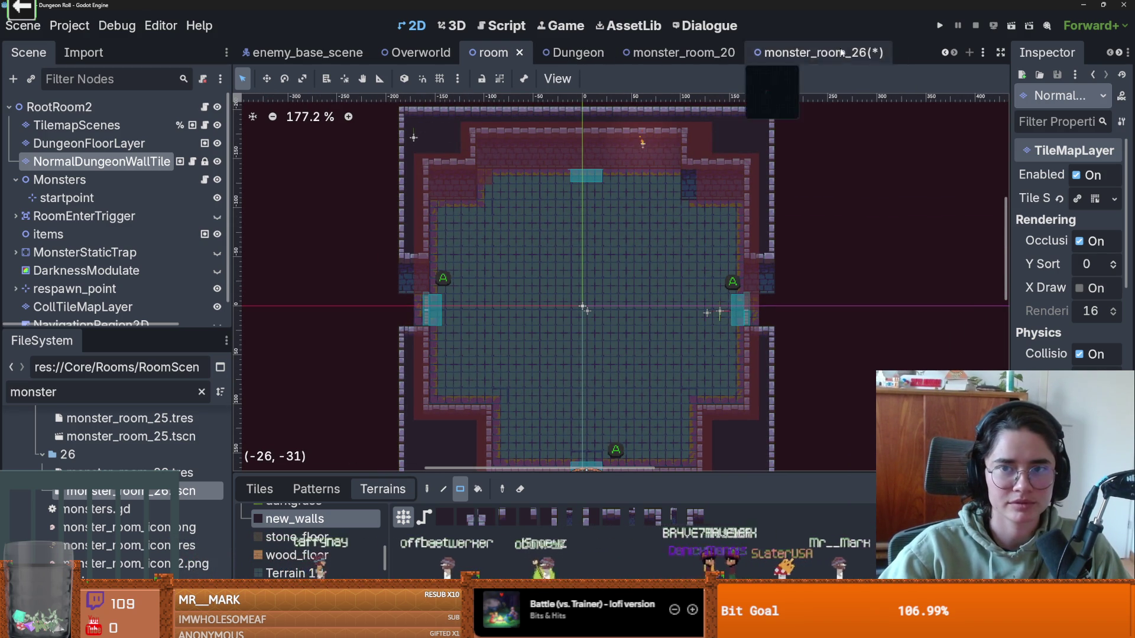
Step: Compare monster_room_26 with monster_room_20 and the room scene, showing individual tileset tiles
click(816, 53)
scroll(710, 219, down, 2)
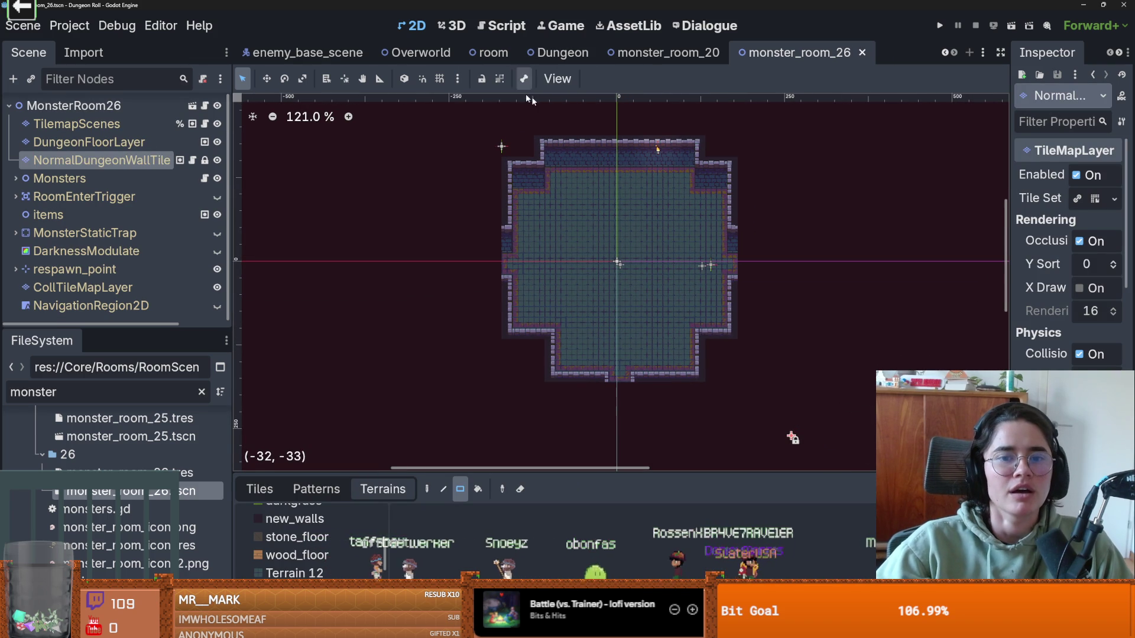
click(615, 52)
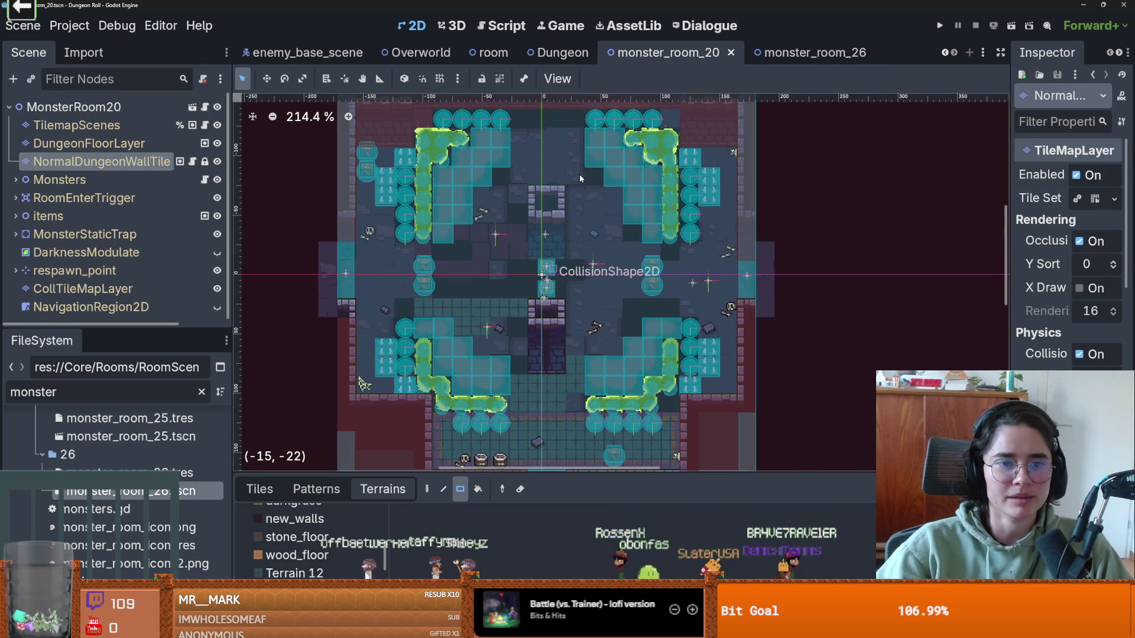
scroll(580, 174, down, 2)
click(809, 53)
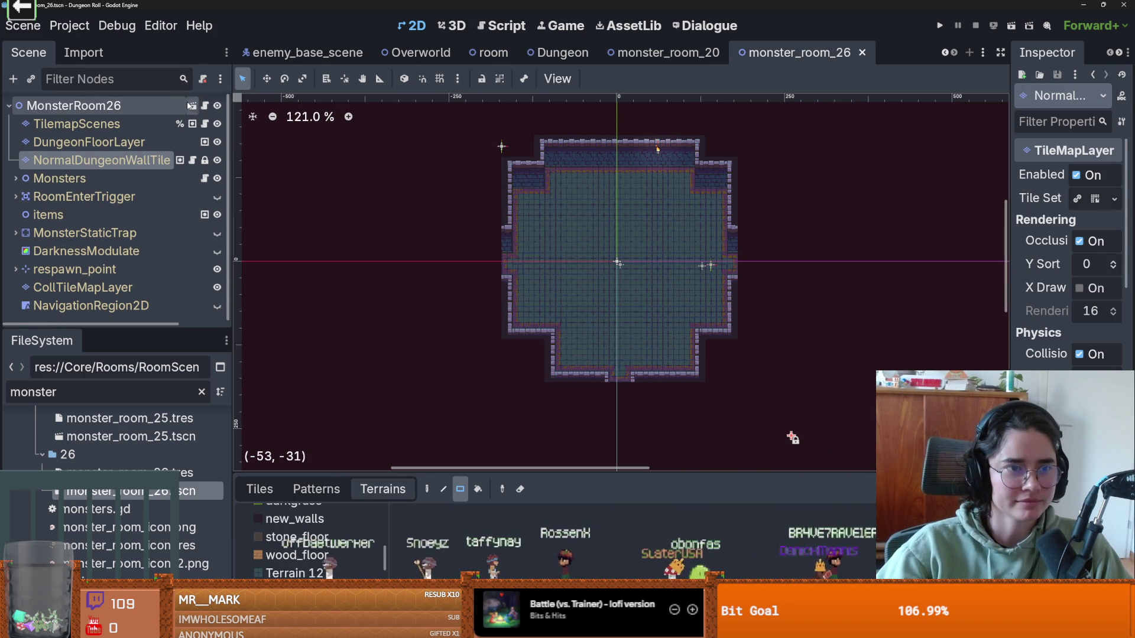
click(494, 53)
scroll(531, 325, down, 5)
scroll(107, 297, down, 1)
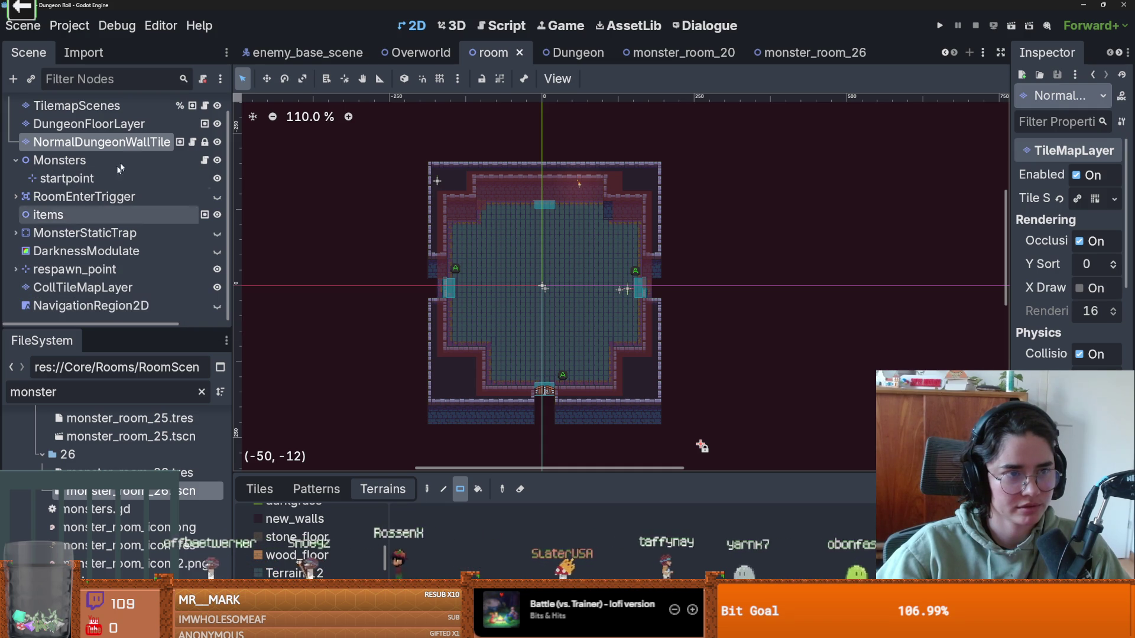
scroll(464, 409, down, 1)
click(279, 488)
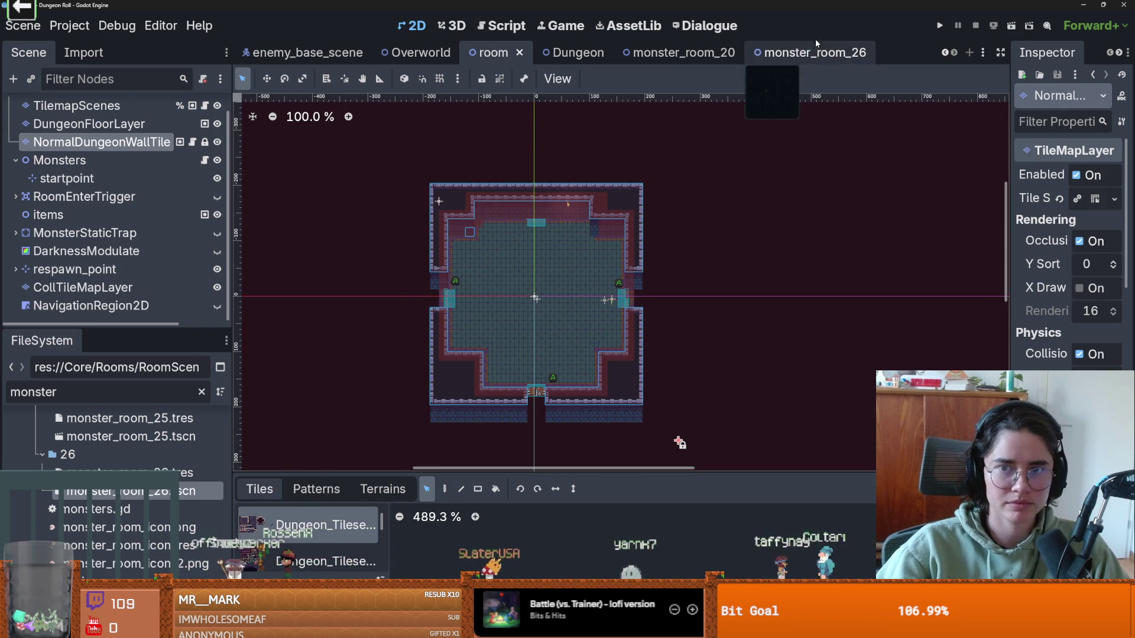
Step: Move monster_room_26's wall layer down two tiles, save, and clear the FileSystem filter
click(804, 52)
mouse_move(620, 220)
mouse_down()
mouse_move(618, 250)
mouse_move(638, 254)
mouse_up()
scroll(642, 257, up, 2)
key(ctrl+s)
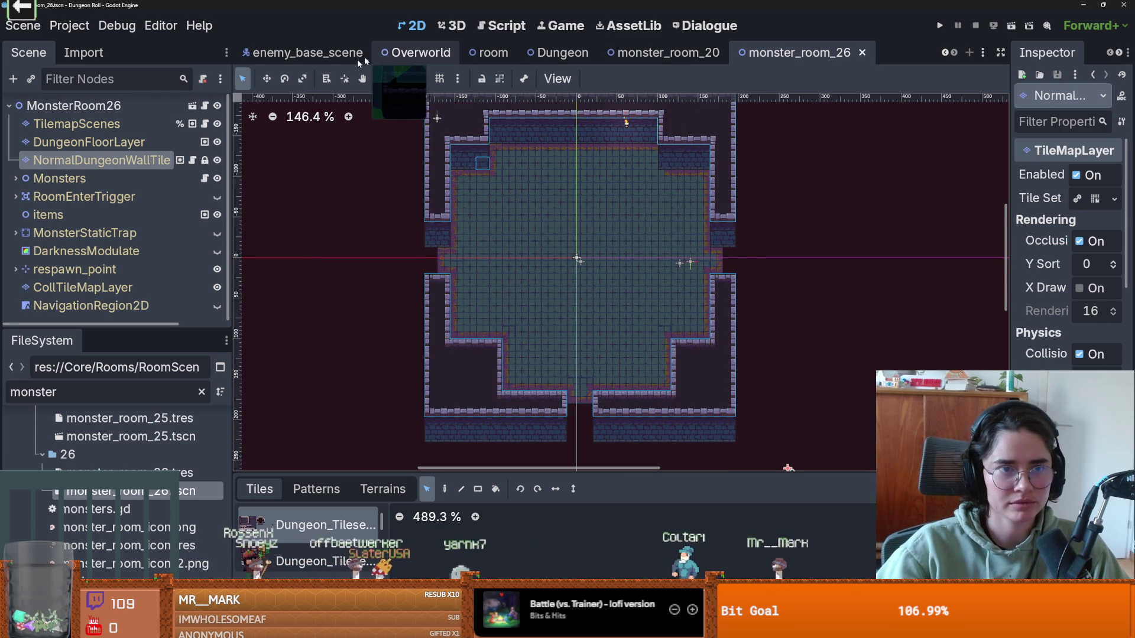
click(125, 386)
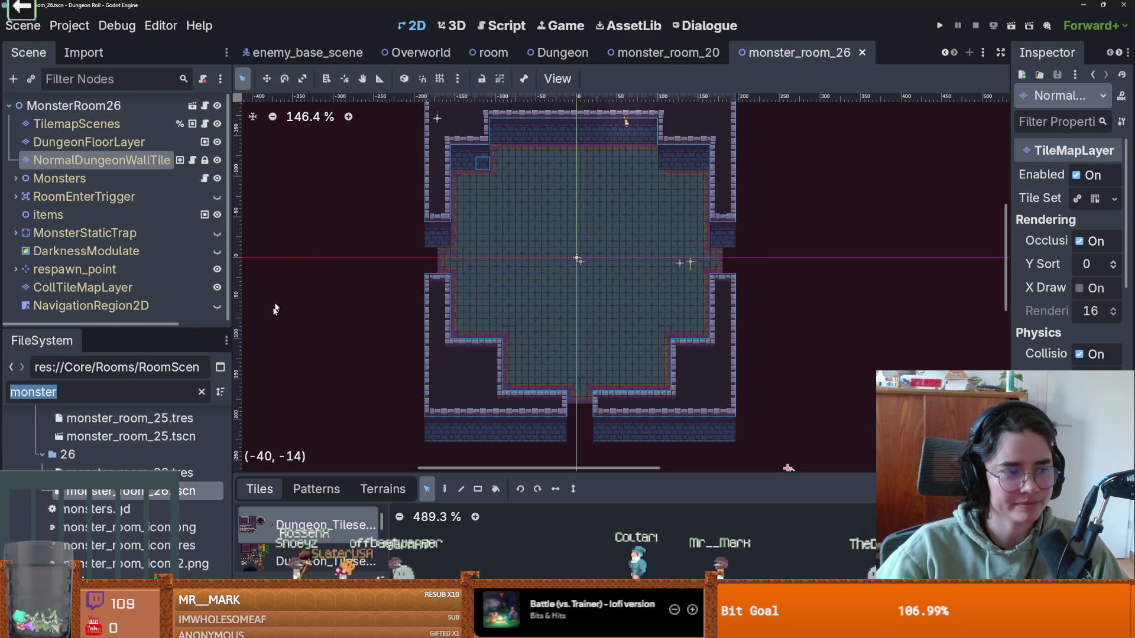
key(BackSpace)
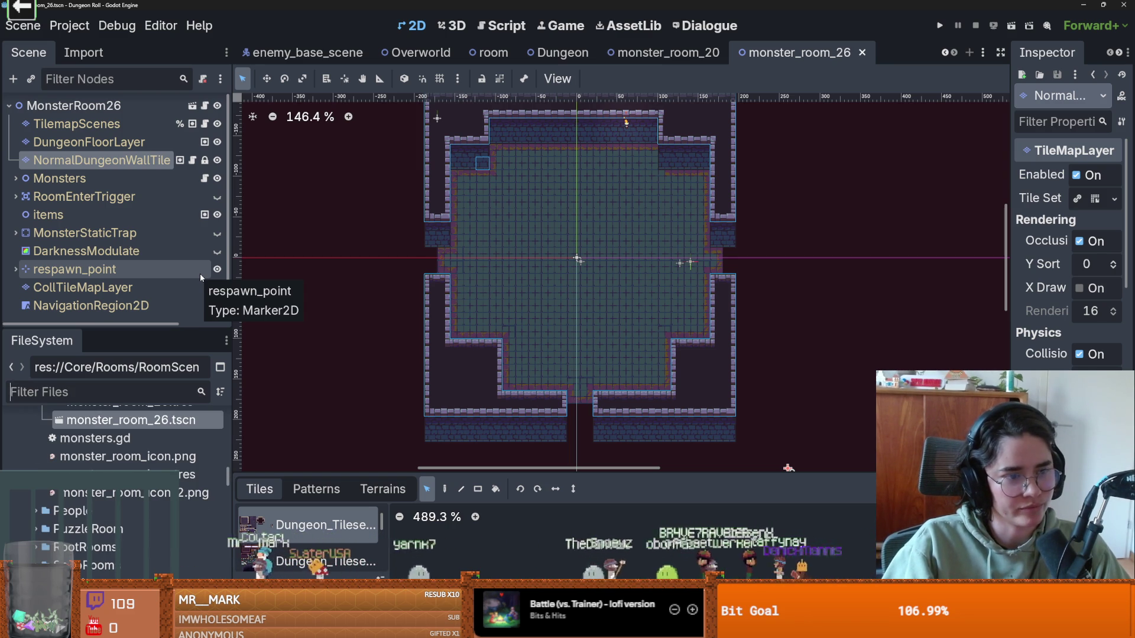
Step: Open RoomLootTable.tres via the 'loot' filter and expand its monster_room_26 entry 10
text(loot)
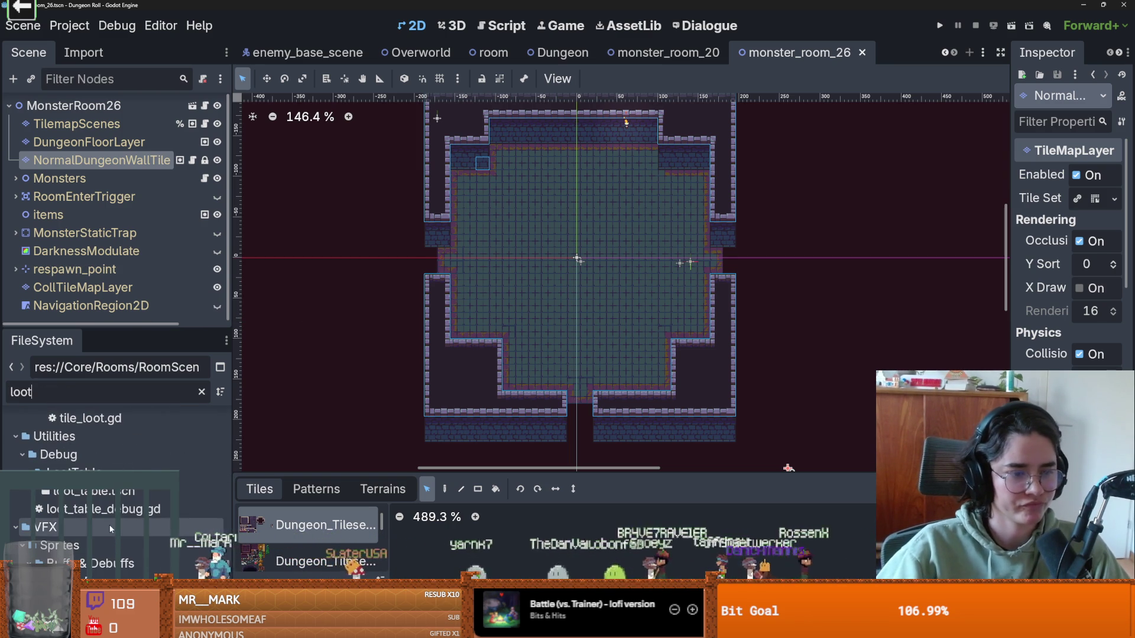
scroll(129, 526, up, 5)
scroll(114, 528, up, 1)
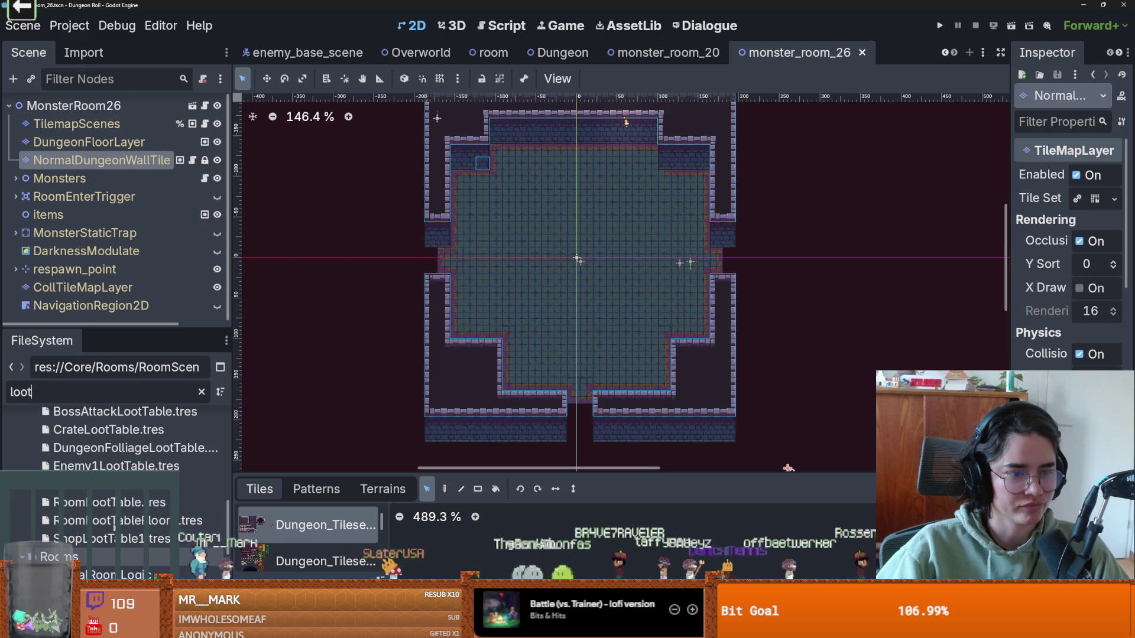
click(109, 503)
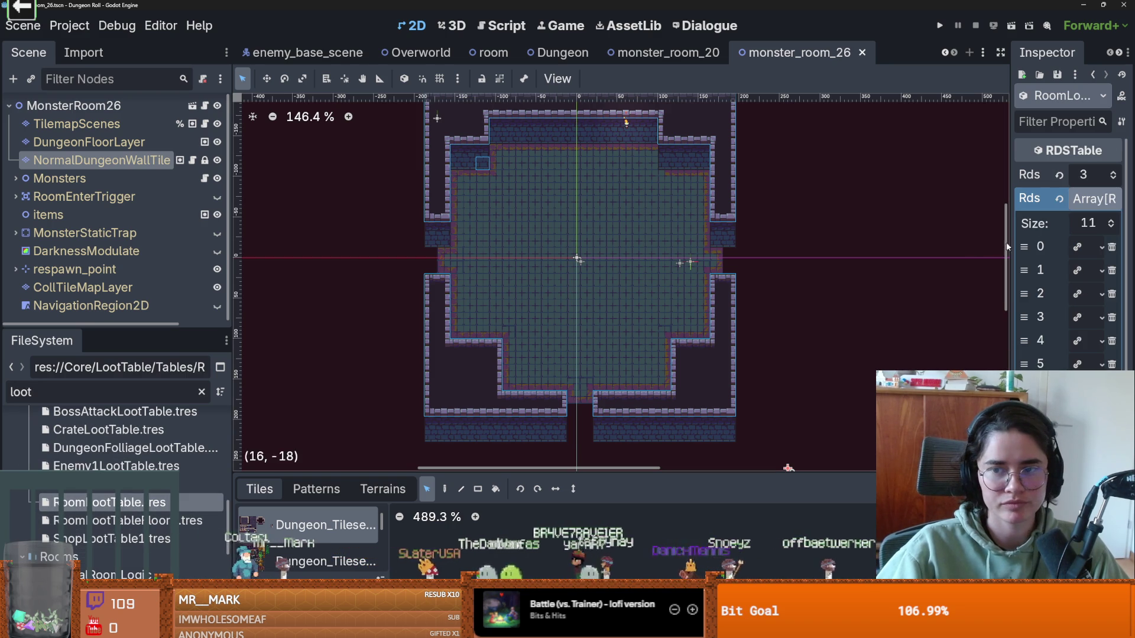
mouse_move(1012, 244)
mouse_down()
mouse_move(799, 224)
mouse_move(832, 218)
mouse_up()
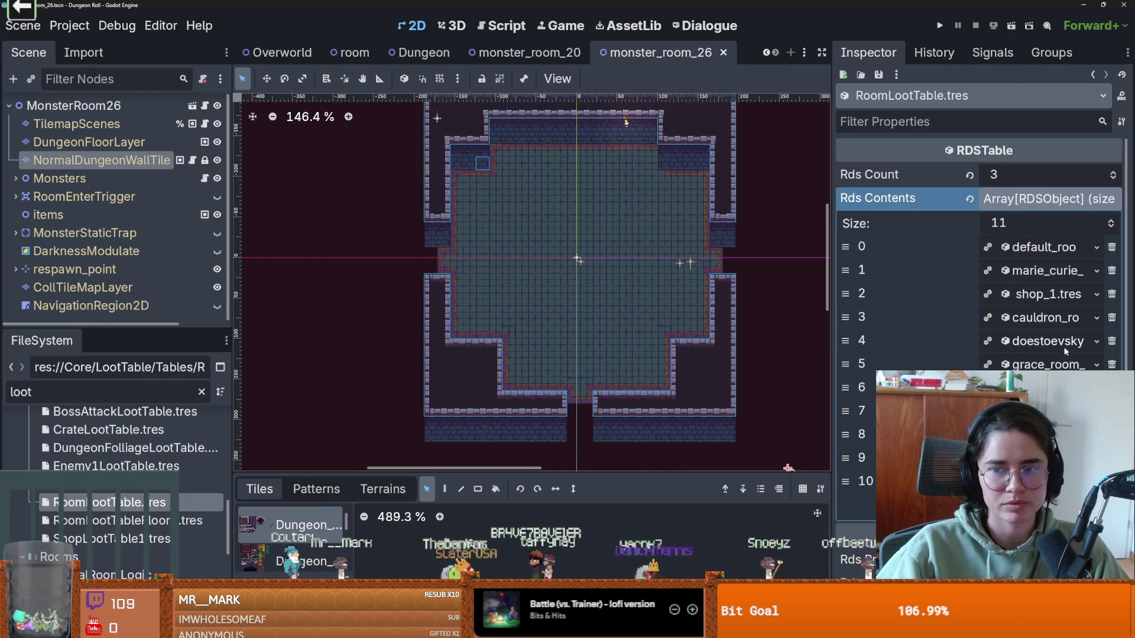
scroll(1067, 352, down, 2)
mouse_move(835, 383)
mouse_down()
mouse_move(798, 354)
mouse_move(583, 296)
mouse_move(758, 236)
mouse_up()
key(ctrl+s)
click(1029, 422)
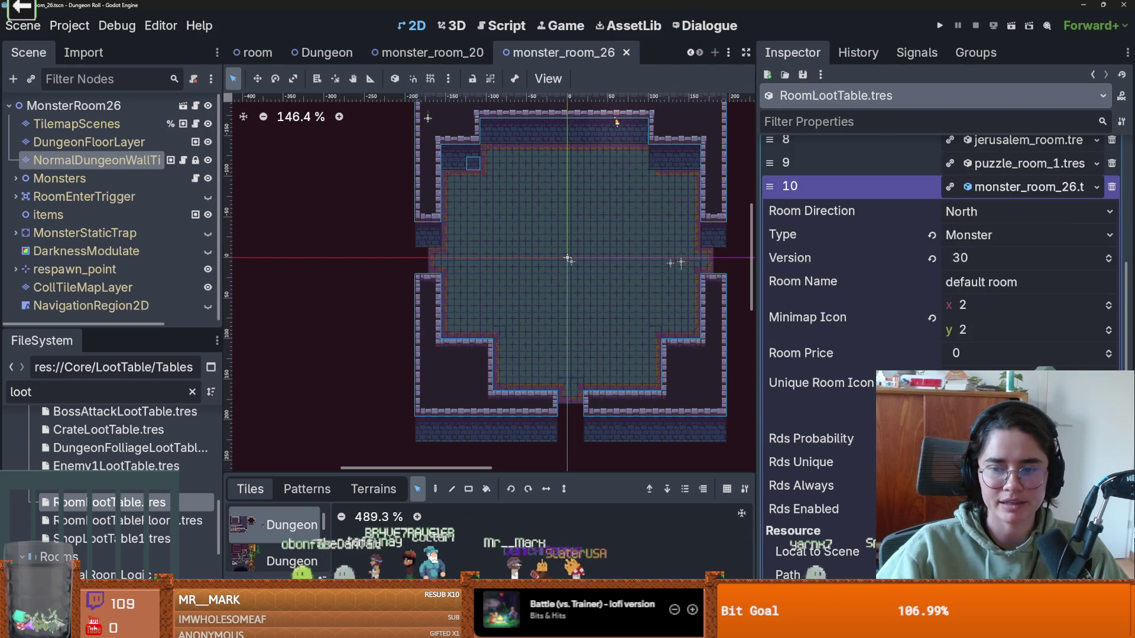
Step: Run the game, walk the knight through the doors, and pick the zombie room 26 card
key(F5)
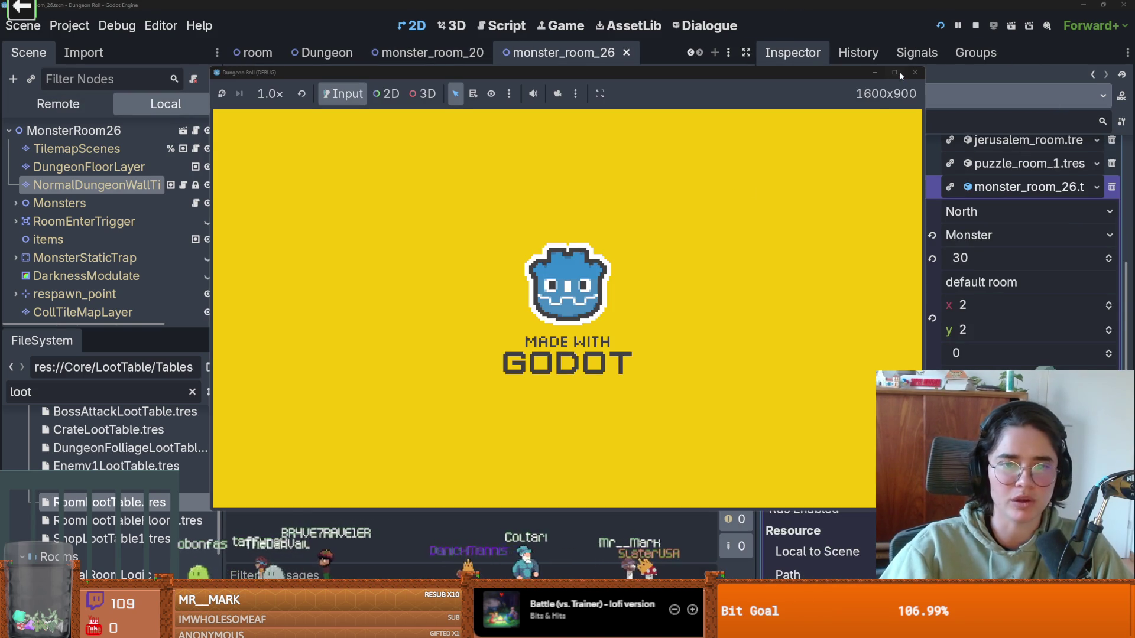
key(a)
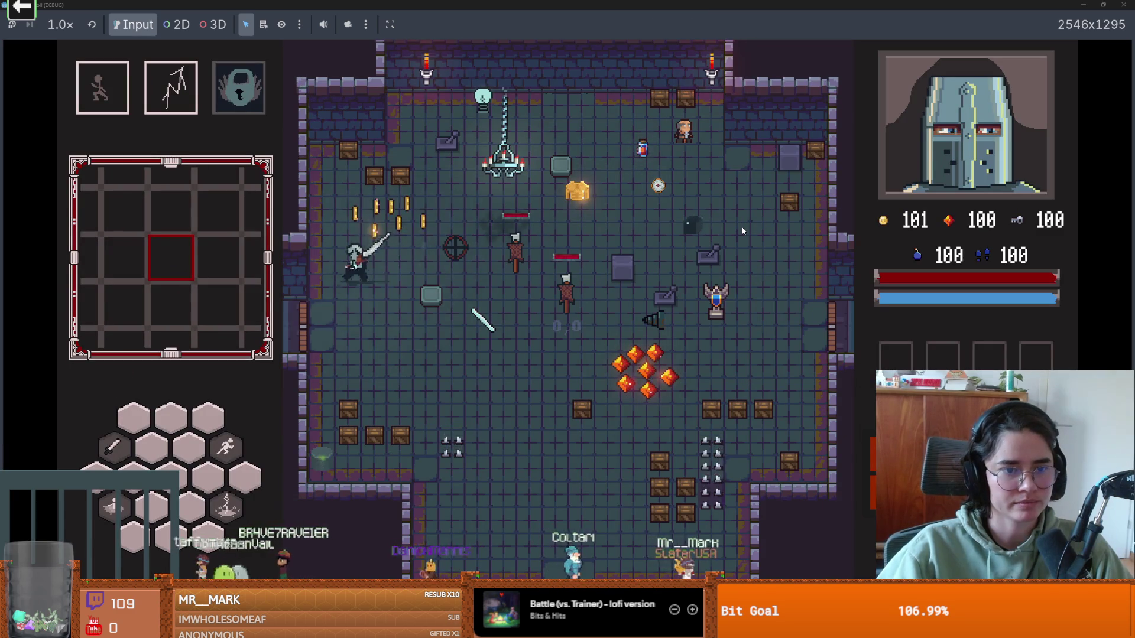
key(e)
click(572, 314)
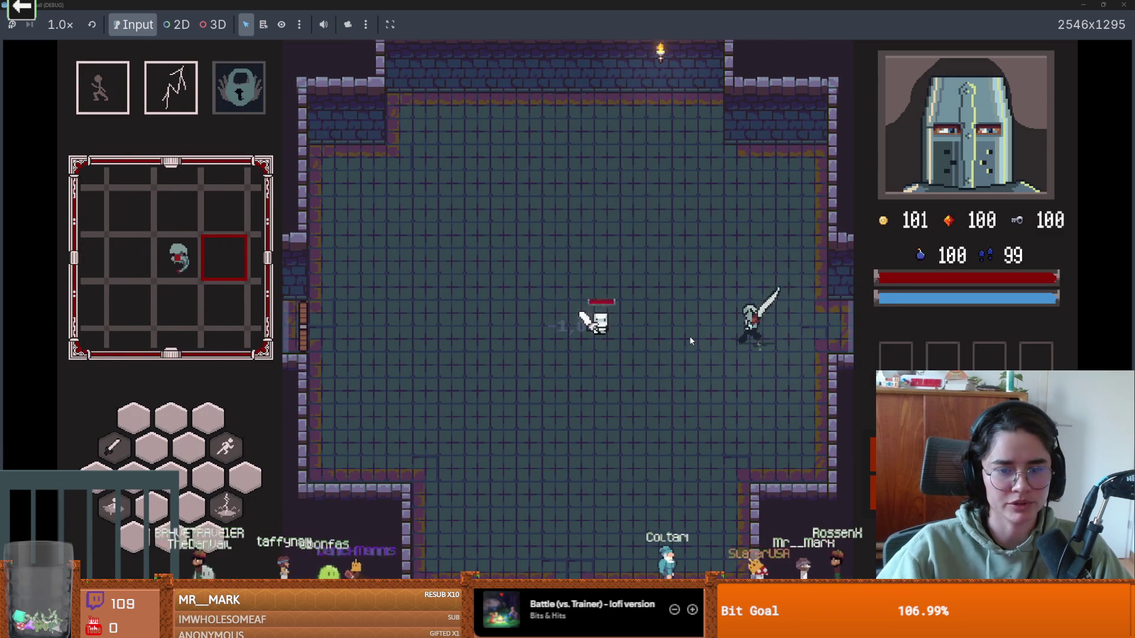
key(a)
key(s)
key(a)
key(space)
key(d)
key(space)
key(s)
key(a)
key(s)
key(space)
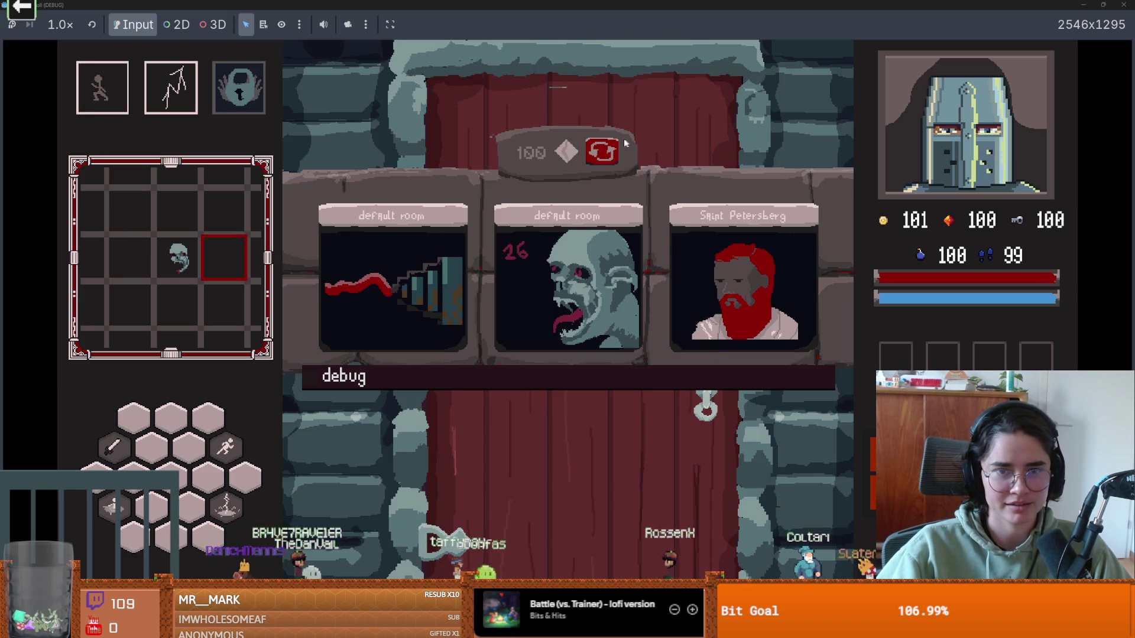
click(602, 152)
click(633, 296)
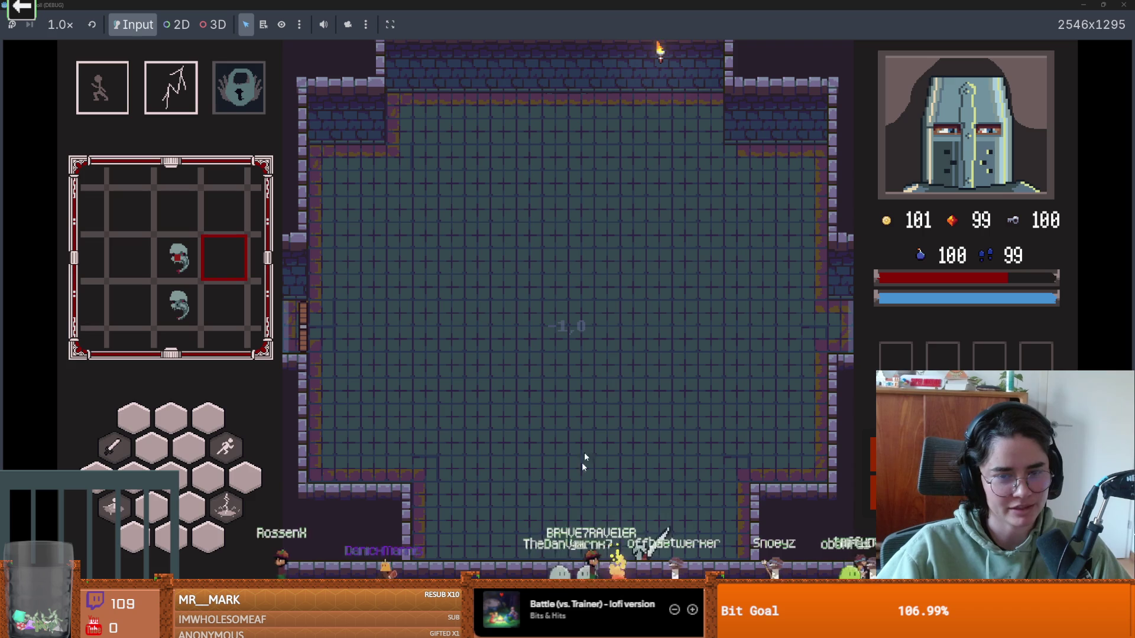
Step: End the run, start a new one, fight through a room, take a reward, and stop the game
key(Escape)
click(544, 404)
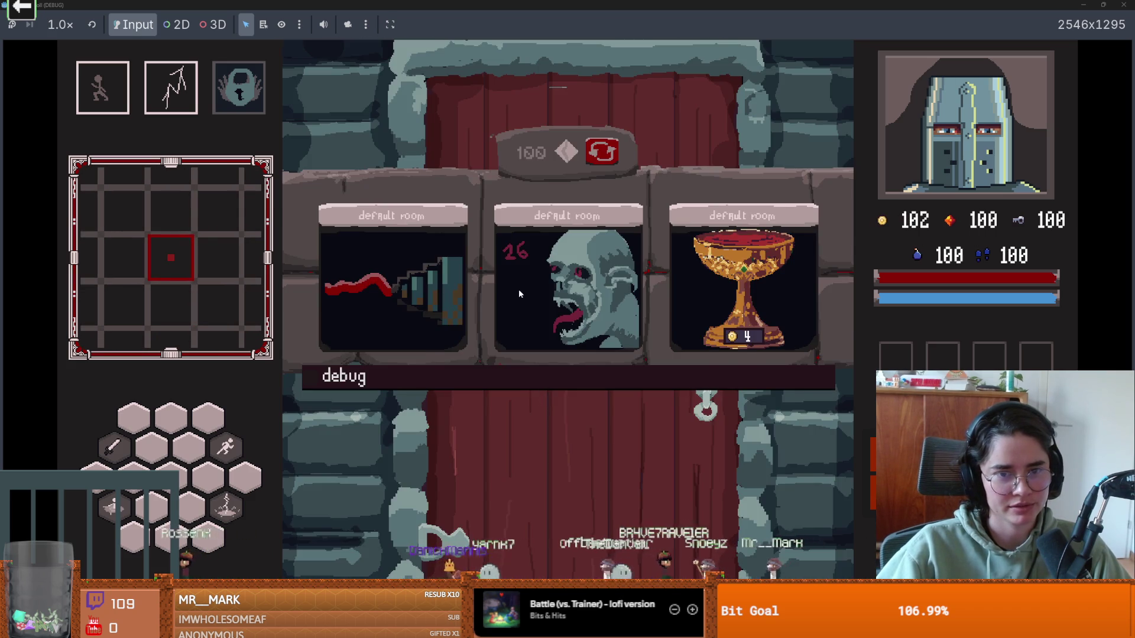
click(519, 294)
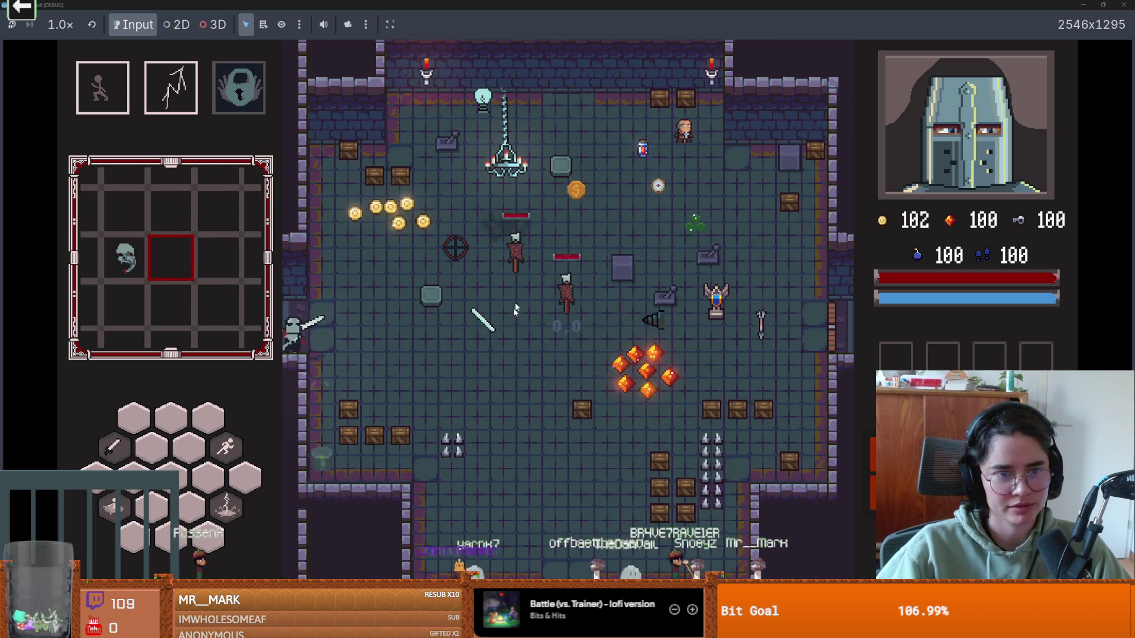
key(d)
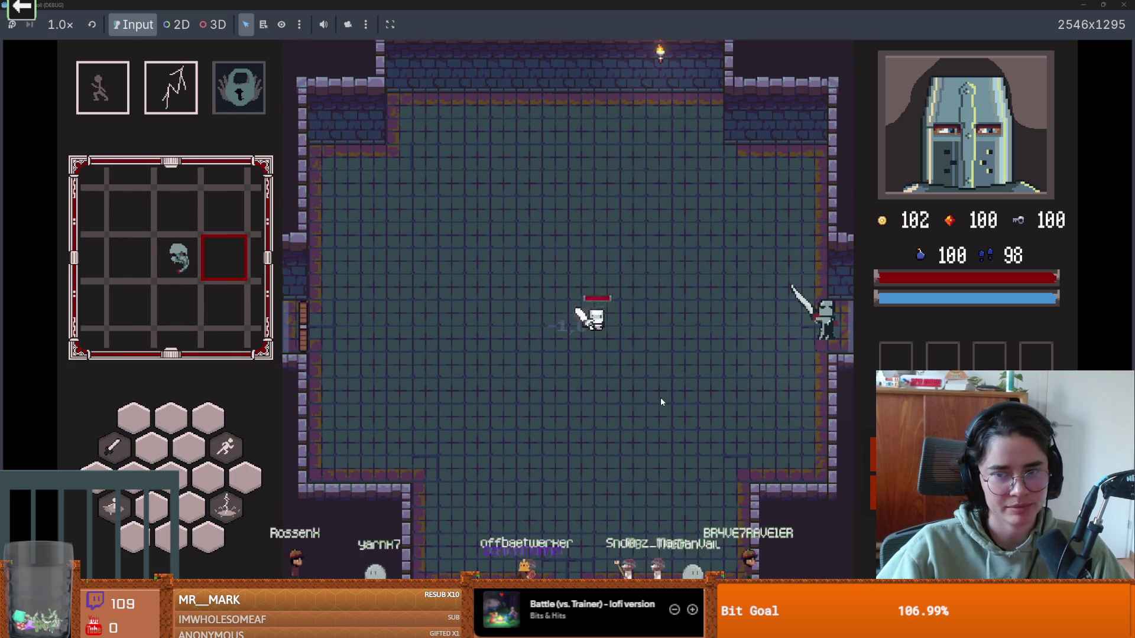
key(d)
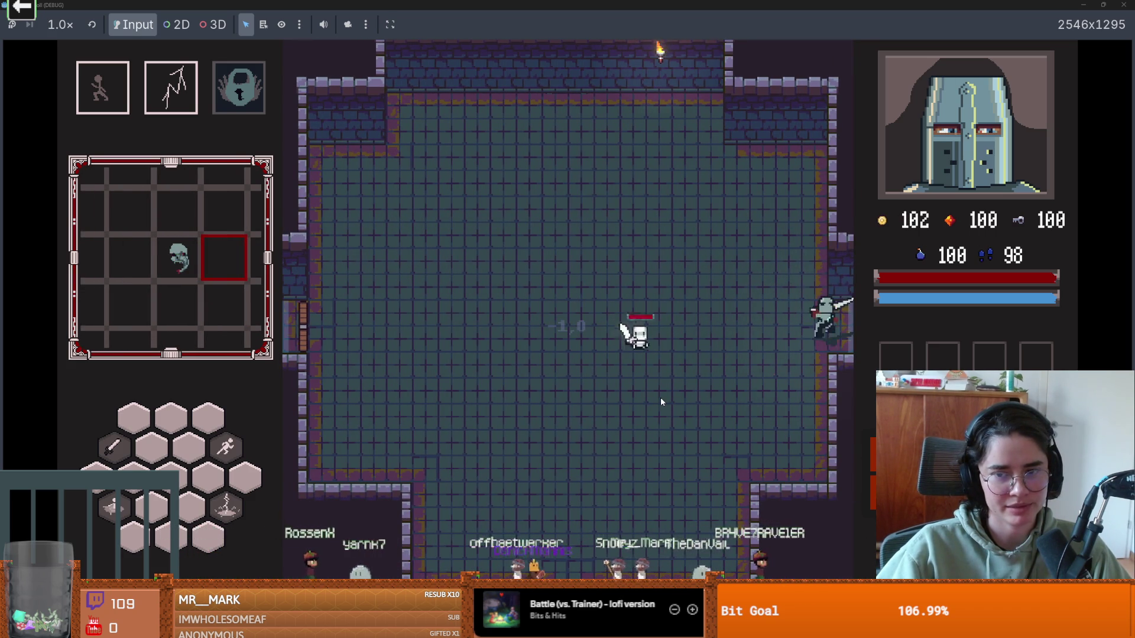
key(s)
key(a)
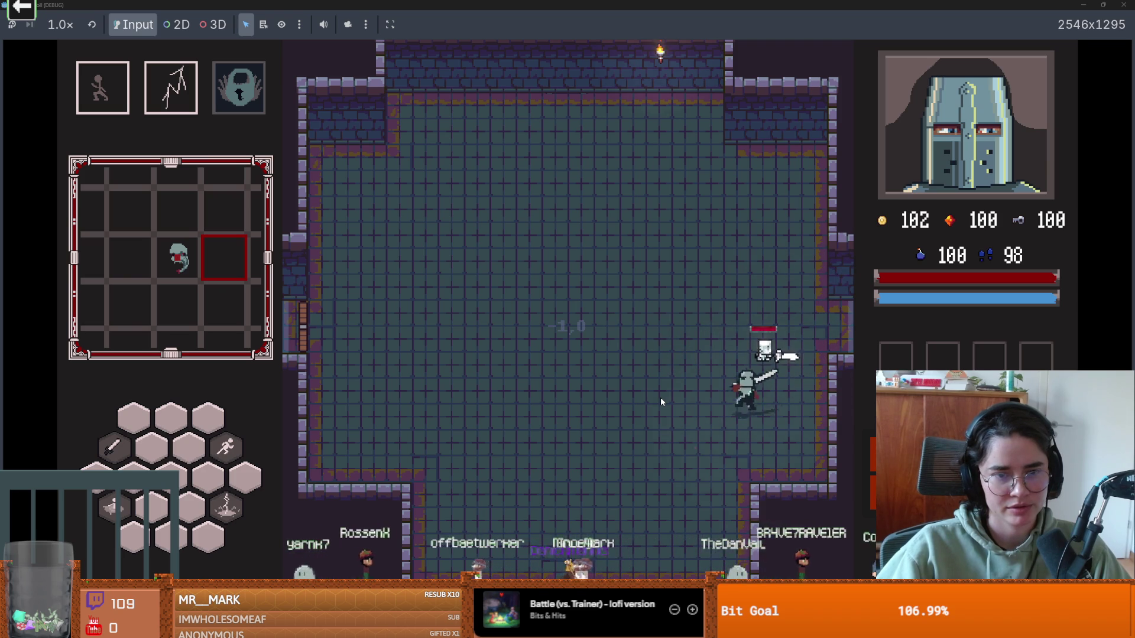
key(s)
key(a)
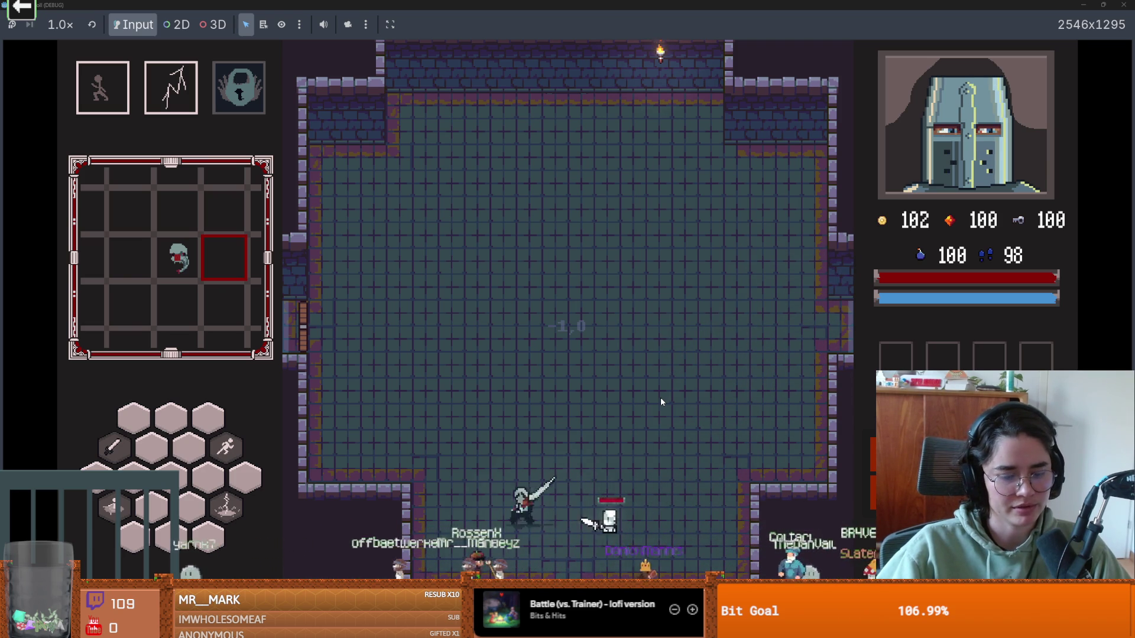
key(e)
key(a)
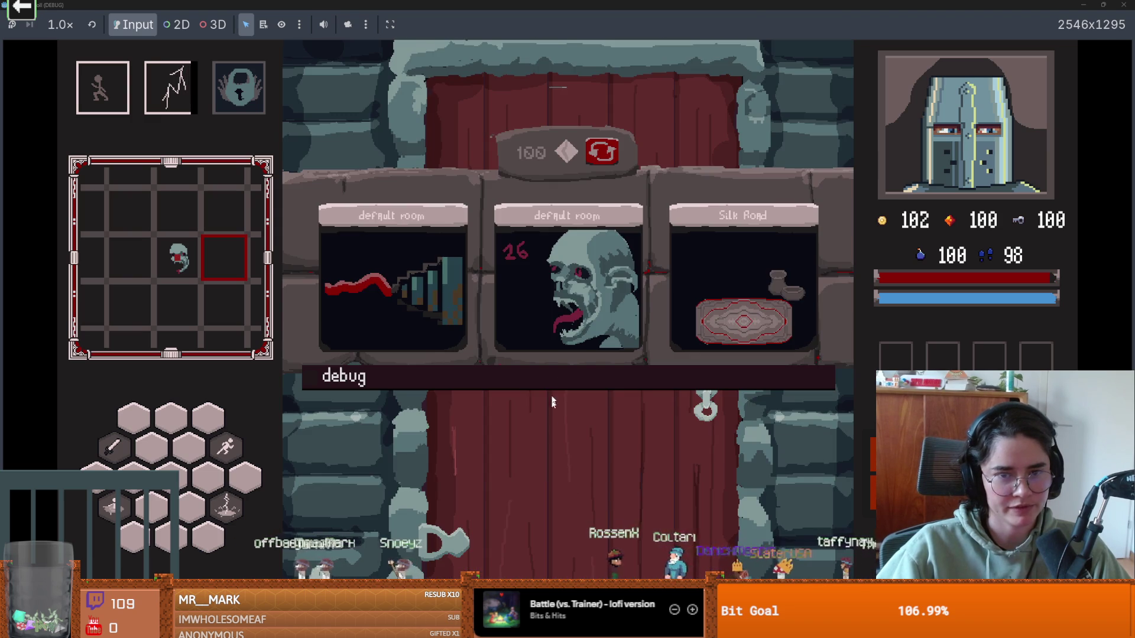
click(540, 299)
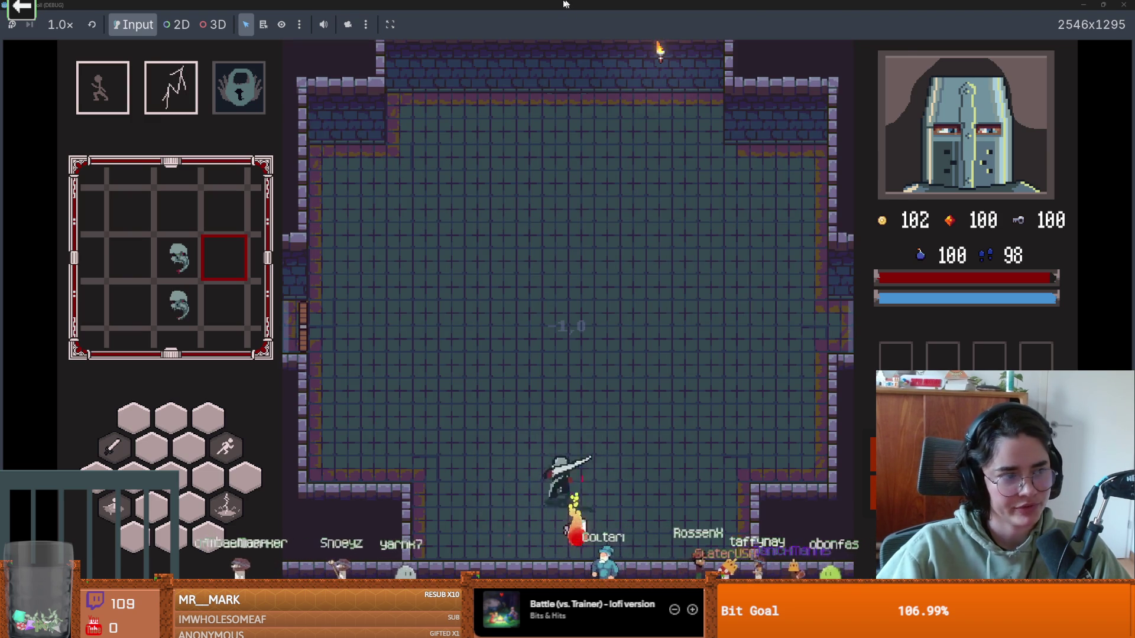
key(F8)
scroll(629, 254, down, 6)
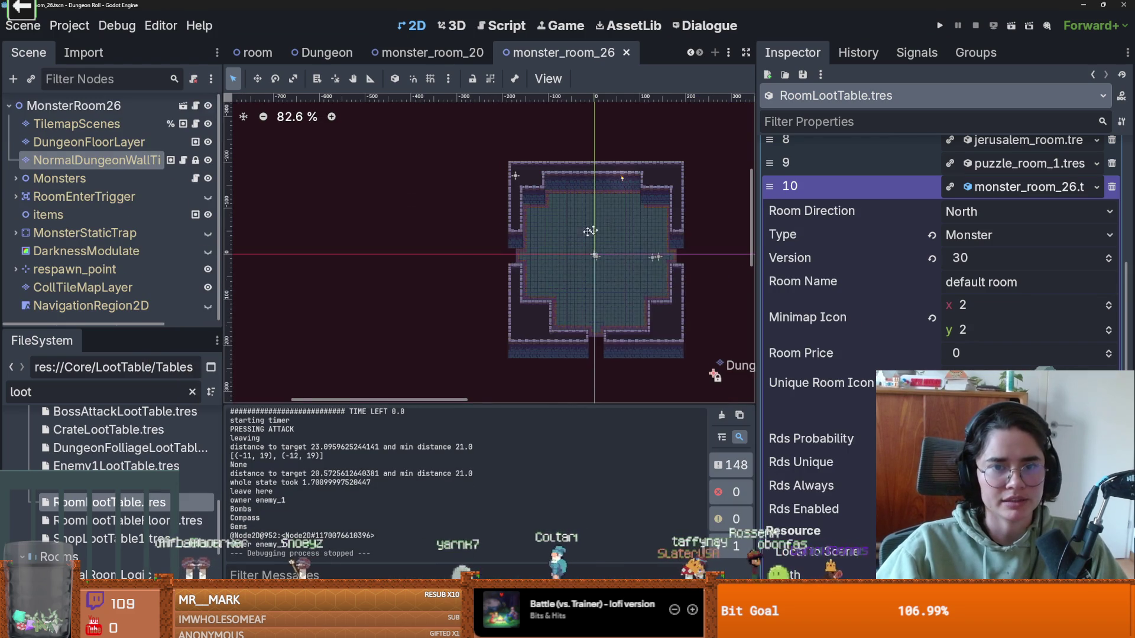
Step: Select the wall tilemap layer and erase its top row of outer wall tiles
scroll(439, 224, up, 5)
drag(440, 223, 361, 241)
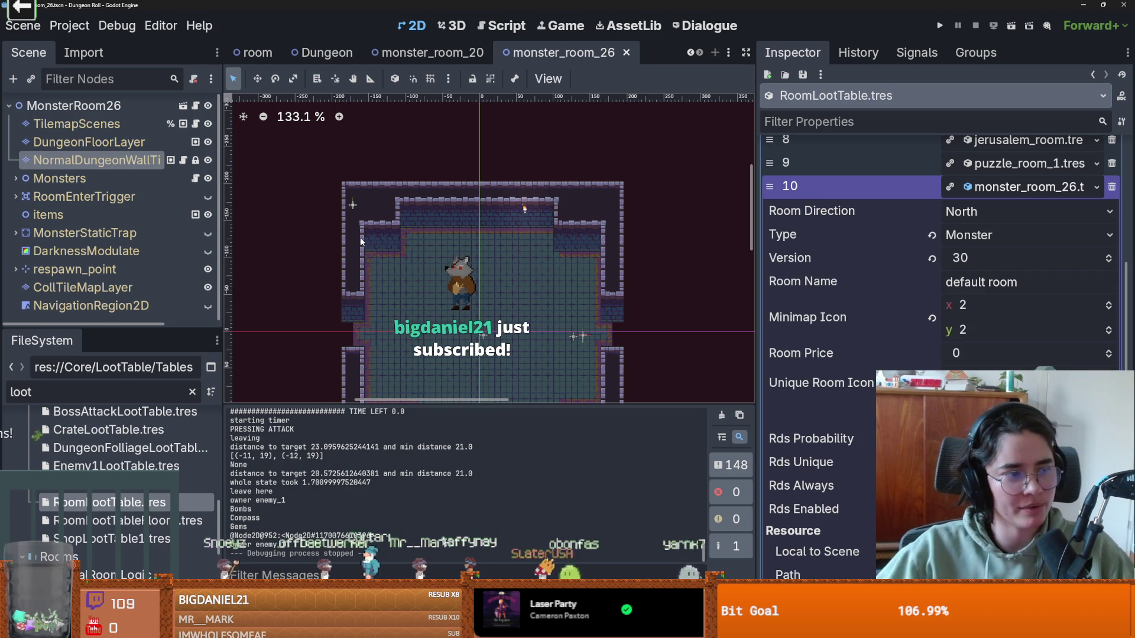
scroll(448, 248, down, 4)
scroll(455, 213, up, 4)
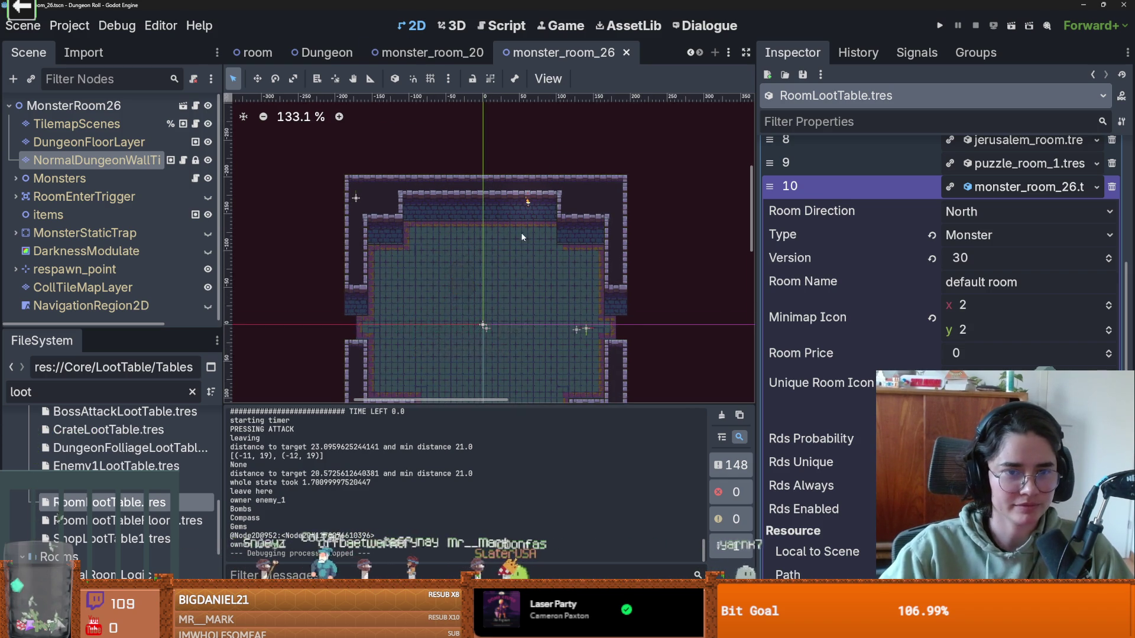
scroll(523, 230, up, 1)
click(102, 159)
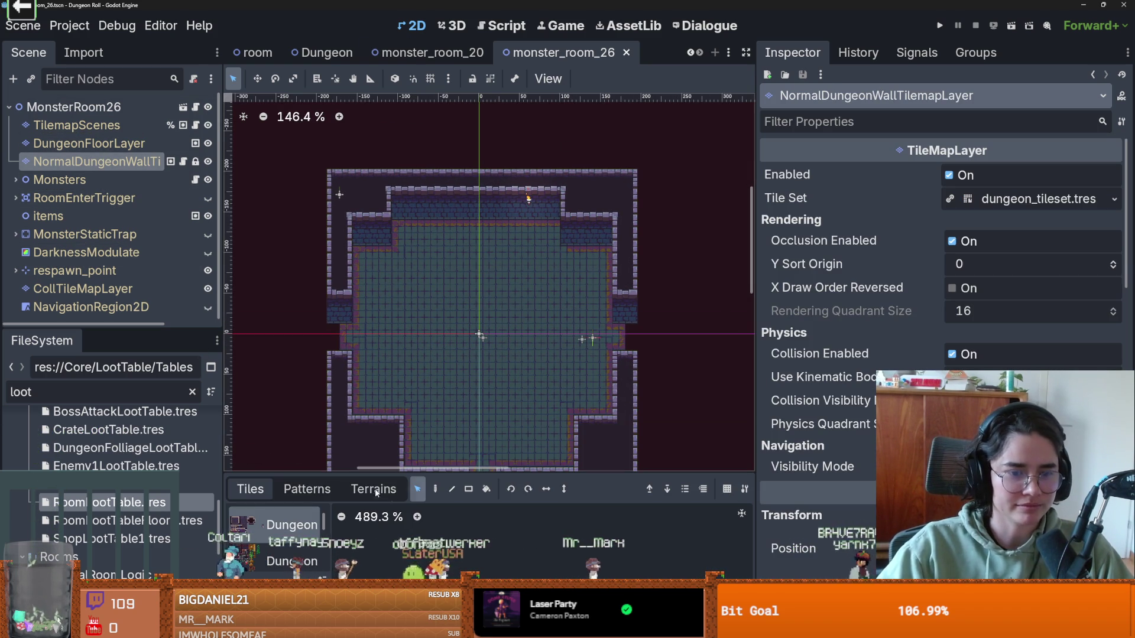
drag(477, 181, 673, 179)
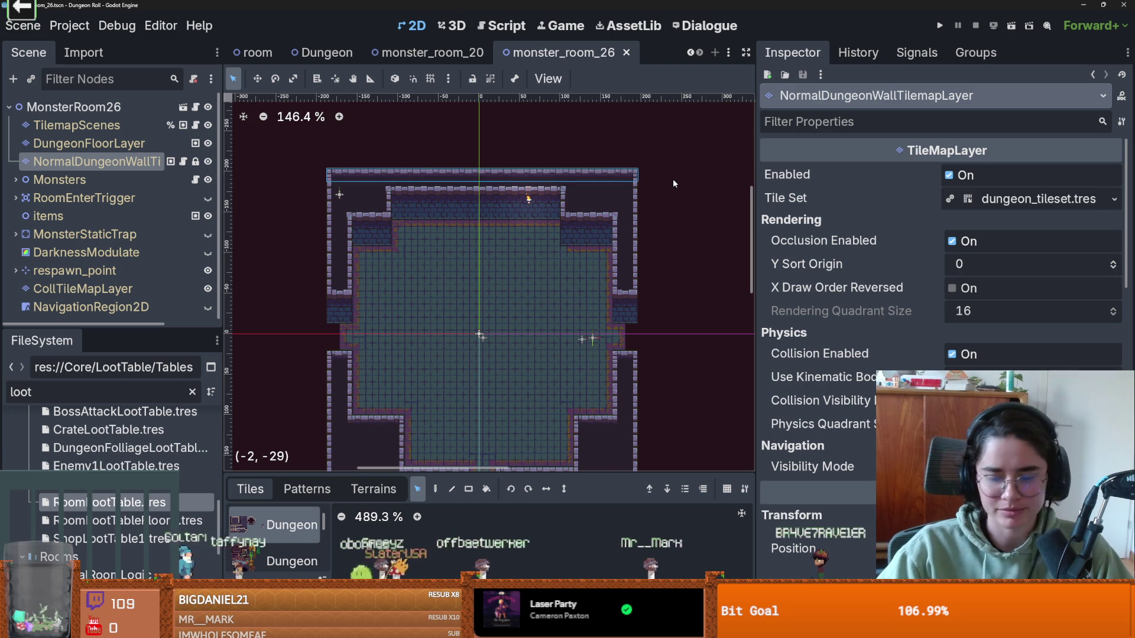
key(Delete)
Step: Erase the bottom row, right column, and left column of outer wall tiles
scroll(693, 302, down, 2)
scroll(677, 361, down, 5)
mouse_move(354, 308)
mouse_down()
mouse_move(677, 362)
mouse_move(630, 406)
mouse_up()
key(Delete)
scroll(677, 361, down, 1)
drag(594, 197, 584, 368)
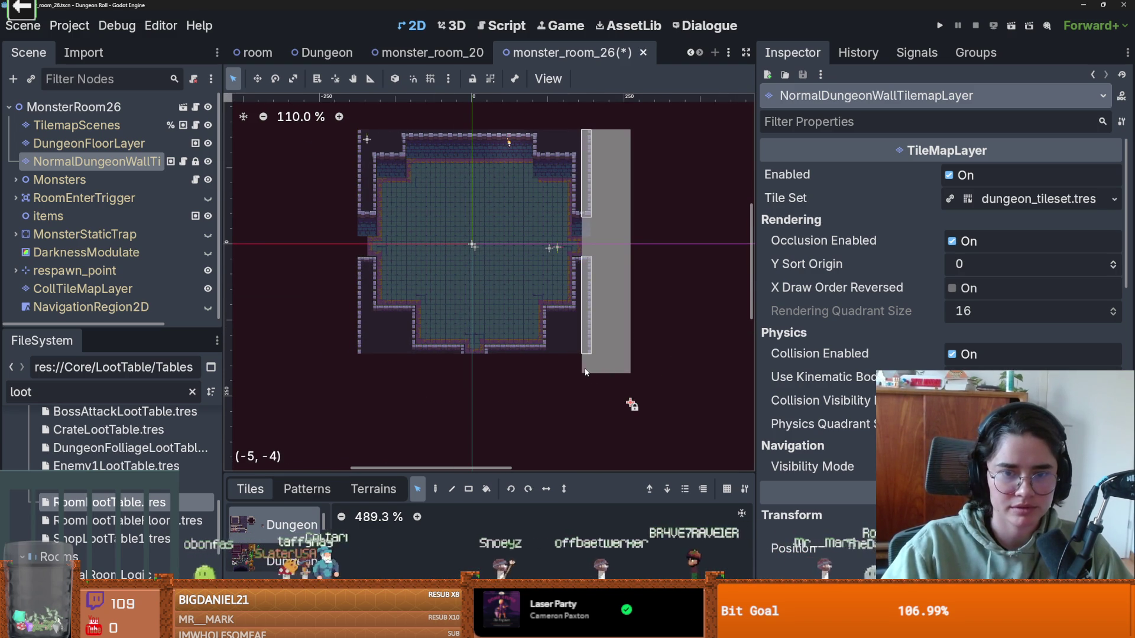
key(Delete)
drag(318, 135, 359, 363)
key(Delete)
Step: Save monster_room_26 and show the Terrains list
key(ctrl+s)
scroll(443, 269, up, 3)
click(374, 489)
scroll(307, 544, down, 3)
scroll(293, 544, up, 2)
scroll(293, 544, down, 2)
scroll(294, 544, up, 4)
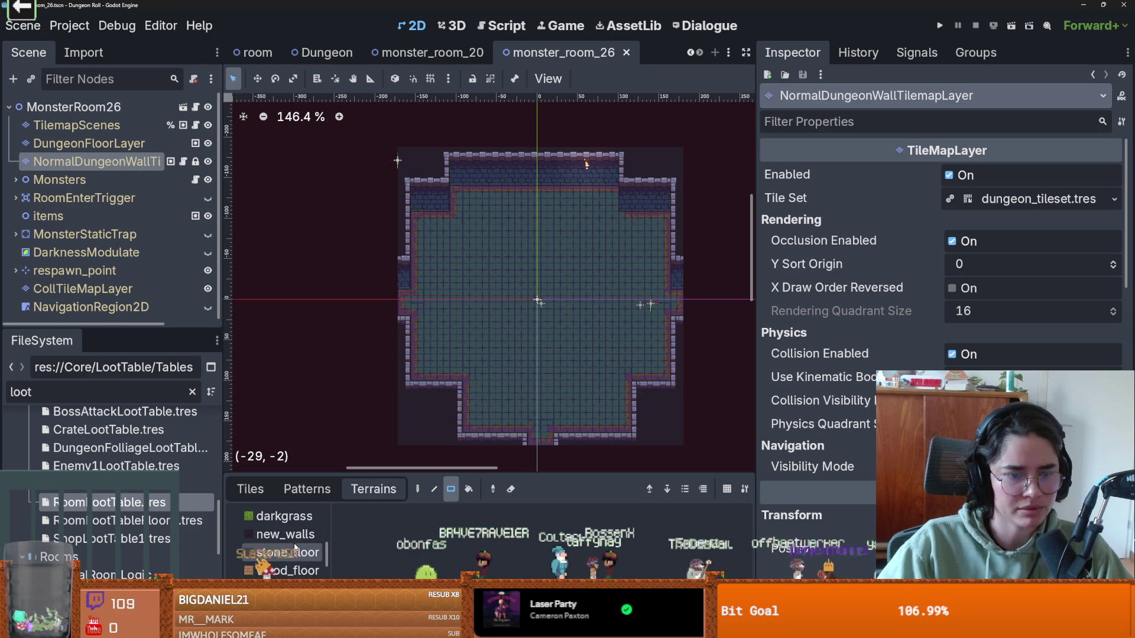
Step: With the new_walls terrain, paint an alcove into the left wall and a notch into the top wall
click(287, 535)
drag(407, 234, 451, 253)
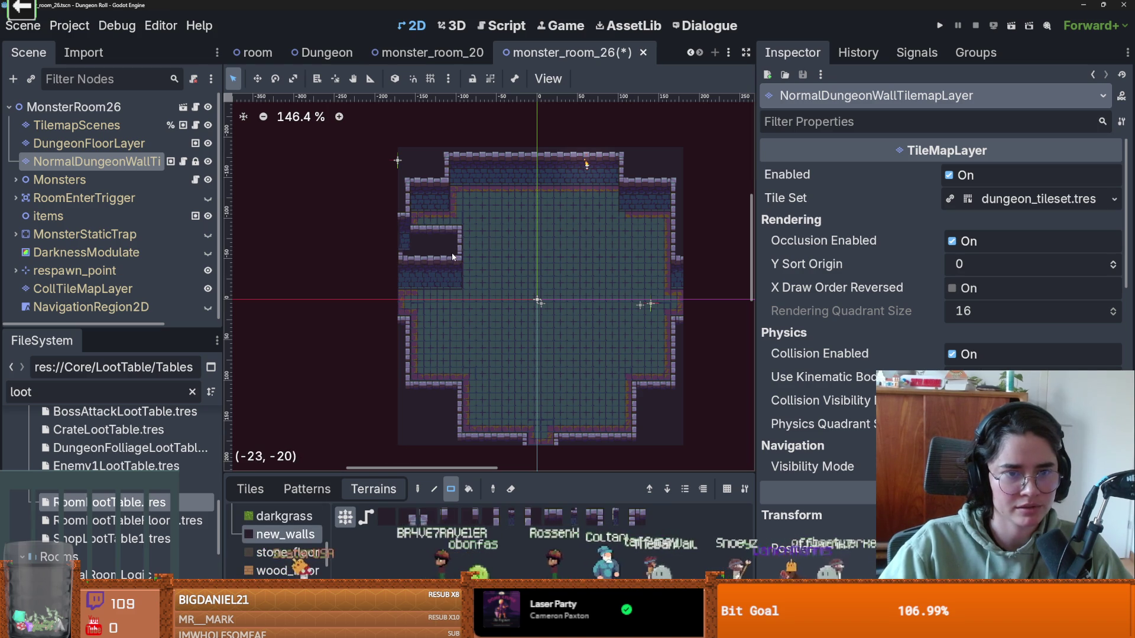
scroll(406, 232, up, 4)
scroll(406, 227, up, 1)
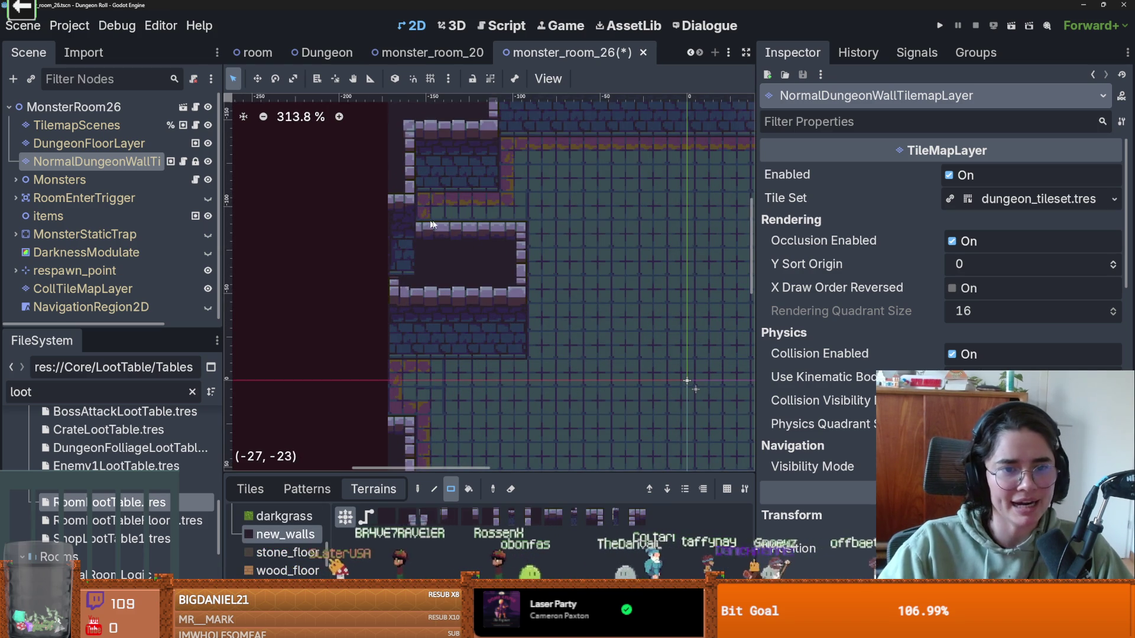
scroll(473, 251, down, 4)
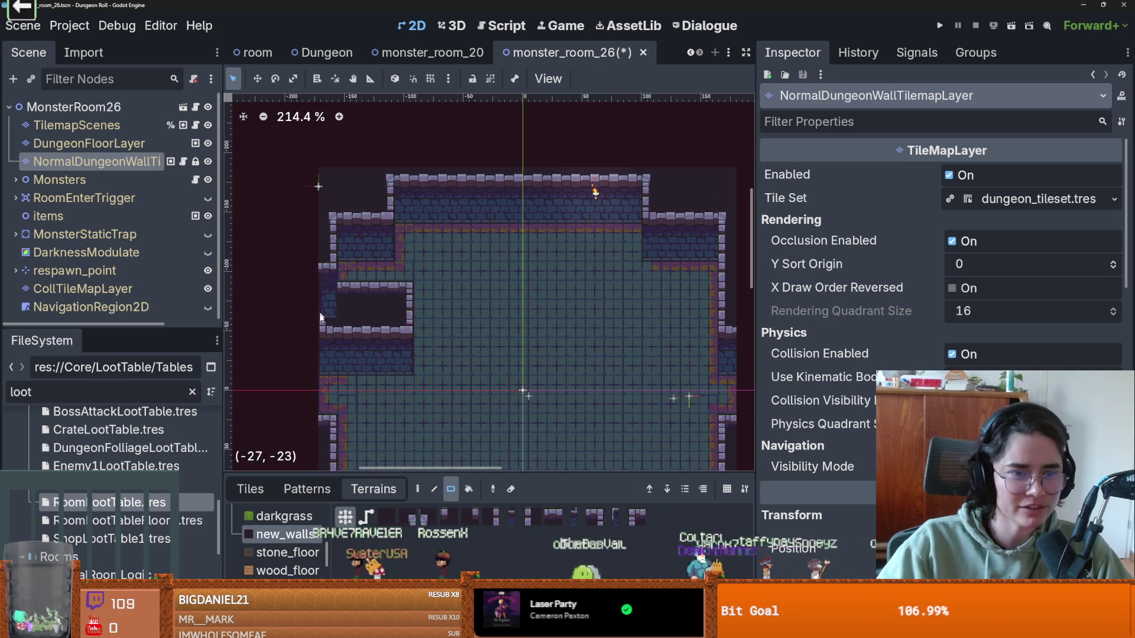
drag(464, 186, 493, 221)
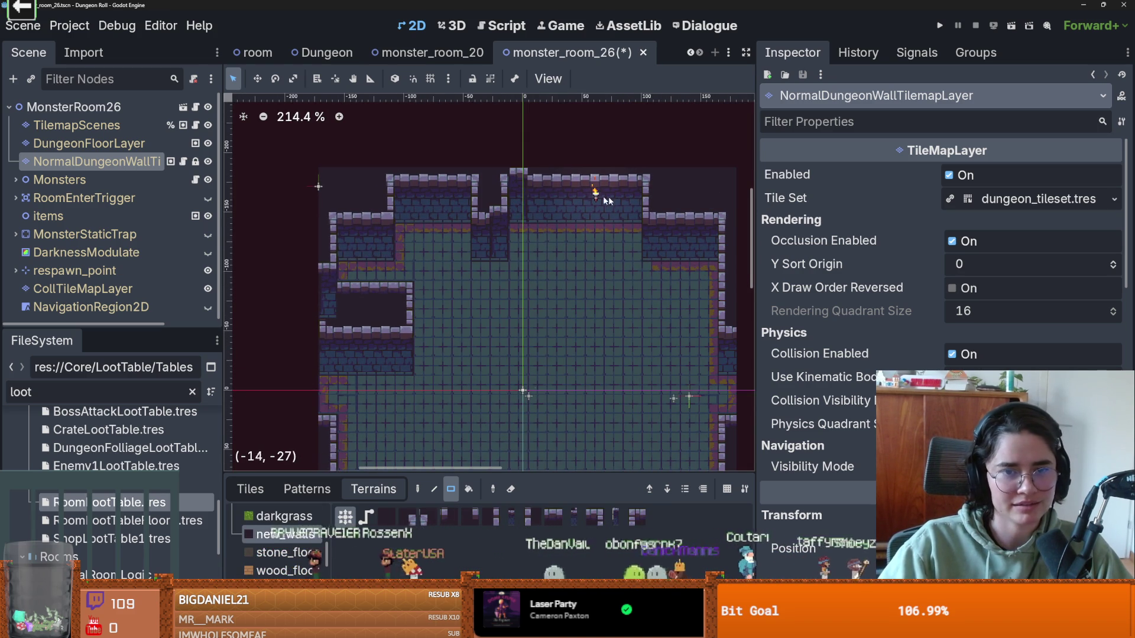
Step: Paint a single new_walls tile and an indentation into the right wall
scroll(590, 198, down, 2)
click(597, 215)
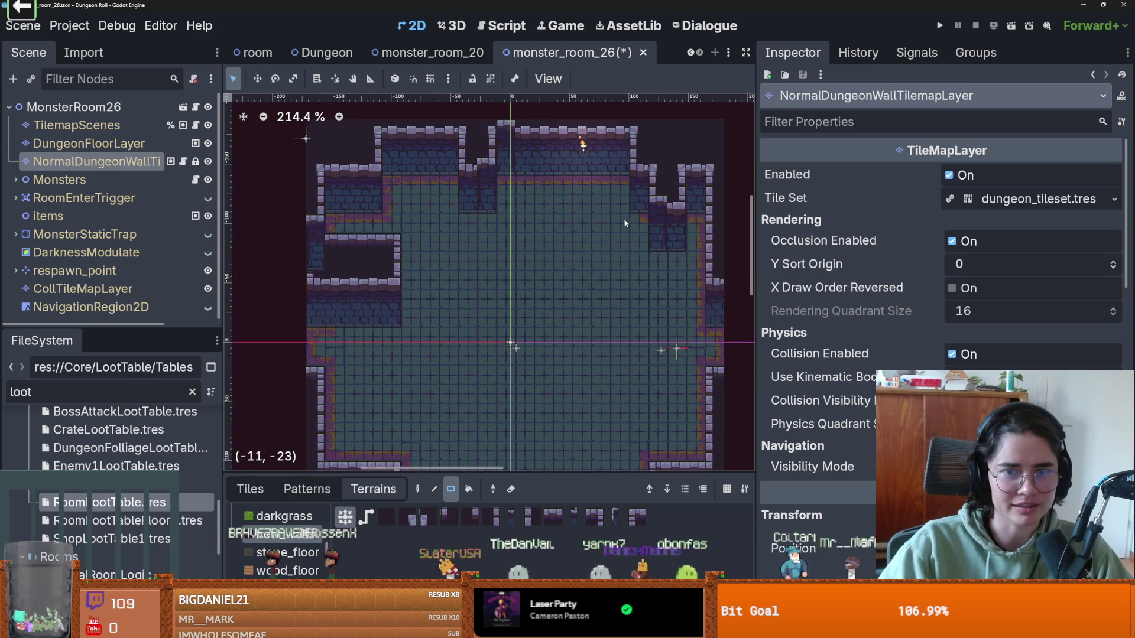
scroll(626, 223, down, 5)
scroll(520, 180, right, 4)
mouse_move(606, 289)
mouse_down()
mouse_move(555, 290)
mouse_move(550, 269)
mouse_up()
scroll(473, 292, down, 2)
scroll(379, 305, left, 4)
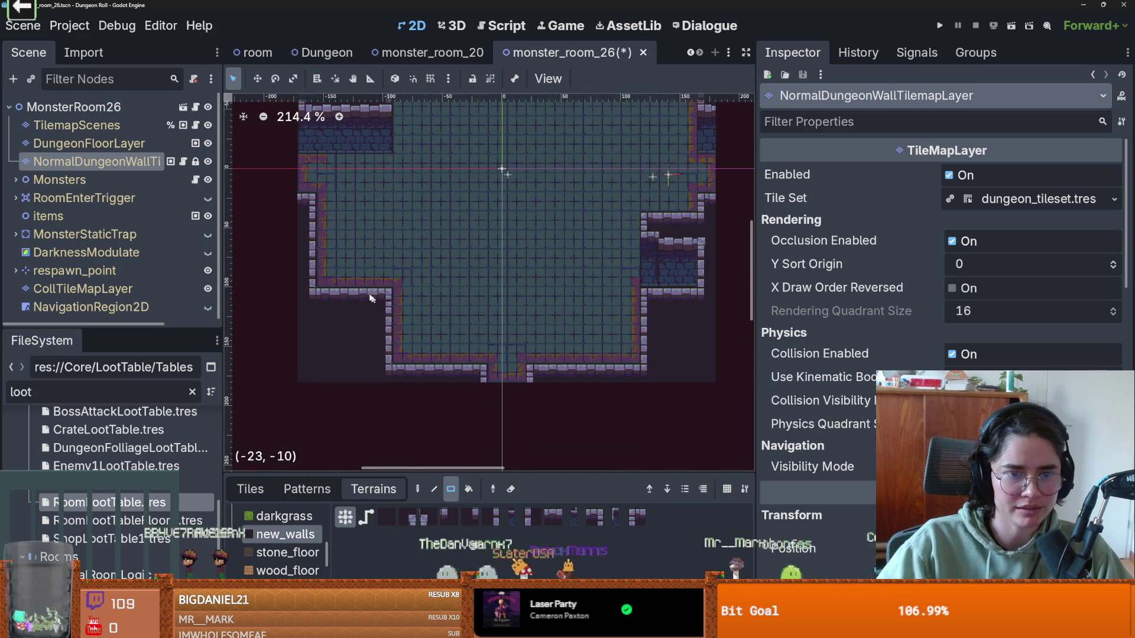
scroll(361, 263, up, 5)
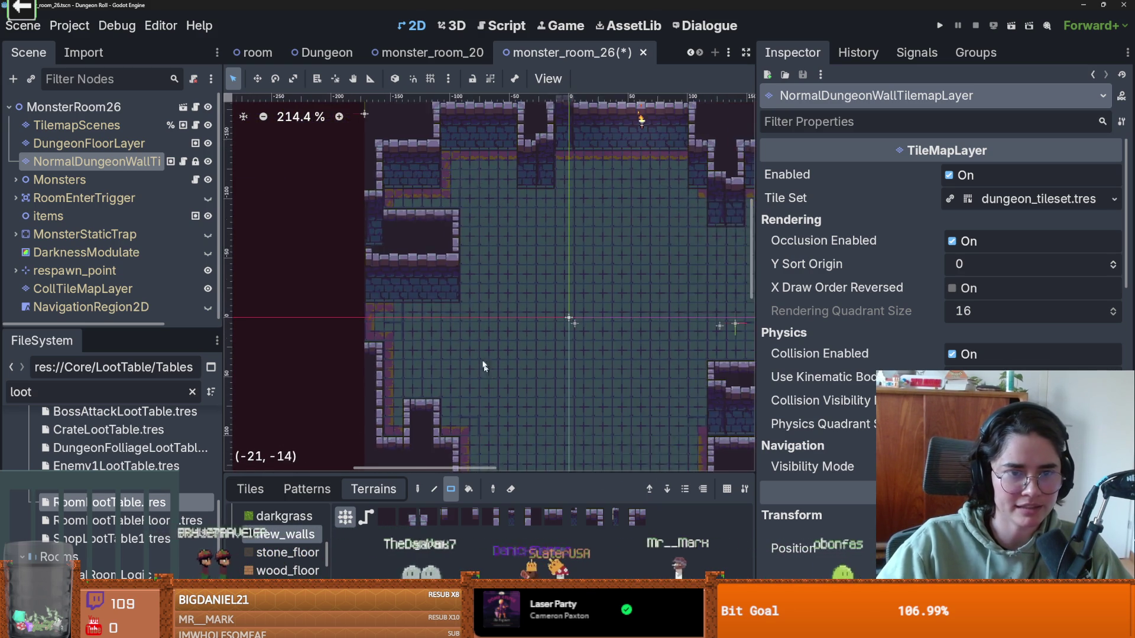
scroll(402, 263, up, 6)
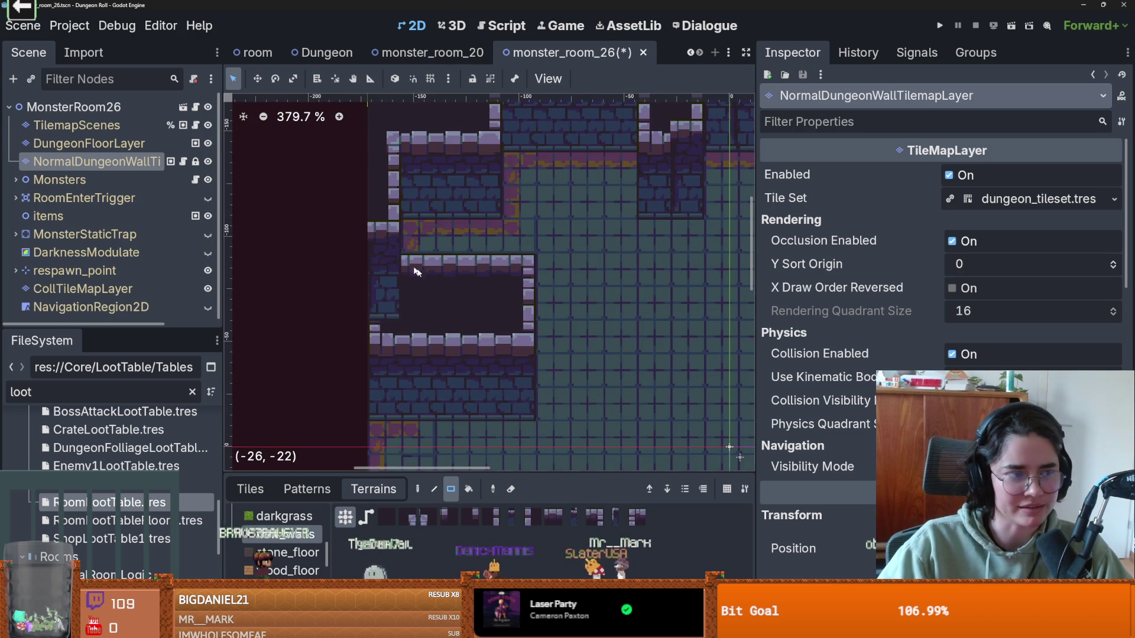
scroll(410, 267, down, 8)
scroll(451, 272, up, 4)
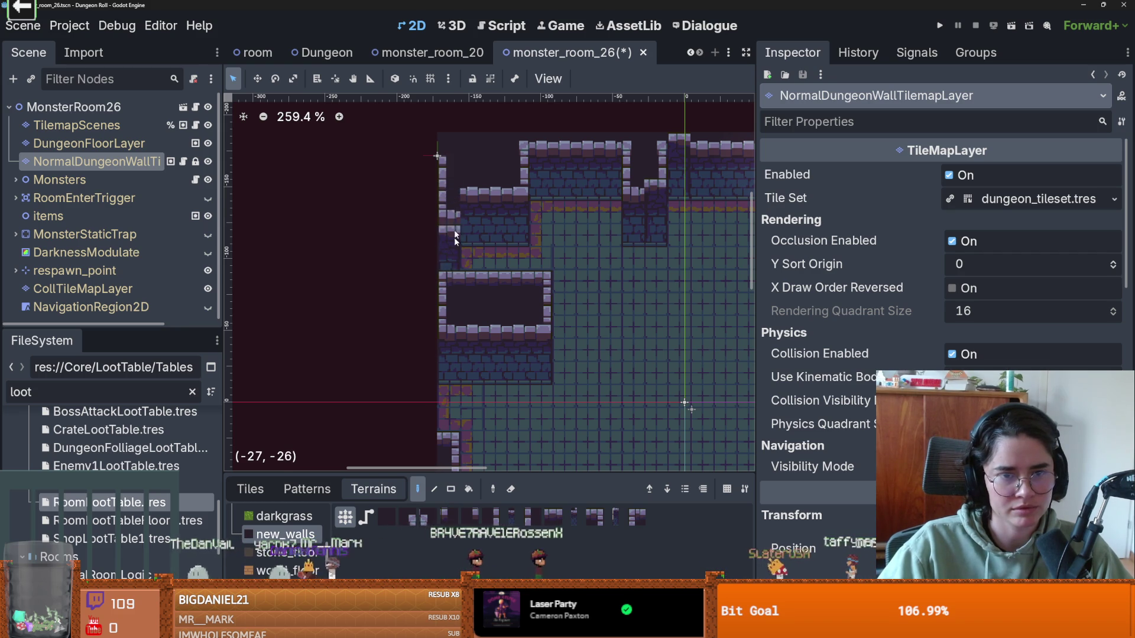
scroll(458, 284, down, 2)
scroll(467, 301, up, 2)
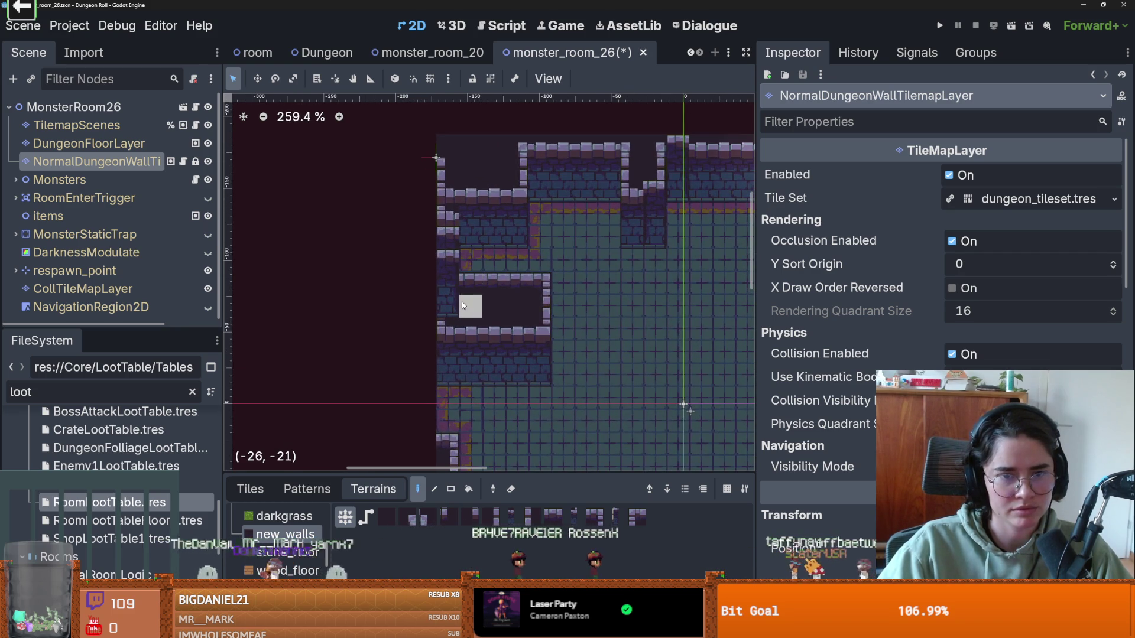
Step: Rect-paint a 1x4 wall strip into the left alcove, then run the project
click(450, 489)
drag(460, 286, 460, 289)
scroll(583, 299, down, 2)
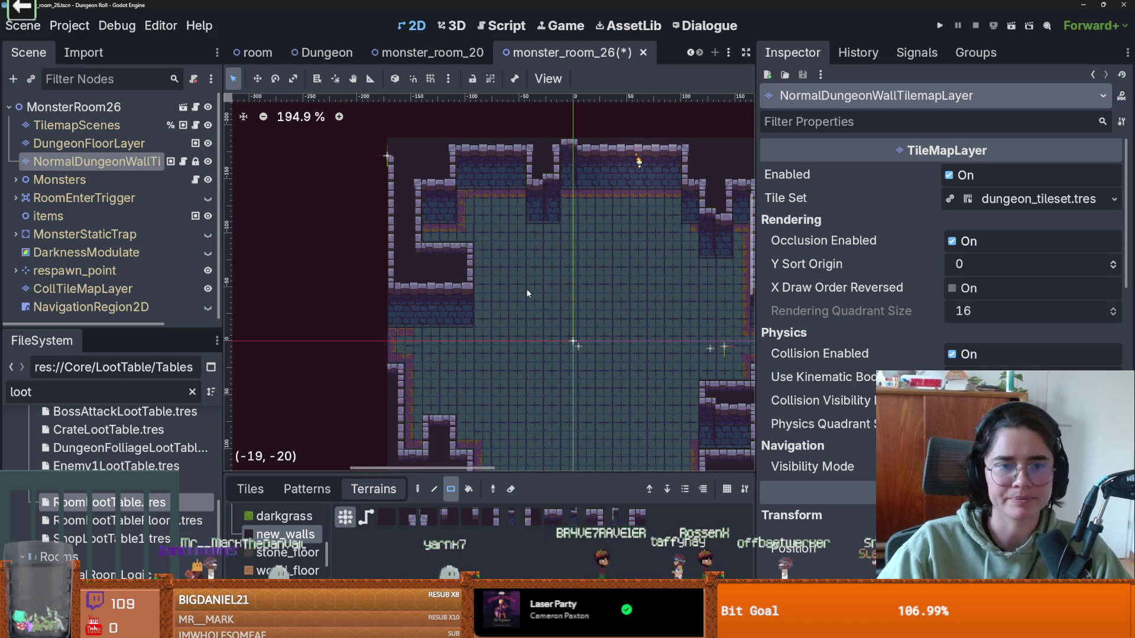
scroll(477, 334, up, 2)
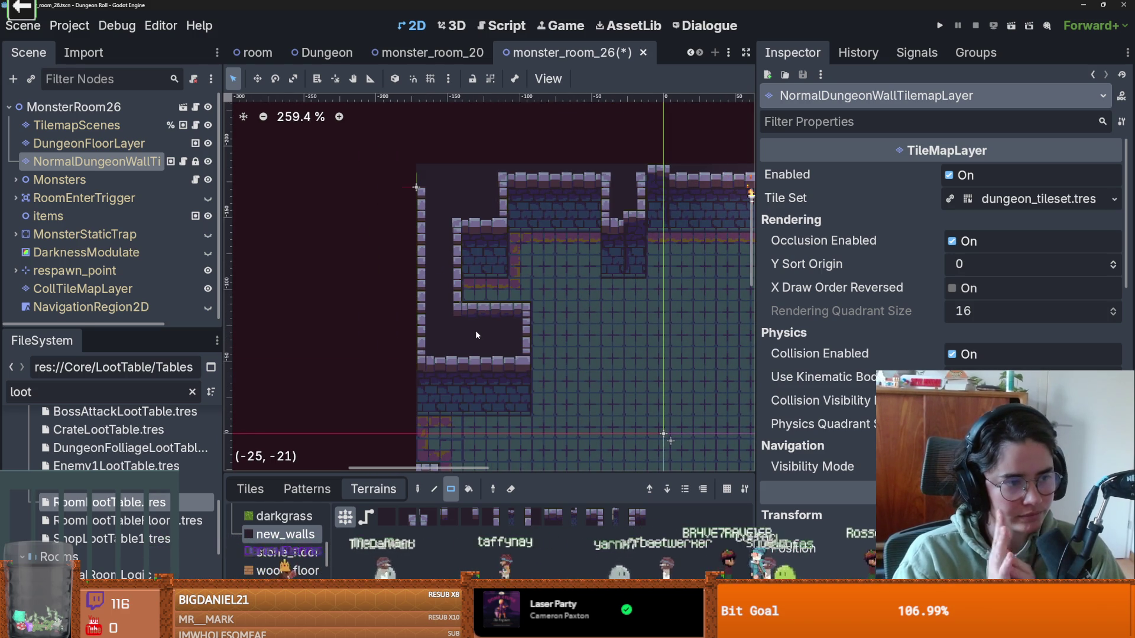
scroll(543, 221, down, 6)
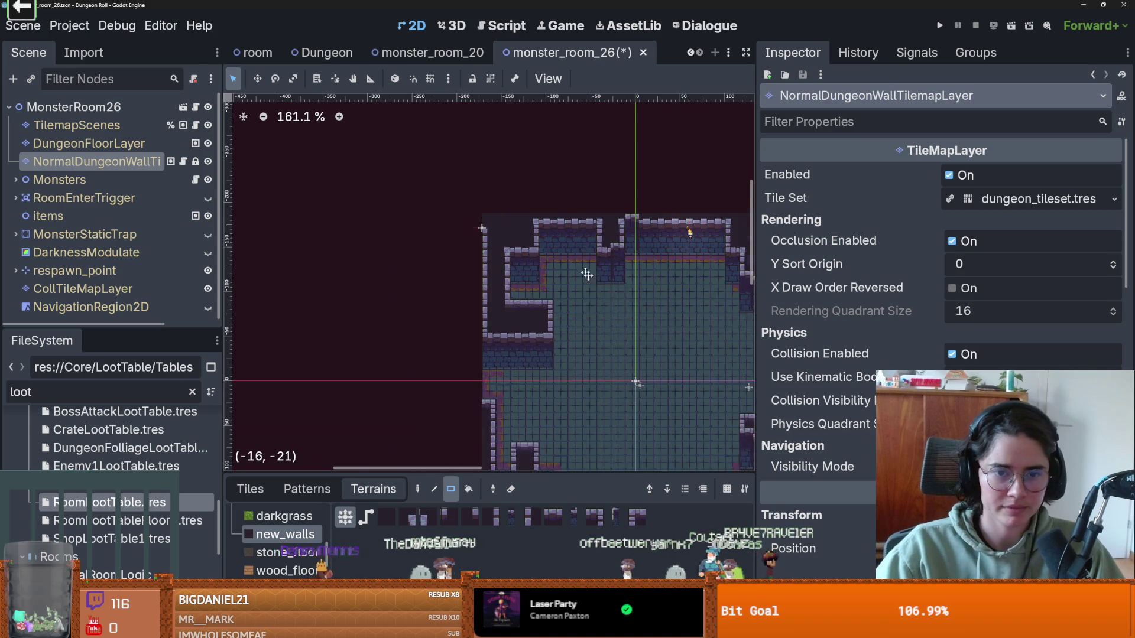
scroll(542, 222, up, 5)
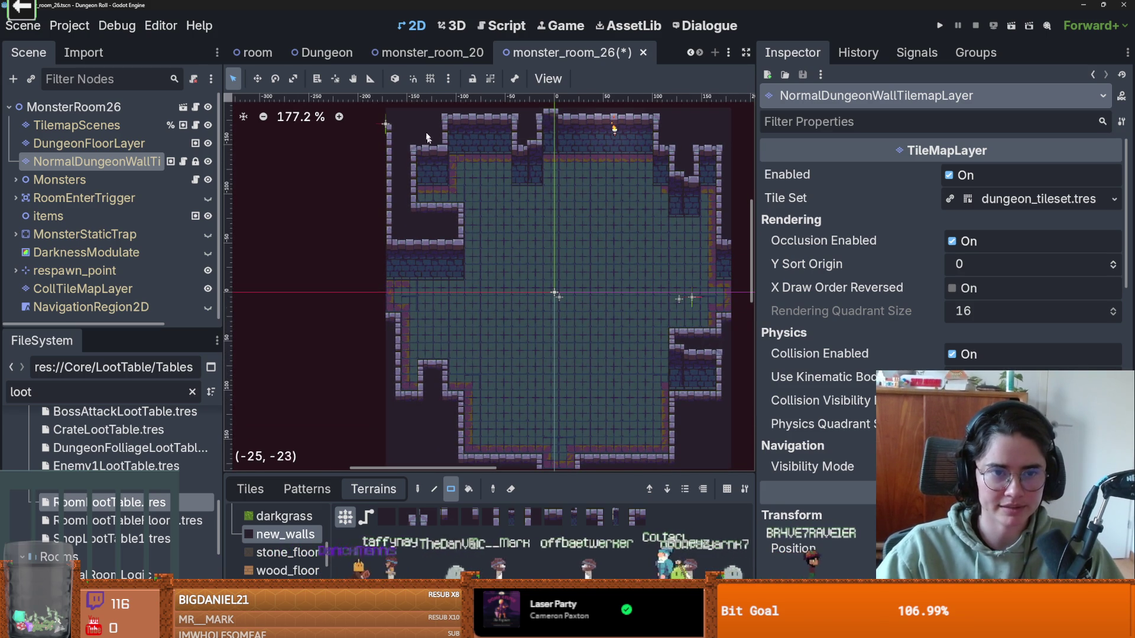
scroll(516, 299, down, 3)
scroll(639, 304, up, 4)
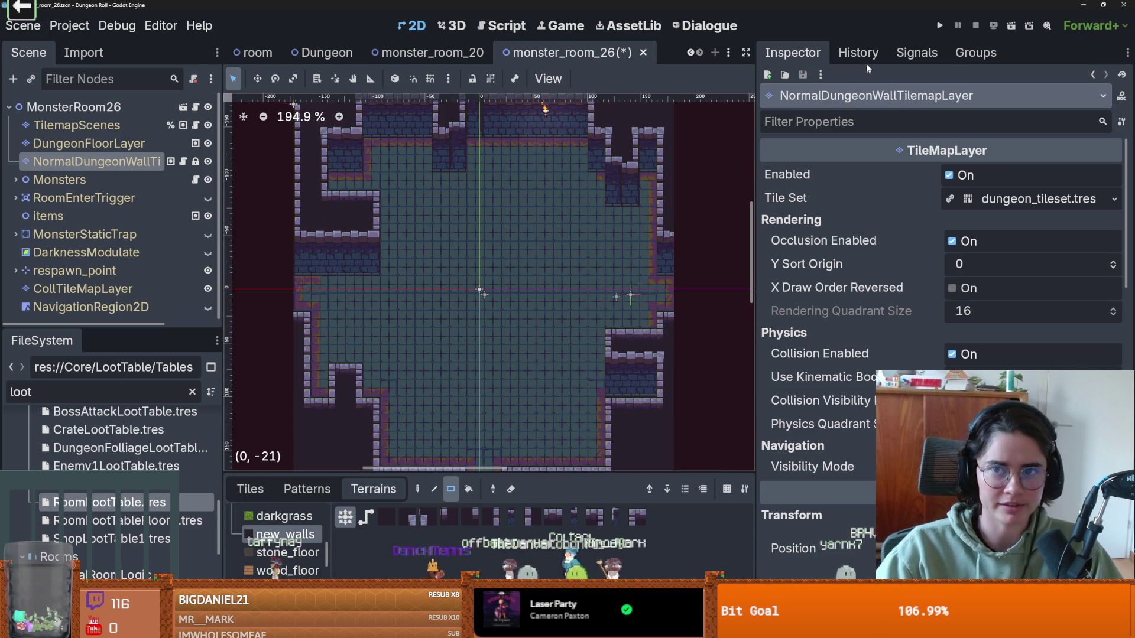
click(940, 27)
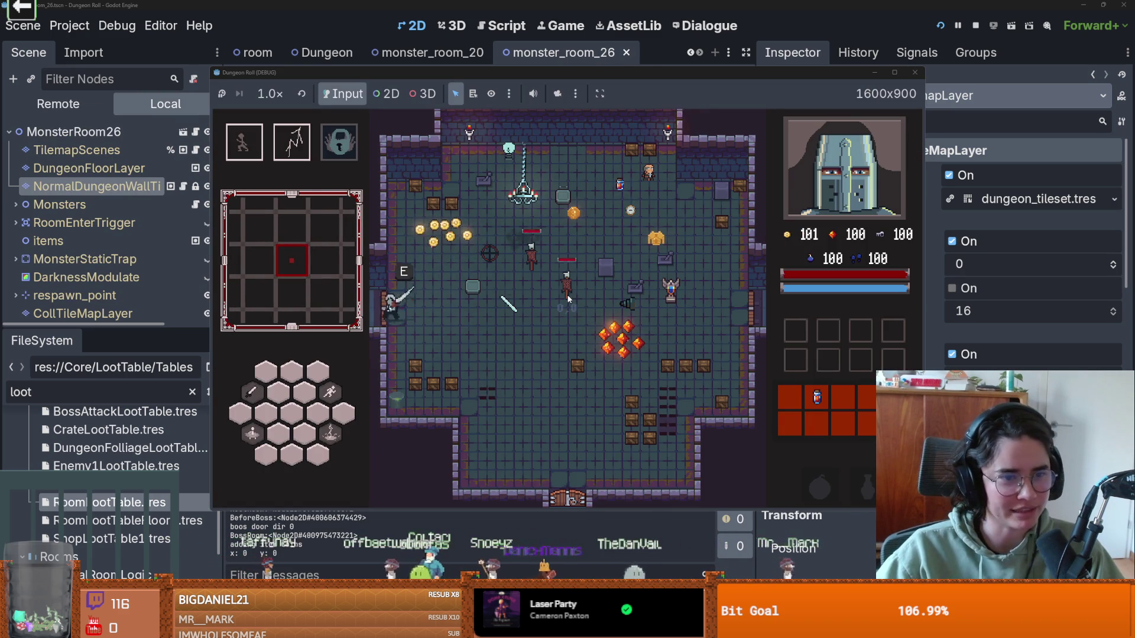
Step: Enter the monster room, slip past the enemy, and start attacking it with the sword
click(541, 288)
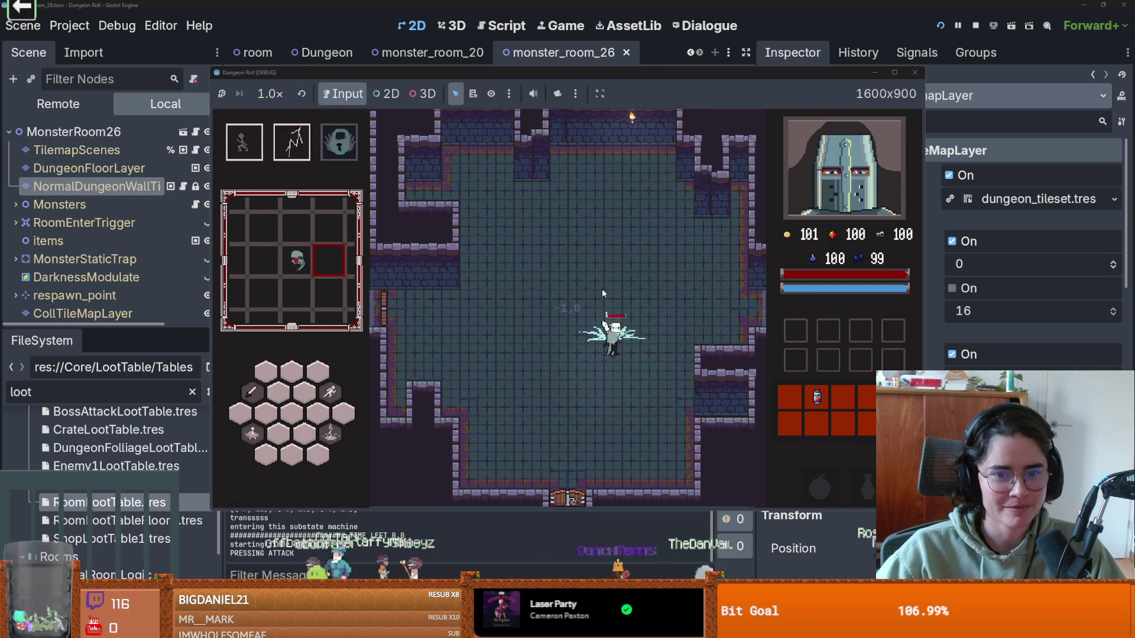
key(space)
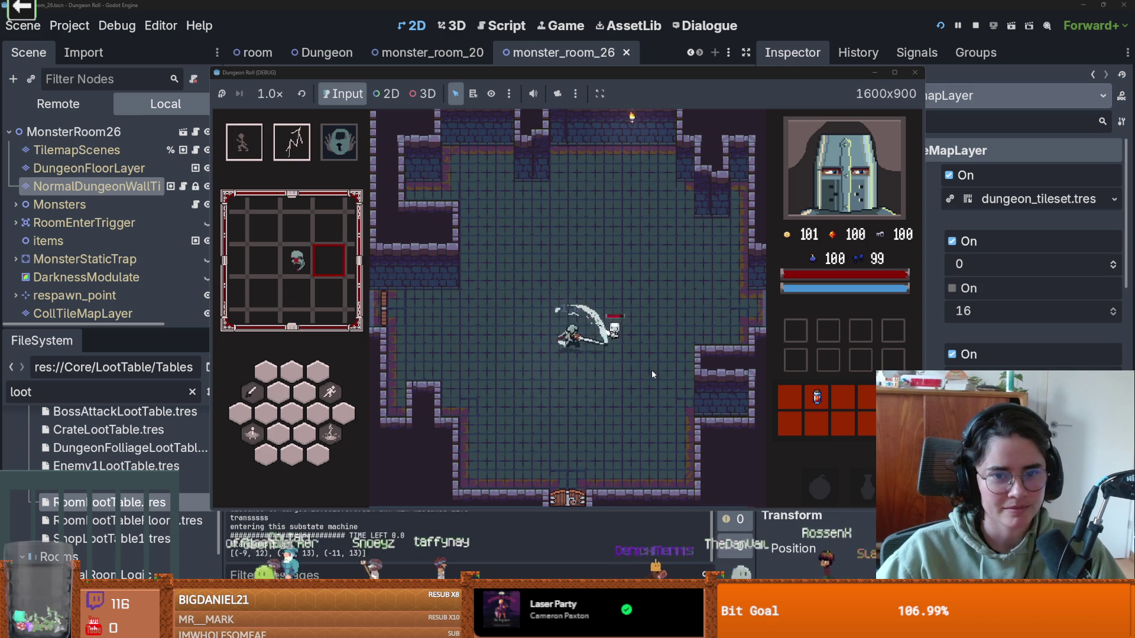
click(643, 306)
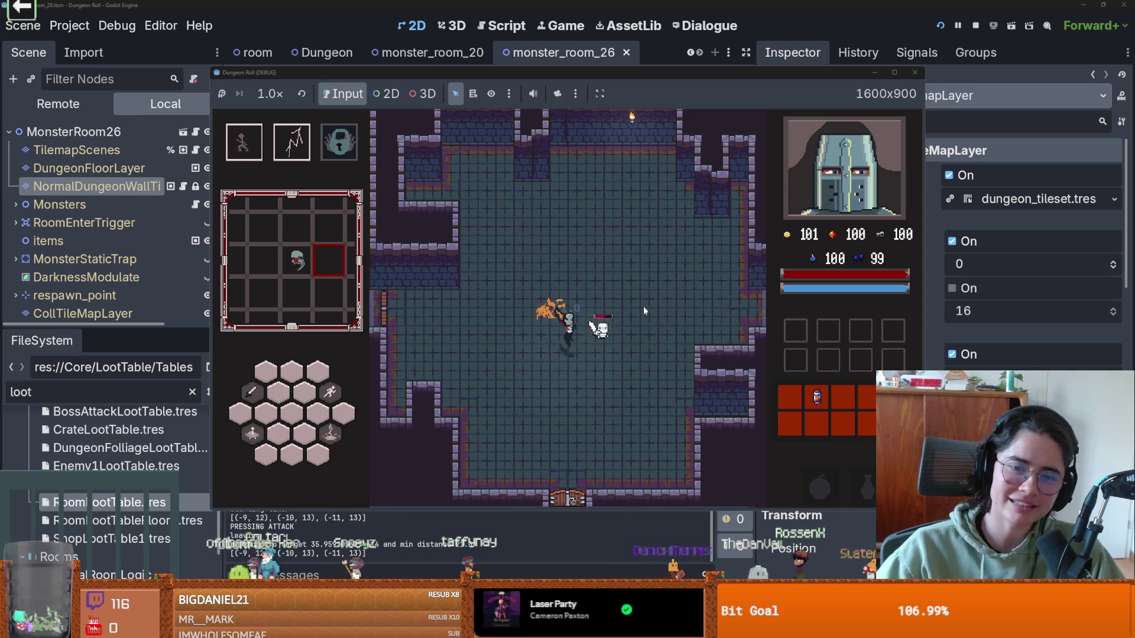
click(625, 344)
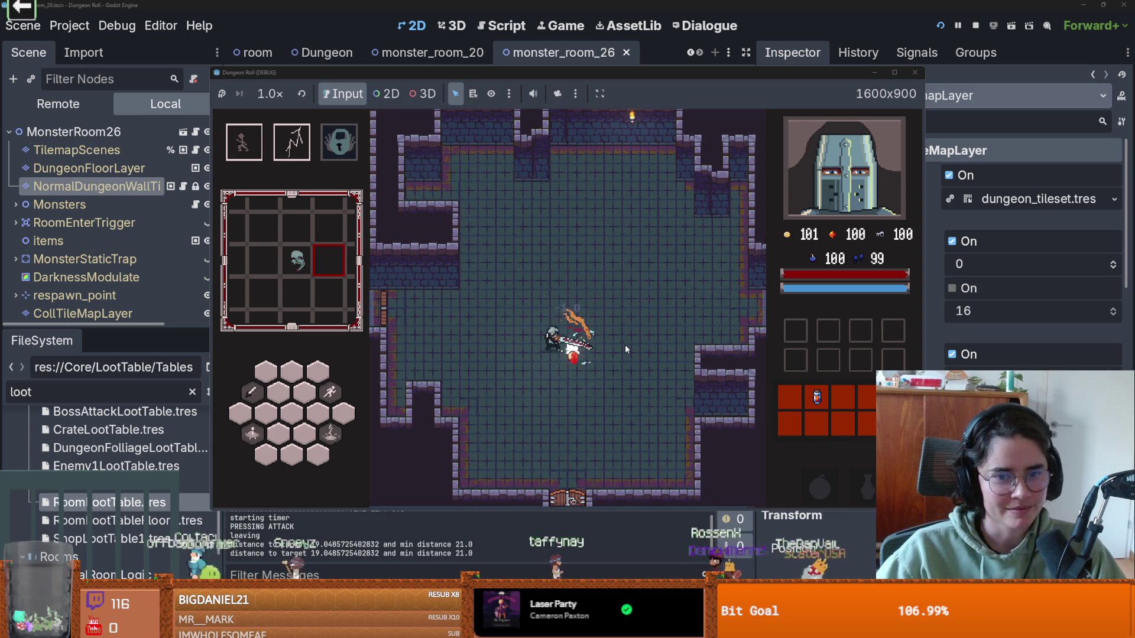
Step: Reposition around the enemy and strike it until it's defeated, then dash clear of it
key(space)
key(w)
key(d)
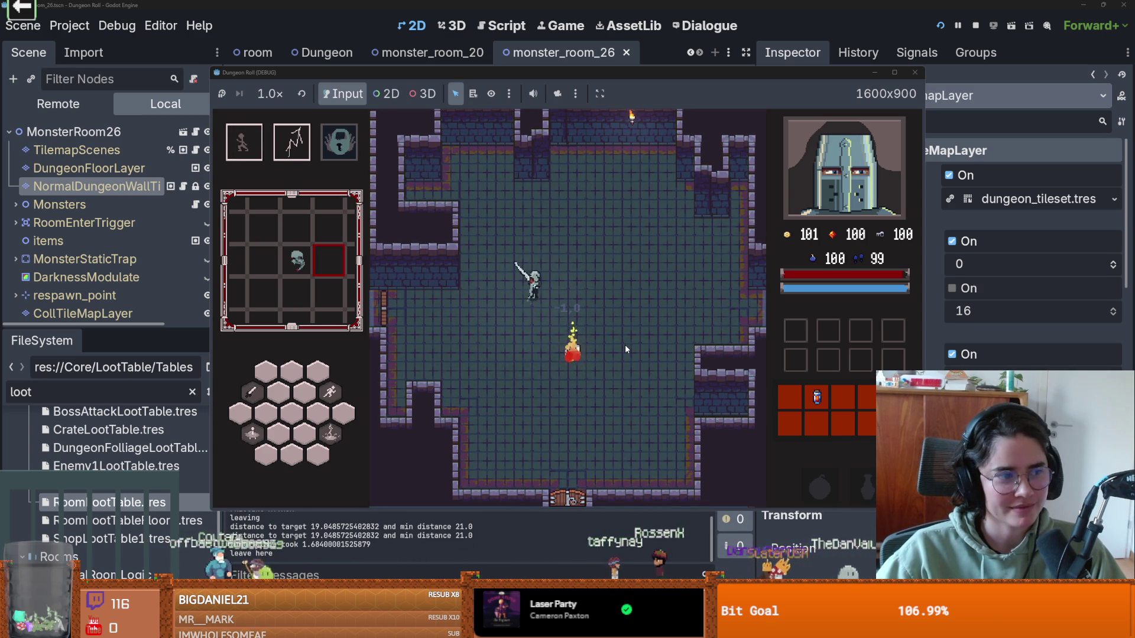
key(s)
click(598, 358)
key(d)
key(a)
key(s)
key(space)
Step: Walk the player down to stand beside the bottom door
key(s)
key(d)
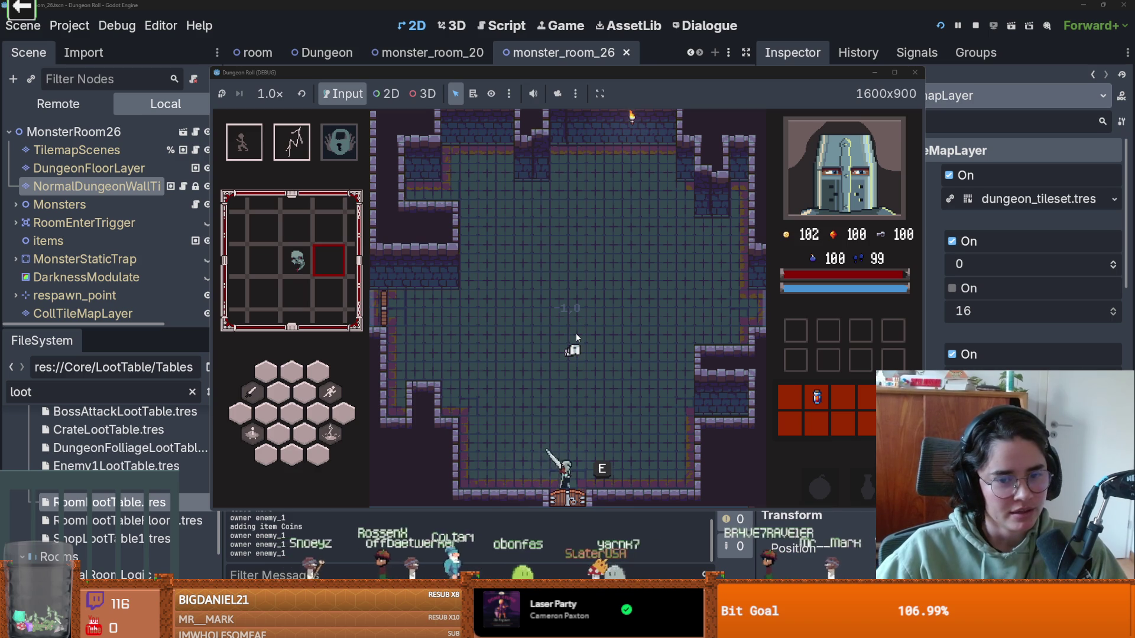
key(w)
key(d)
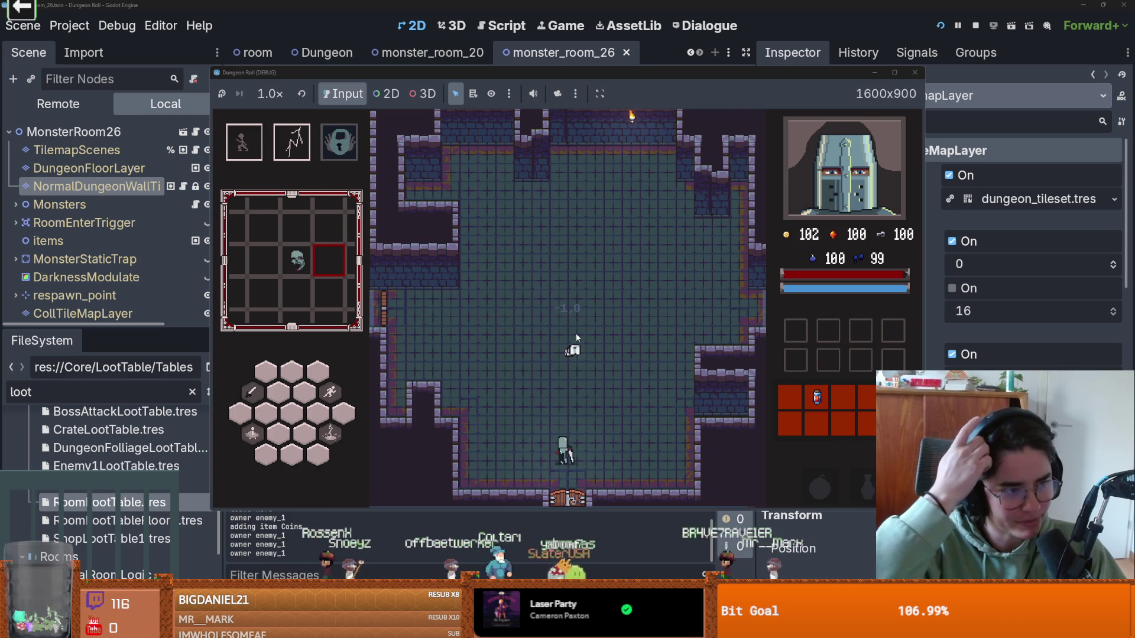
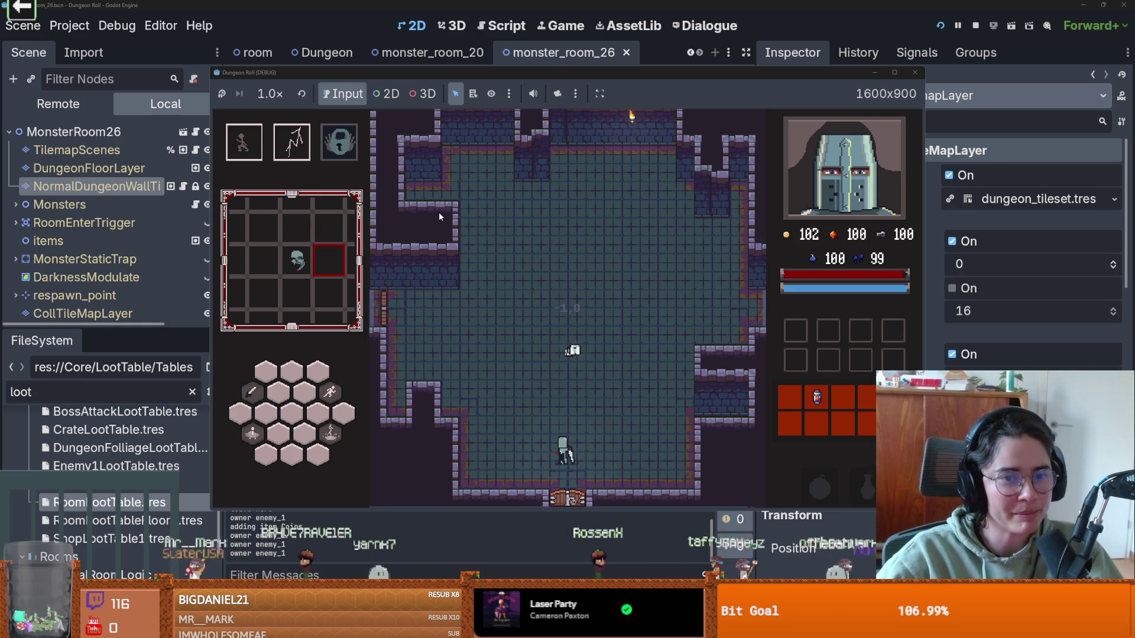
Step: Walk the knight through the bottom door into the middle room, then stop the game
key(s)
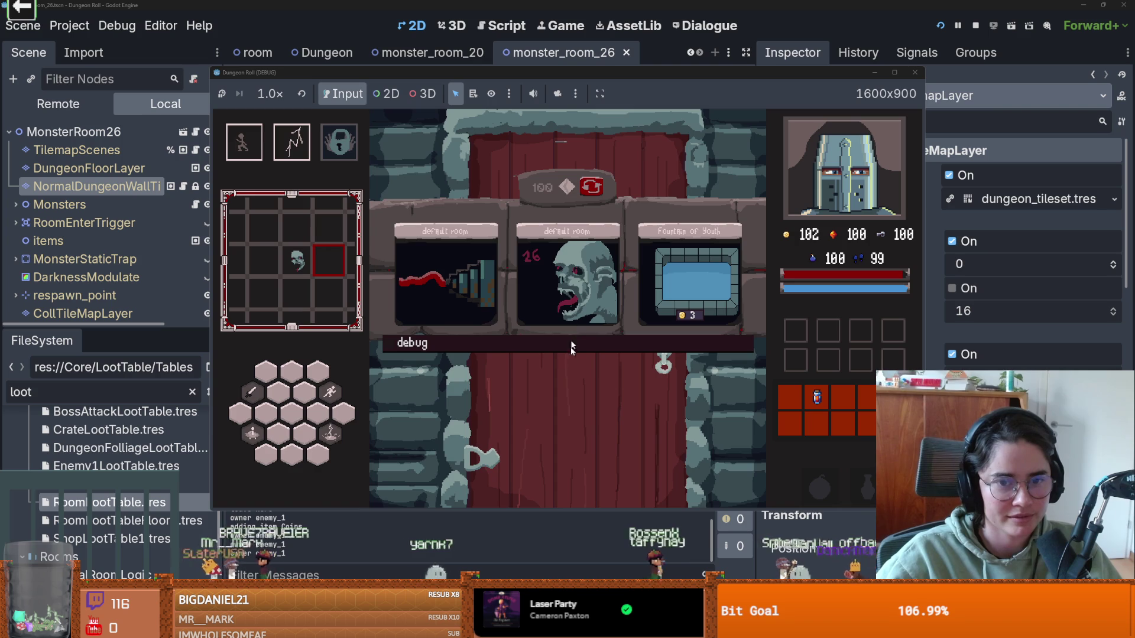
click(564, 297)
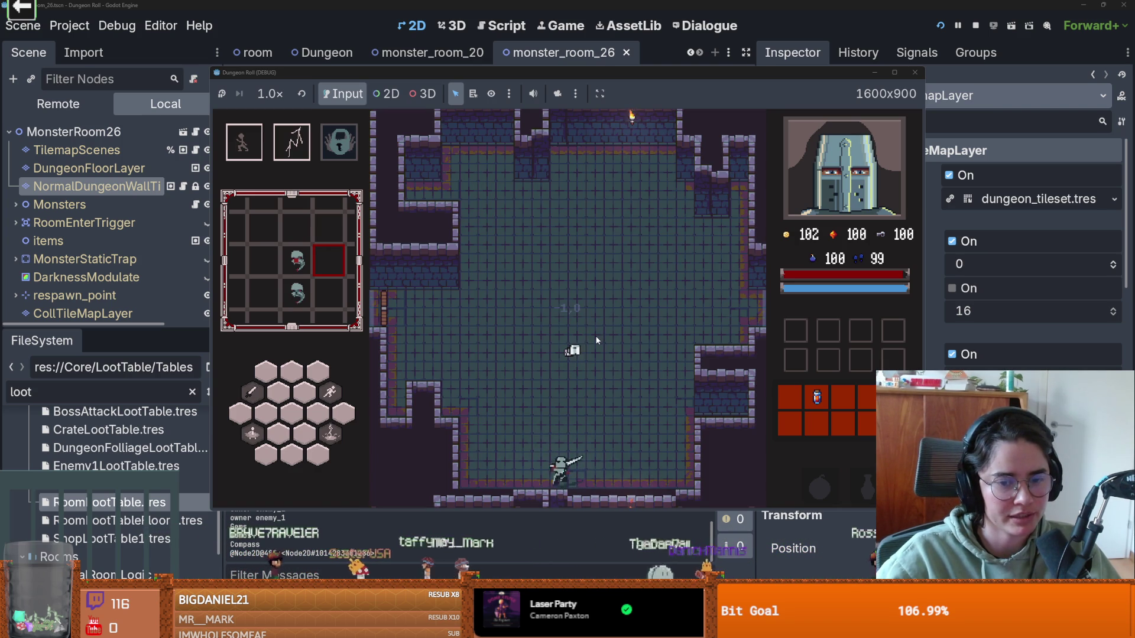
click(915, 73)
scroll(549, 307, up, 6)
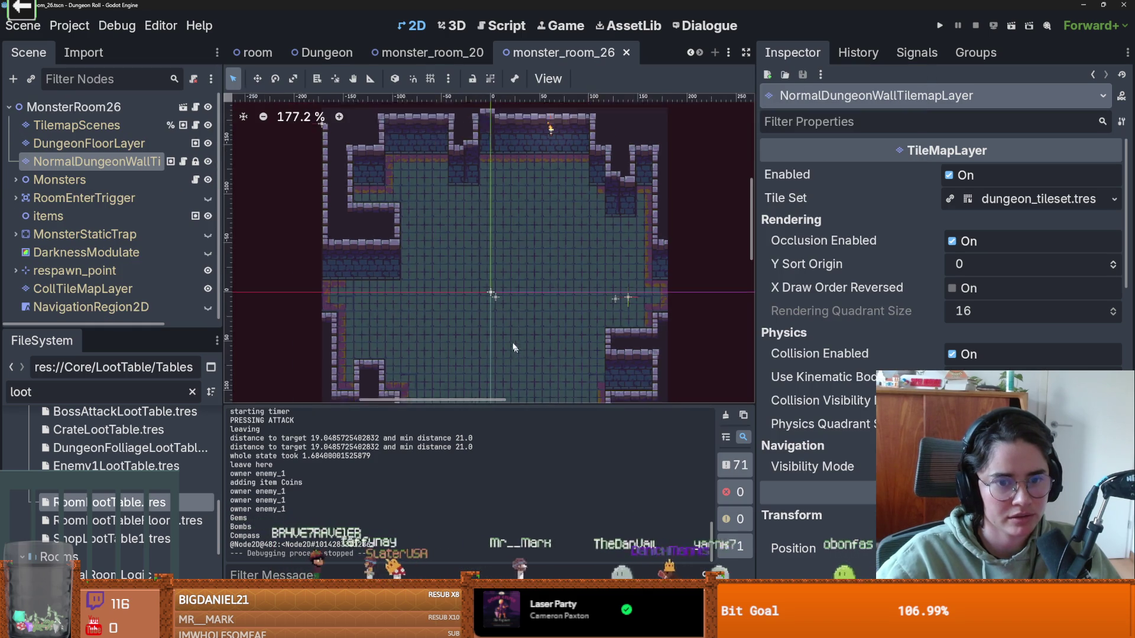
Step: Select the NormalDungeonWallTilemapLayer and box-select the room's top wall tiles in the Tiles tab
scroll(548, 313, down, 1)
scroll(569, 192, up, 2)
scroll(570, 191, down, 5)
drag(537, 373, 532, 508)
scroll(455, 205, up, 2)
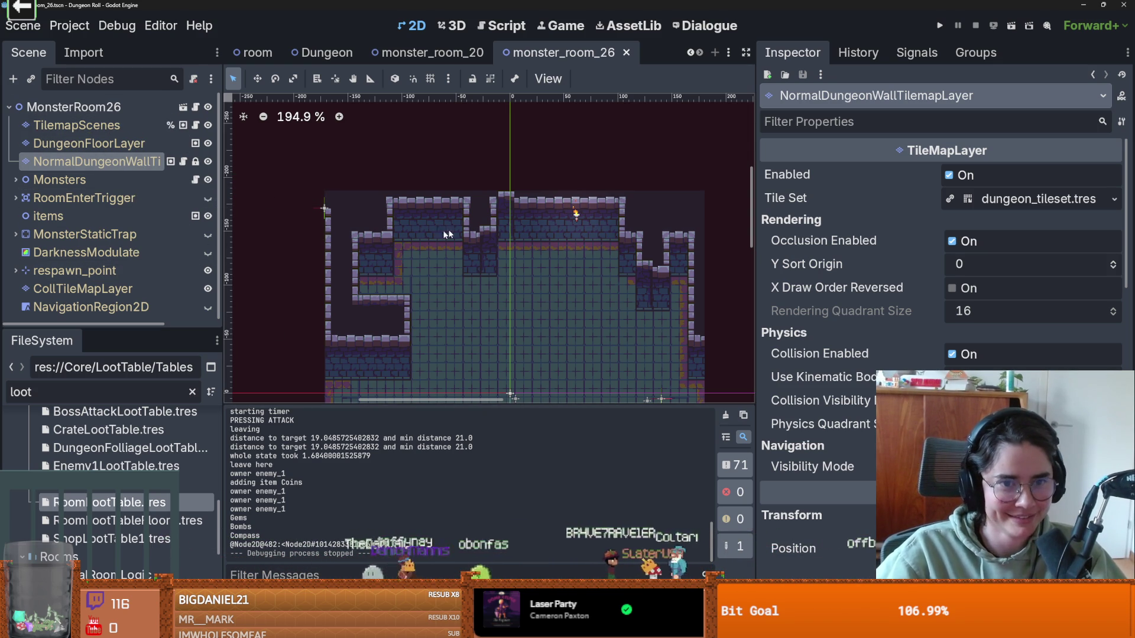
drag(314, 248, 692, 167)
click(429, 188)
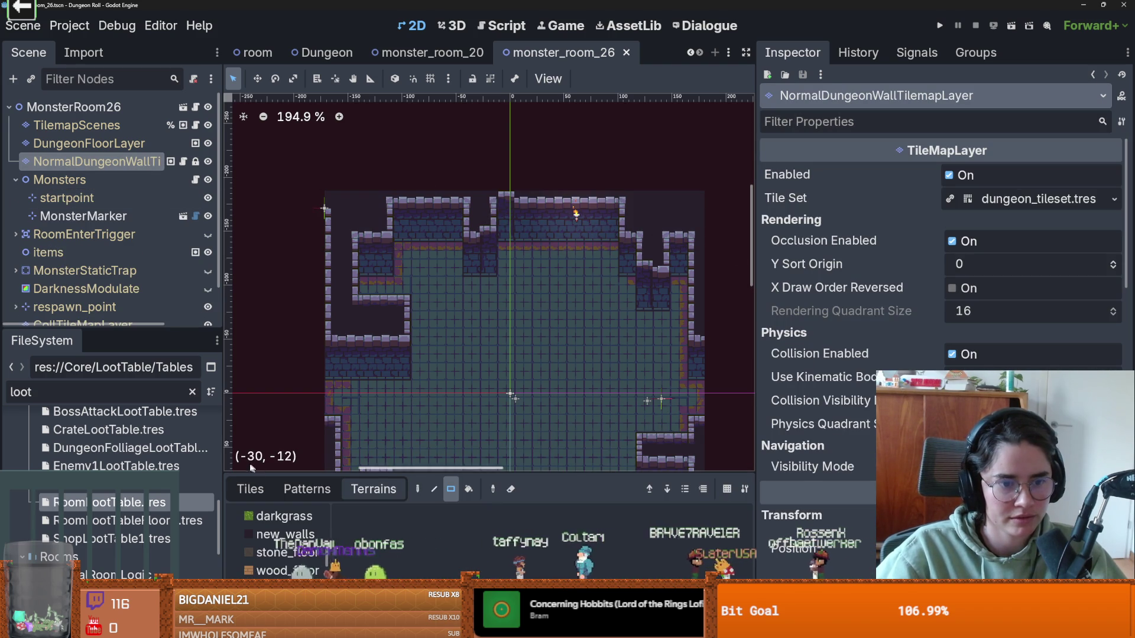
click(250, 488)
mouse_move(306, 178)
mouse_down()
mouse_move(678, 244)
mouse_move(658, 221)
mouse_up()
mouse_move(310, 159)
mouse_down()
mouse_move(600, 277)
mouse_move(717, 289)
mouse_move(717, 278)
mouse_up()
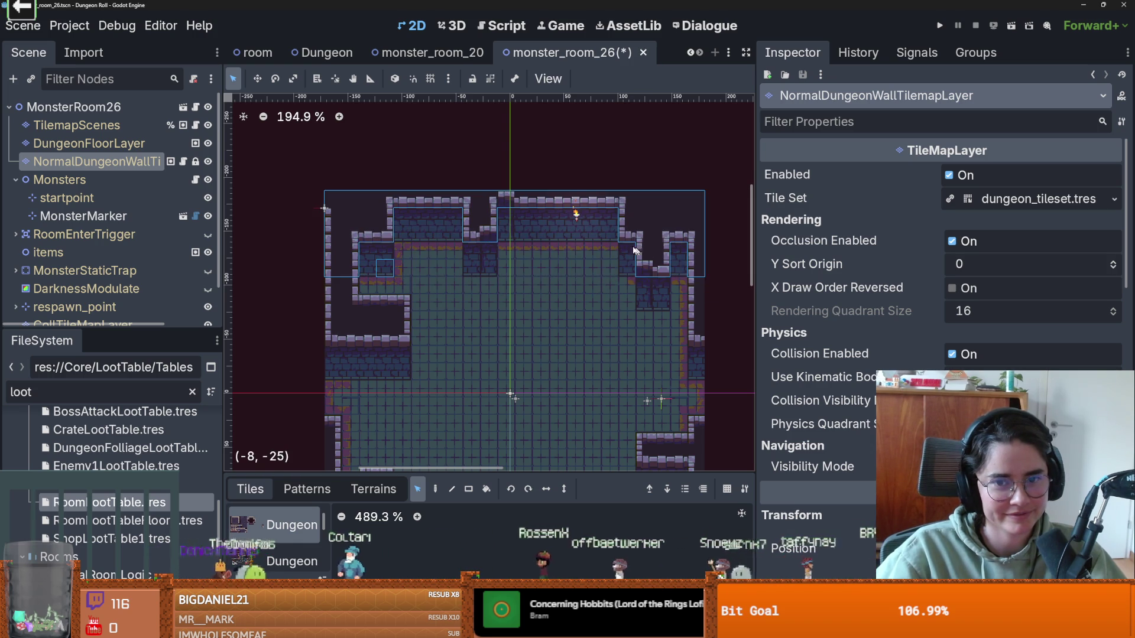
Step: Move the selected top wall tiles down one tile, save the scene, and run with F5
drag(658, 231, 658, 248)
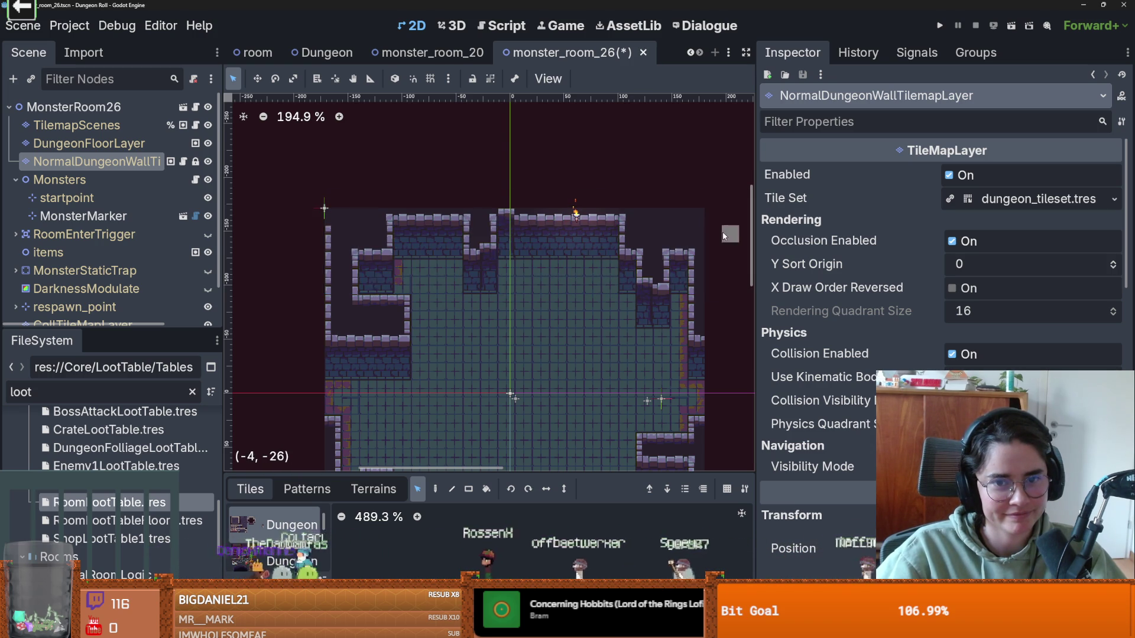
scroll(712, 307, down, 3)
drag(713, 308, 649, 250)
key(ctrl+s)
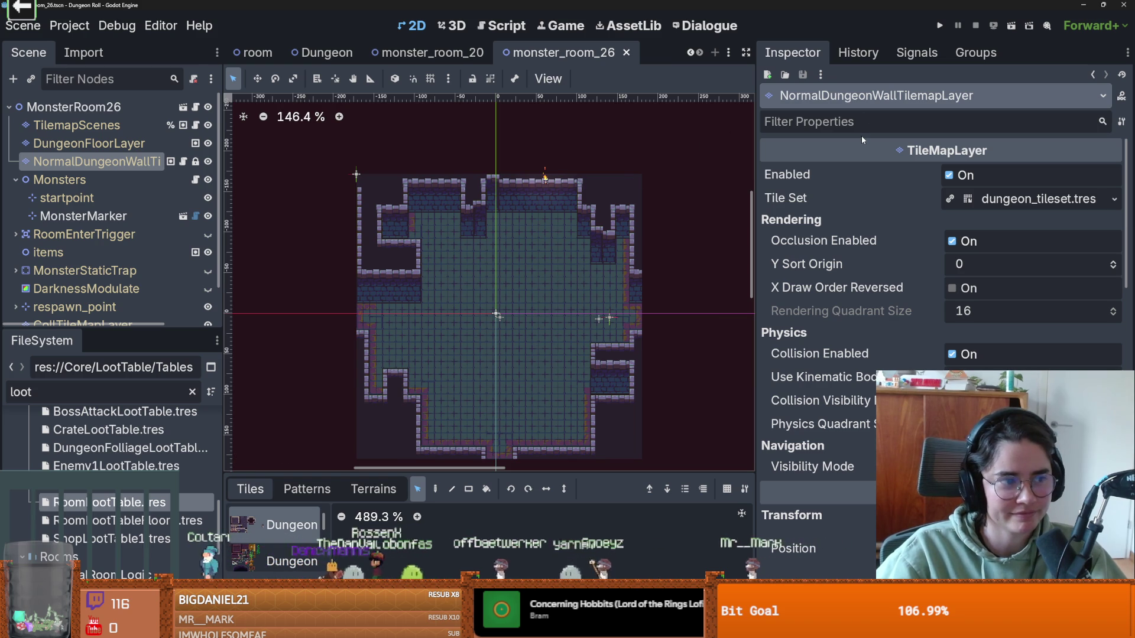
key(F5)
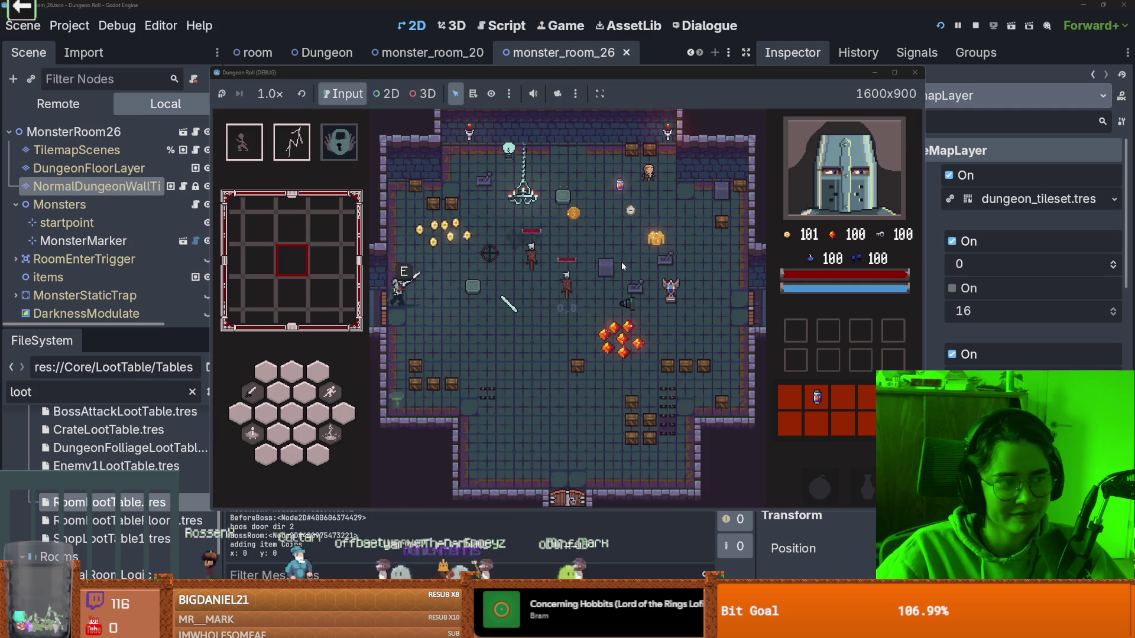
Step: Enter the middle room and fight the skeleton with lightning, dashes and sword, then exit the bottom door
click(555, 263)
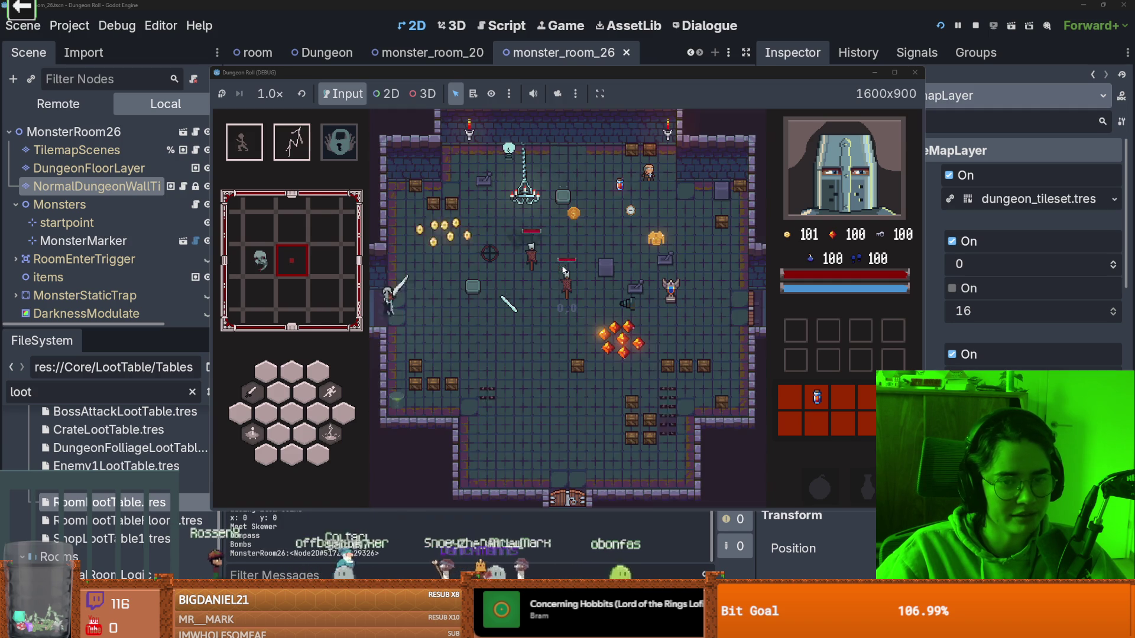
key(2)
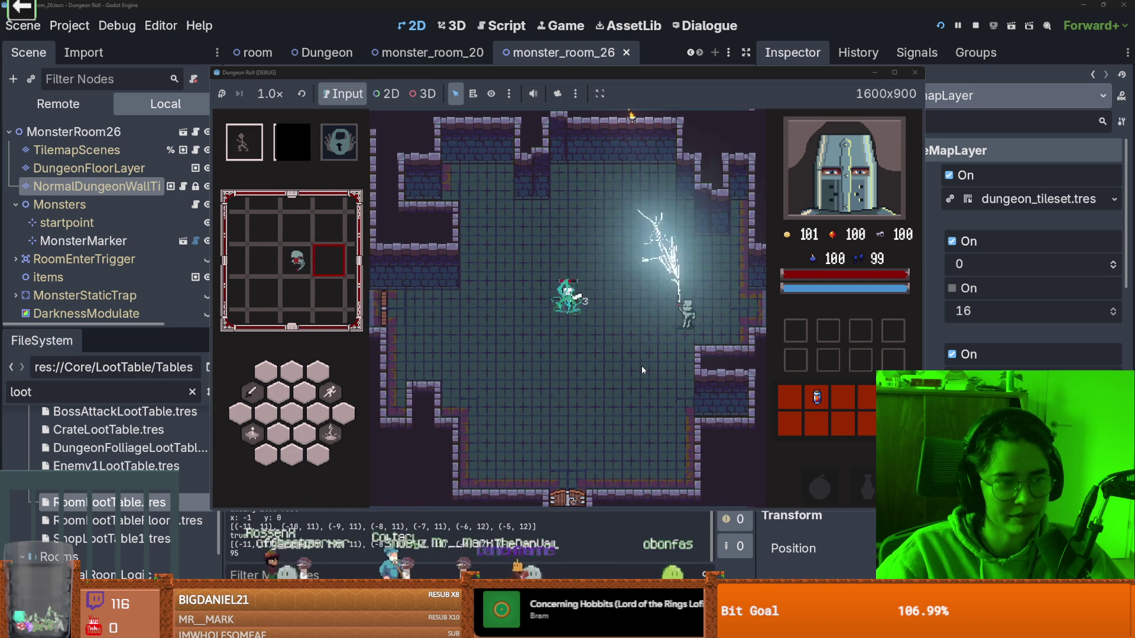
key(1)
key(a)
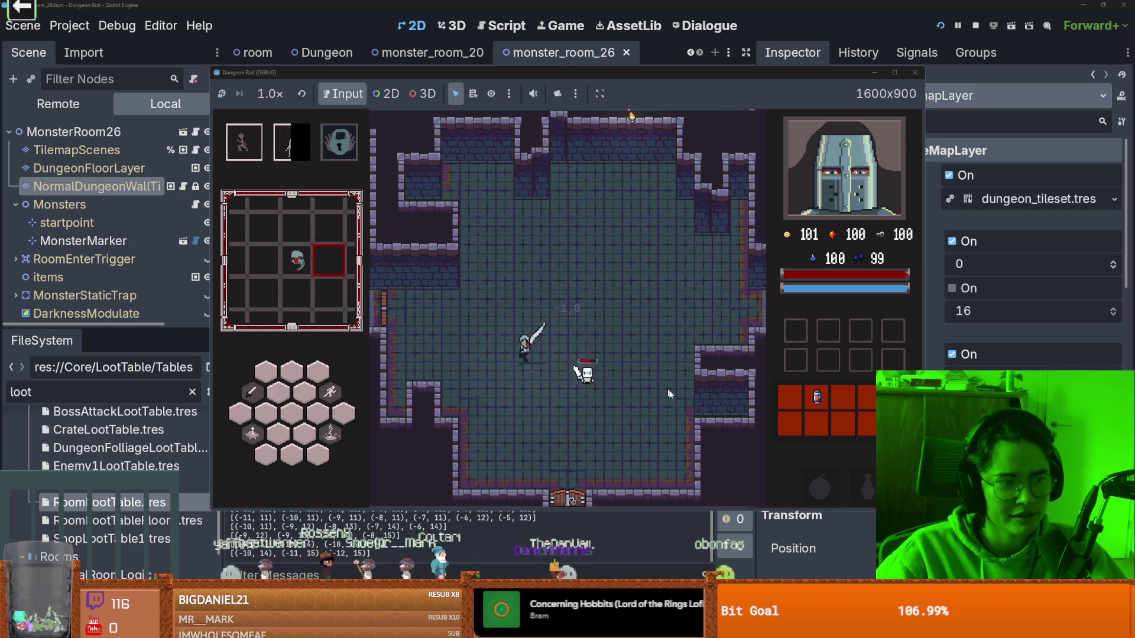
click(634, 389)
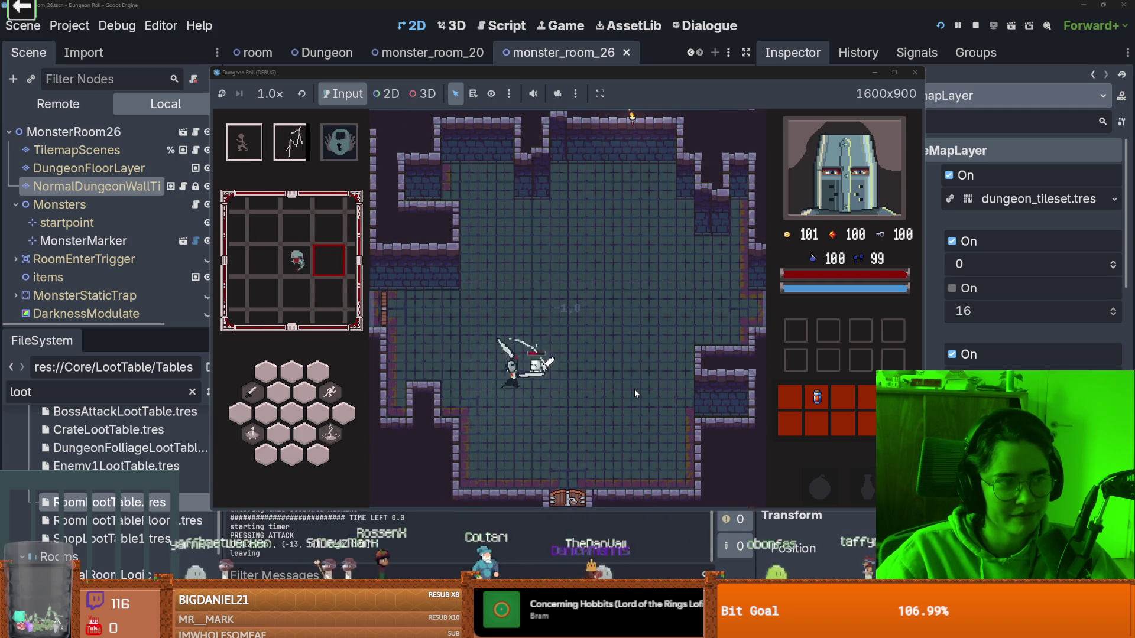
key(1)
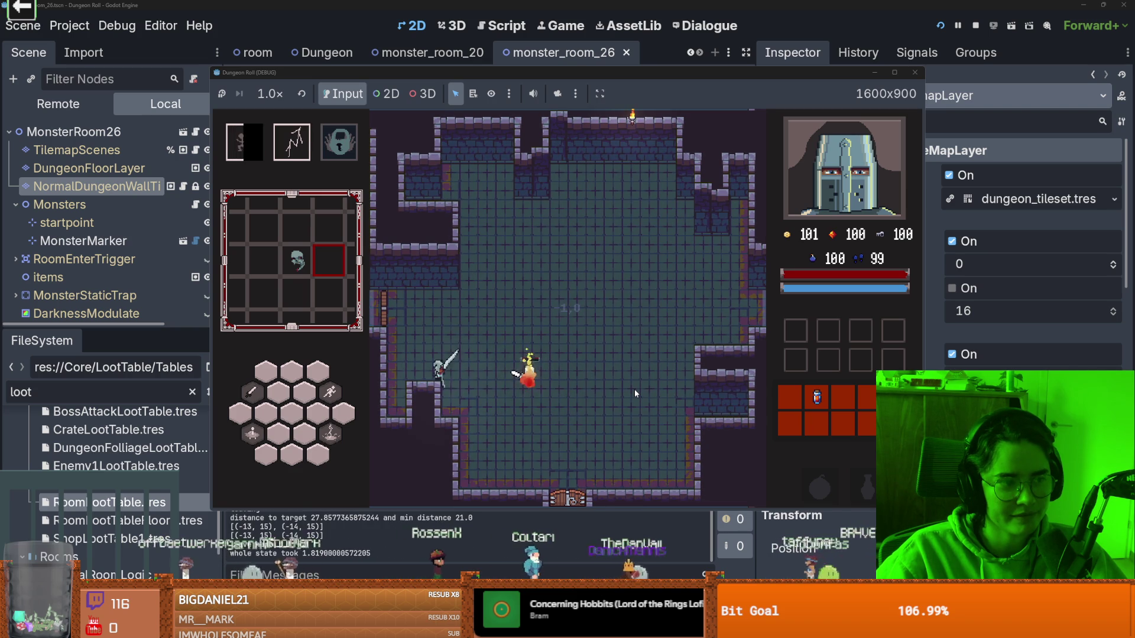
key(s)
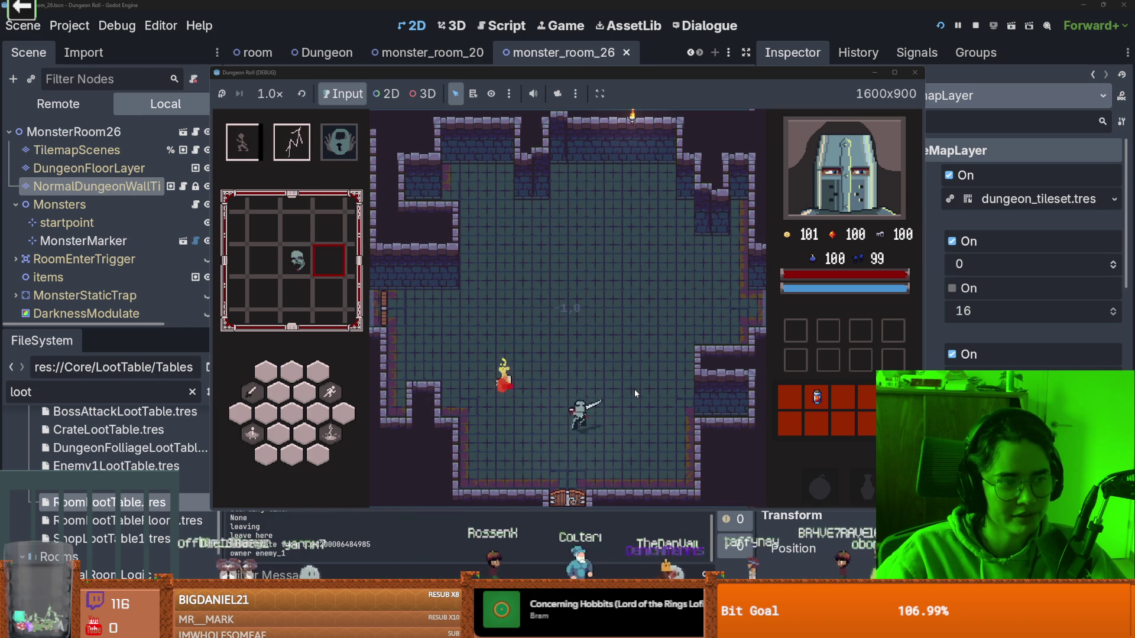
Step: Pick the middle room card, kill the burning enemy, and unlock the left door
click(548, 299)
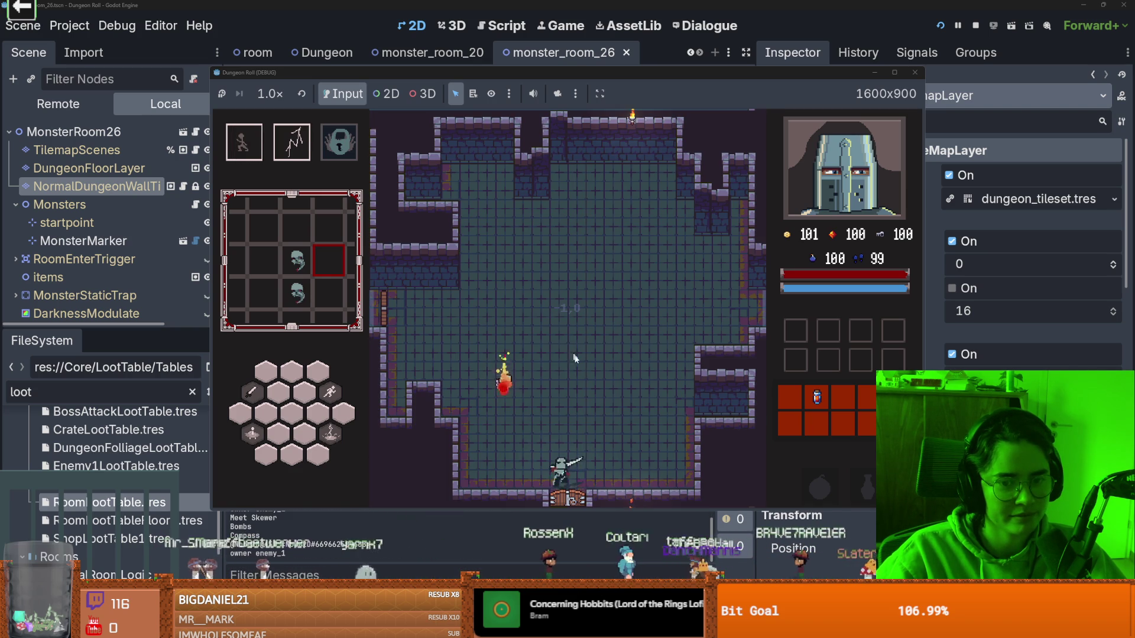
key(s)
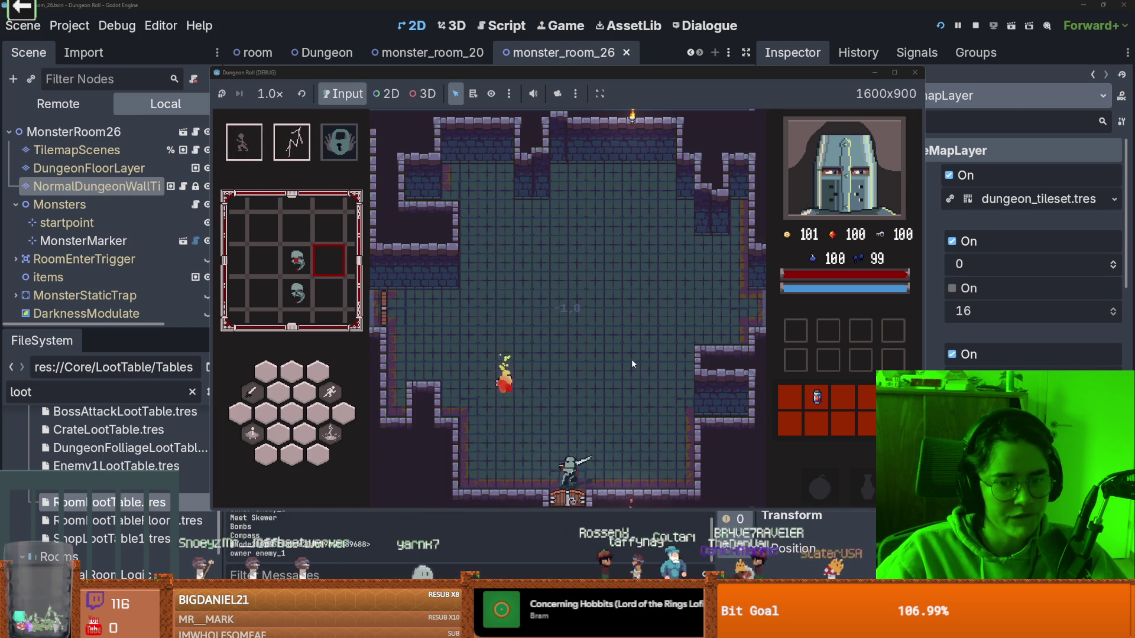
click(631, 359)
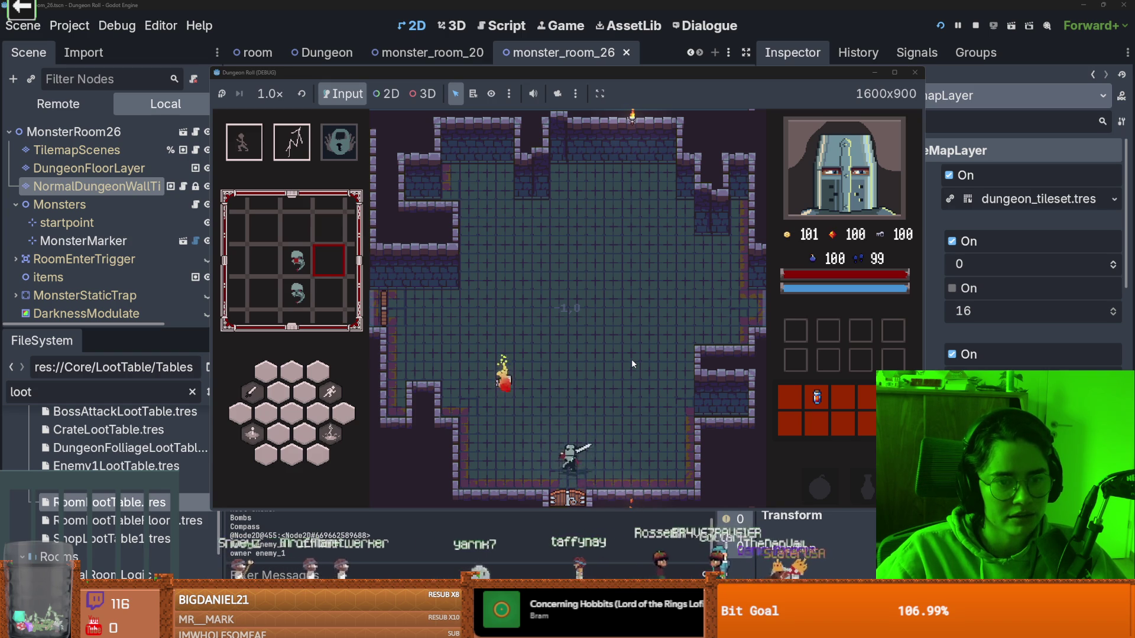
key(a)
click(613, 434)
key(w)
key(a)
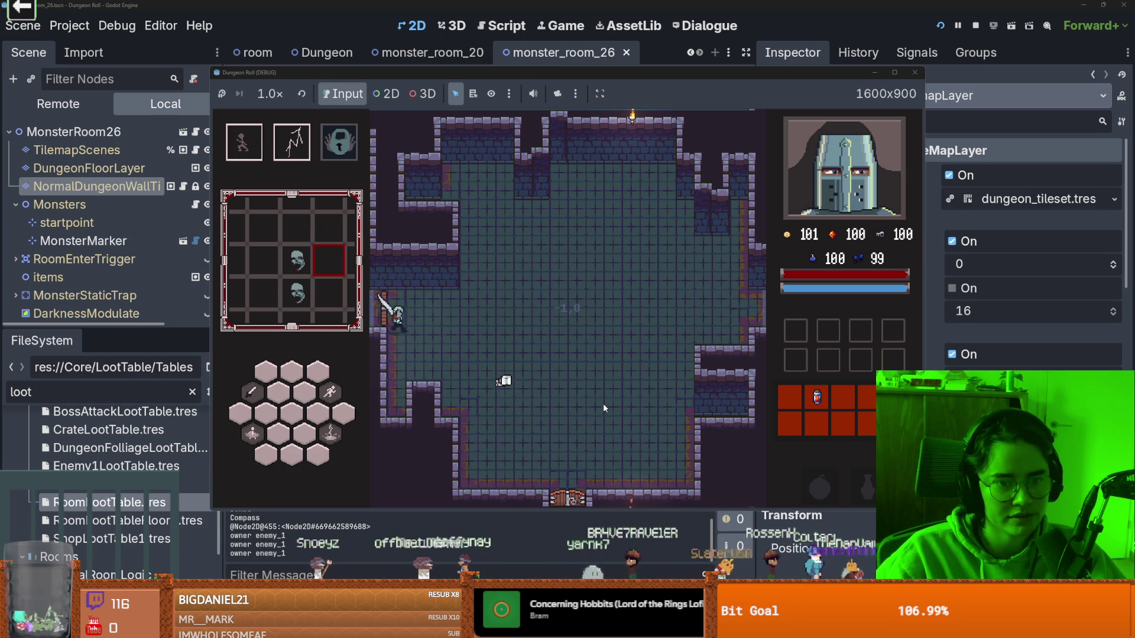
click(520, 323)
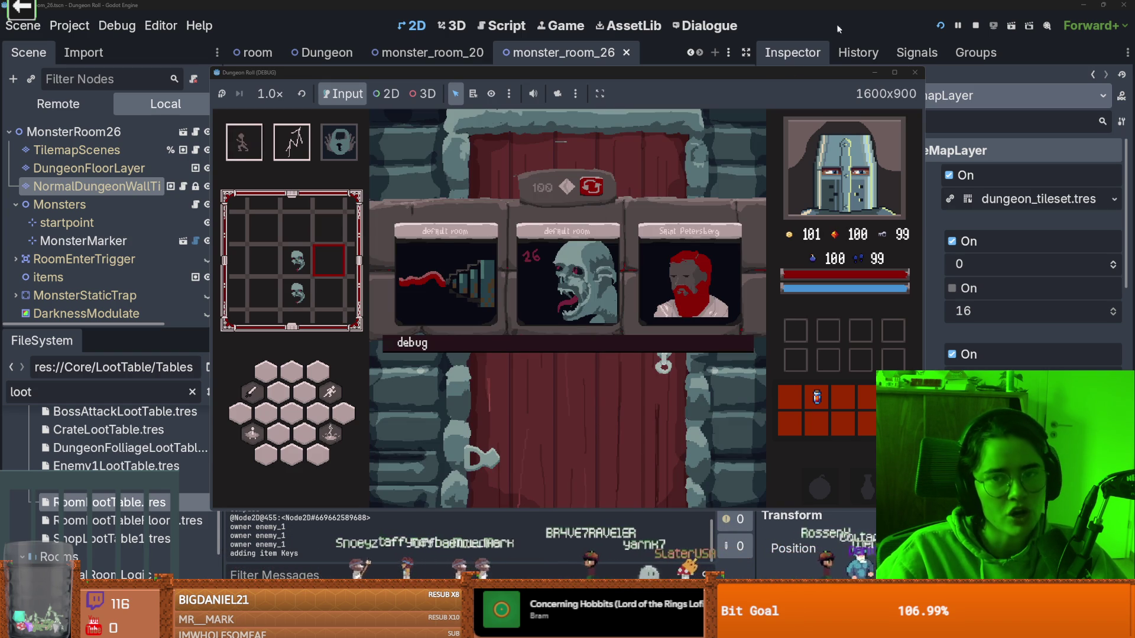
Step: Stop the game with F8 and recentre the monster_room_26 view in the editor
key(F8)
scroll(511, 221, up, 3)
scroll(511, 220, down, 2)
scroll(511, 227, up, 2)
drag(511, 227, 537, 277)
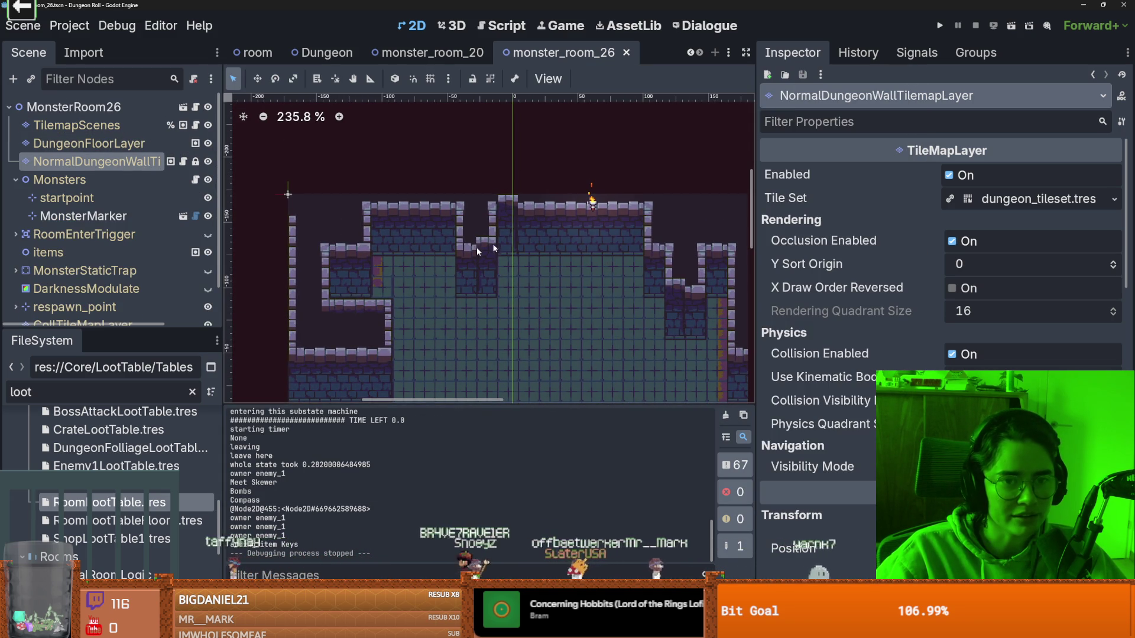
Step: Delete a column of top wall tiles on the wall TileMapLayer to open a gap, and save
right_click(507, 180)
click(464, 328)
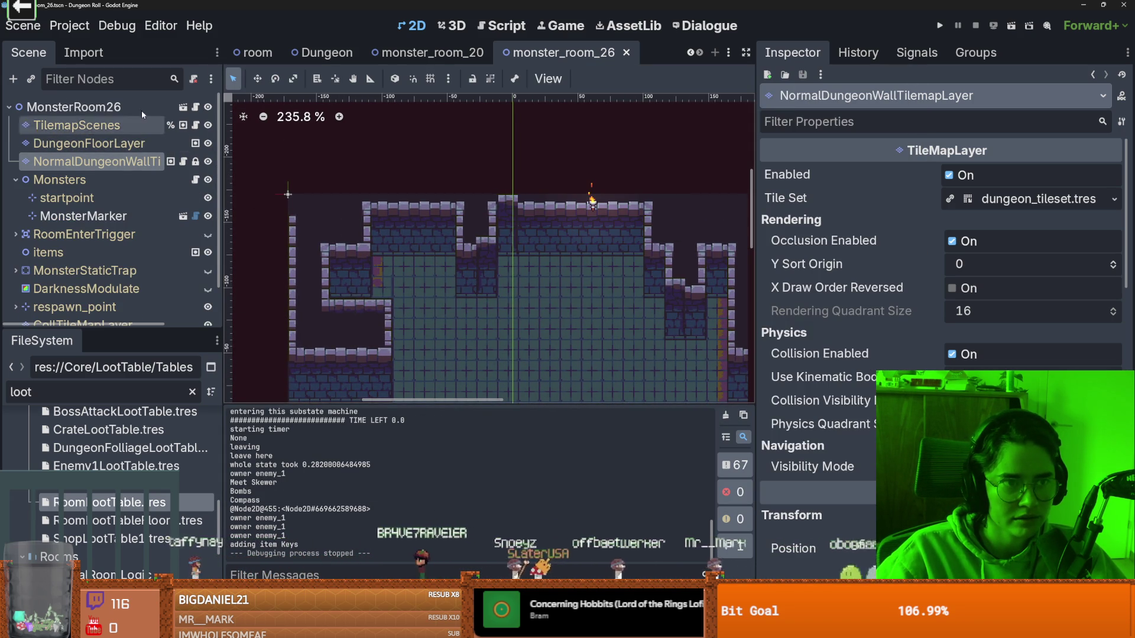
click(117, 160)
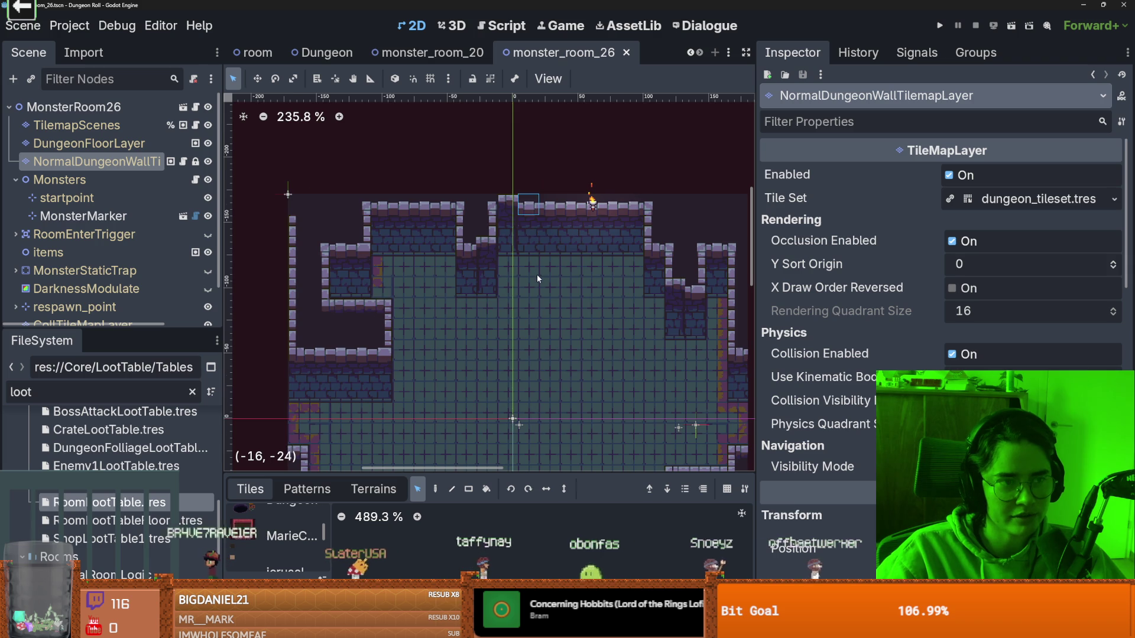
scroll(537, 279, down, 3)
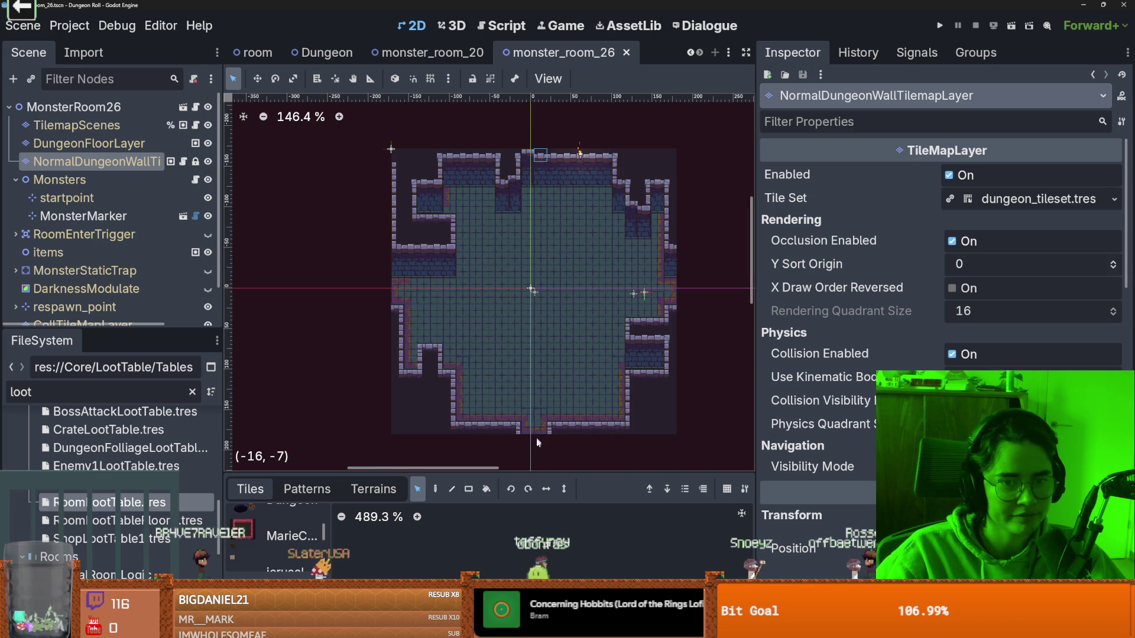
drag(541, 422, 532, 142)
key(Delete)
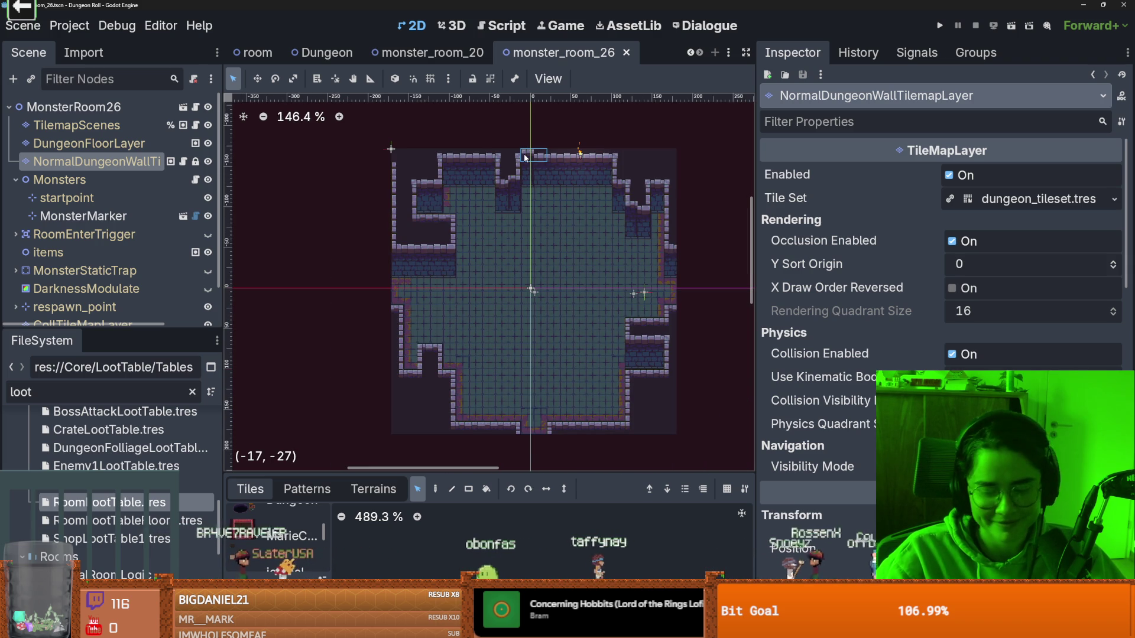
key(ctrl+s)
Step: Paint a new_walls terrain tile at the right tower's corner and relaunch the project
scroll(585, 176, up, 2)
scroll(532, 266, up, 3)
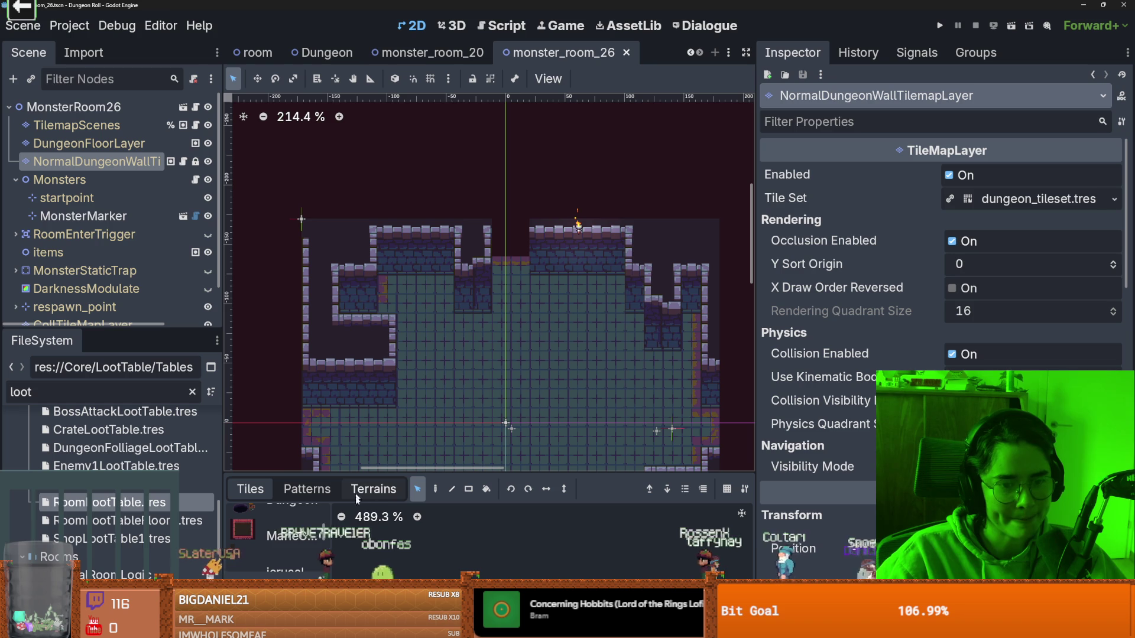
mouse_move(407, 480)
mouse_down()
mouse_move(417, 343)
mouse_move(429, 373)
mouse_move(435, 335)
mouse_up()
scroll(274, 467, down, 2)
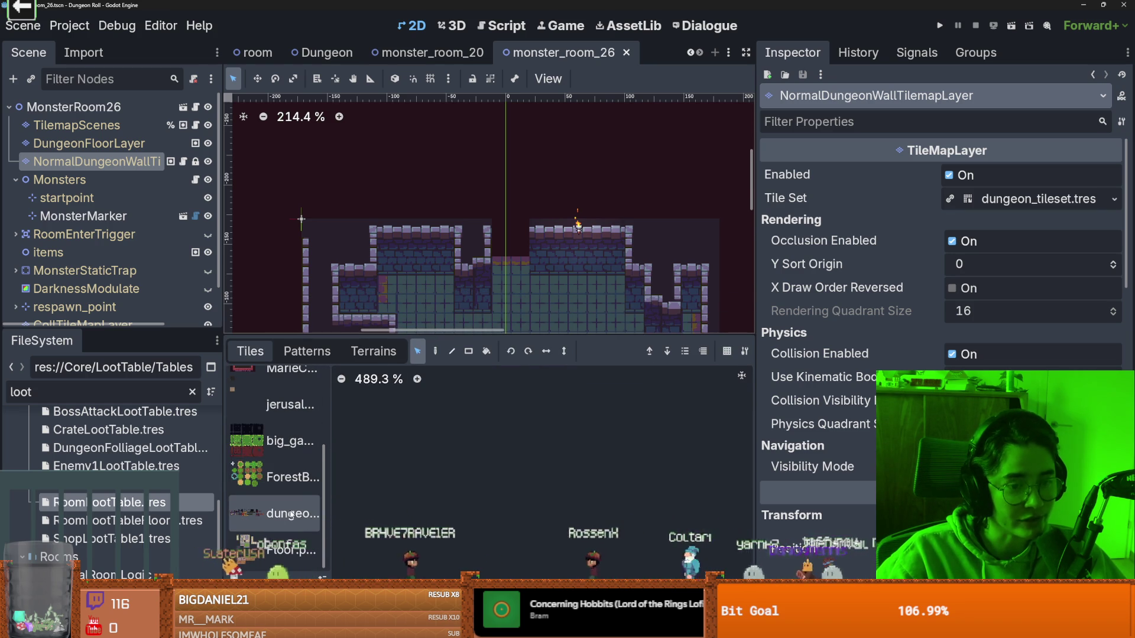
click(278, 513)
scroll(497, 494, down, 4)
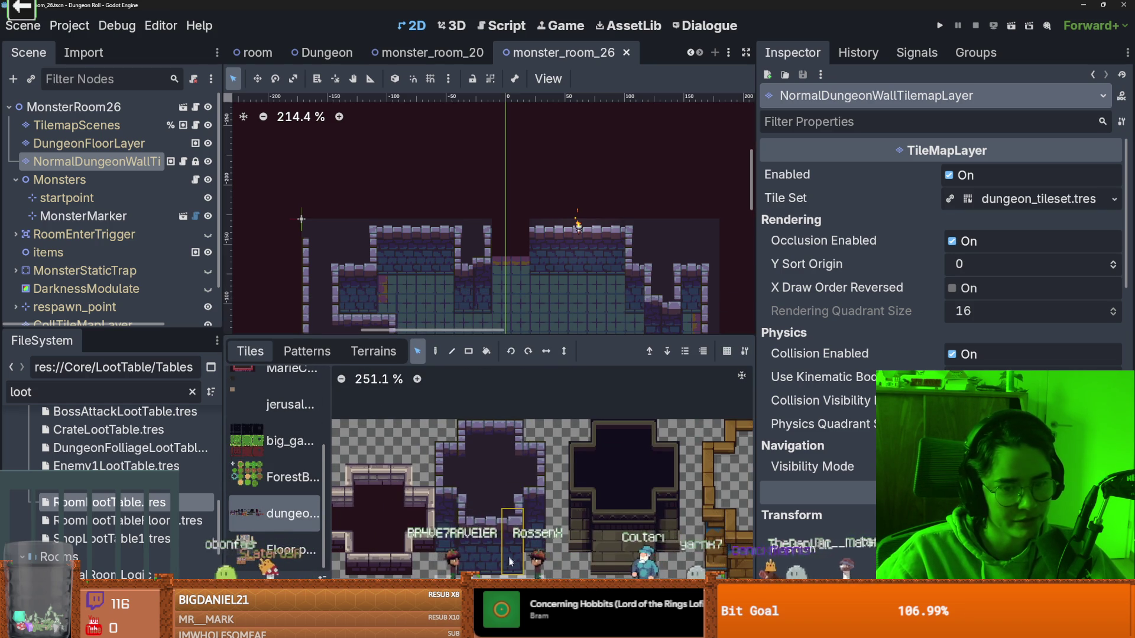
click(373, 351)
scroll(299, 487, up, 3)
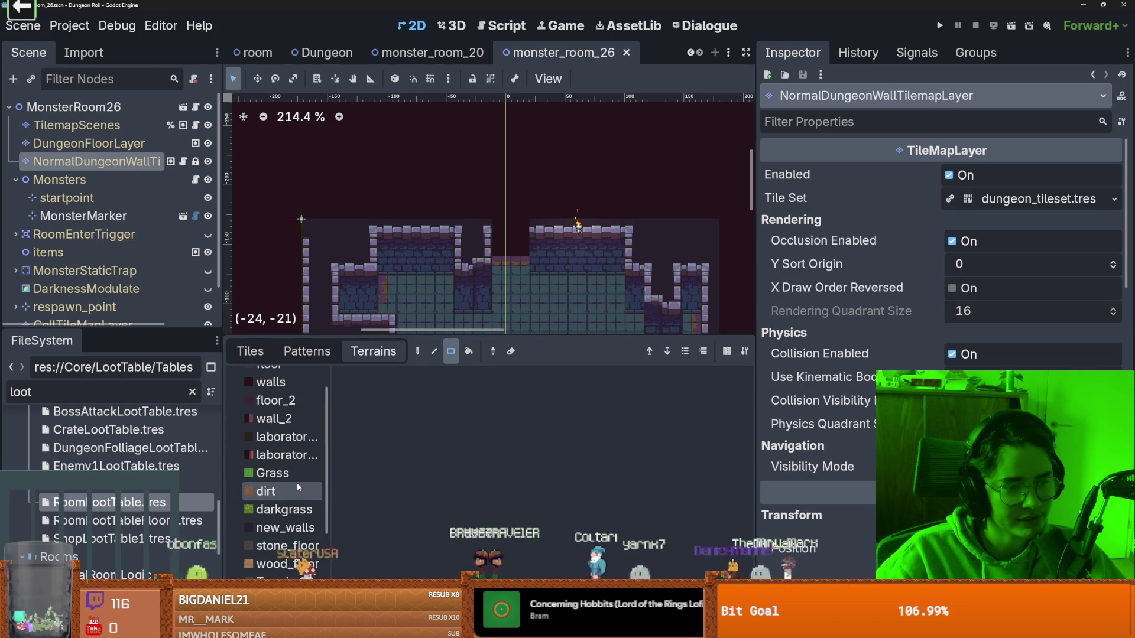
scroll(298, 487, down, 2)
click(286, 447)
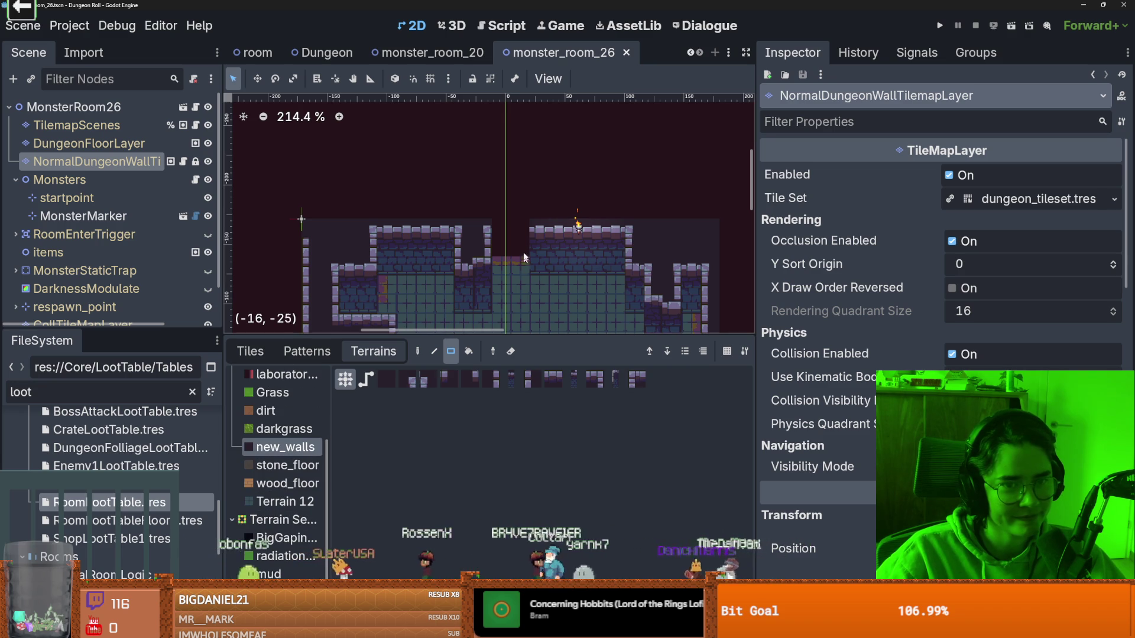
click(540, 226)
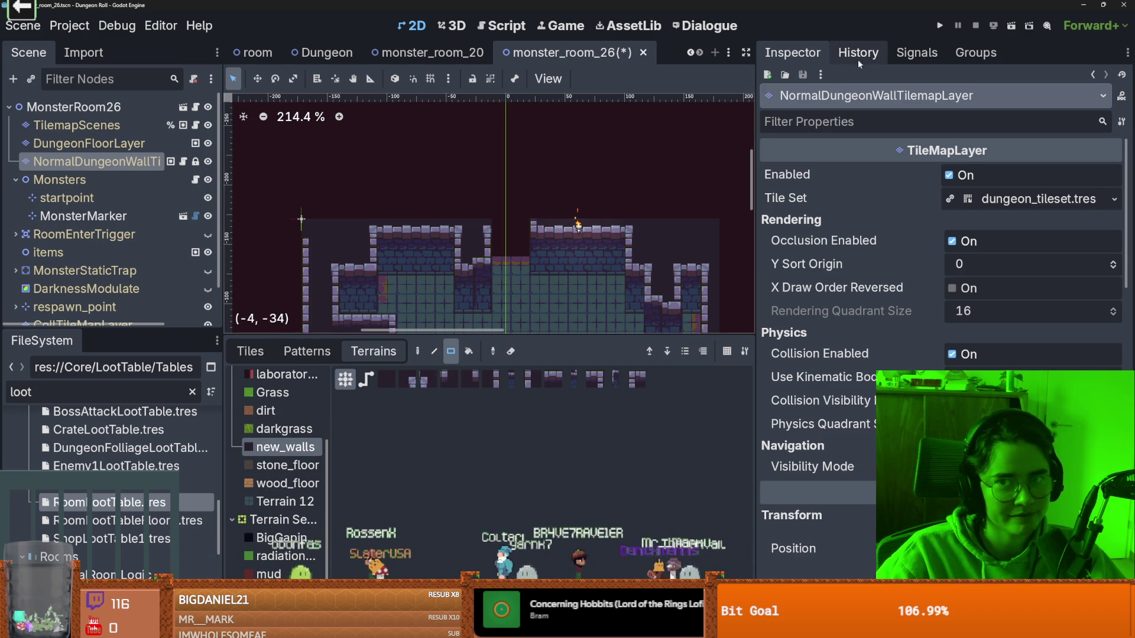
click(938, 26)
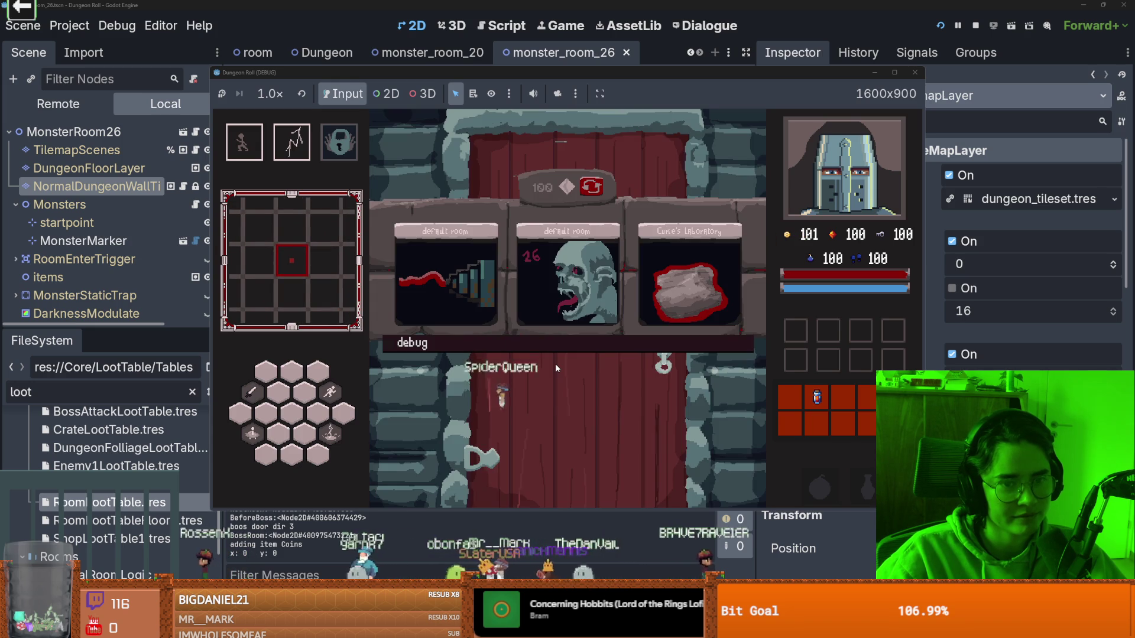
Step: Enter a room and fight the enemy with sword, dash and lightning strike, then head to the bottom door
click(545, 298)
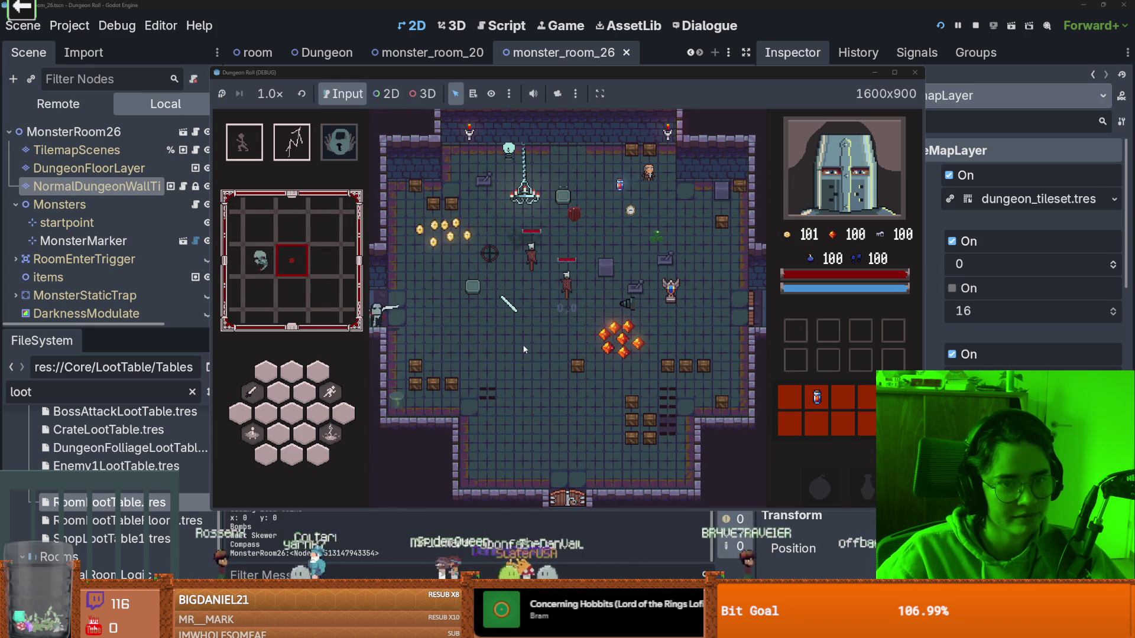
key(a)
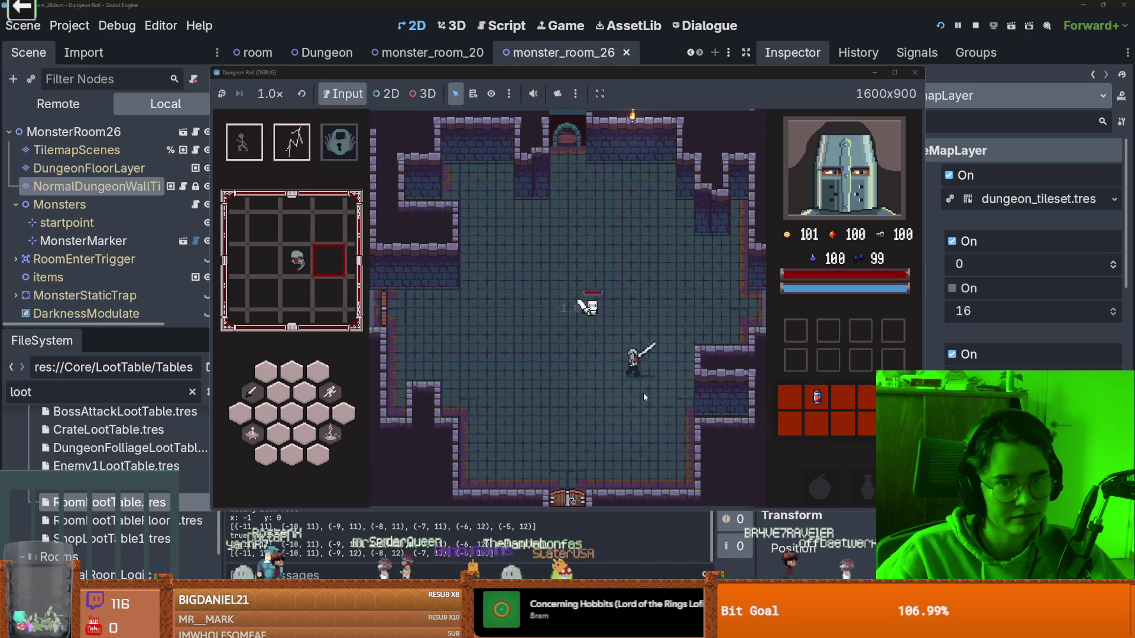
click(586, 394)
key(space)
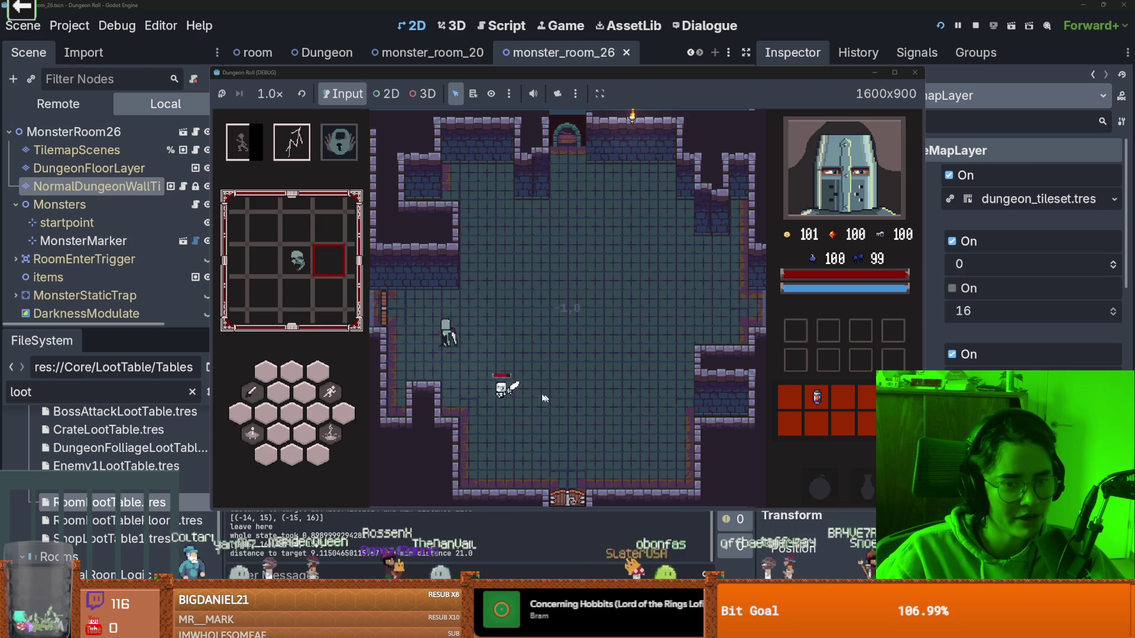
key(space)
right_click(491, 413)
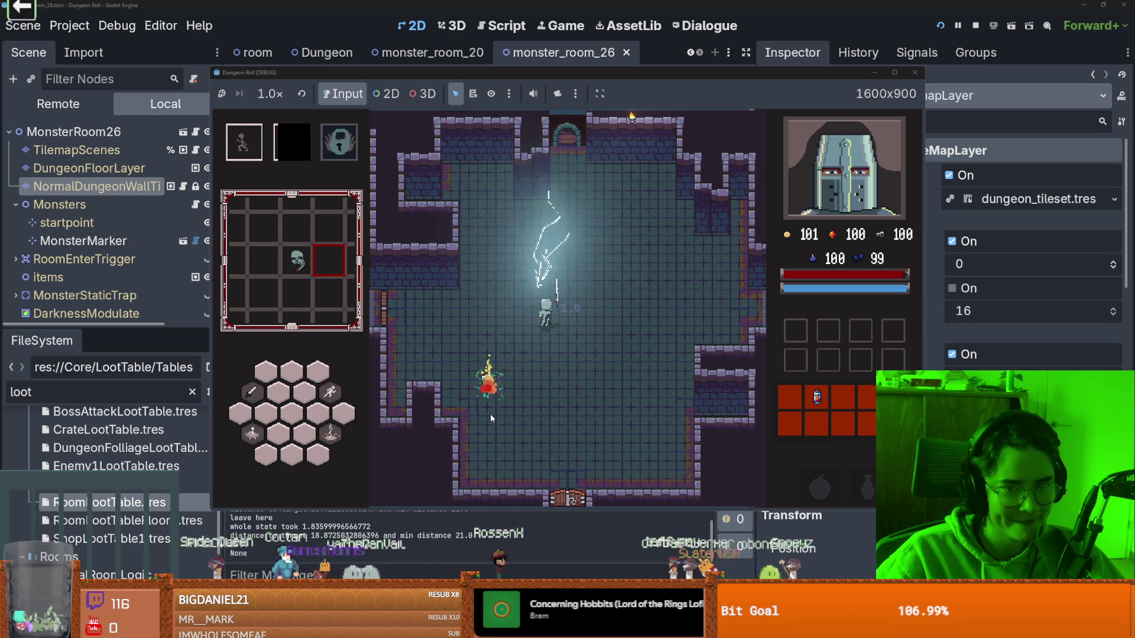
key(s)
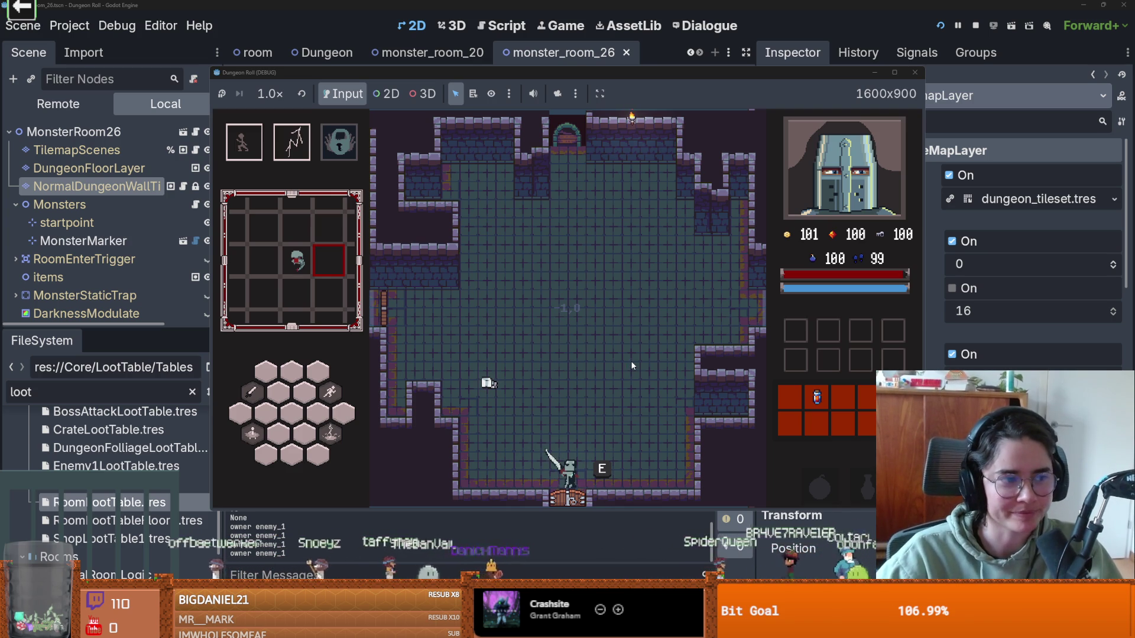
Step: Claim the ghost item reward, check the dungeon map, stop the game with F8, and switch to Discord
key(e)
click(541, 276)
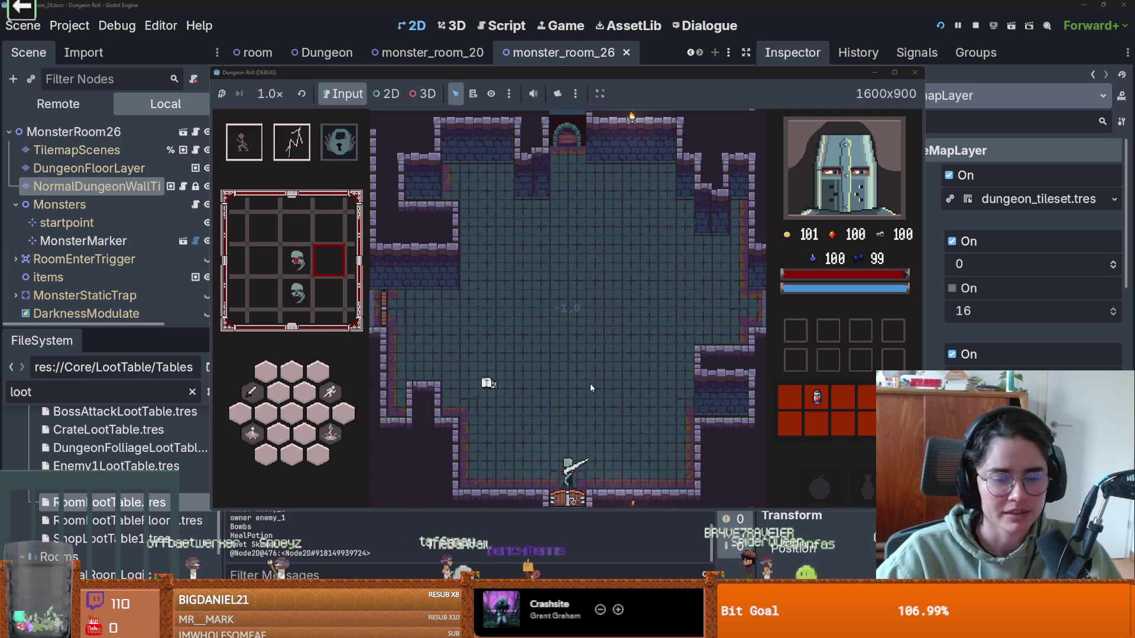
click(590, 383)
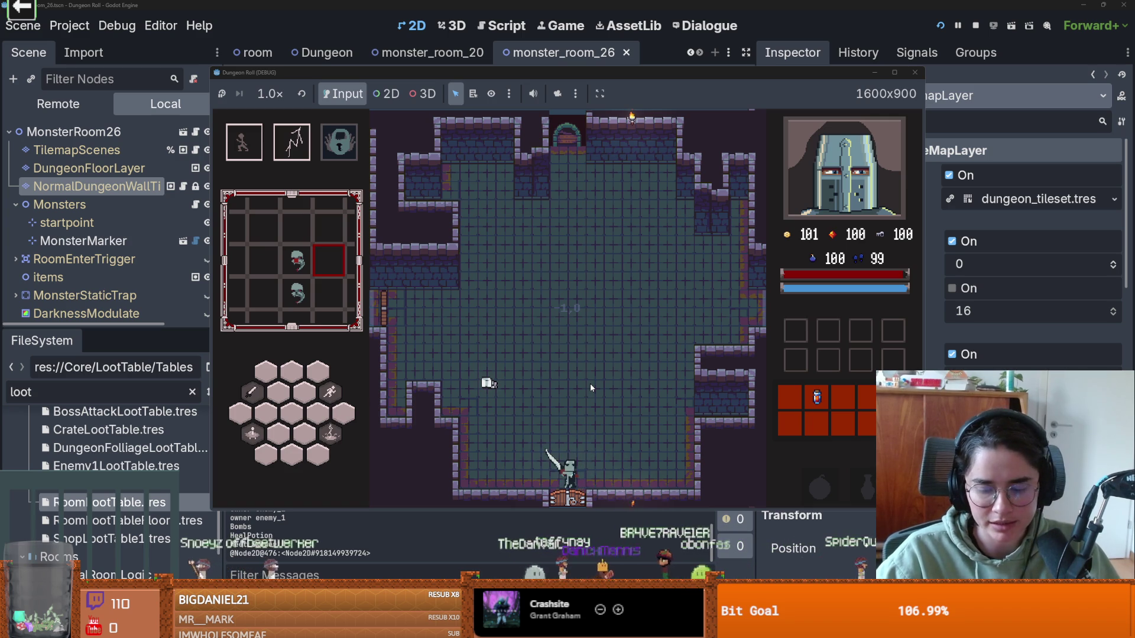
key(m)
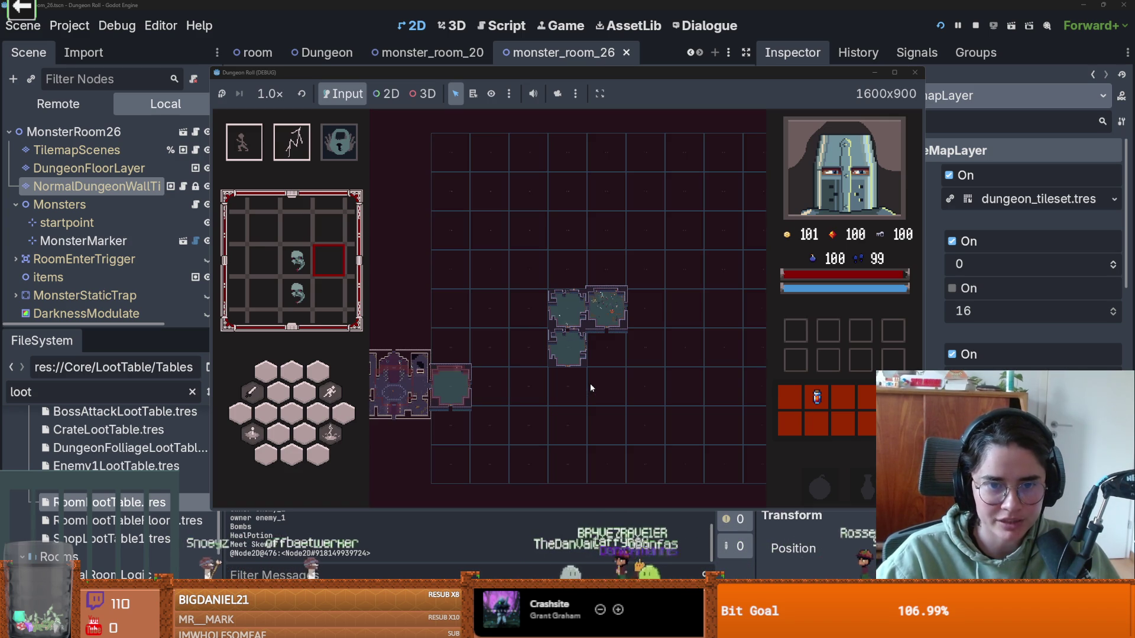
key(m)
key(m)
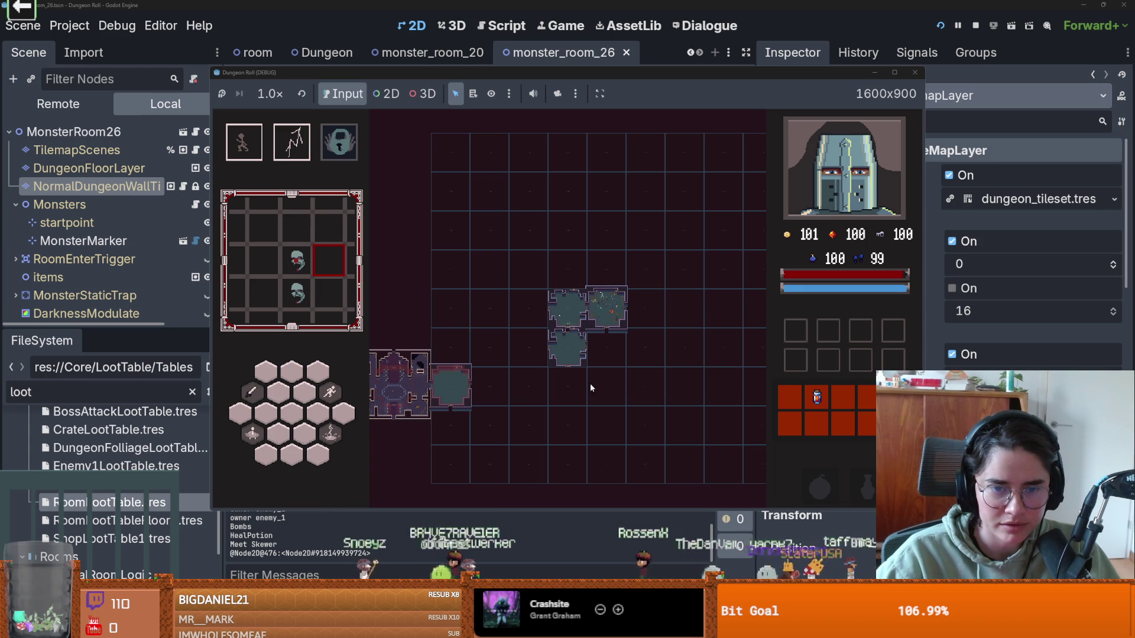
key(F8)
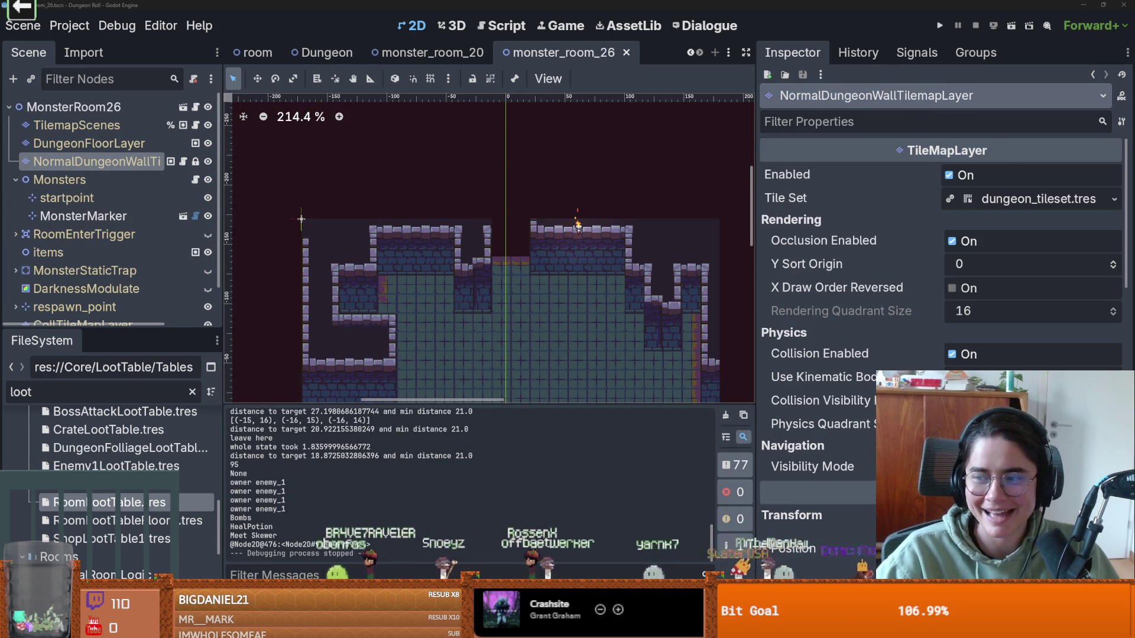
key(alt+Tab)
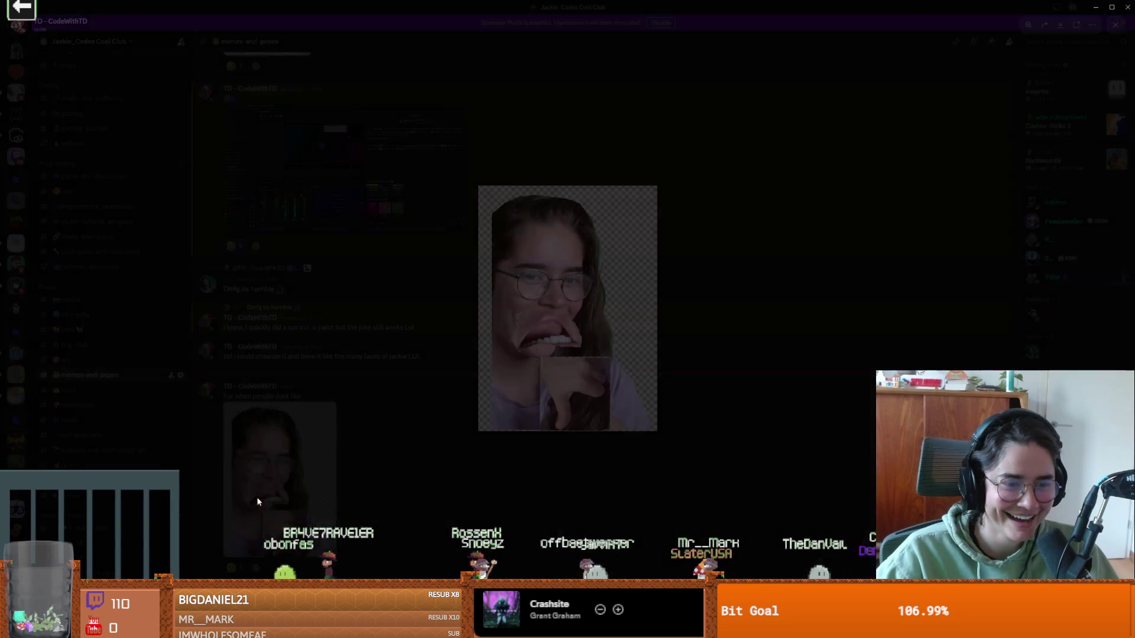
Step: View the enlarged shared image and scroll through the memes-and-pepes channel
click(772, 455)
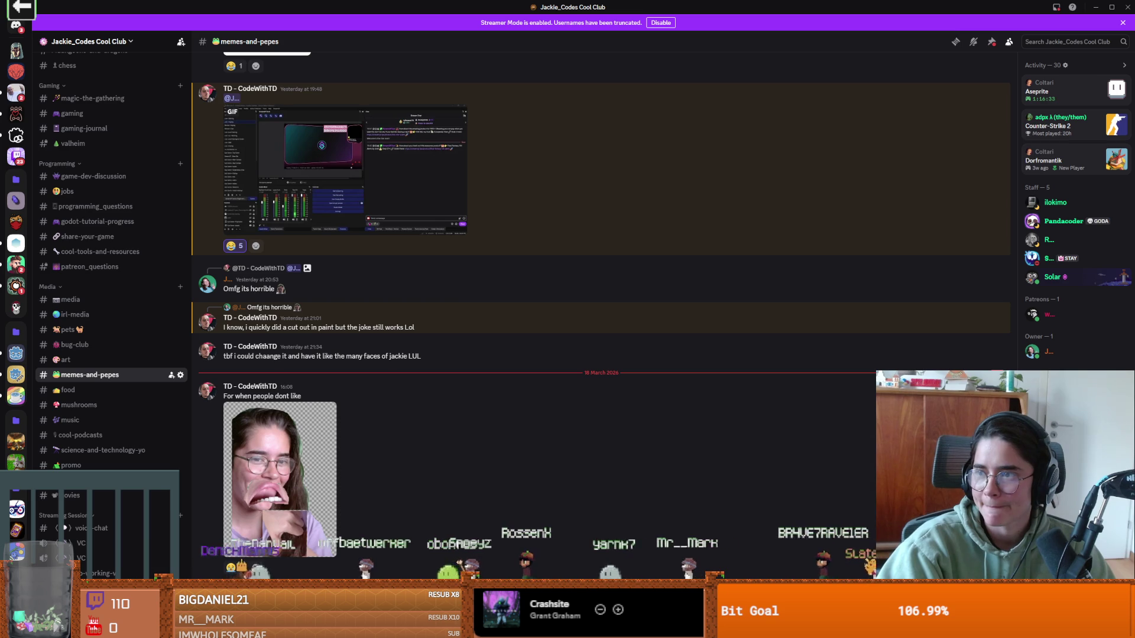
scroll(849, 329, up, 1)
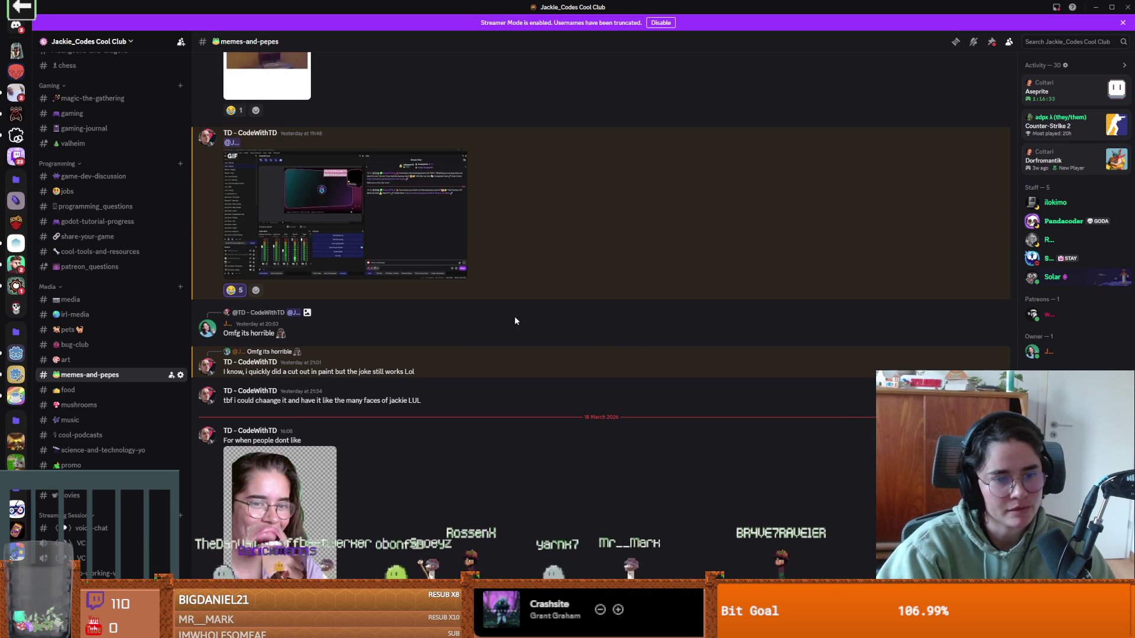
scroll(503, 336, down, 1)
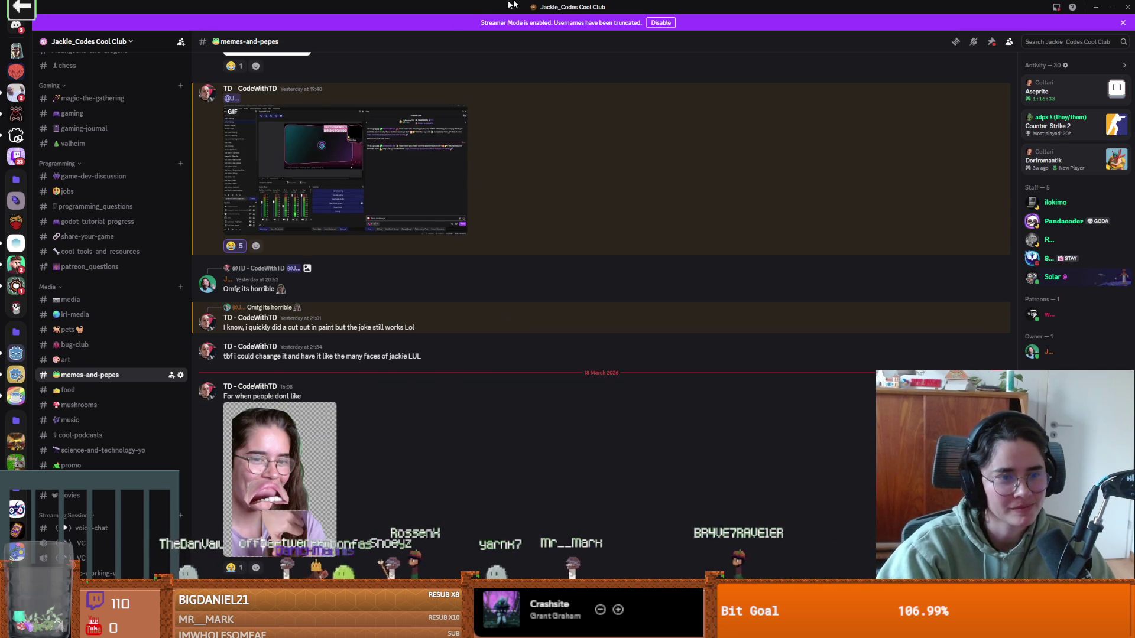
scroll(114, 246, up, 5)
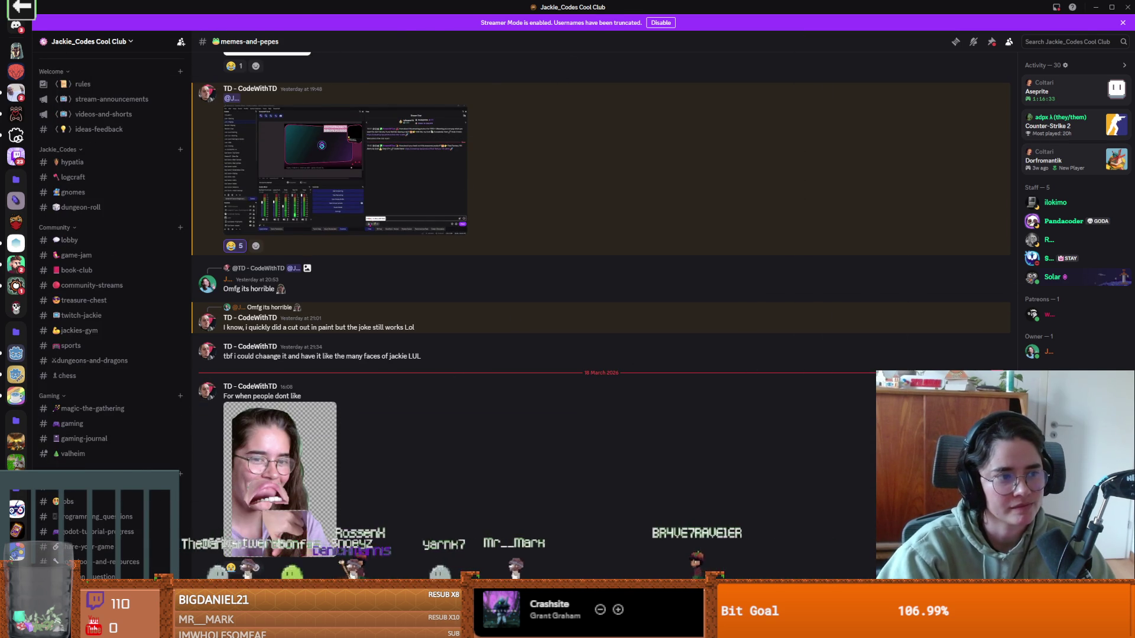
Step: Return to the Godot editor and save monster_room_26 with Ctrl+S
key(alt+Tab)
scroll(580, 221, up, 1)
key(ctrl+s)
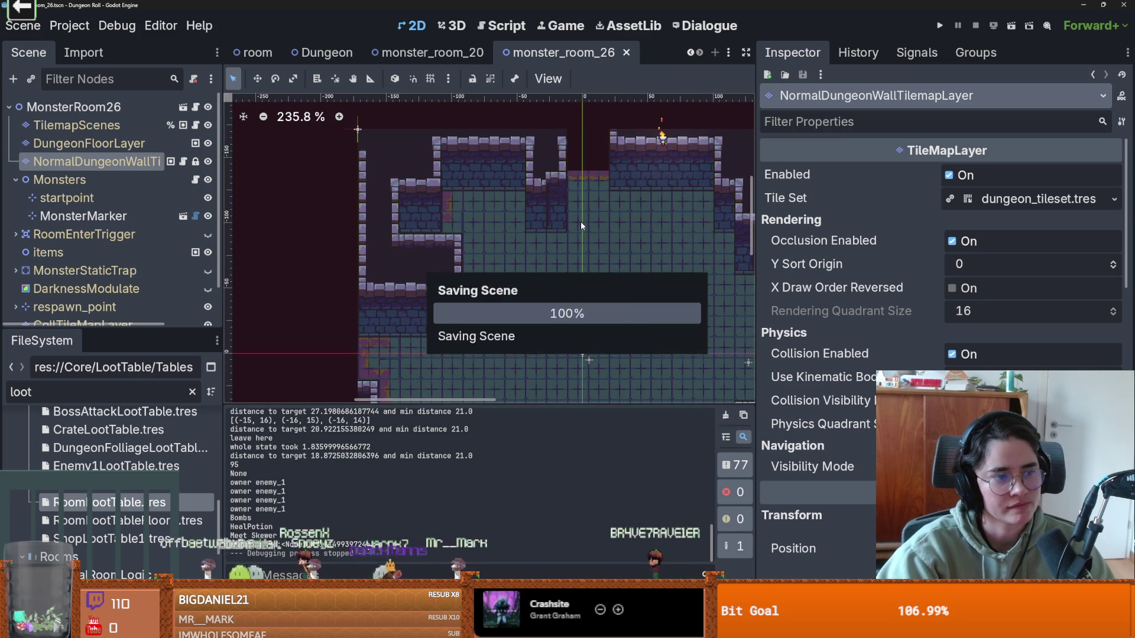
Step: Save the scene and replace the FileSystem filter text with 'door'
scroll(567, 279, down, 3)
scroll(569, 276, up, 1)
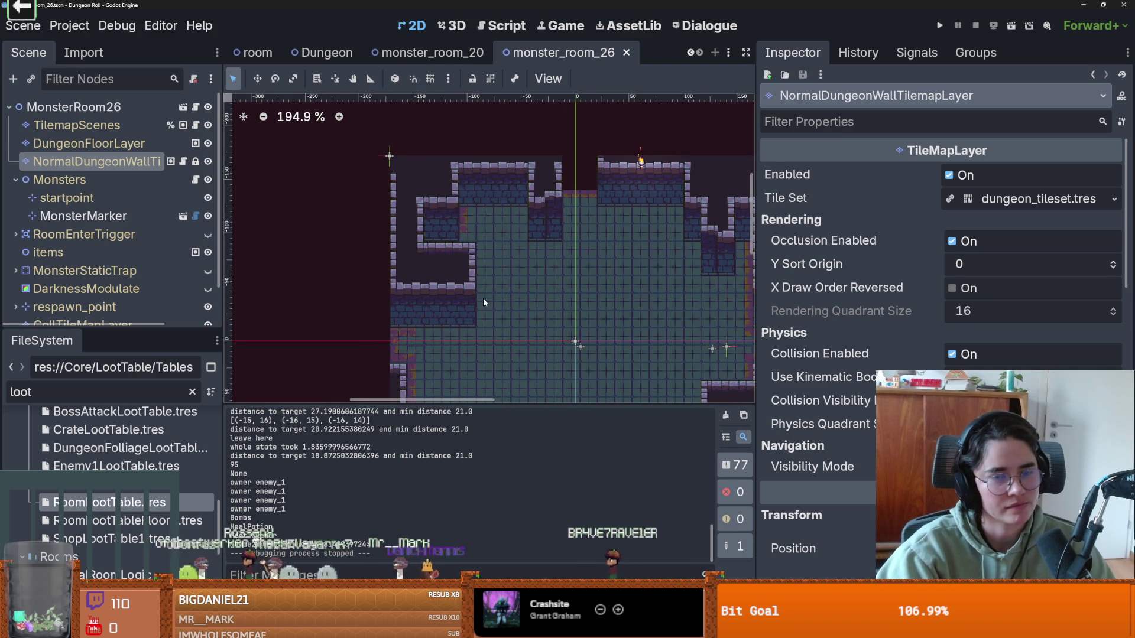
key(ctrl+s)
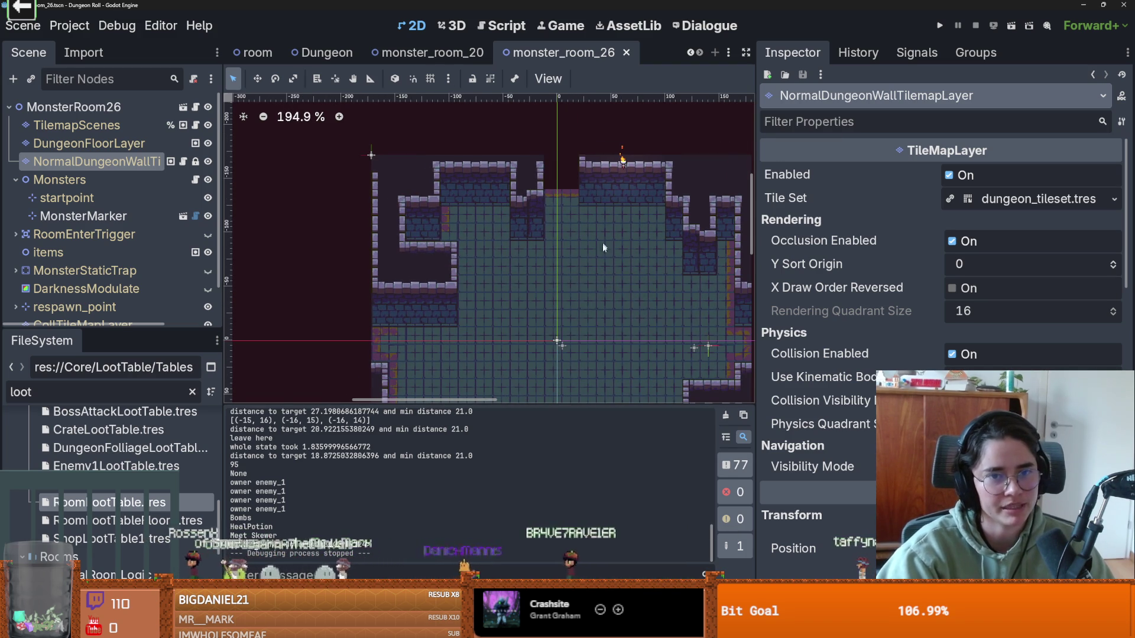
scroll(594, 150, up, 1)
scroll(594, 162, down, 7)
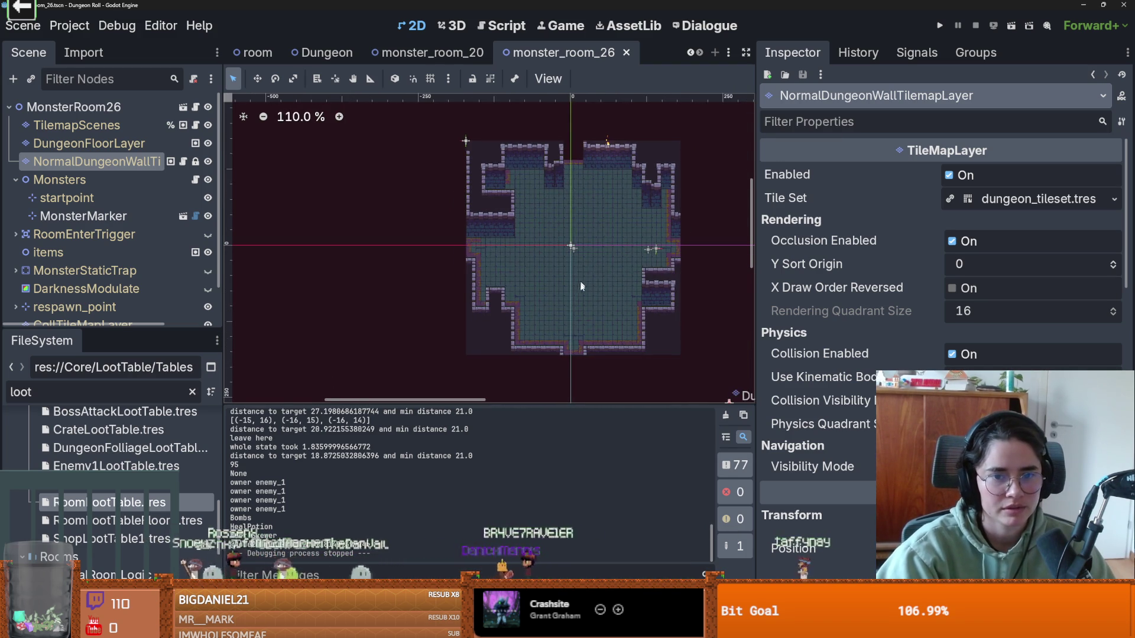
scroll(582, 275, up, 4)
key(ctrl+s)
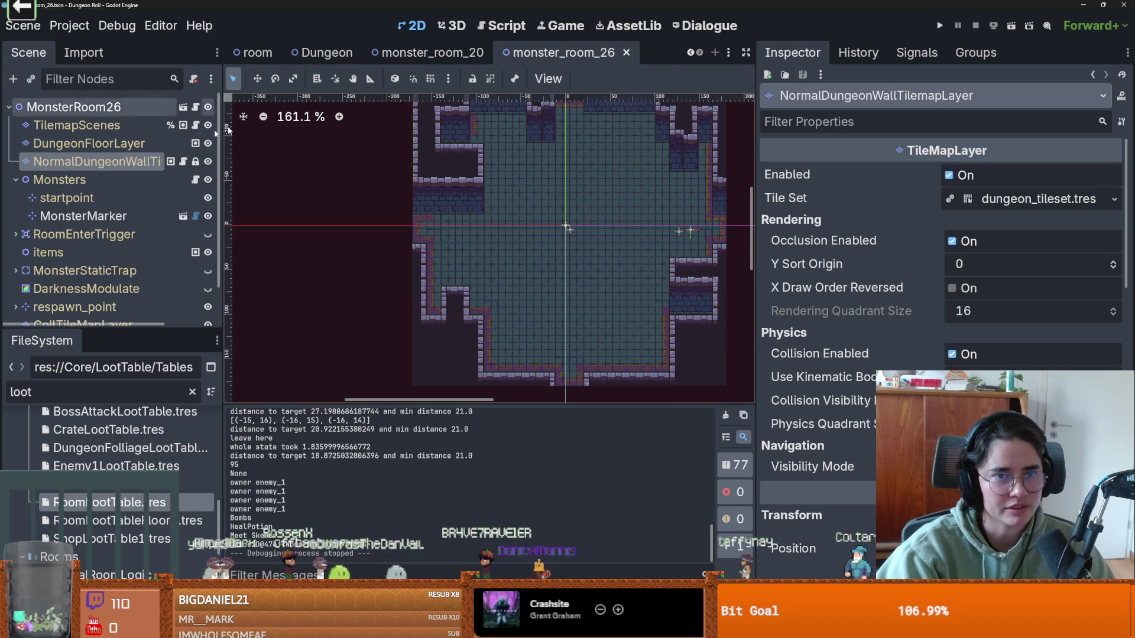
double_click(126, 393)
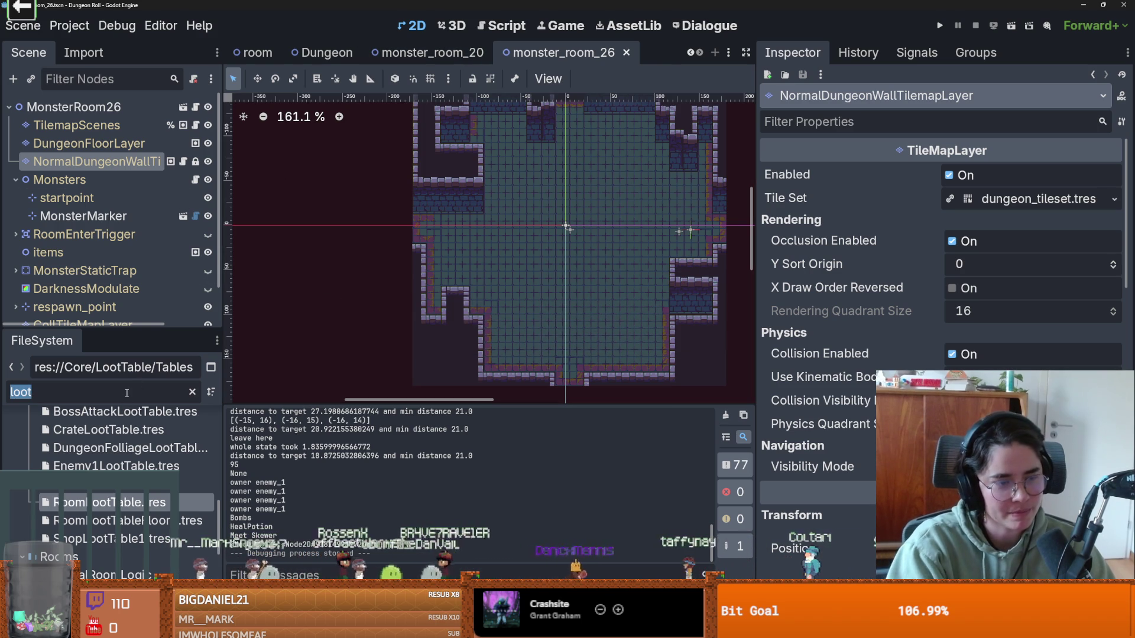
text(door)
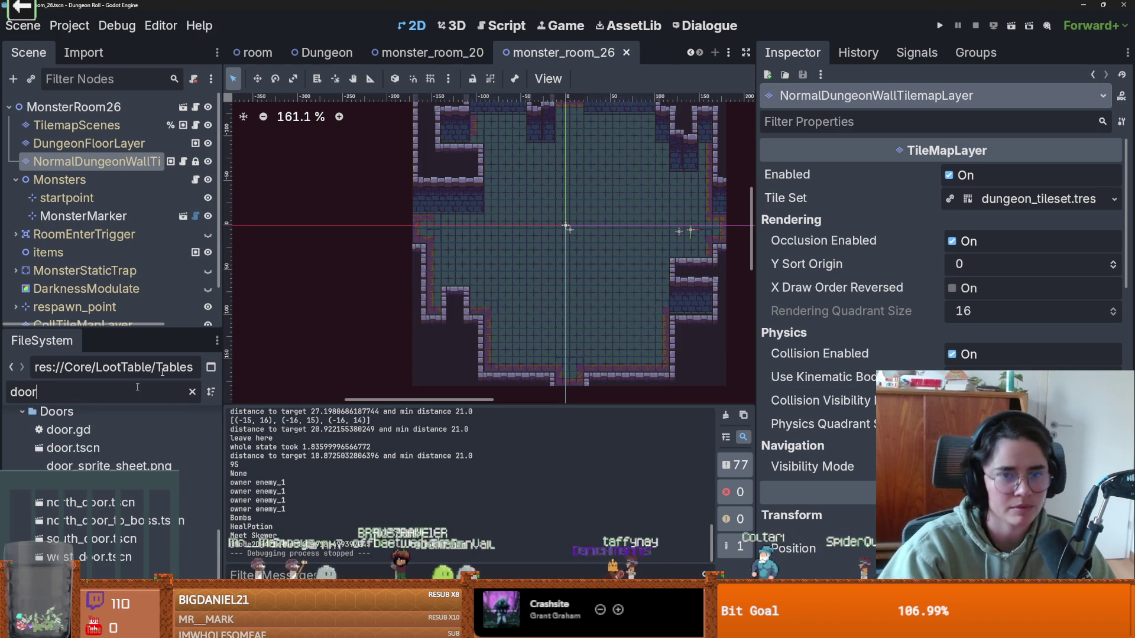
Step: Run the project with F5, enter the adjacent room, and attack the skeleton
key(F5)
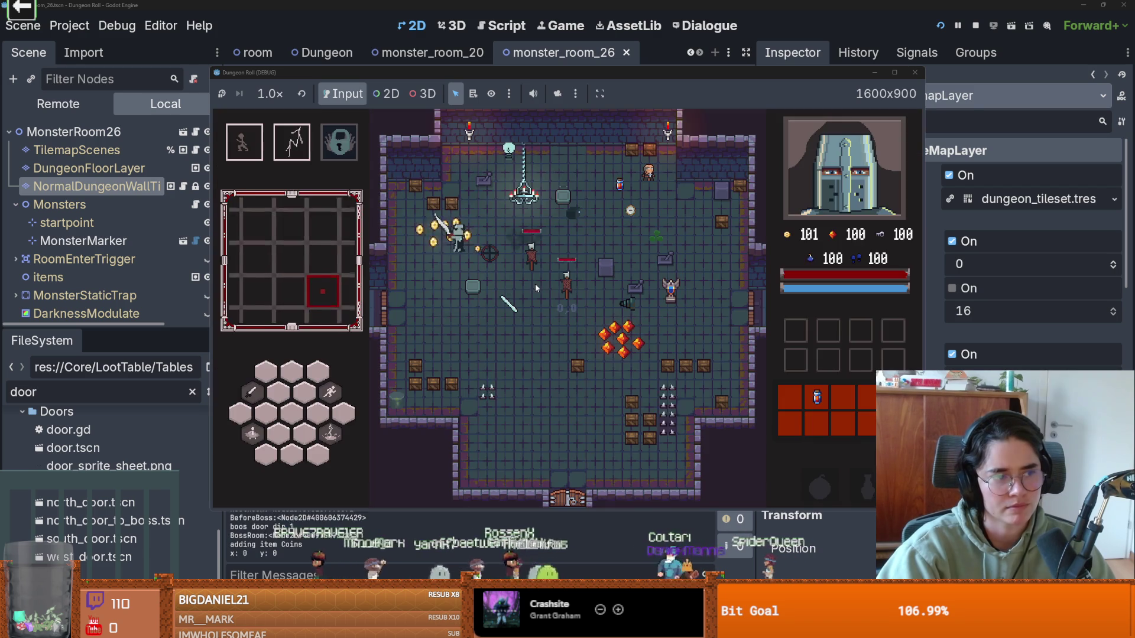
key(e)
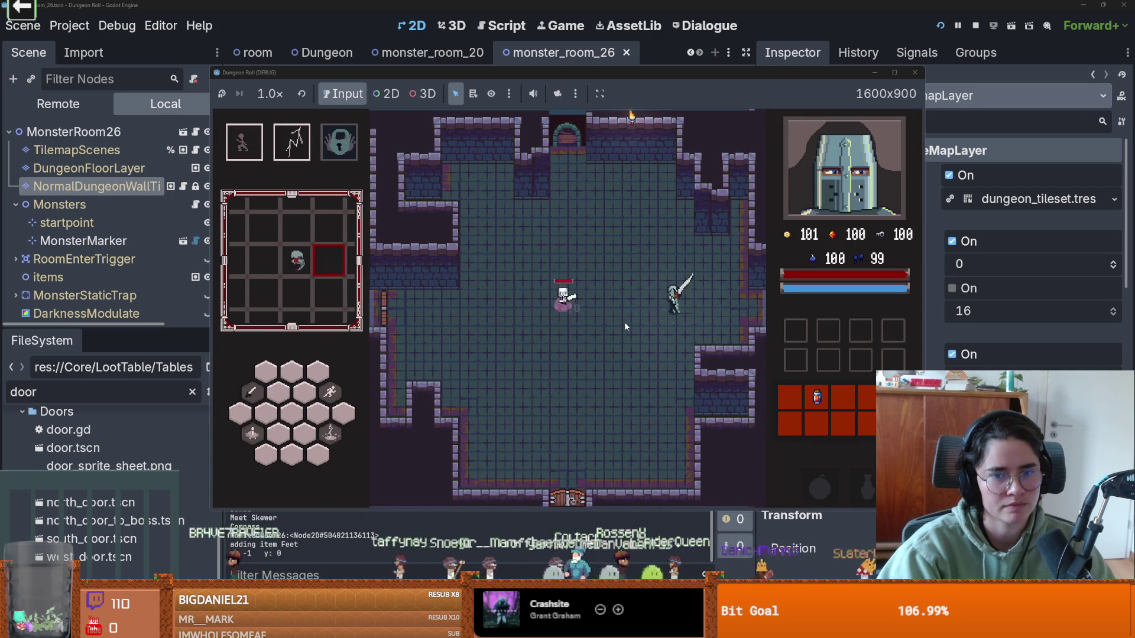
key(Escape)
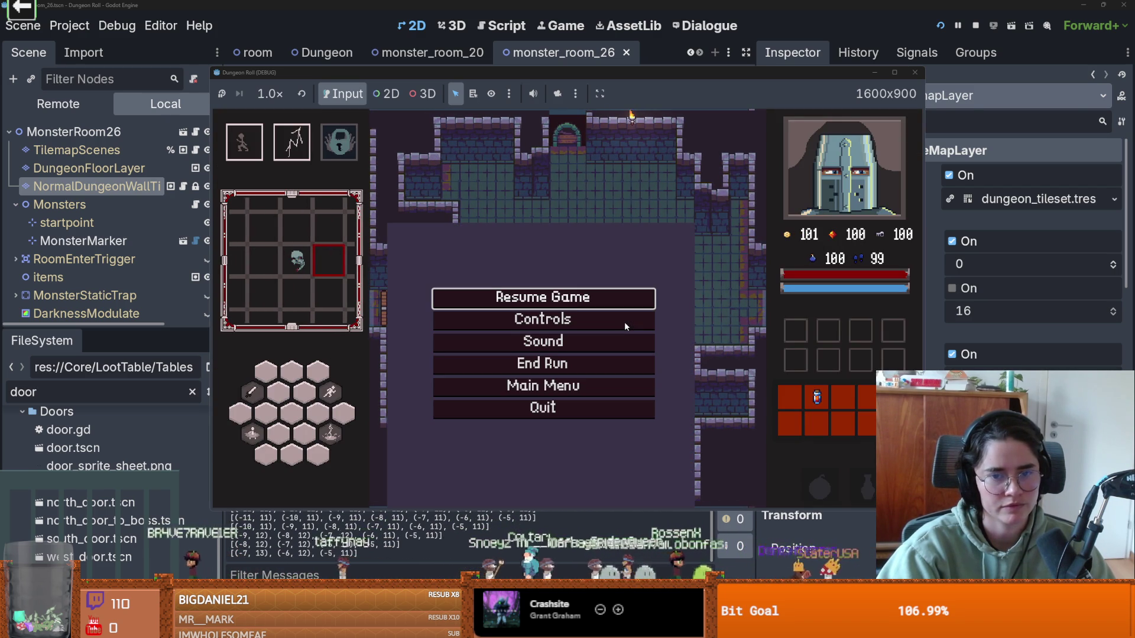
click(577, 302)
click(577, 302)
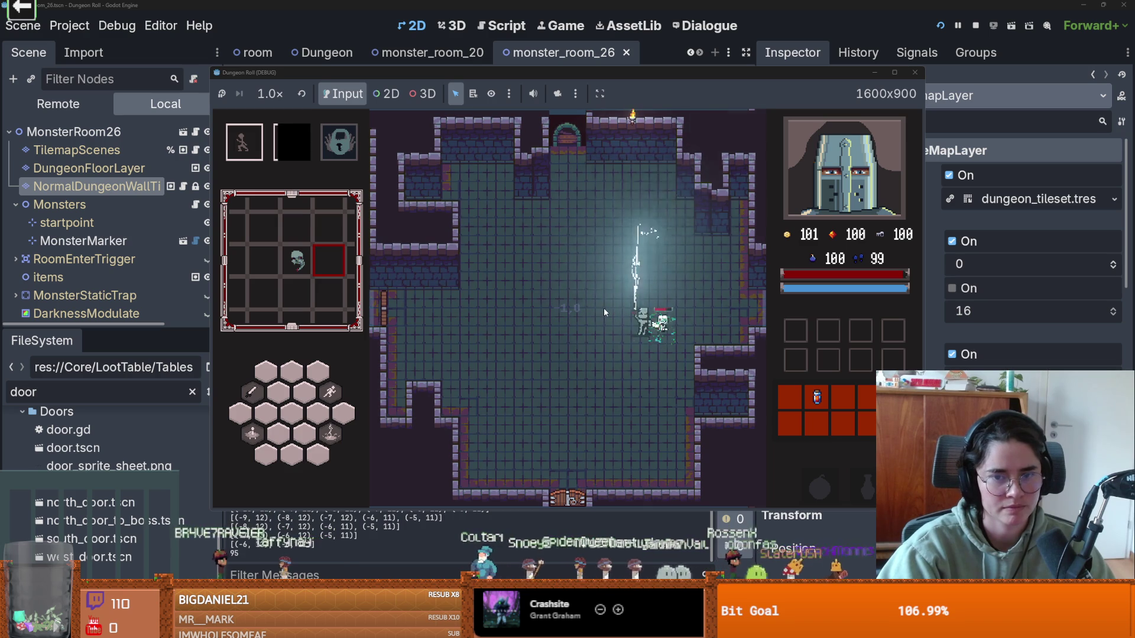
key(a)
click(687, 327)
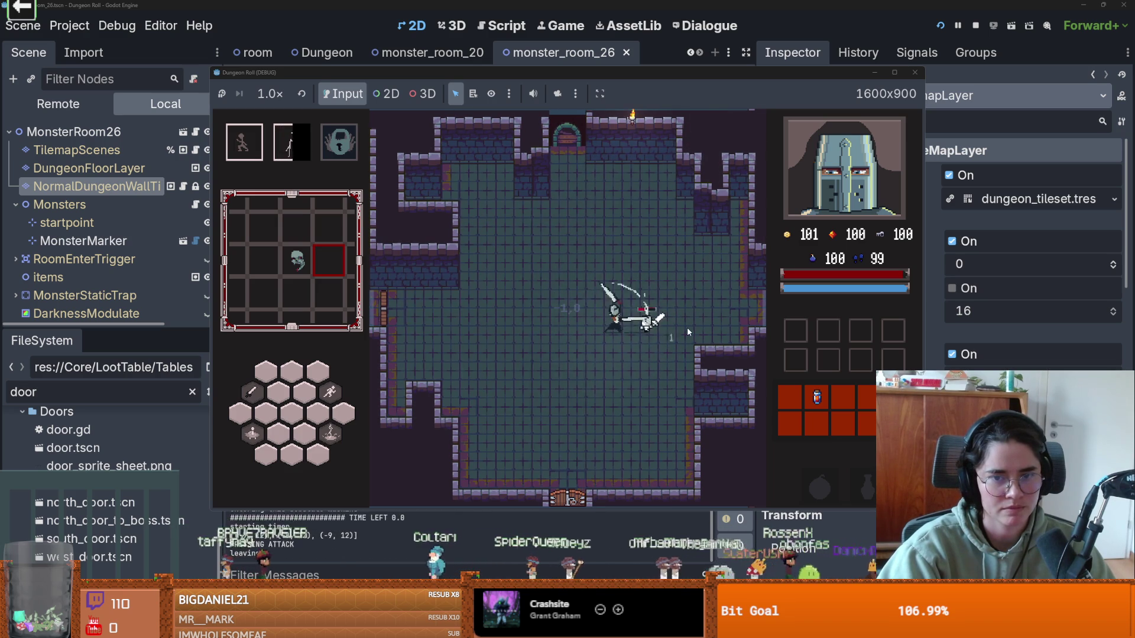
Step: Unlock the left door, take the skull card, then stop the game and select MonsterMarker
key(a)
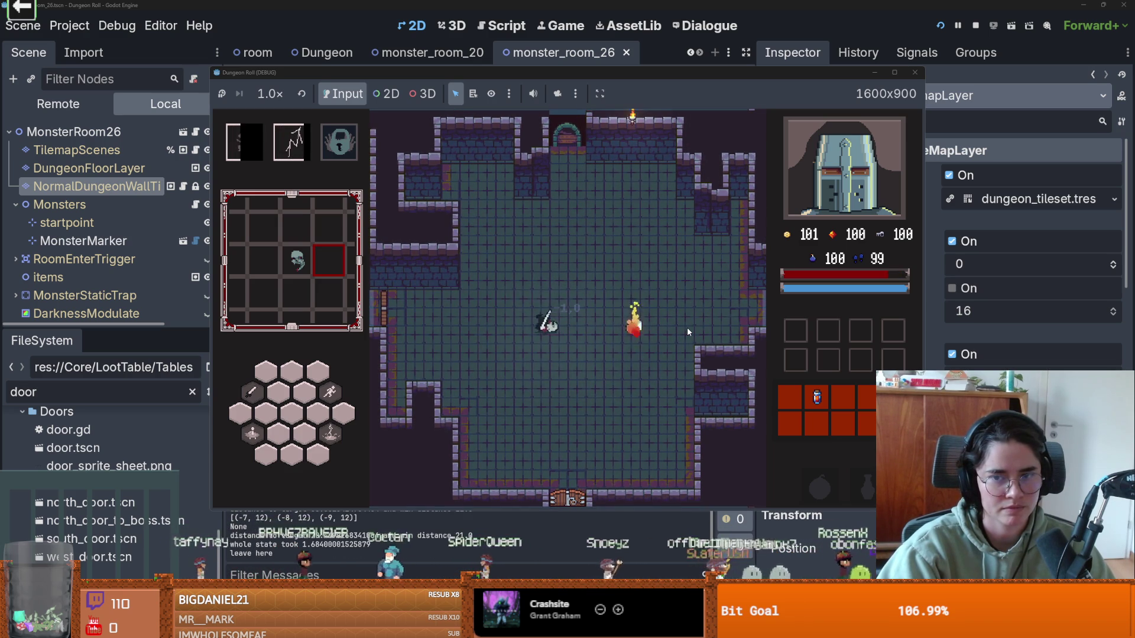
key(e)
click(528, 323)
click(596, 308)
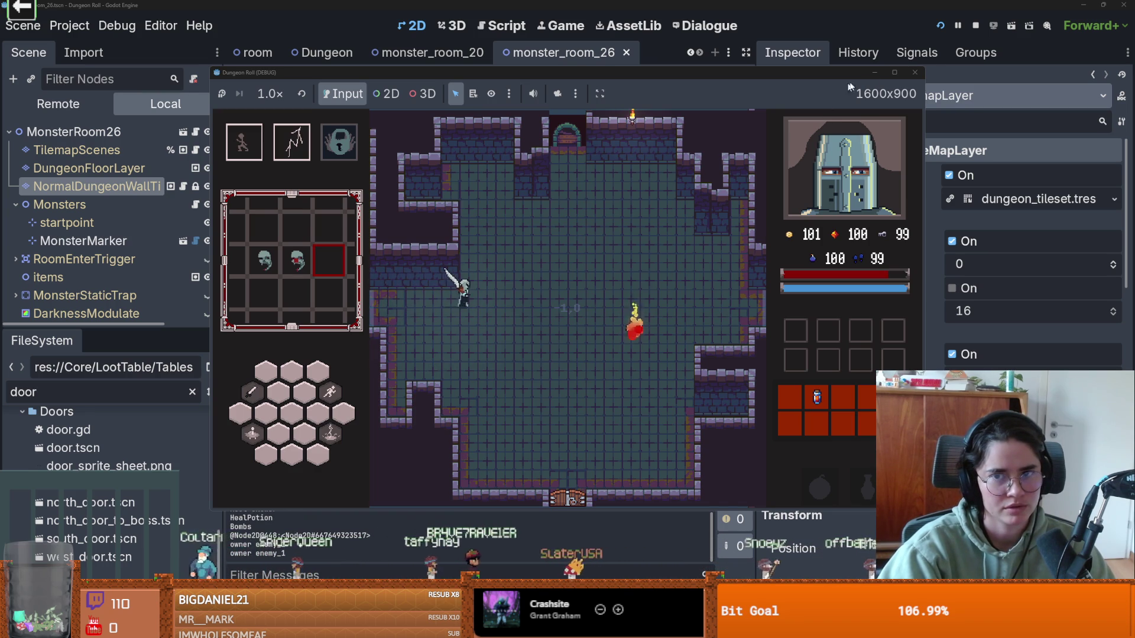
click(915, 73)
click(117, 216)
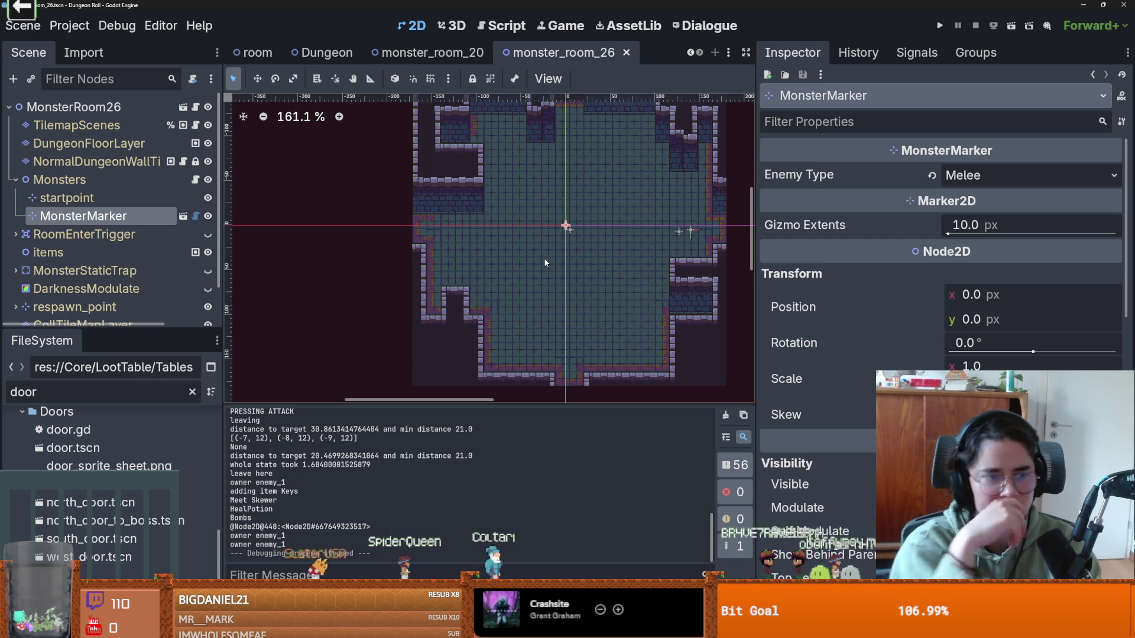
Step: Open monsters.gd, widen the code editor, and inspect the monsters_arr loop in on_monster_dead
click(196, 181)
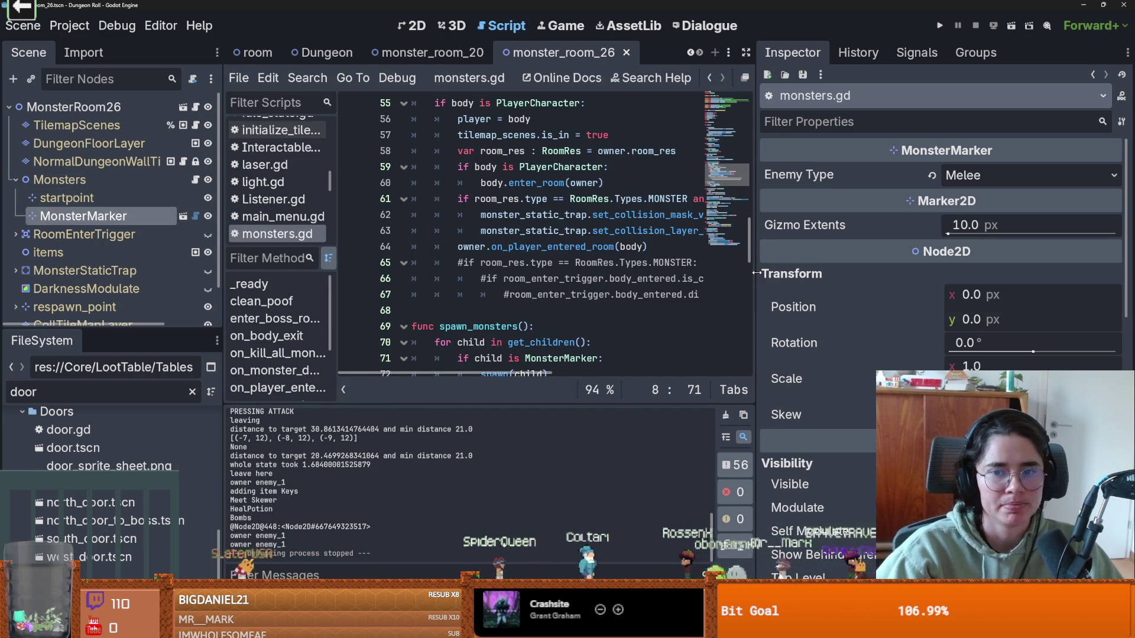
drag(752, 278, 960, 278)
scroll(552, 321, down, 3)
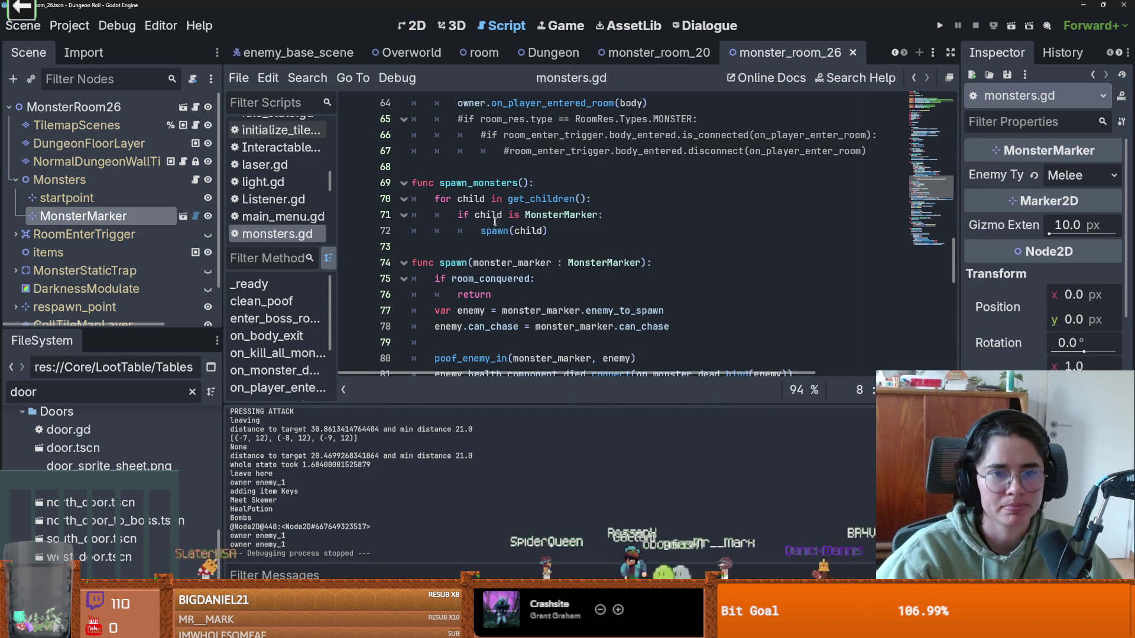
mouse_move(494, 235)
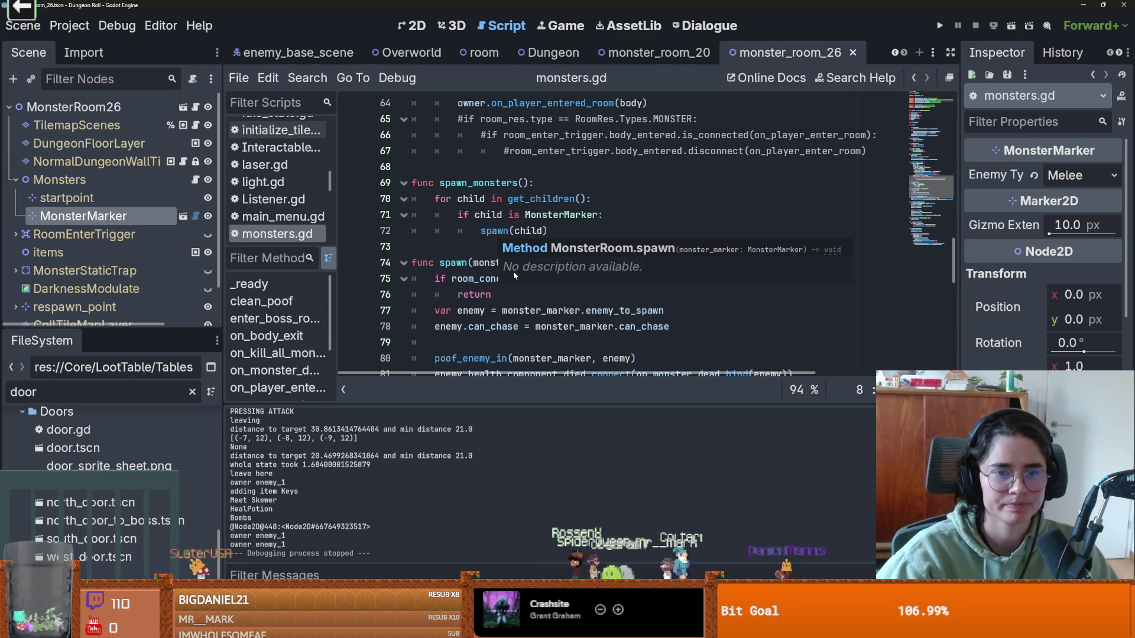
scroll(538, 311, down, 7)
scroll(538, 311, down, 3)
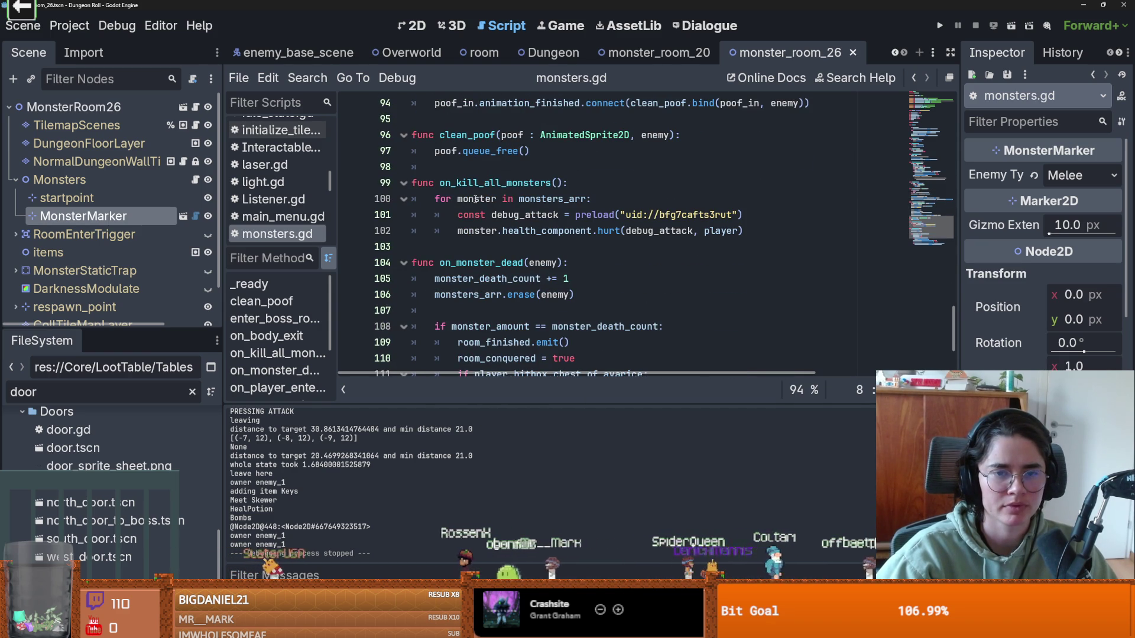
click(476, 199)
double_click(552, 199)
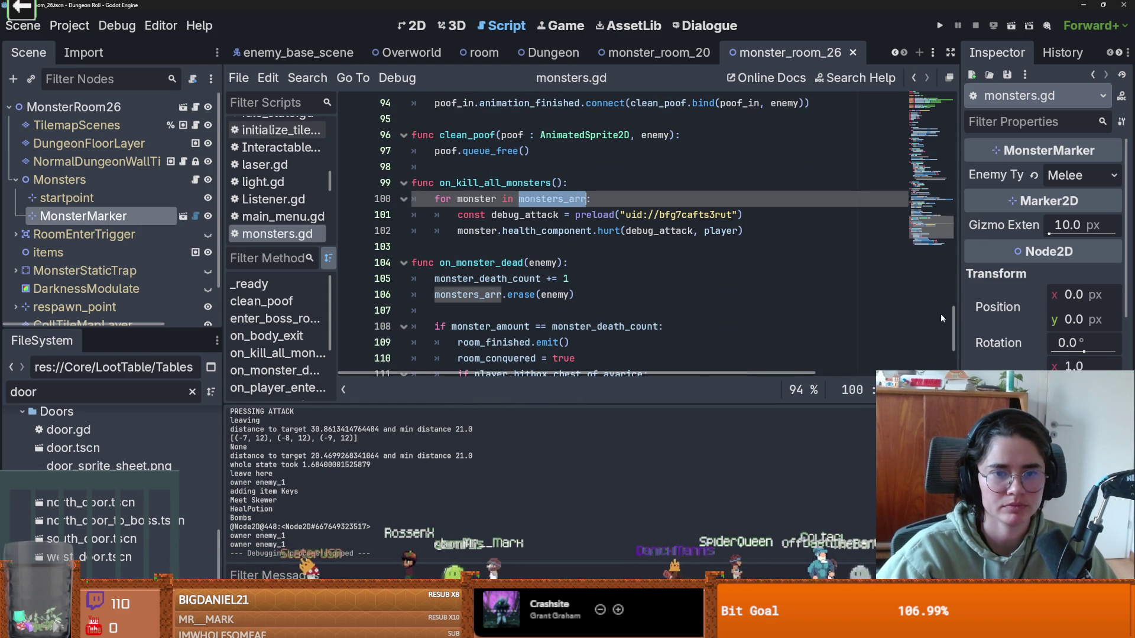
mouse_move(952, 318)
mouse_down()
mouse_move(959, 90)
mouse_move(925, 335)
mouse_up()
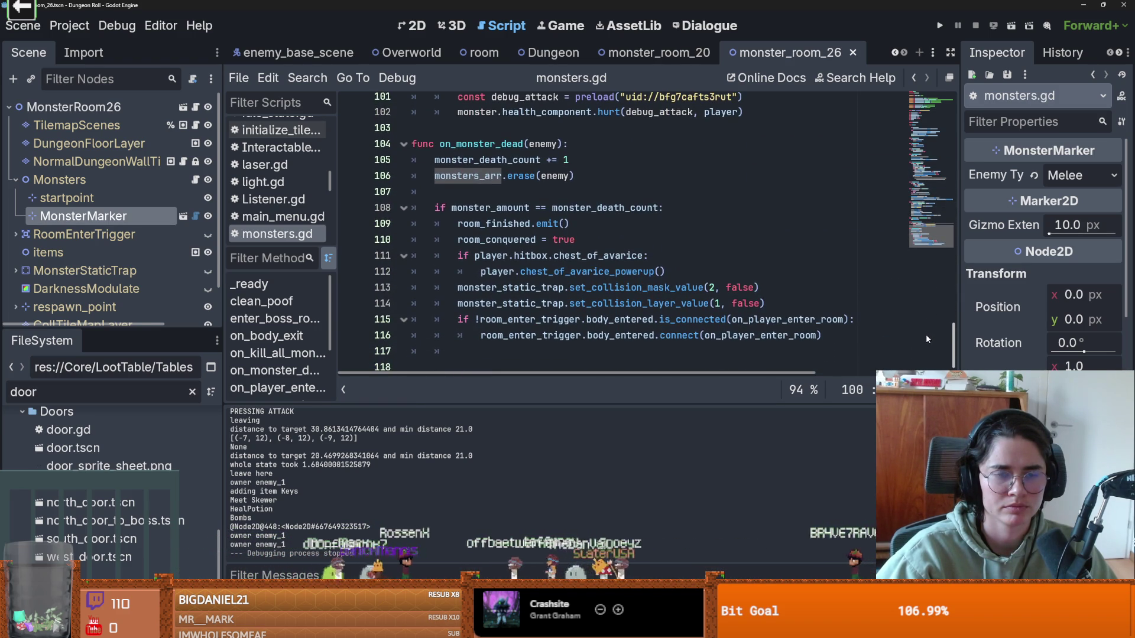
Step: Place the caret on the room_finished.emit() line and run the project
click(583, 219)
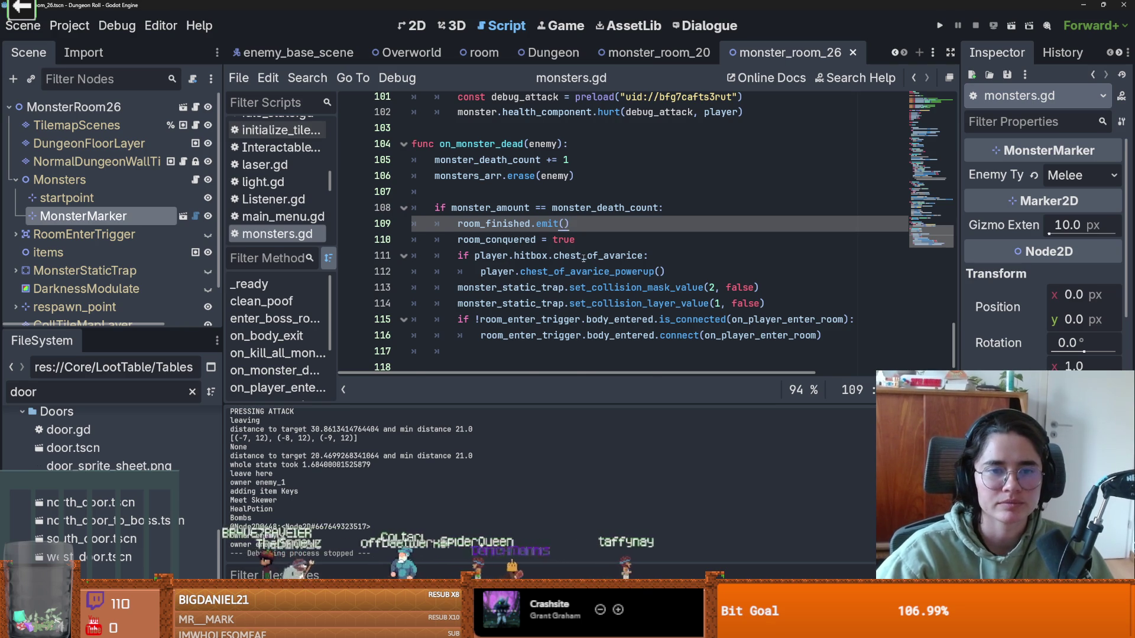
scroll(583, 258, up, 1)
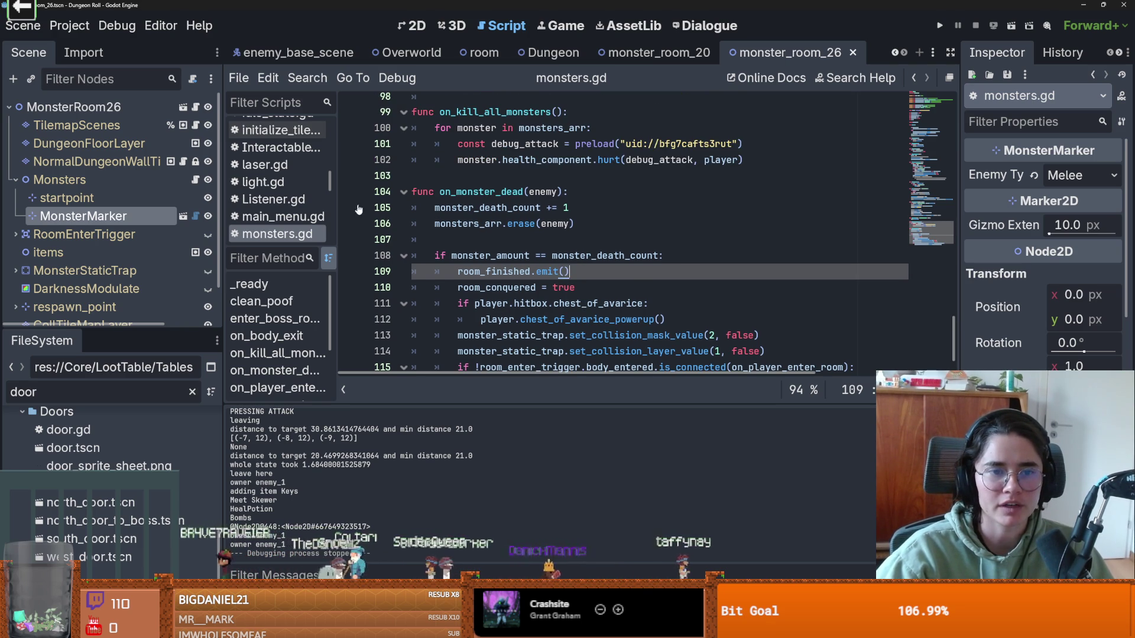
click(944, 27)
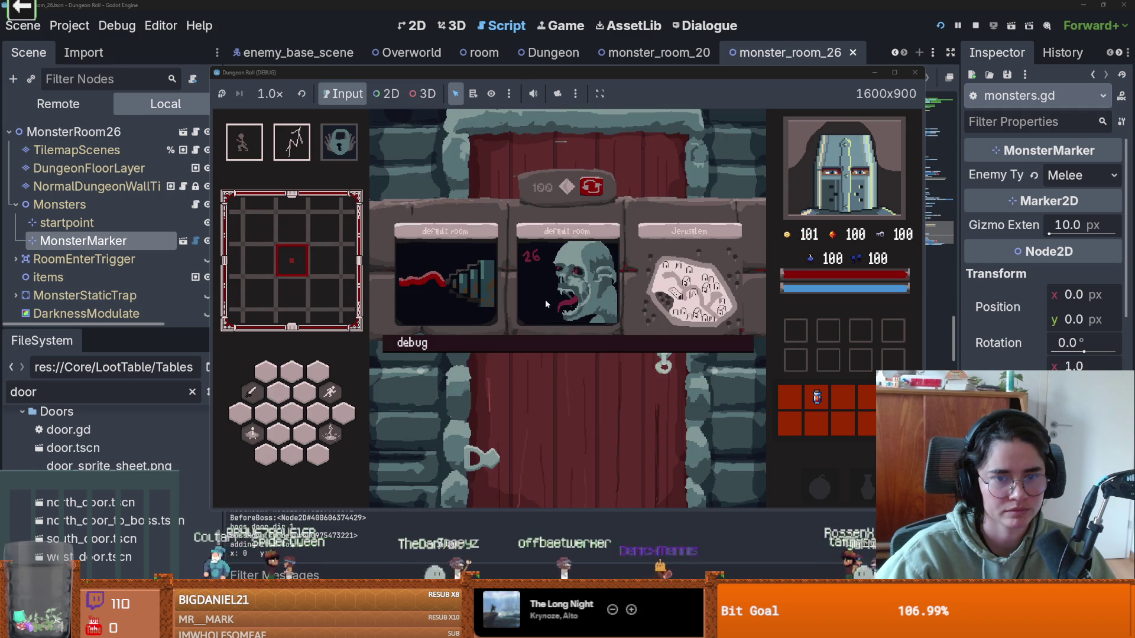
Step: Enter the middle room, kill the enemy, and step over with F10 to line 108
click(544, 305)
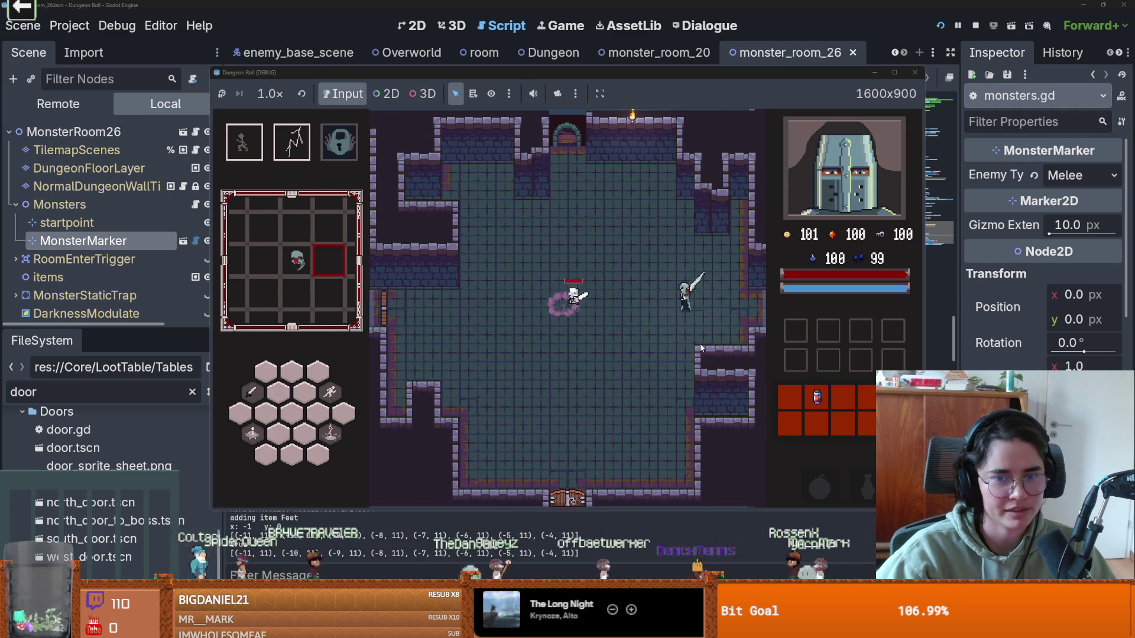
right_click(700, 343)
click(700, 343)
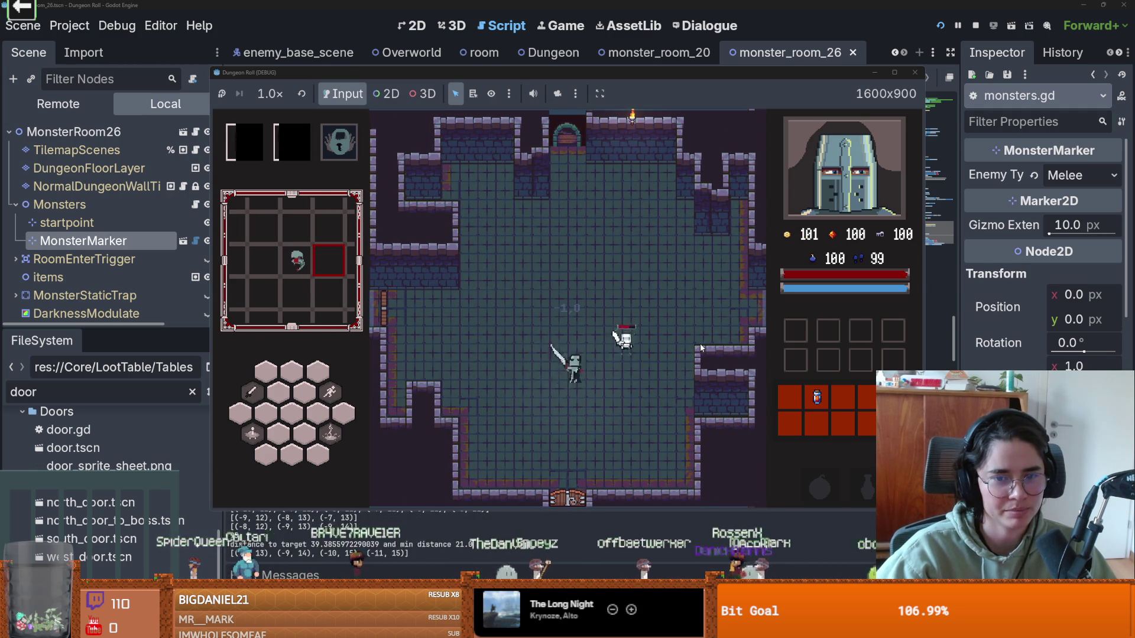
click(633, 367)
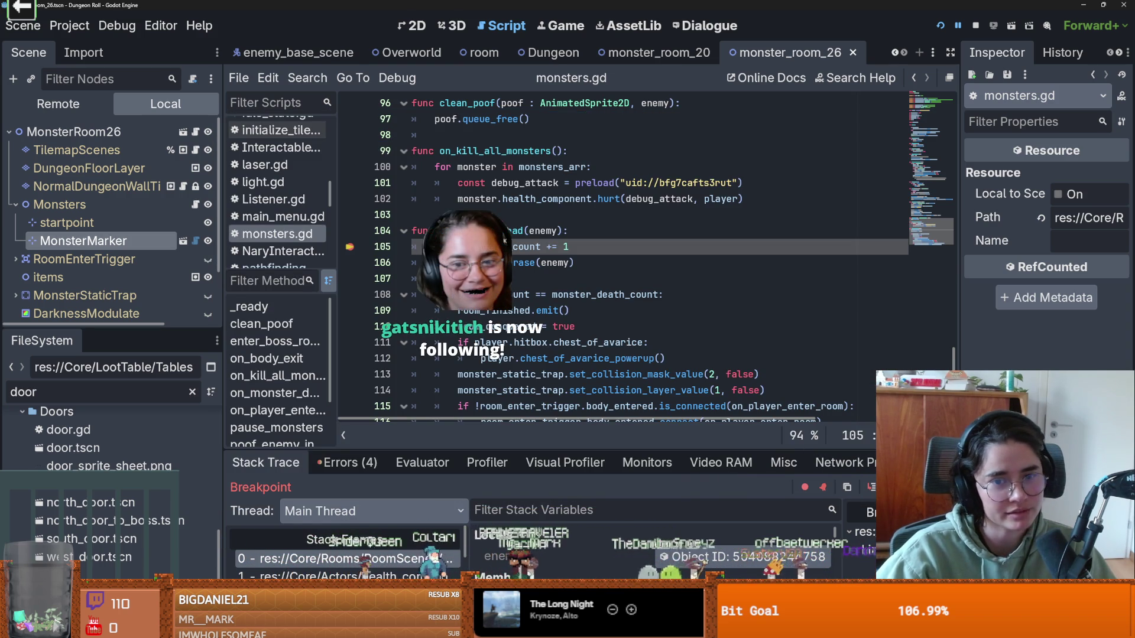
key(F10)
key(F10)
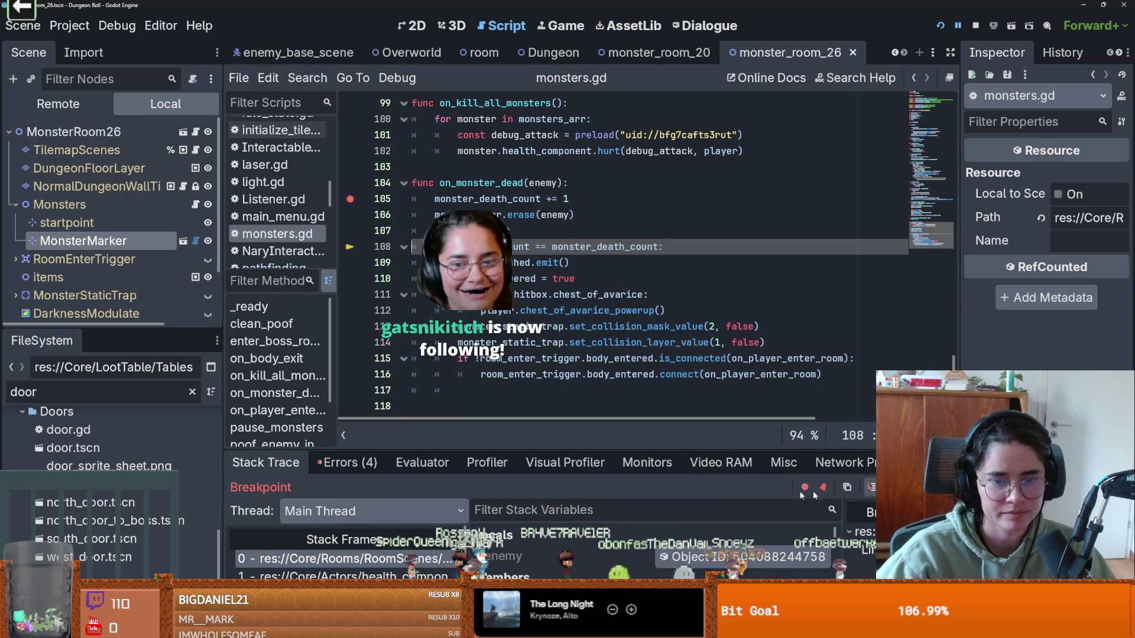
Step: Enlarge the debugger panel and inspect monster_amount 2 against monster_death_count 1 in the stack variables
mouse_move(545, 450)
mouse_down()
mouse_move(545, 256)
mouse_move(545, 296)
mouse_up()
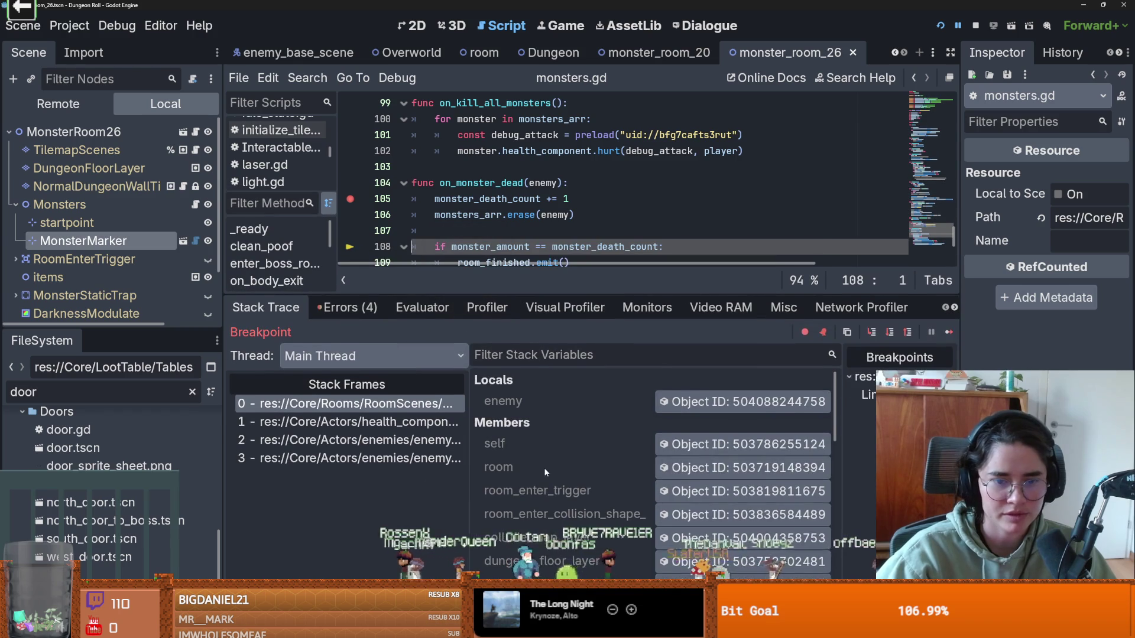
scroll(545, 470, down, 5)
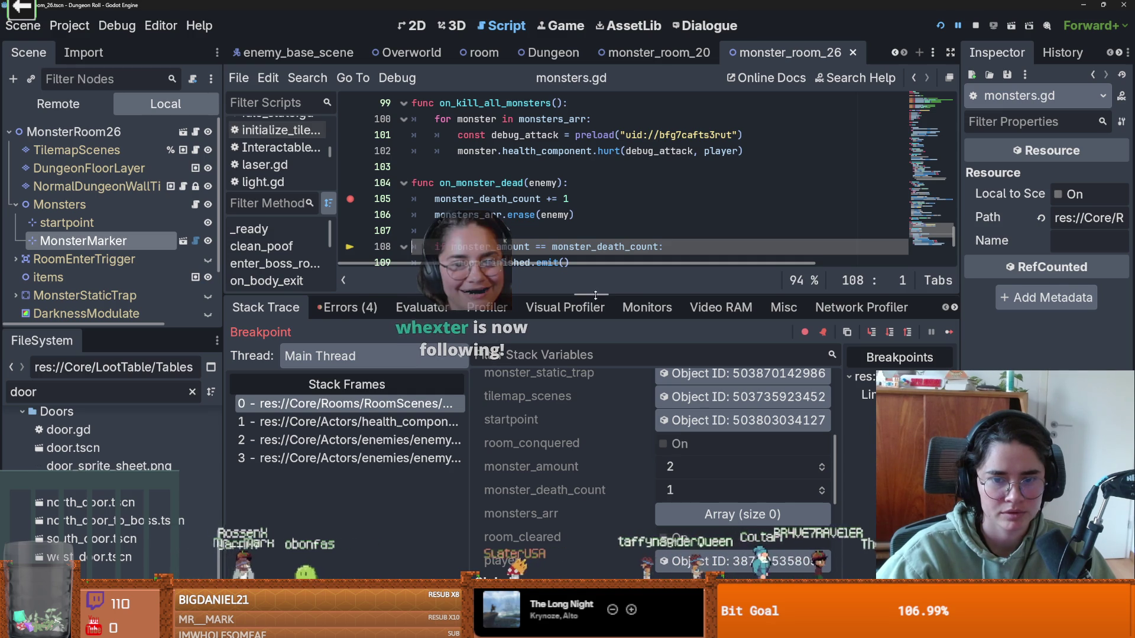
drag(595, 294, 595, 449)
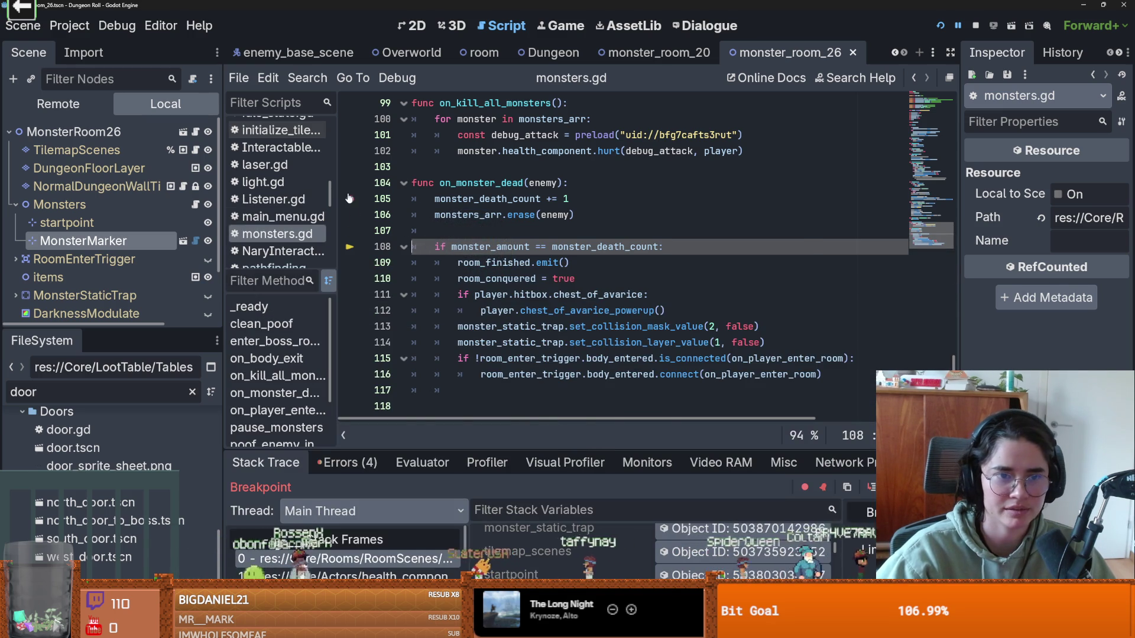
scroll(516, 290, up, 5)
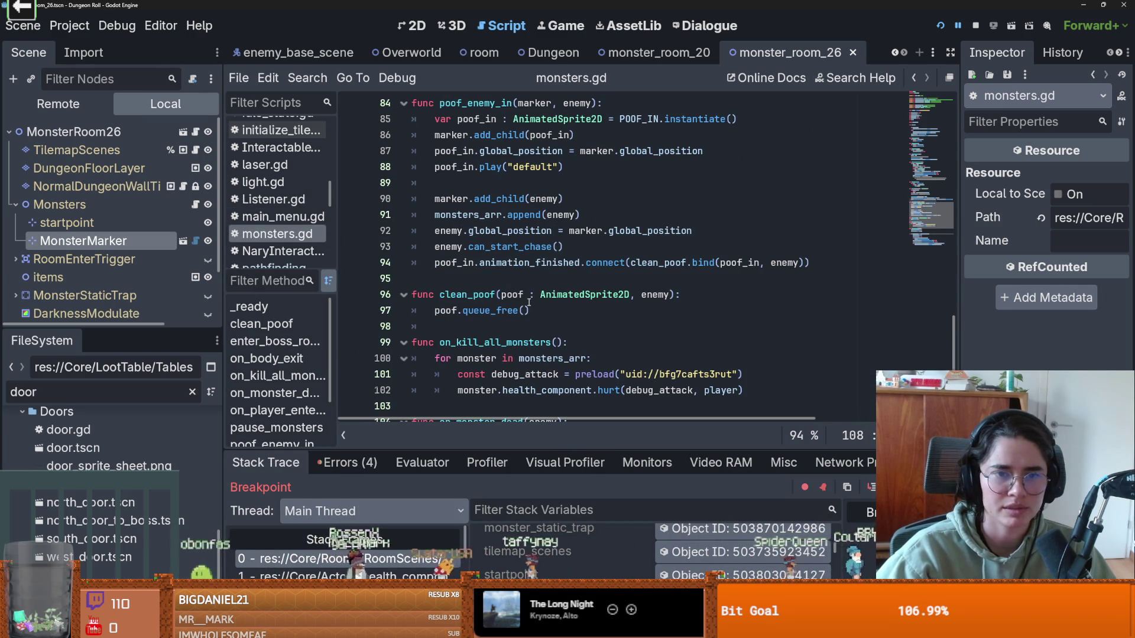
scroll(529, 303, down, 4)
click(477, 261)
Step: Change monster_amount from 2 to 1 on line 18 of monsters.gd
click(482, 295)
key(ctrl+f)
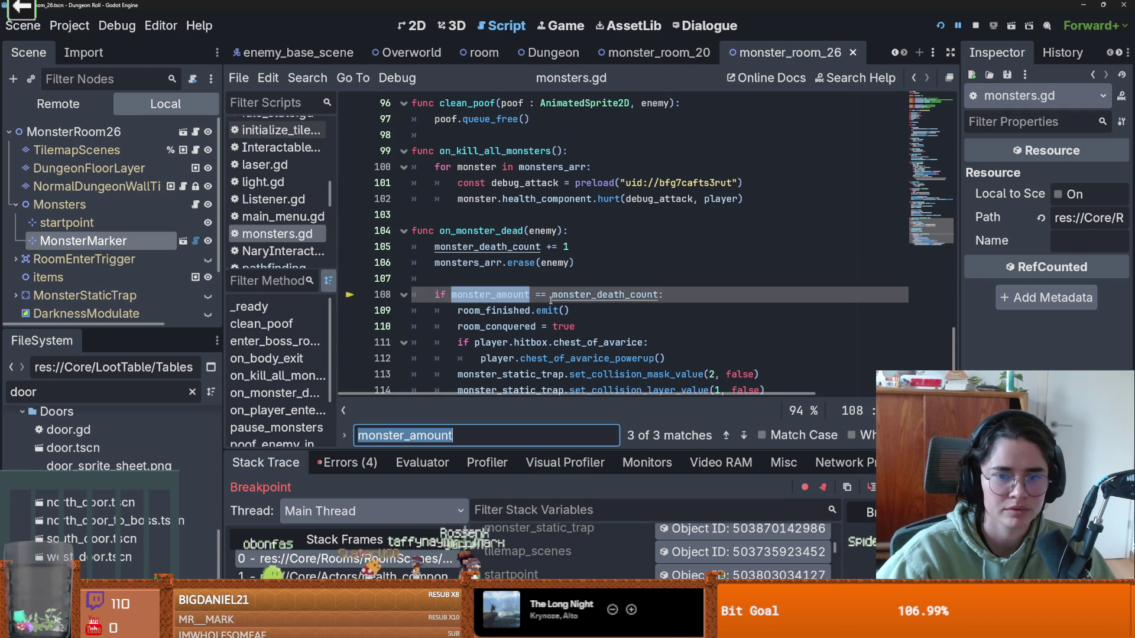
key(Return)
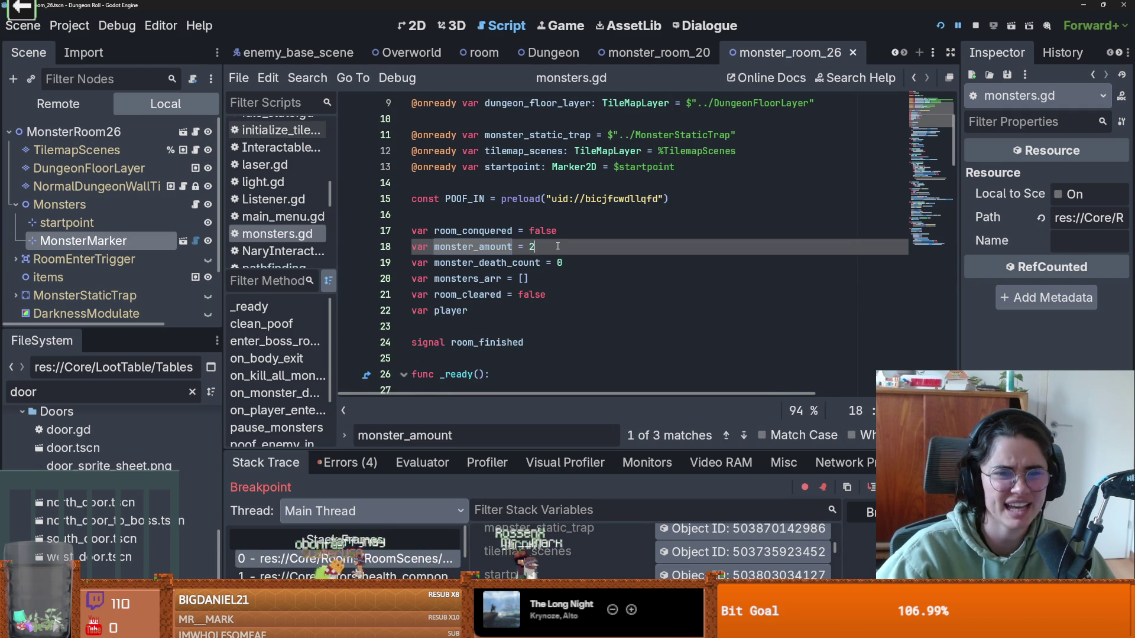
scroll(547, 278, down, 1)
key(BackSpace)
text(1)
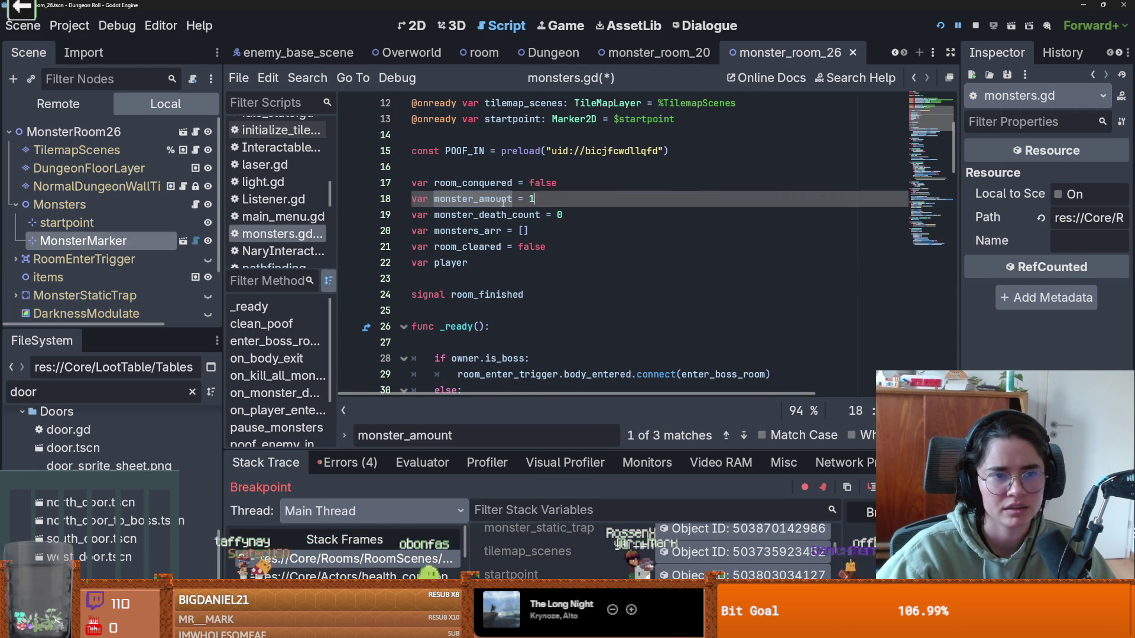
scroll(532, 225, down, 7)
scroll(591, 242, up, 3)
scroll(620, 255, up, 6)
scroll(619, 255, down, 3)
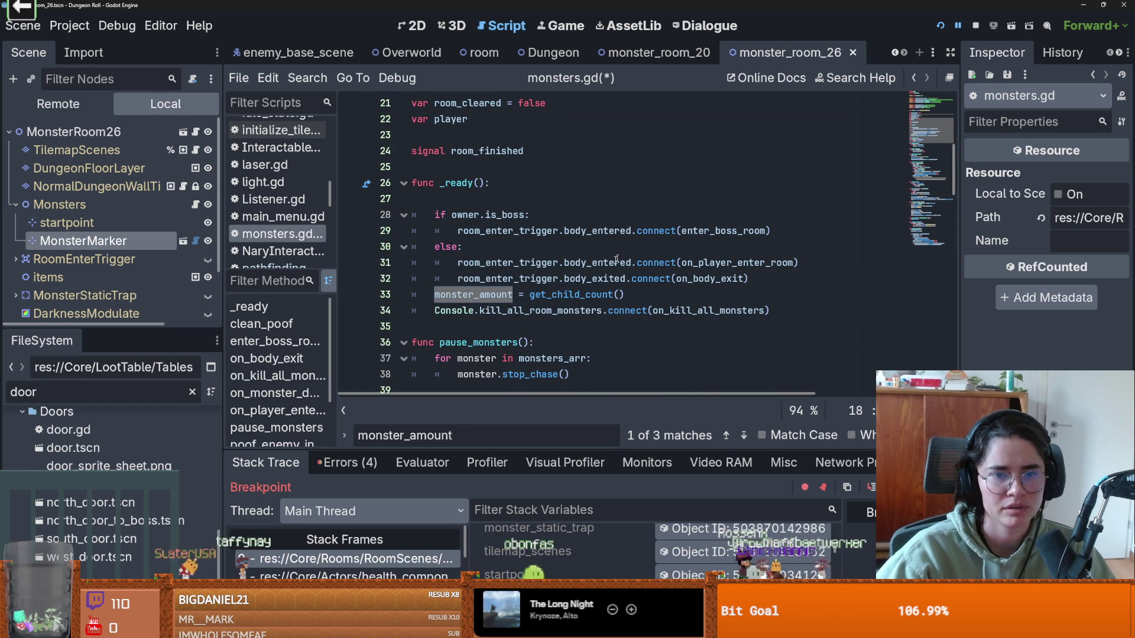
scroll(107, 236, down, 3)
scroll(106, 236, up, 2)
Step: Move the startpoint node above Monsters in the room scene tree and save the scene
click(80, 211)
scroll(168, 136, up, 1)
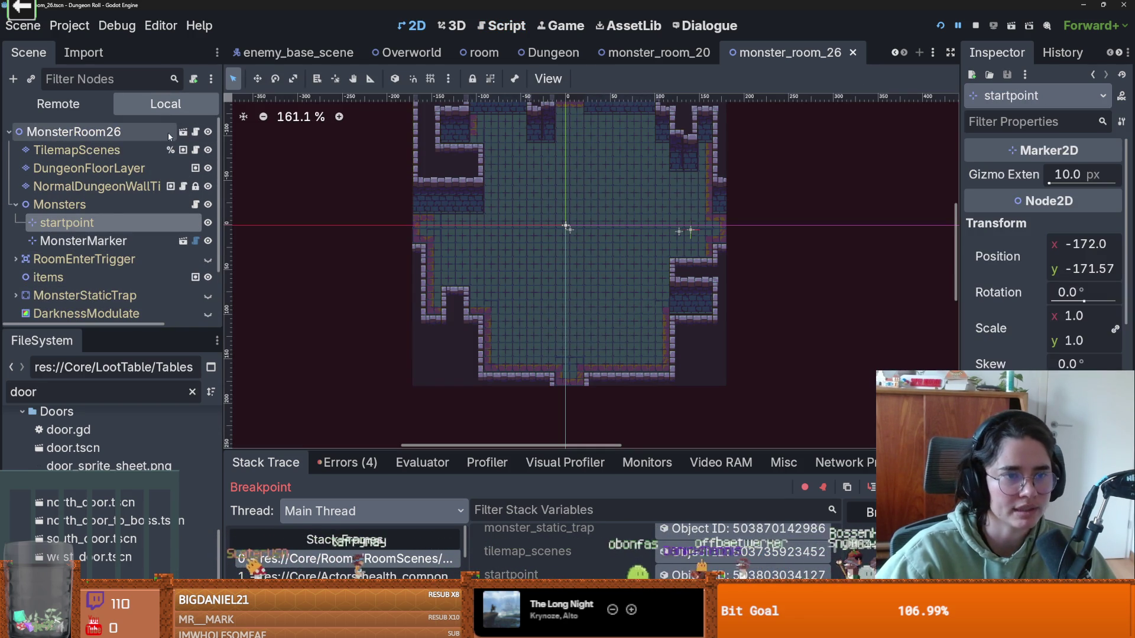
click(182, 135)
scroll(97, 233, down, 1)
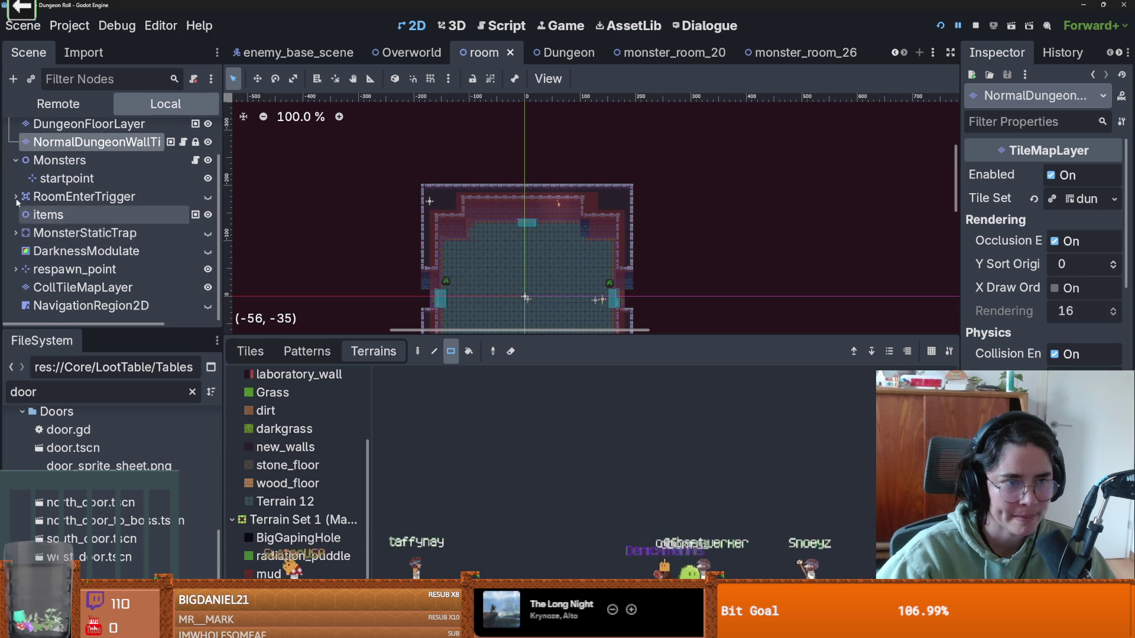
drag(42, 179, 41, 157)
scroll(550, 261, up, 3)
key(ctrl+s)
Step: Point monsters.gd's startpoint reference on line 13 at the moved startpoint node
click(195, 179)
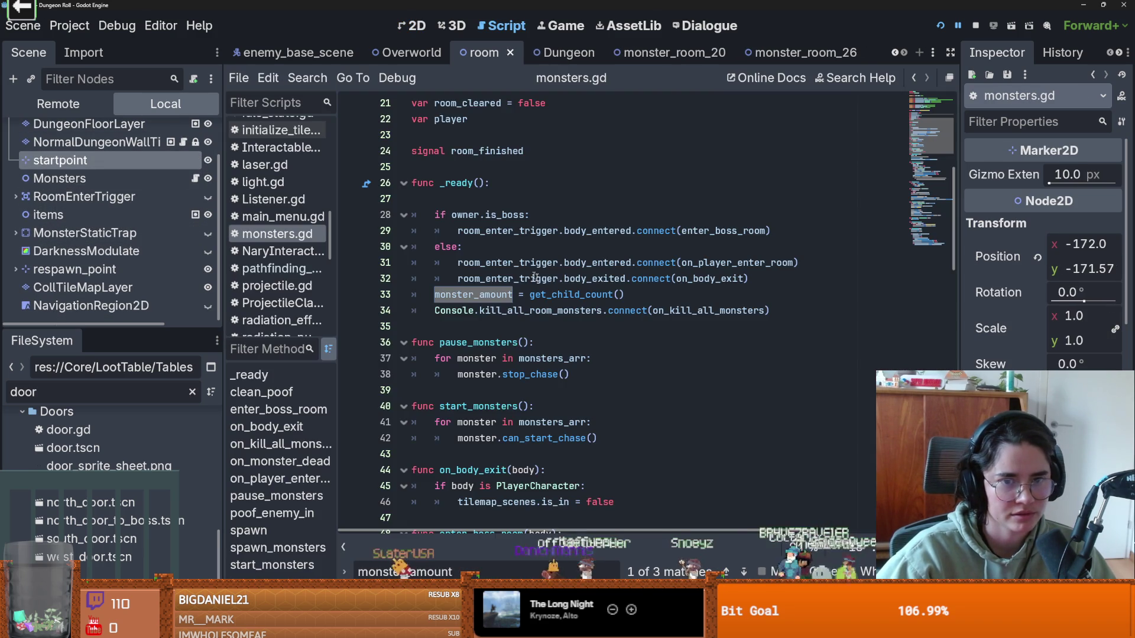
scroll(550, 302, up, 7)
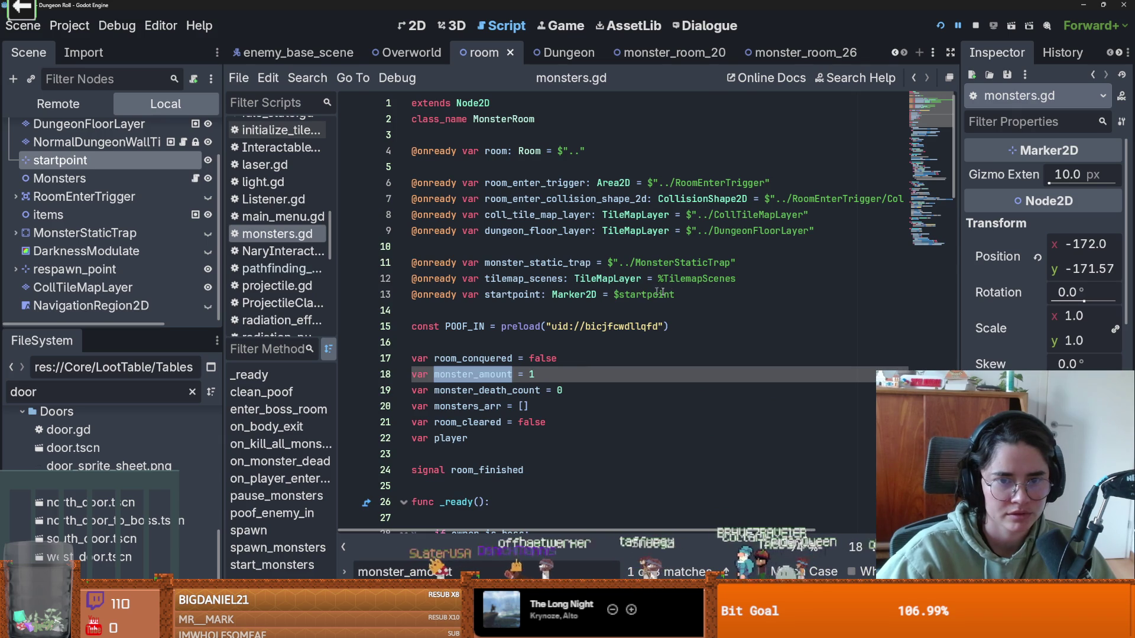
drag(678, 294, 604, 296)
mouse_move(59, 160)
mouse_down()
mouse_move(502, 248)
mouse_move(626, 298)
mouse_move(643, 294)
mouse_up()
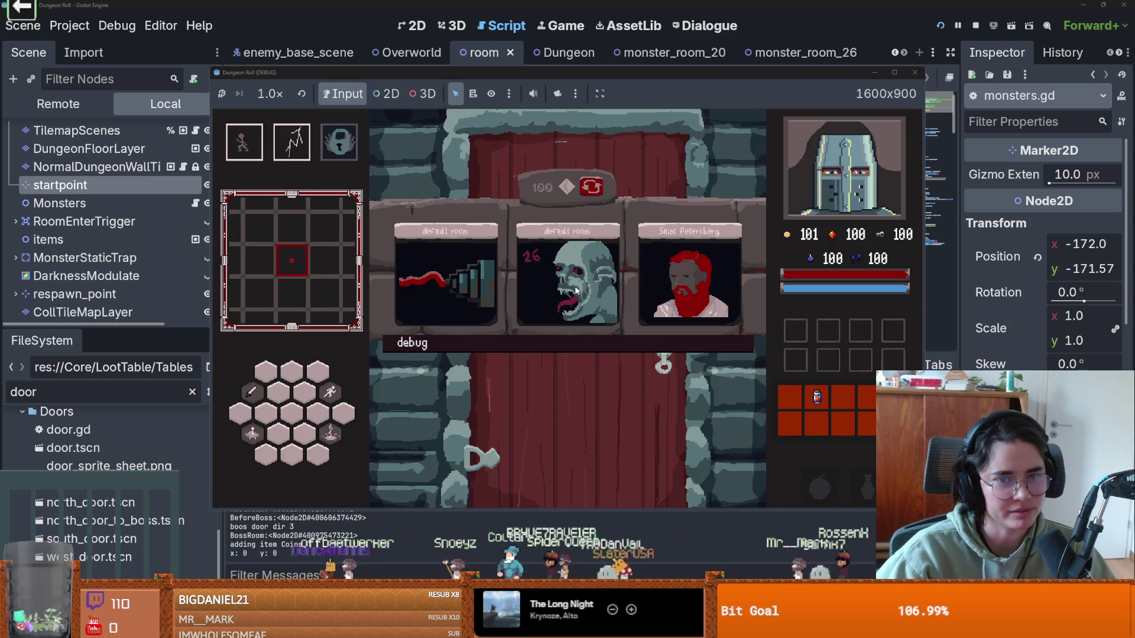
Step: Fight the skeleton with slashes and a lightning strike, then head through the bottom door
key(d)
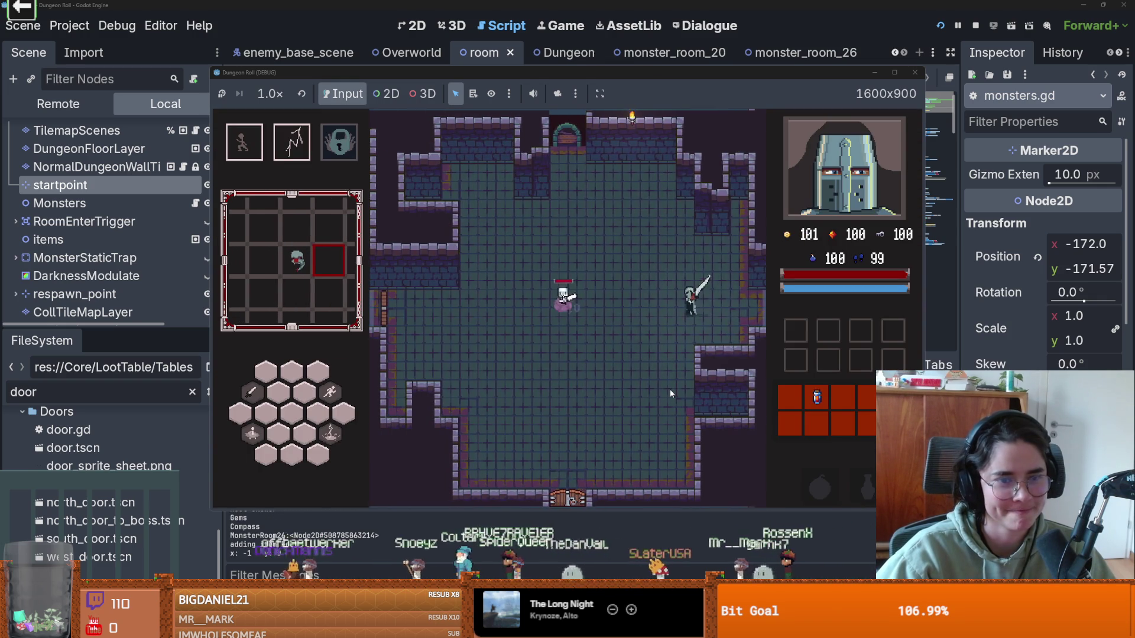
click(669, 389)
key(a)
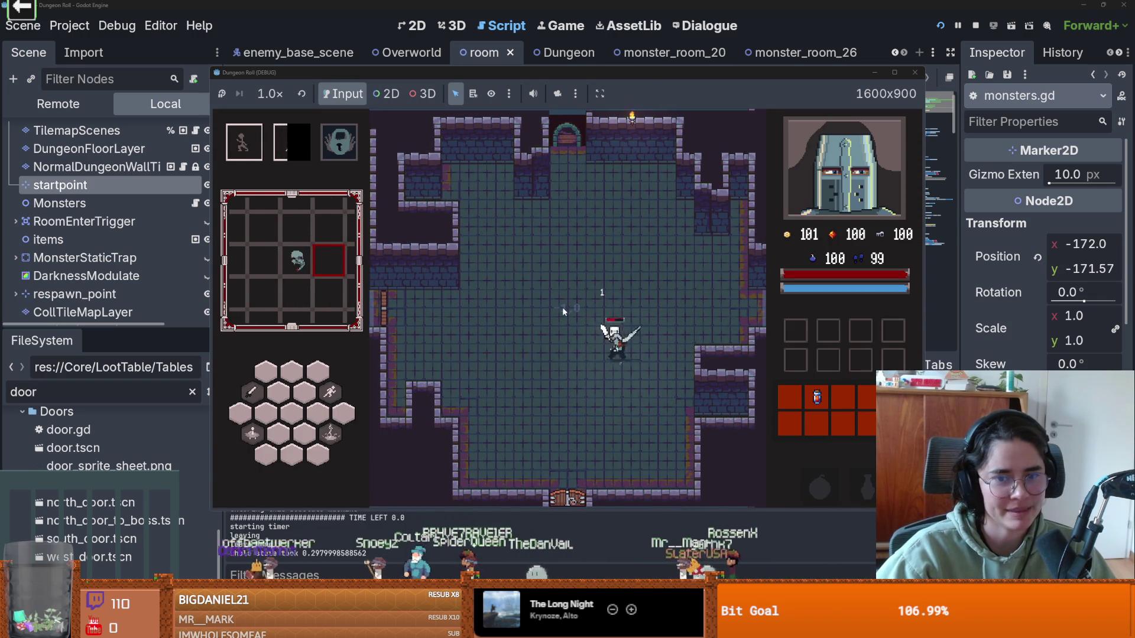
key(w)
key(a)
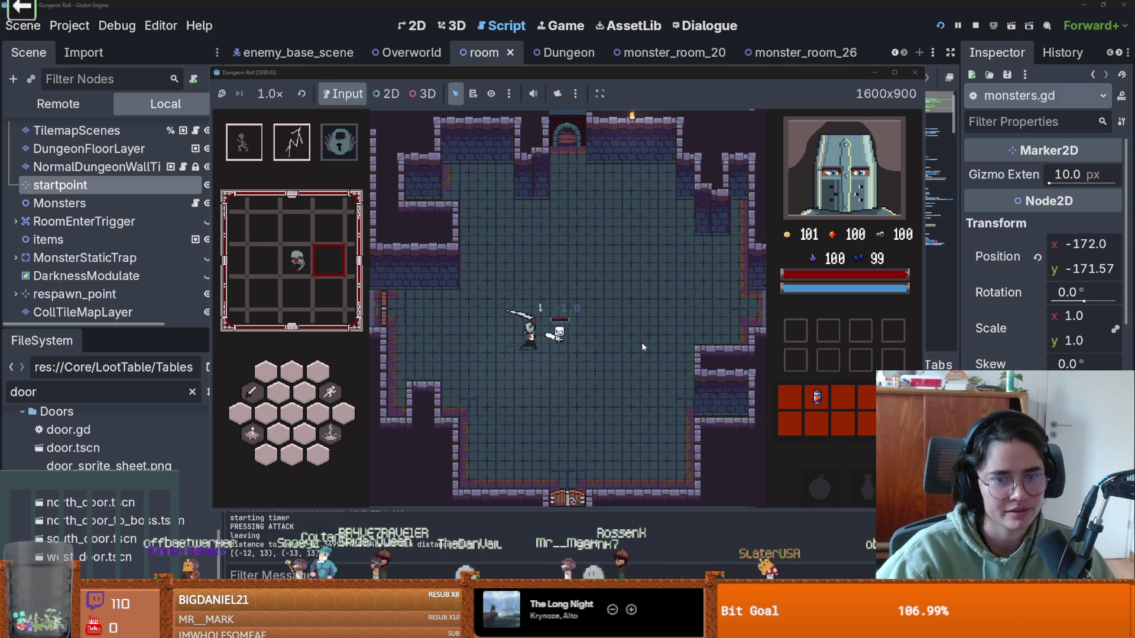
key(a)
key(e)
key(d)
key(s)
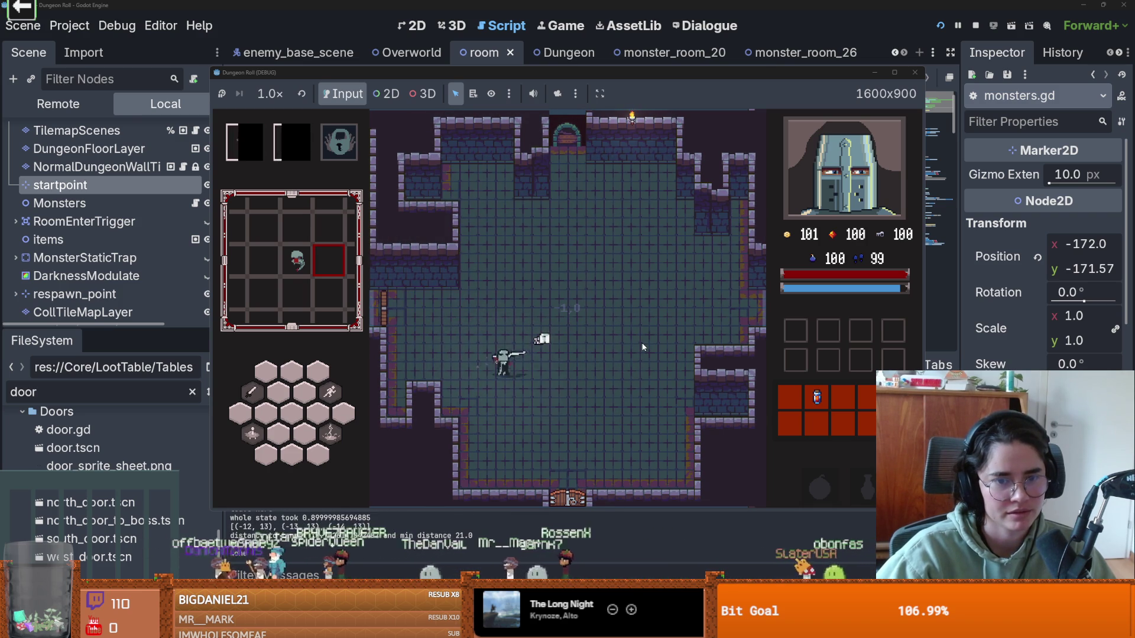
key(s)
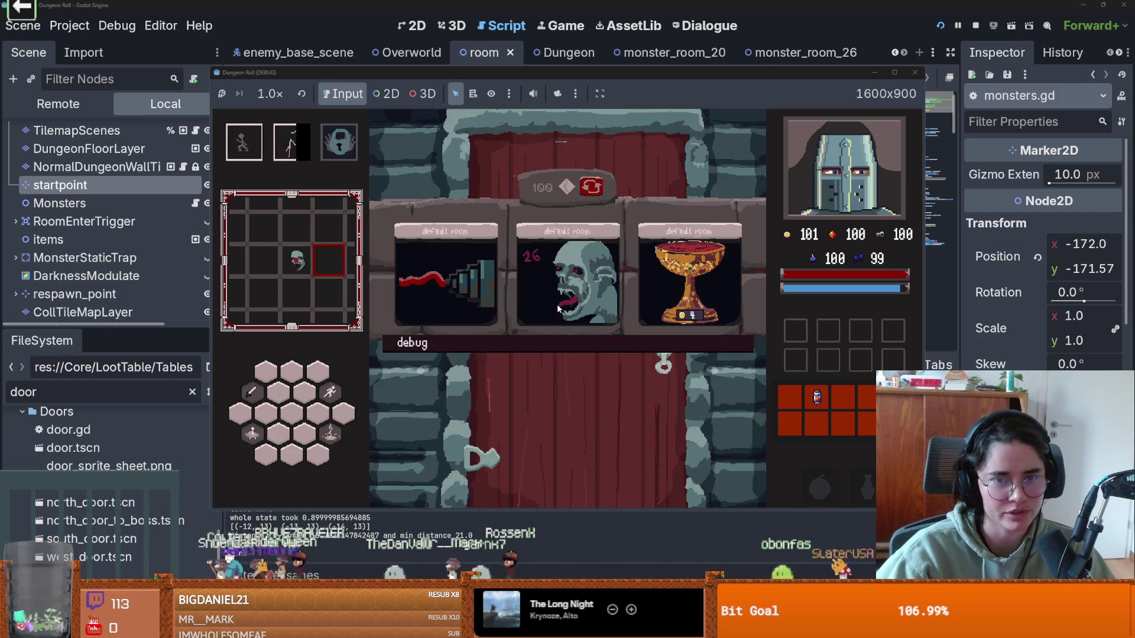
Step: Battle the skeleton in the next room with abilities, lightning and sword swings
key(s)
key(q)
key(a)
key(e)
key(s)
key(d)
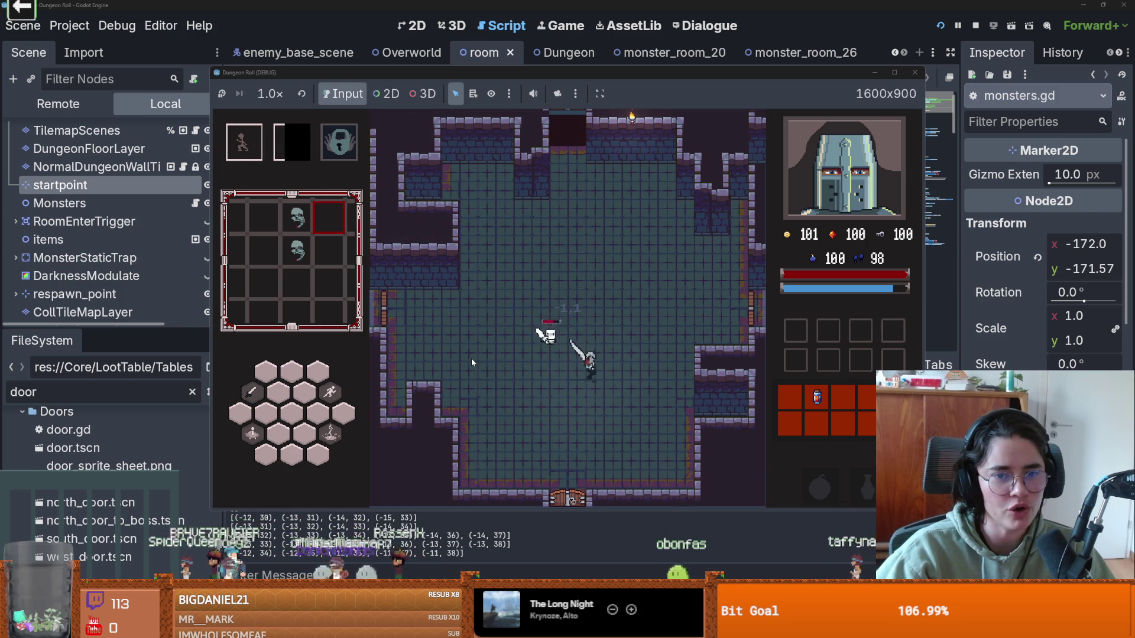
key(a)
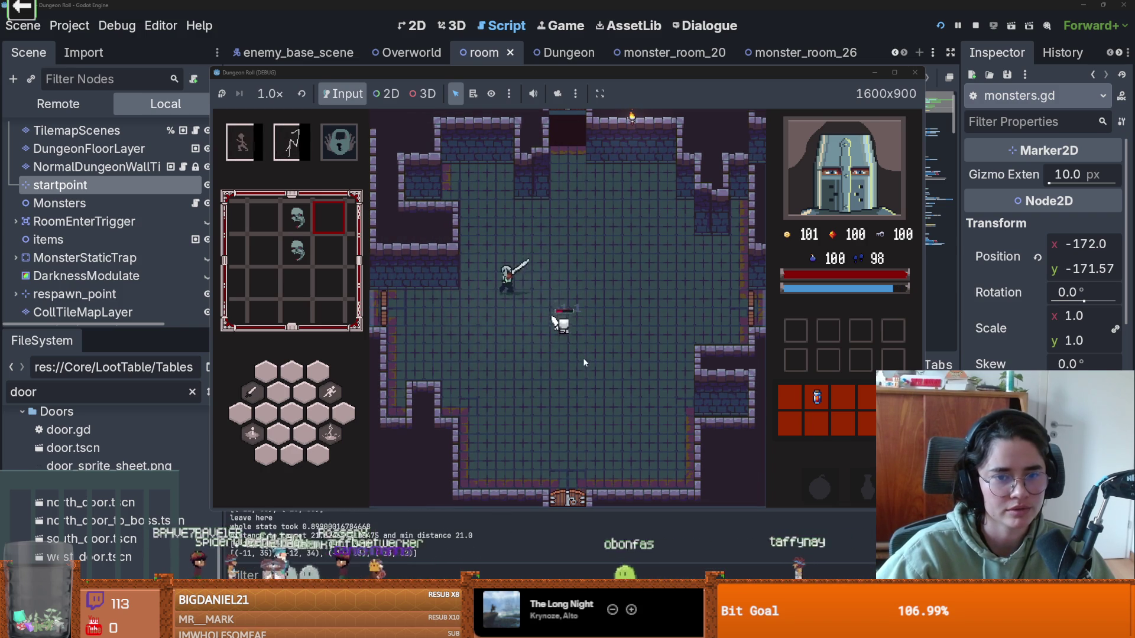
key(w)
key(d)
key(w)
key(a)
key(s)
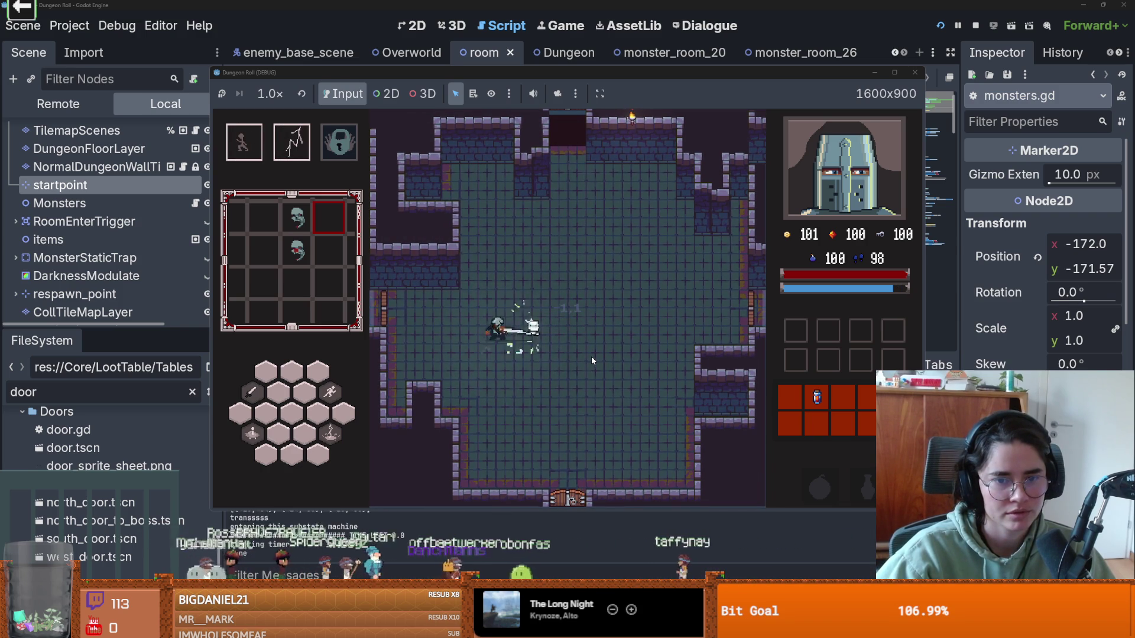
Step: Dash to the left door, unlock it, and pick a room card behind it
key(a)
key(w)
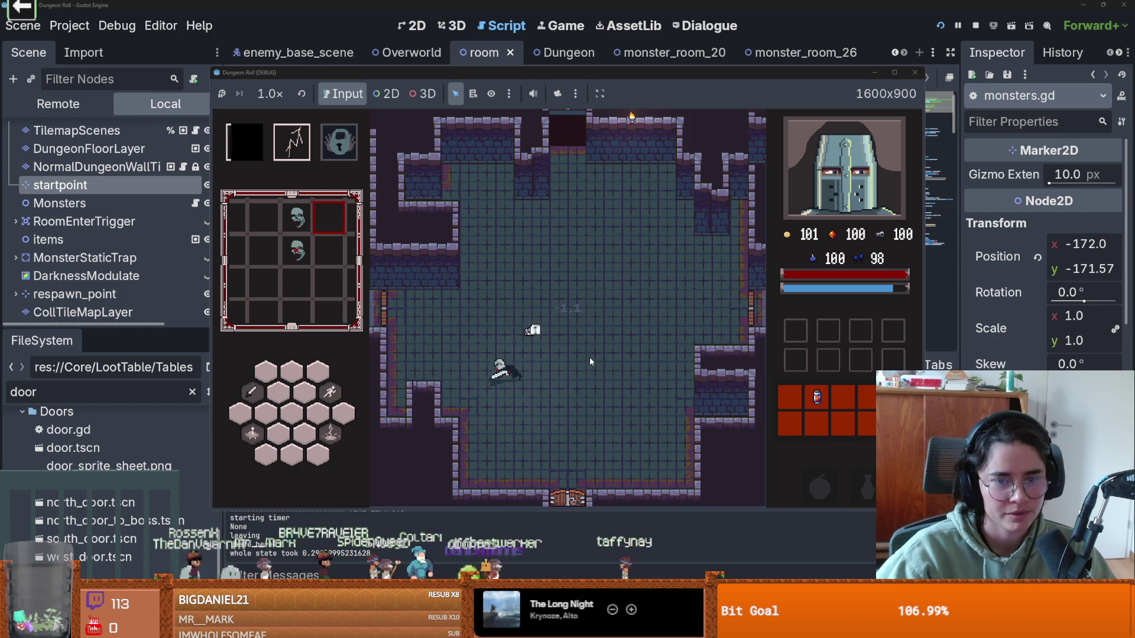
key(a)
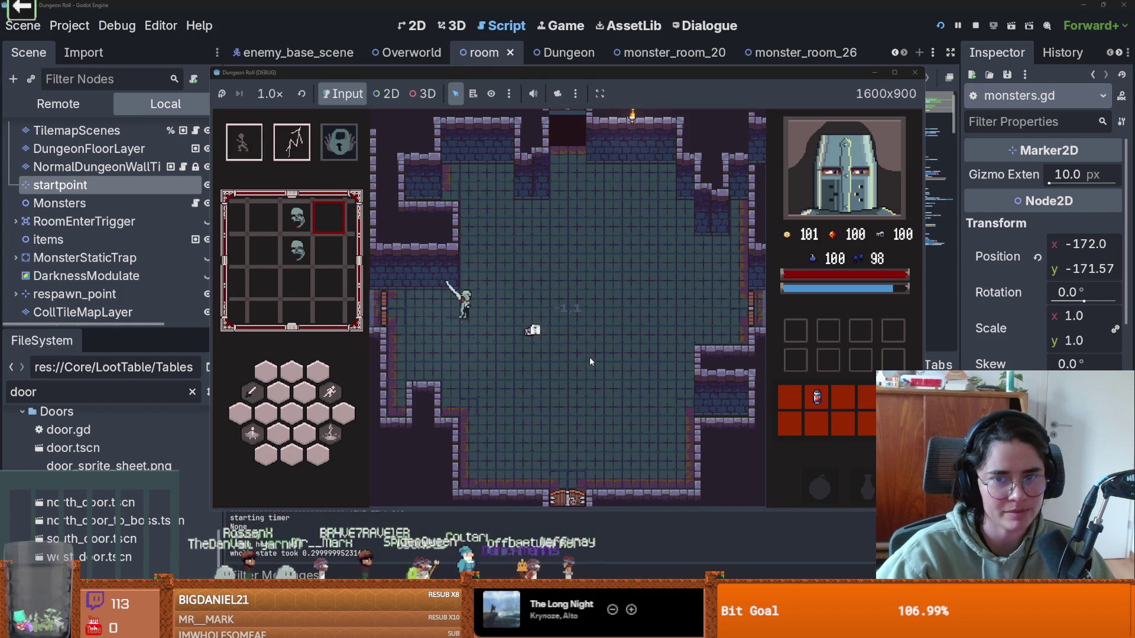
key(e)
click(531, 341)
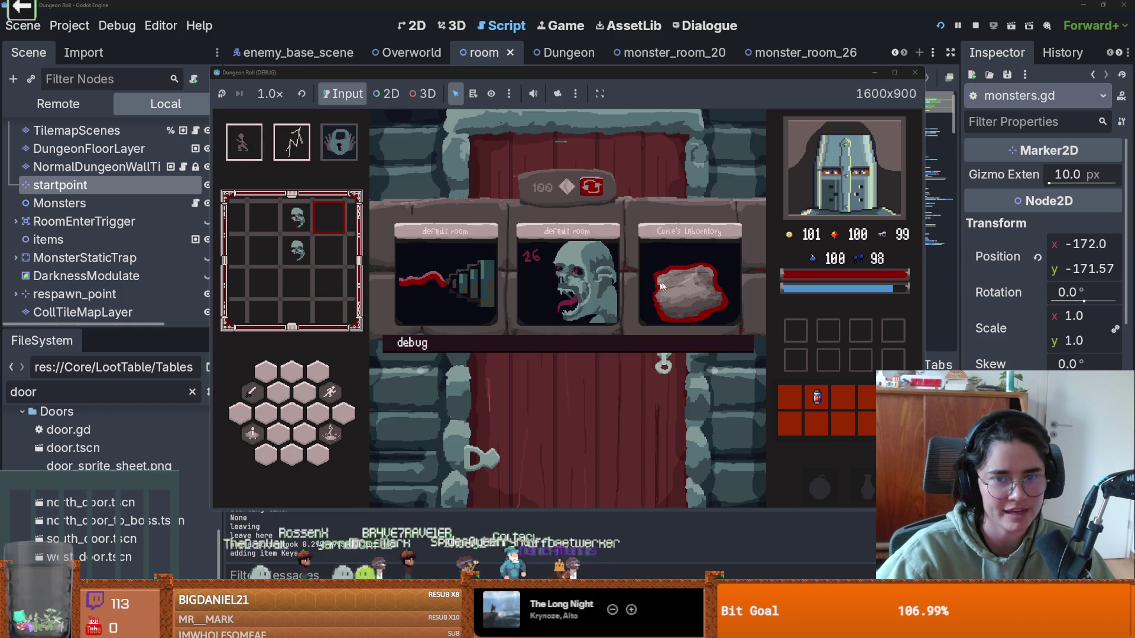
Step: Keep the rock from the loot popup, enter the tavern room, and attack the bat
click(651, 308)
key(a)
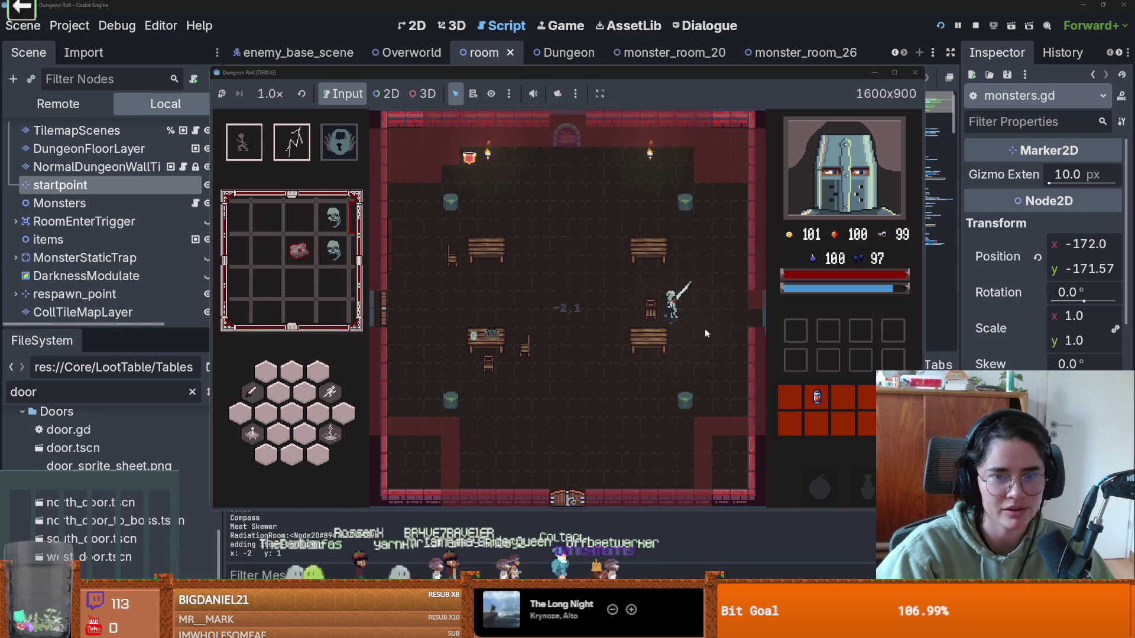
key(space)
key(s)
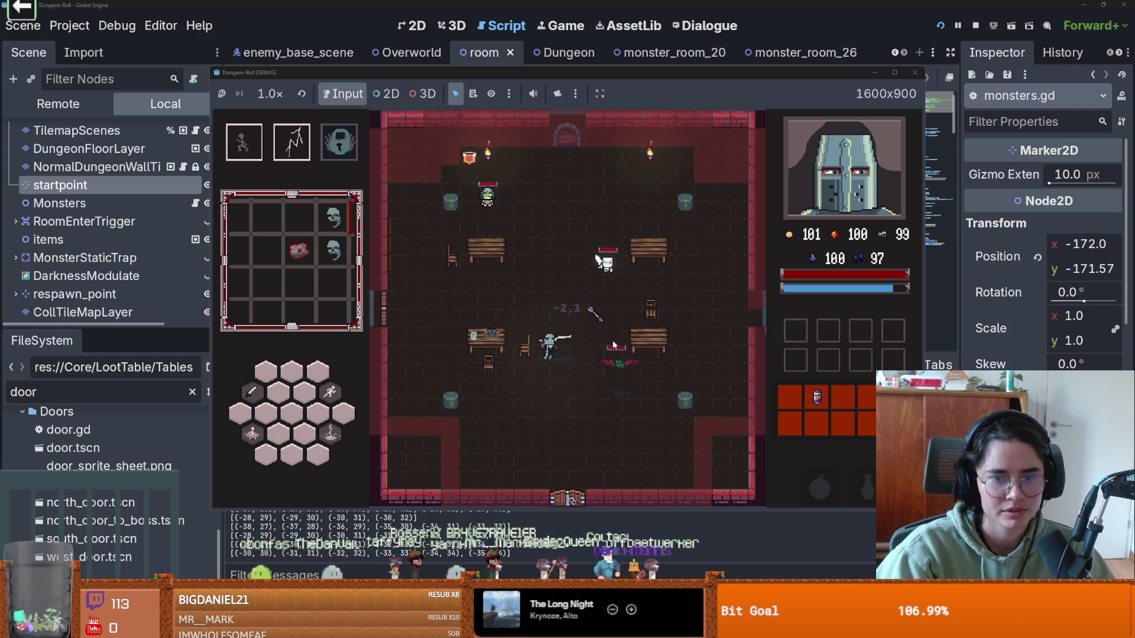
key(s)
key(d)
key(space)
Step: Slash repeatedly at the ghost while repositioning the knight around the room
key(a)
key(space)
key(a)
key(a)
key(space)
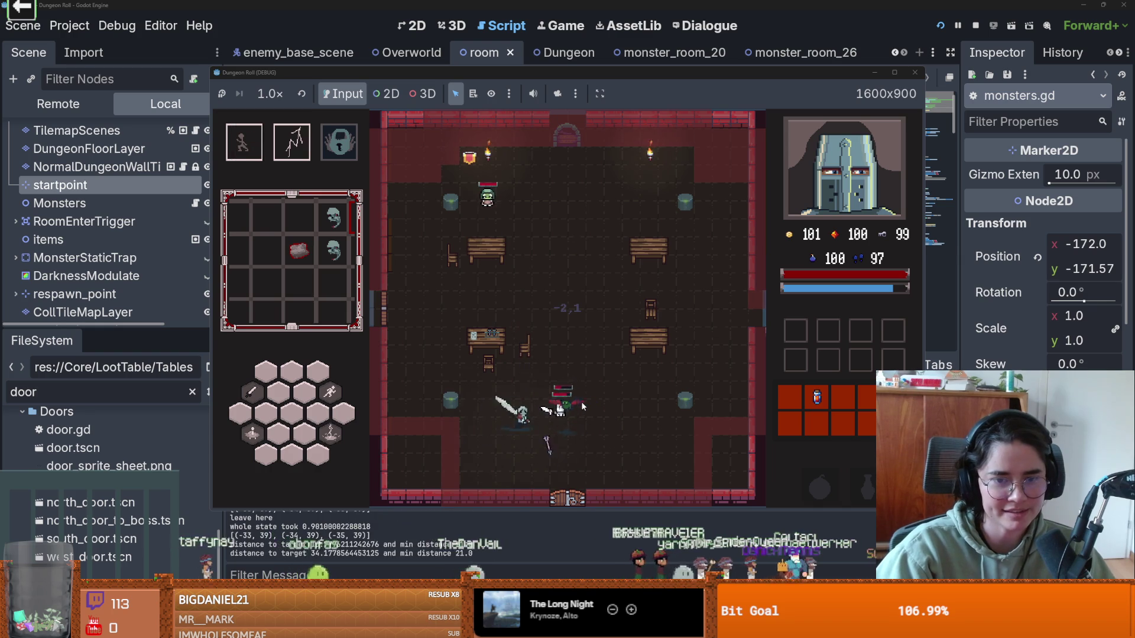
key(space)
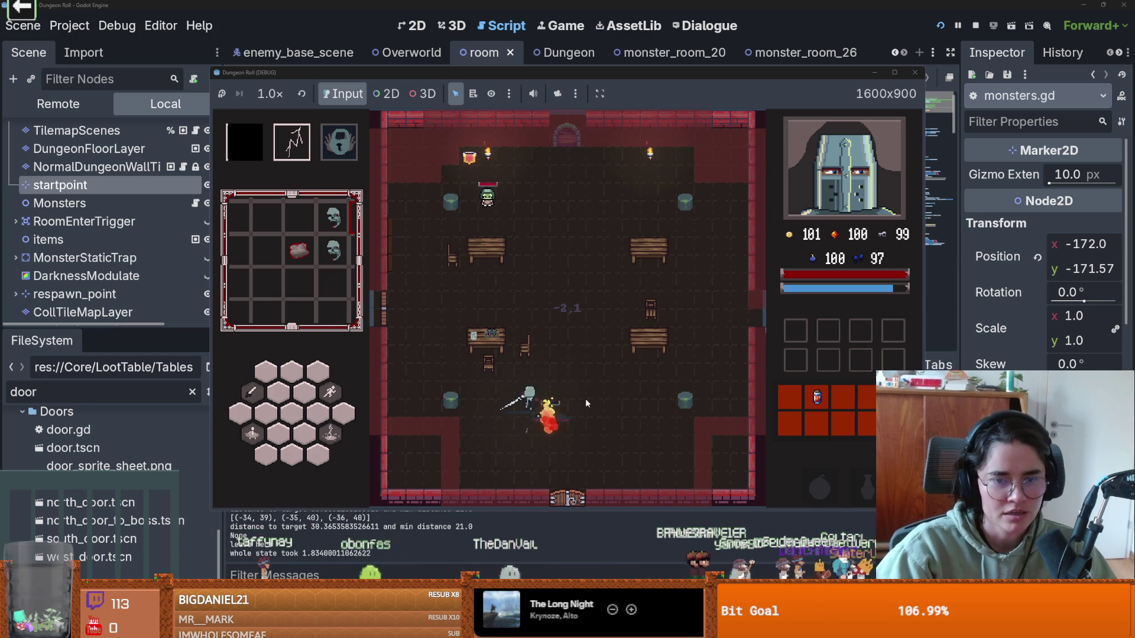
key(d)
key(space)
key(w)
key(space)
Step: Finish off the burning ghost and return to the room's upper middle
key(w)
key(a)
key(space)
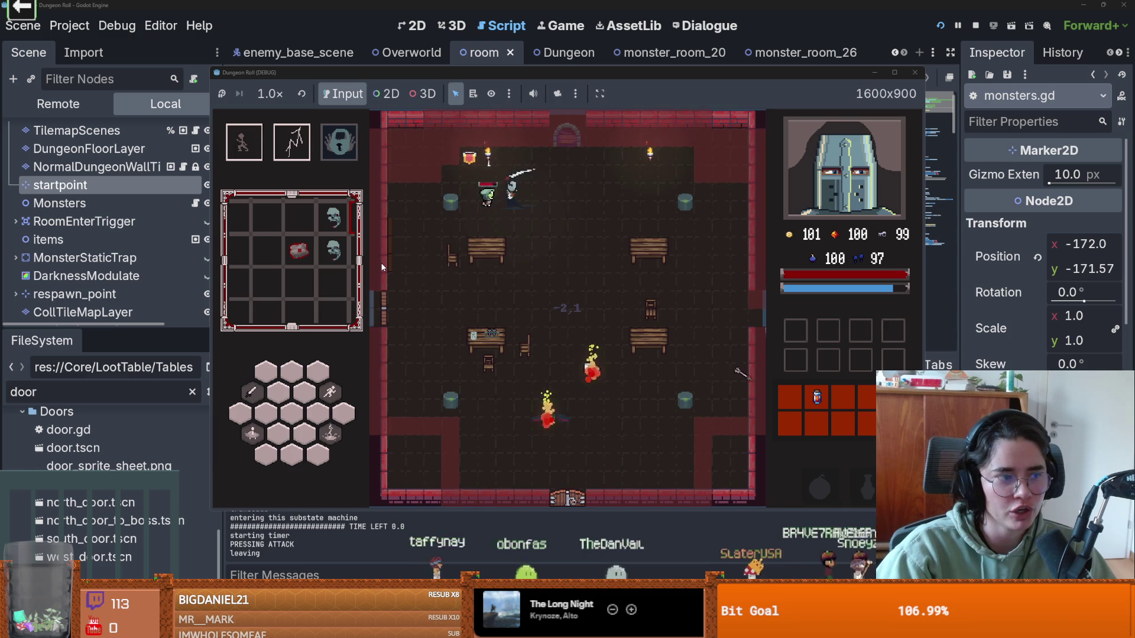
key(space)
key(s)
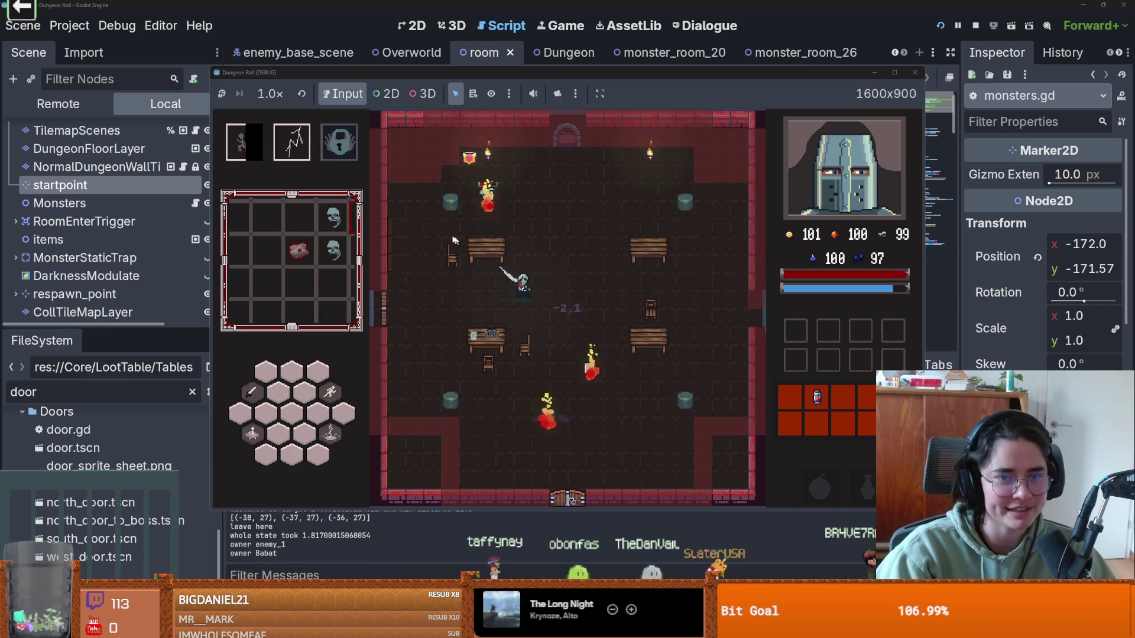
key(w)
key(d)
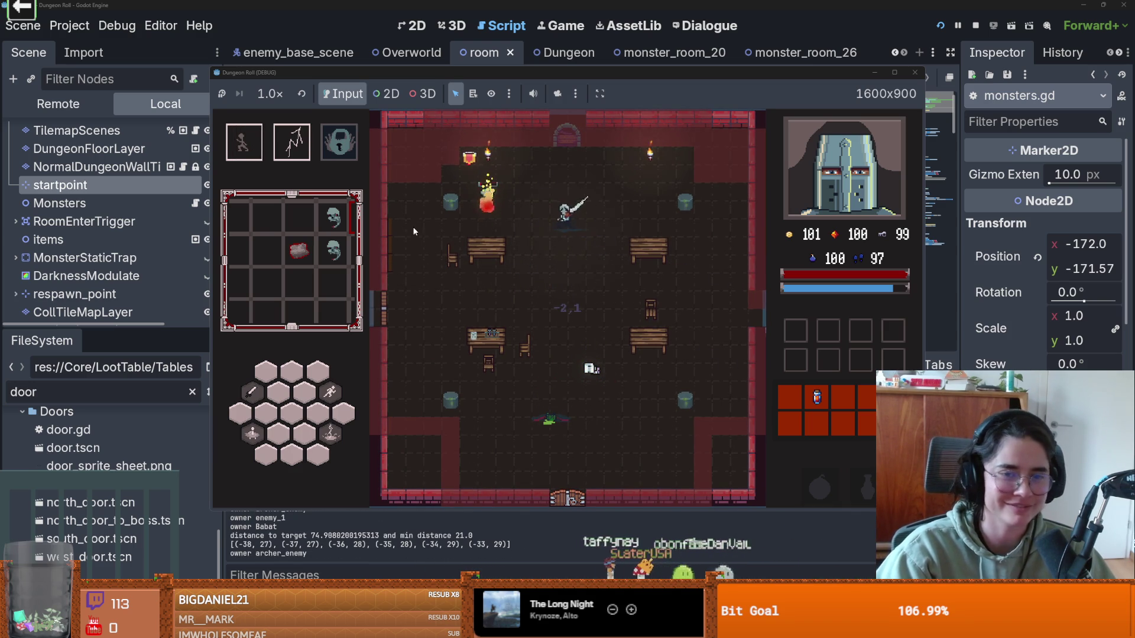
Step: Talk to the dark NPC, choose Get Power ups, and pick one of the three cards
key(s)
key(d)
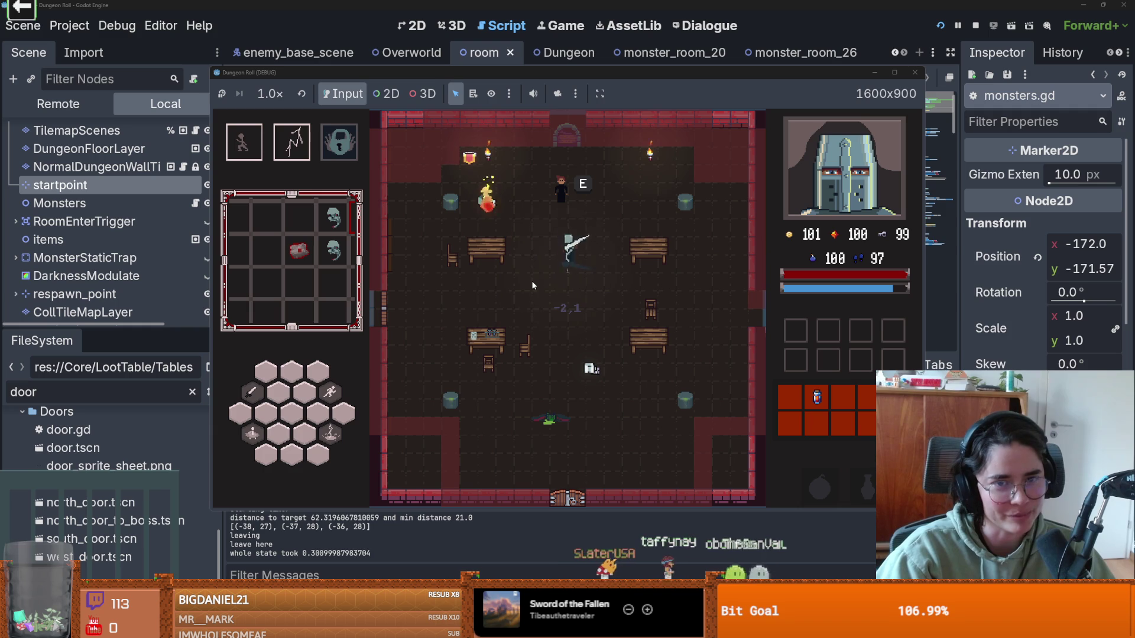
key(w)
key(e)
click(478, 406)
click(573, 291)
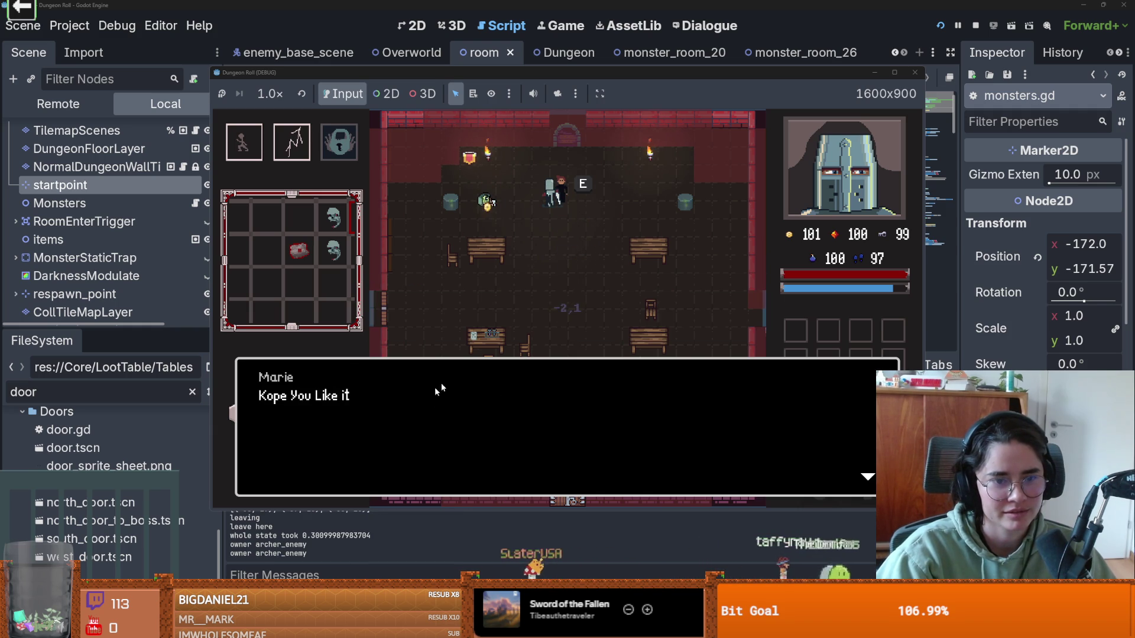
click(457, 371)
click(547, 272)
key(d)
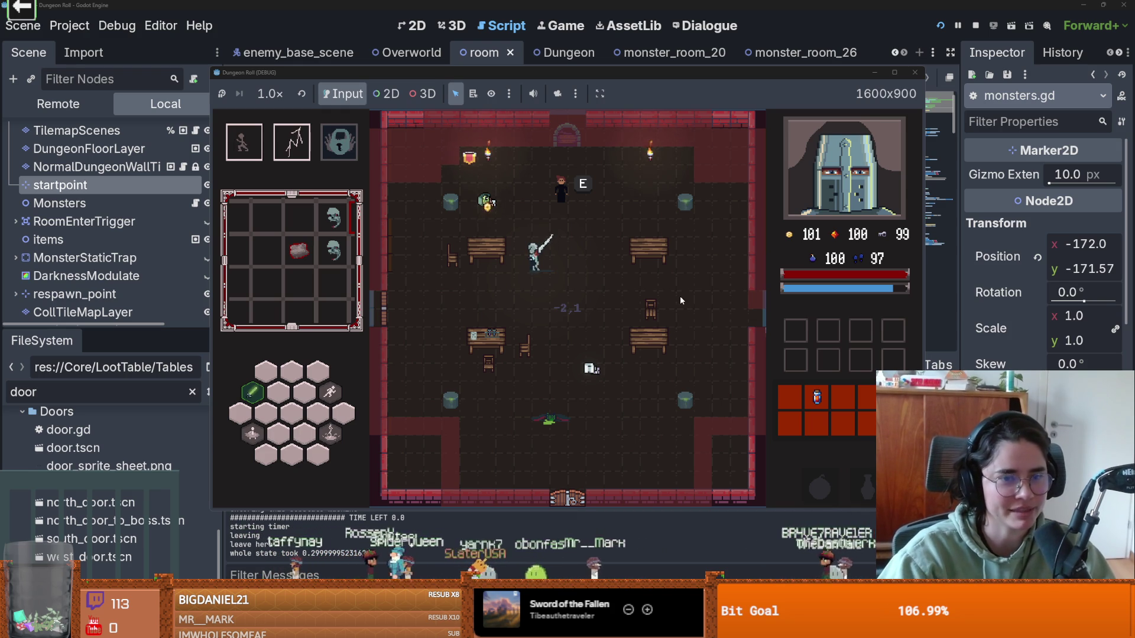
Step: Walk the knight down and right, then drag the Dungeon Roll window aside to reveal monsters.gd
key(s)
key(d)
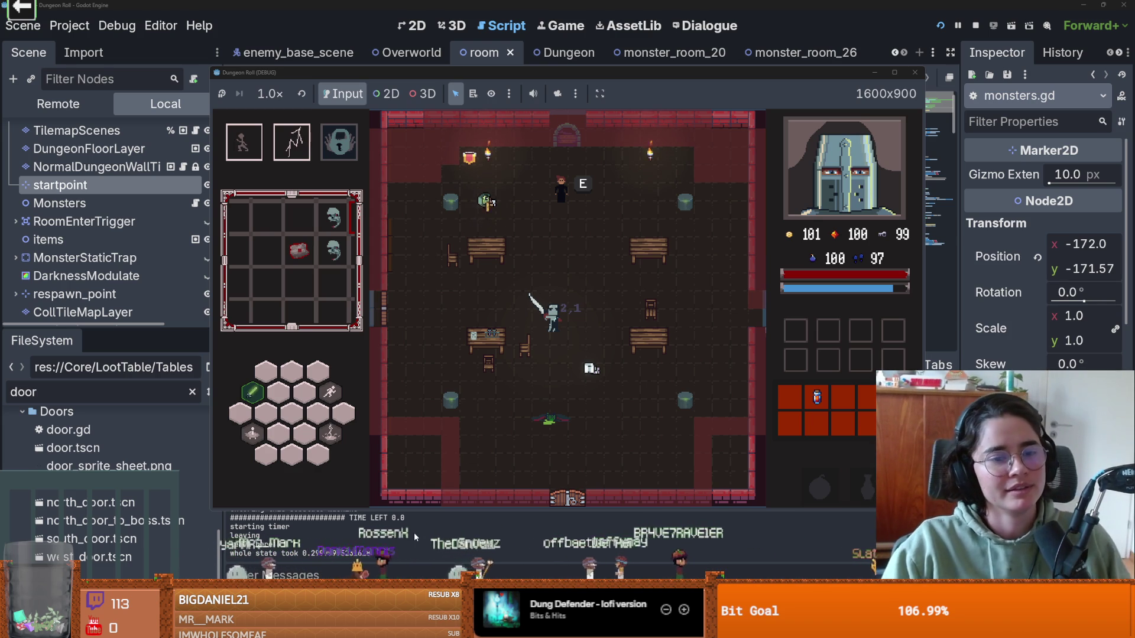
drag(569, 72, 481, 180)
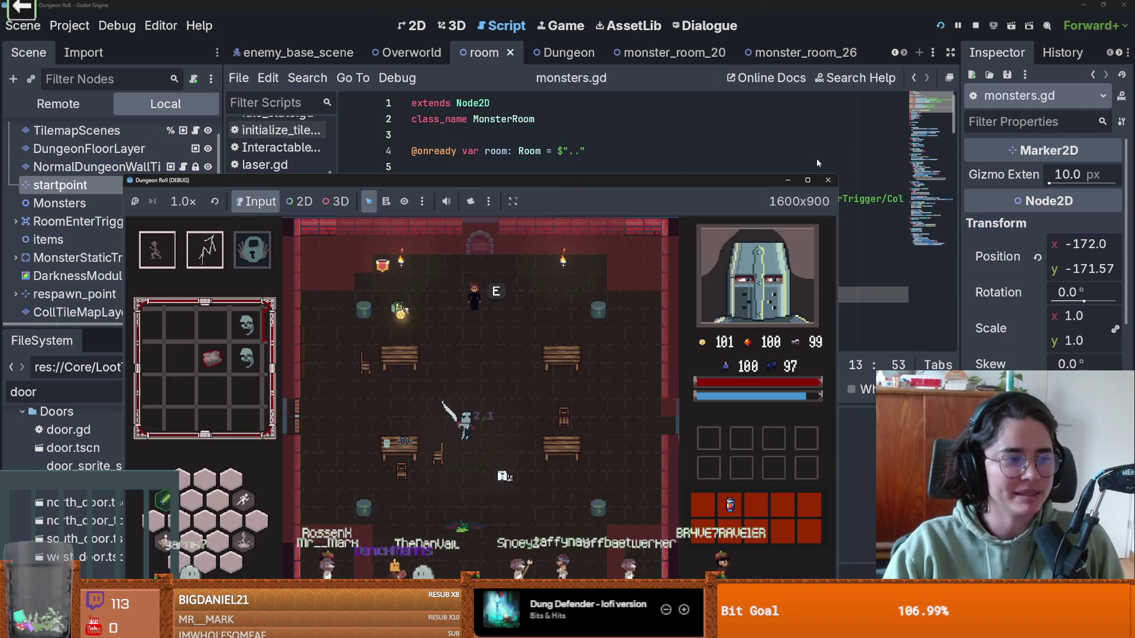
Step: Stop the game run, place the caret on line 14 of monsters.gd, and save
click(827, 179)
scroll(590, 266, down, 1)
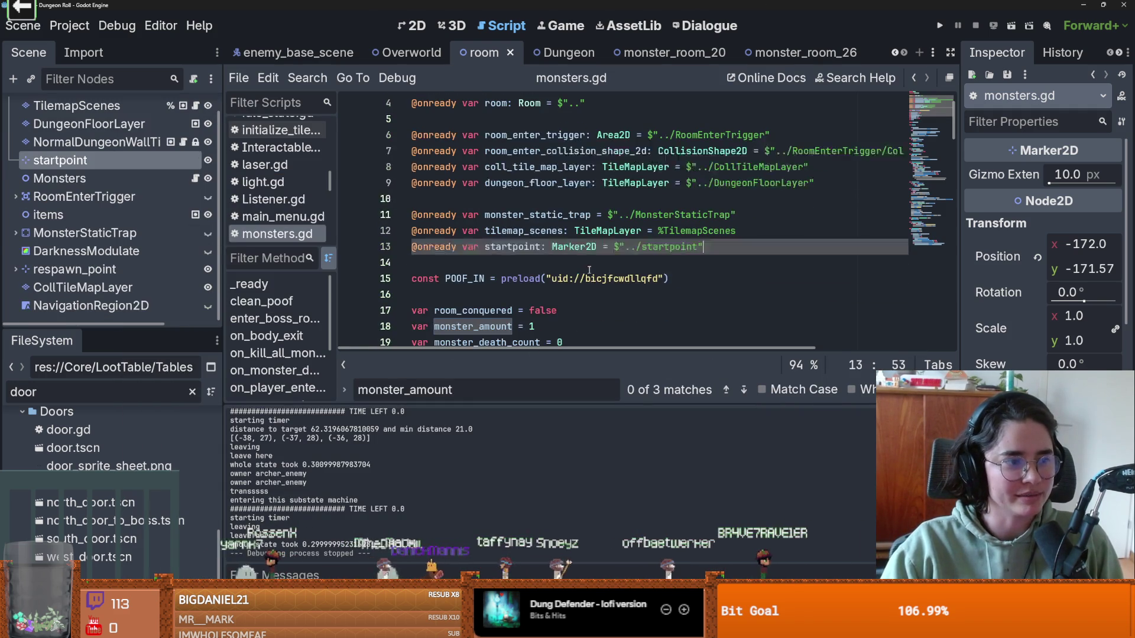
click(589, 266)
key(ctrl+s)
scroll(589, 269, down, 1)
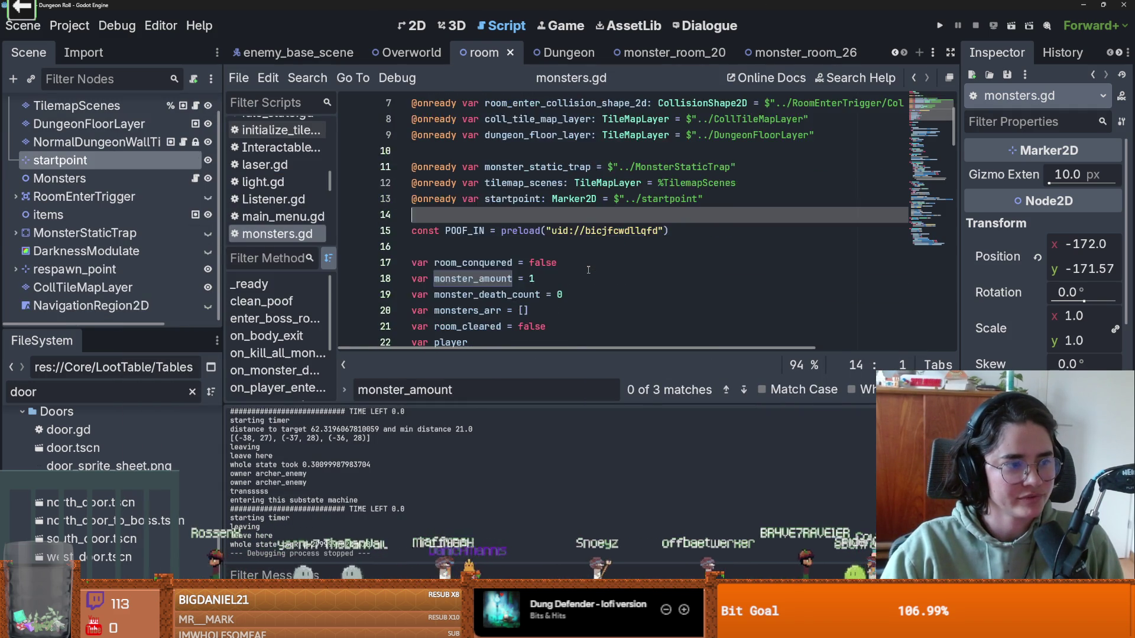
scroll(588, 269, up, 2)
scroll(588, 270, down, 3)
scroll(588, 269, up, 3)
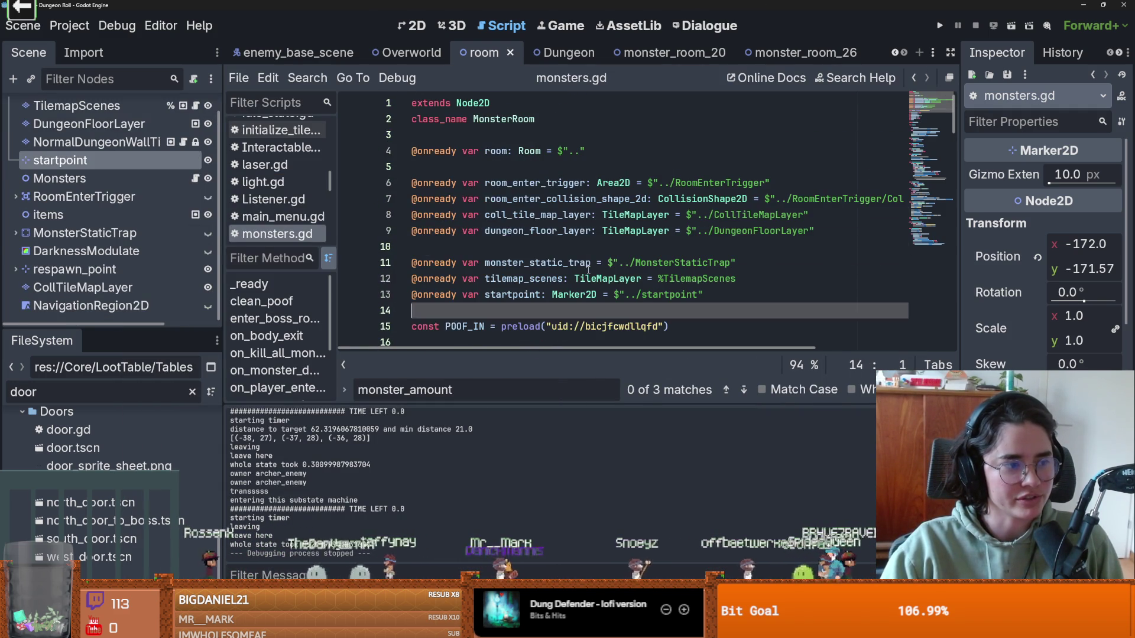
key(ctrl+s)
scroll(588, 269, down, 5)
scroll(588, 270, up, 2)
scroll(587, 271, up, 3)
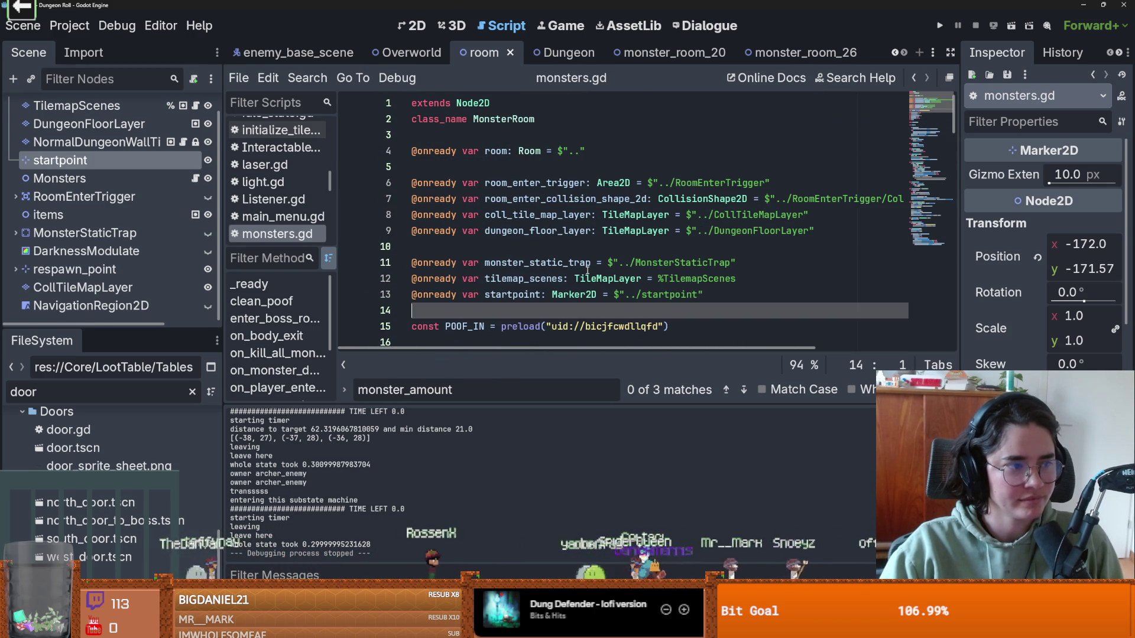
Step: Save repeatedly, then place the caret on line 27 and save again
key(ctrl+s)
scroll(587, 270, down, 1)
scroll(587, 270, up, 1)
key(ctrl+s)
scroll(583, 271, down, 5)
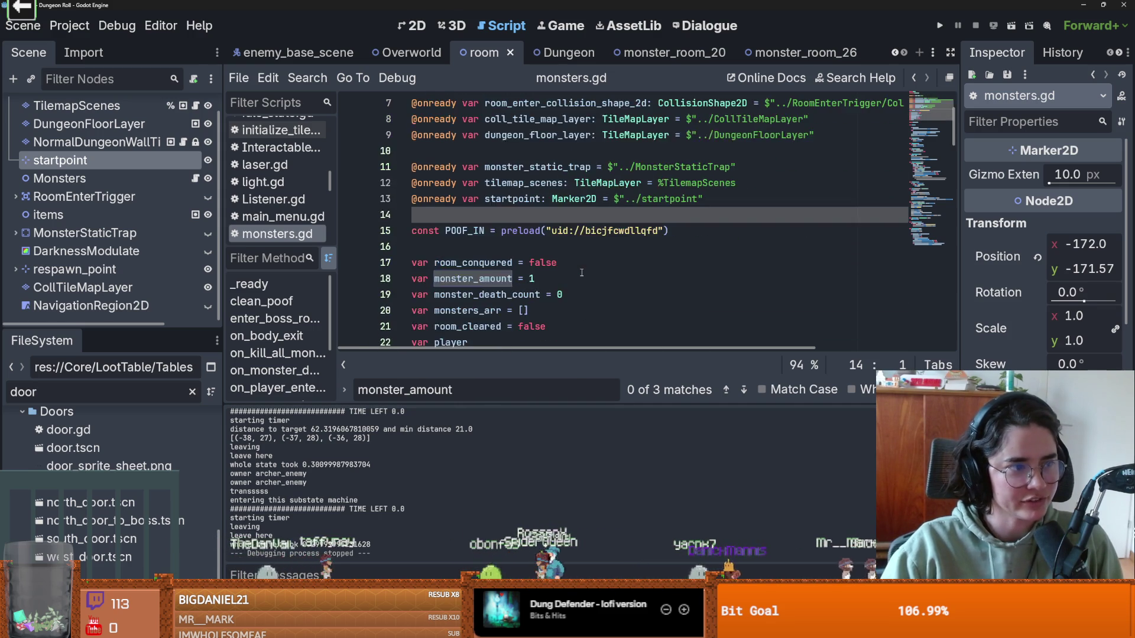
scroll(579, 273, down, 5)
scroll(532, 254, up, 4)
key(ctrl+s)
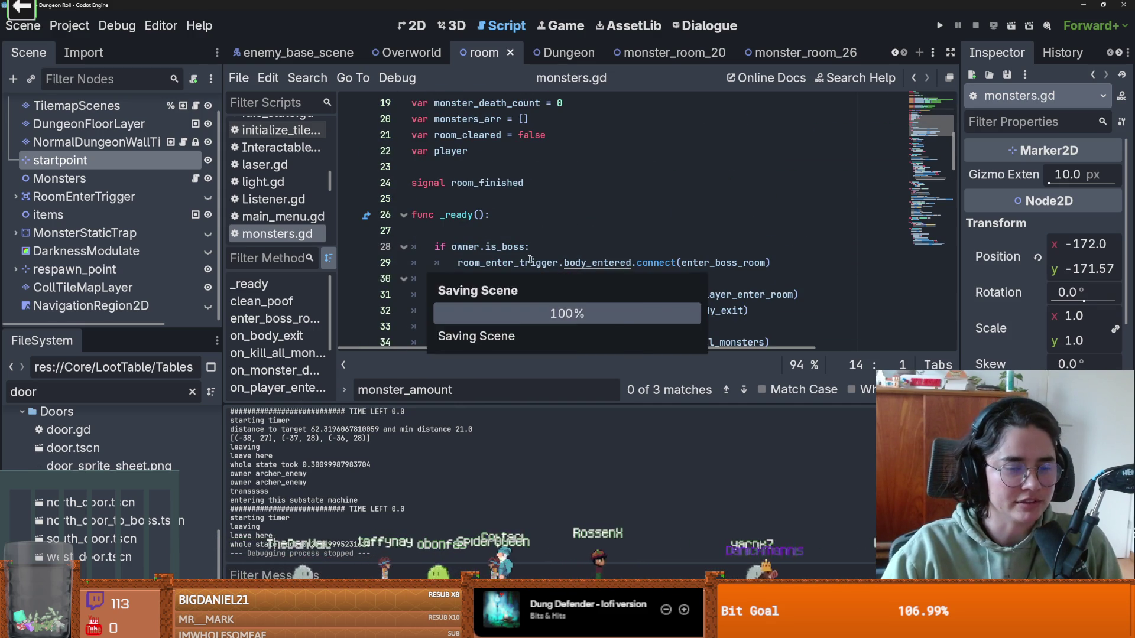
click(491, 236)
key(ctrl+s)
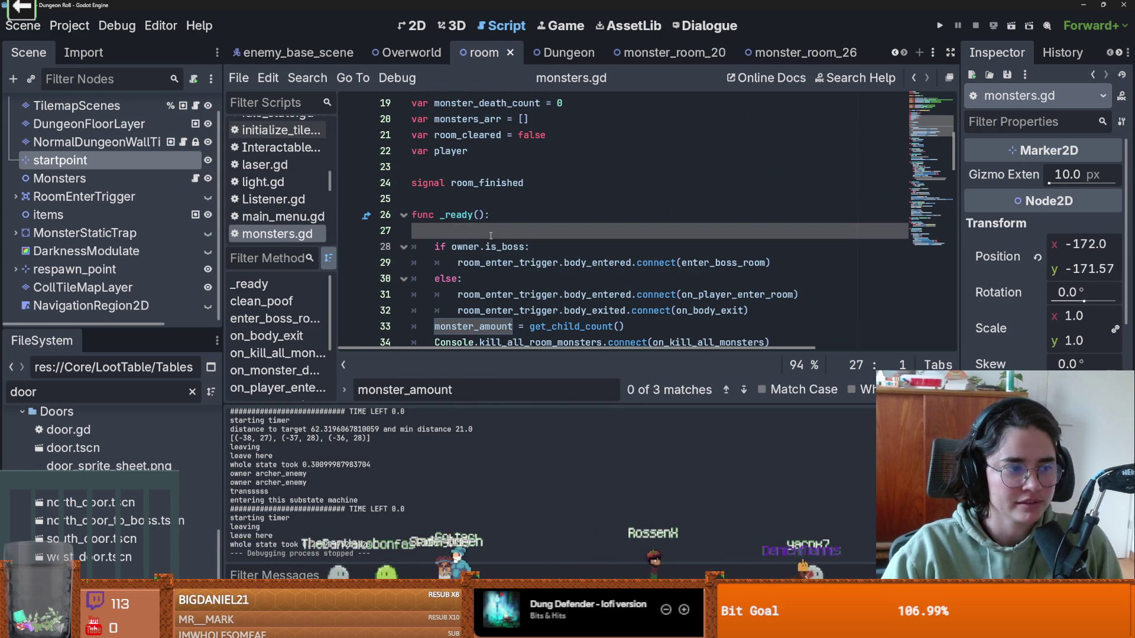
scroll(490, 236, down, 2)
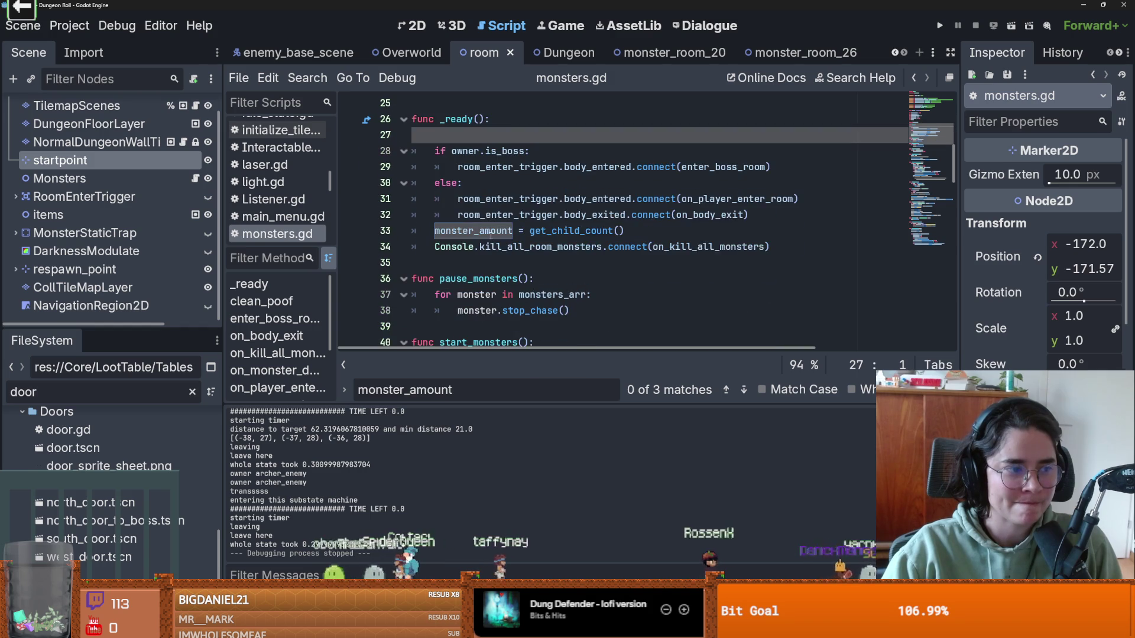
scroll(491, 236, up, 4)
scroll(491, 236, up, 1)
key(ctrl+s)
Step: Drag the Scene/FileSystem splitter down to show RootRoom2 in the tree, then save
mouse_move(112, 329)
mouse_down()
mouse_move(113, 501)
mouse_move(112, 374)
mouse_up()
scroll(484, 273, down, 1)
key(ctrl+s)
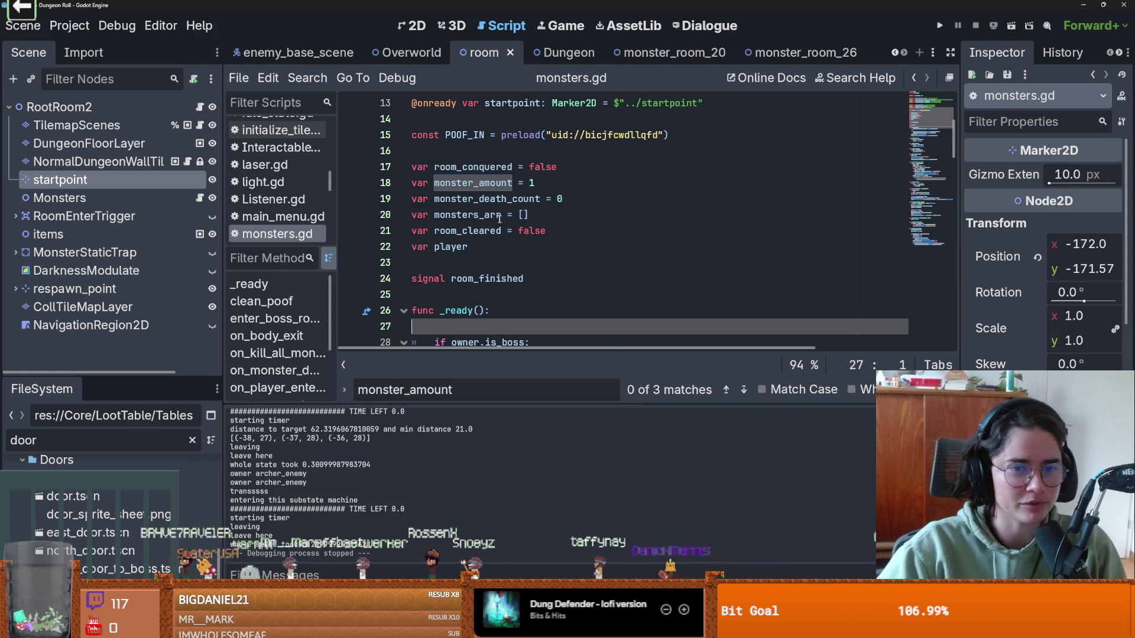
scroll(496, 248, down, 6)
scroll(512, 259, up, 5)
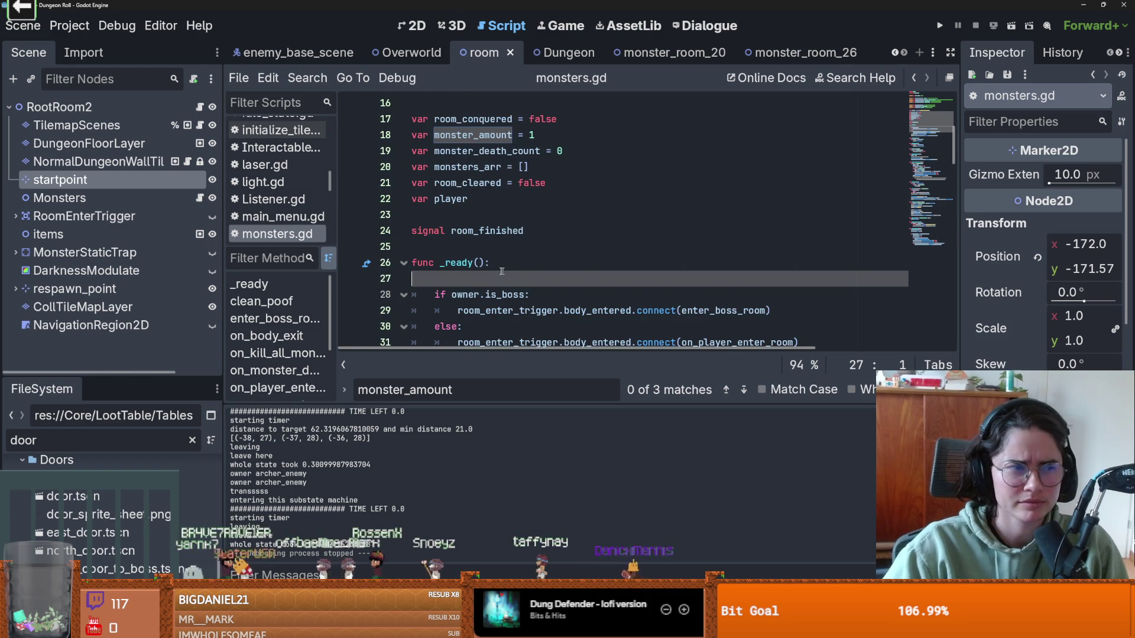
scroll(505, 271, down, 3)
scroll(468, 278, up, 1)
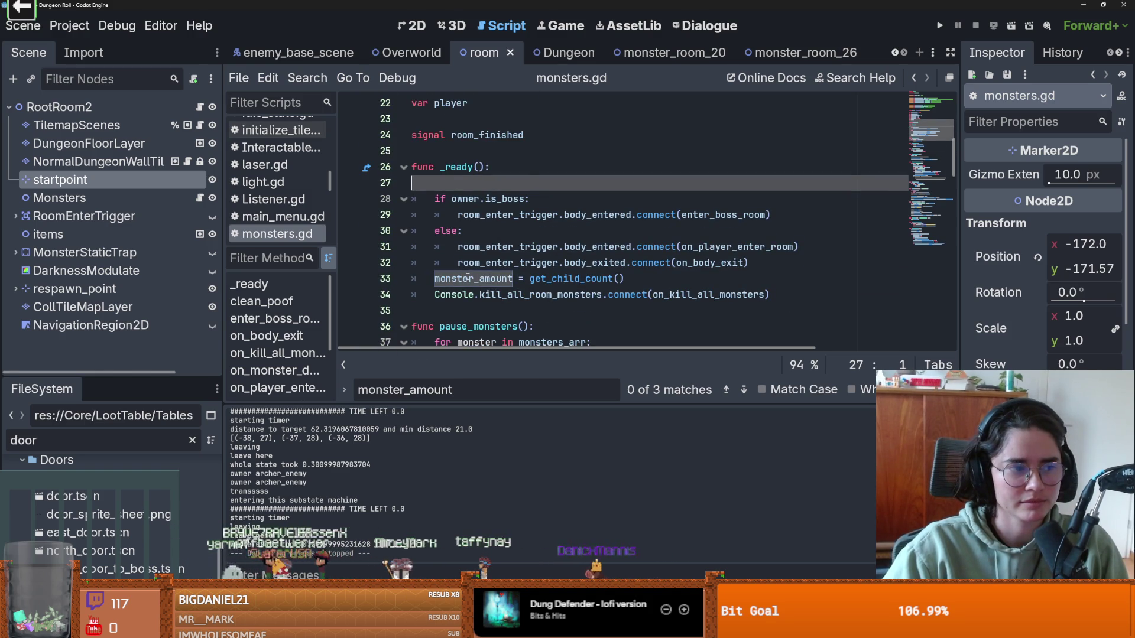
scroll(482, 271, down, 1)
scroll(490, 272, down, 1)
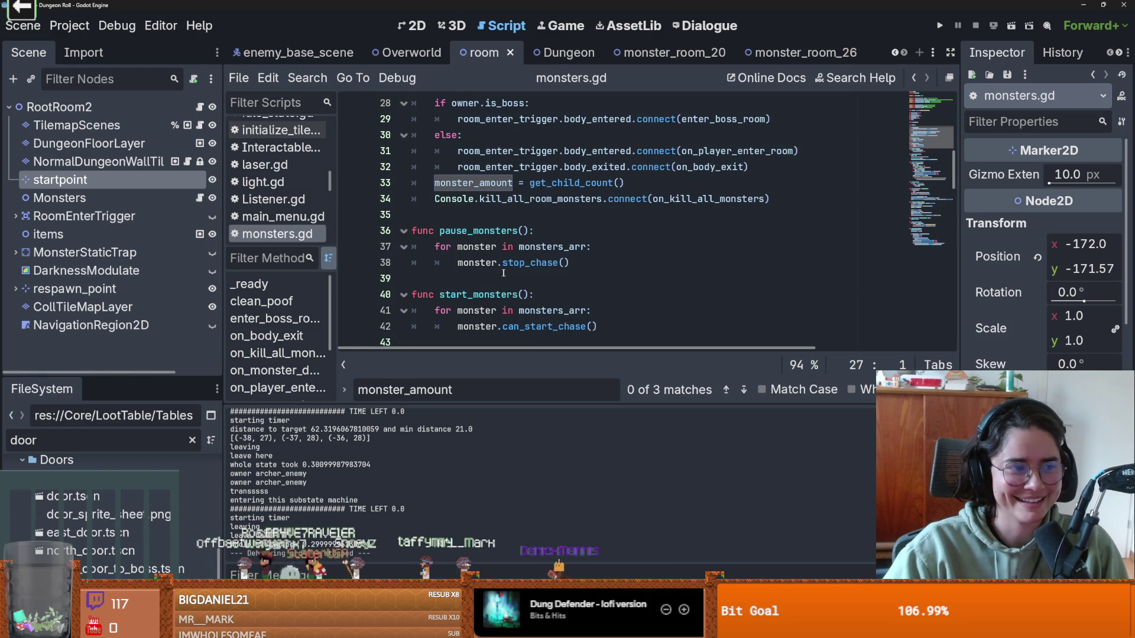
scroll(511, 255, down, 1)
scroll(512, 251, up, 1)
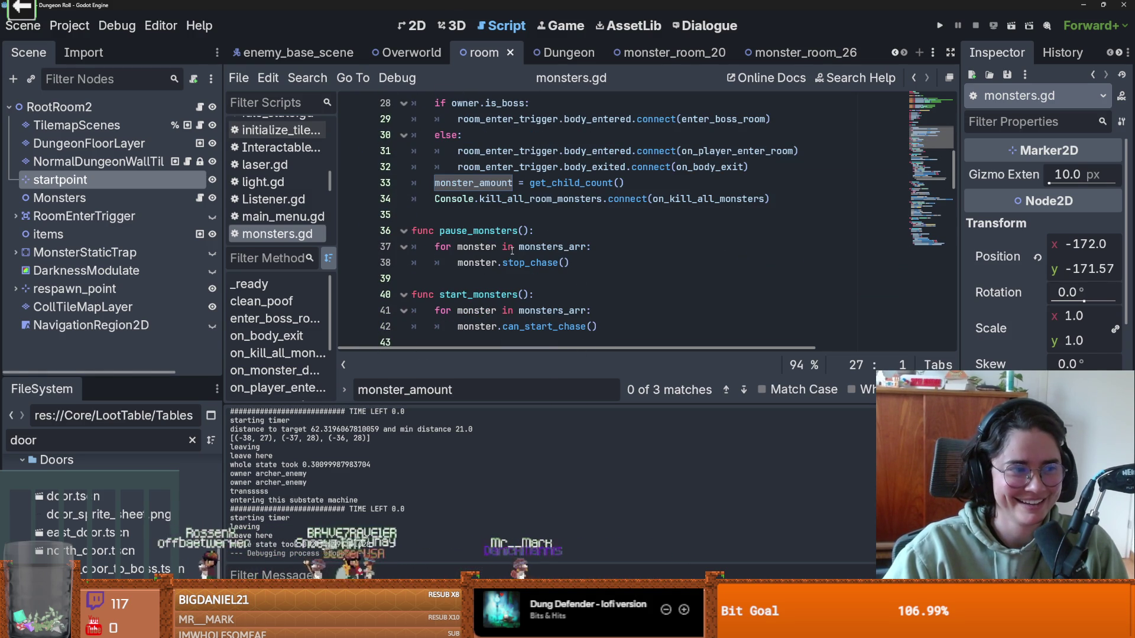
scroll(512, 250, up, 9)
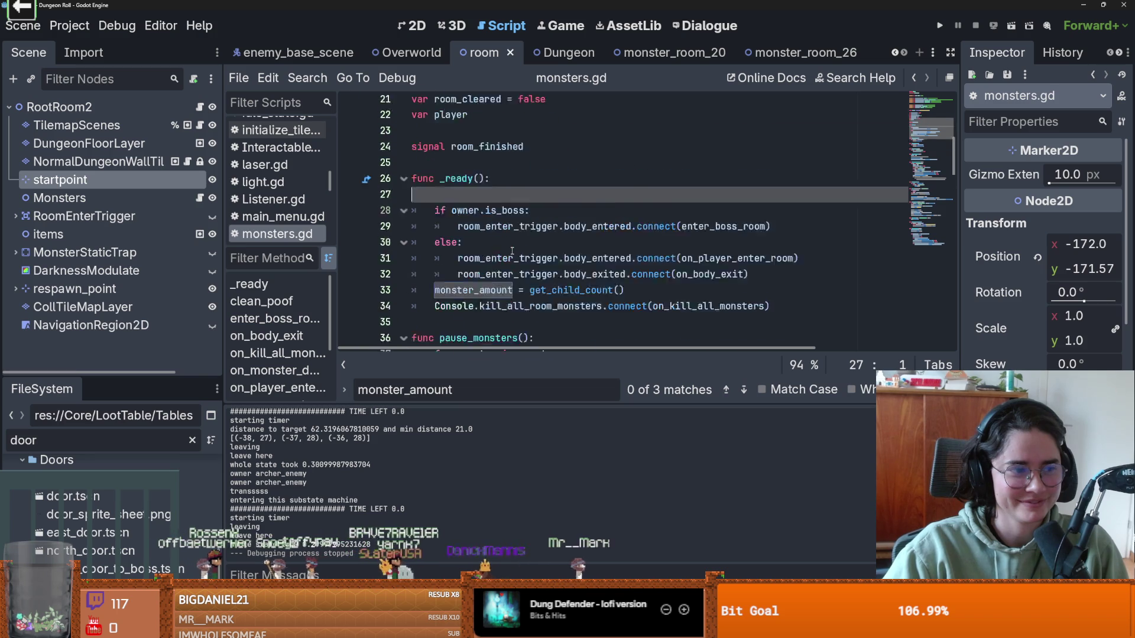
key(ctrl+s)
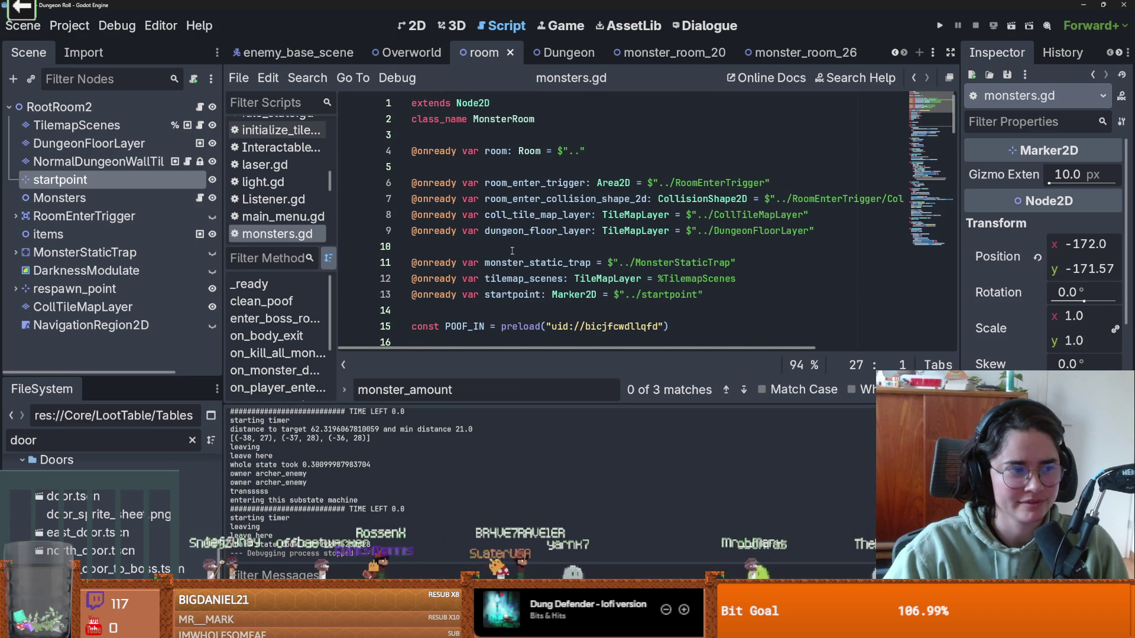
scroll(512, 251, down, 4)
scroll(512, 250, down, 4)
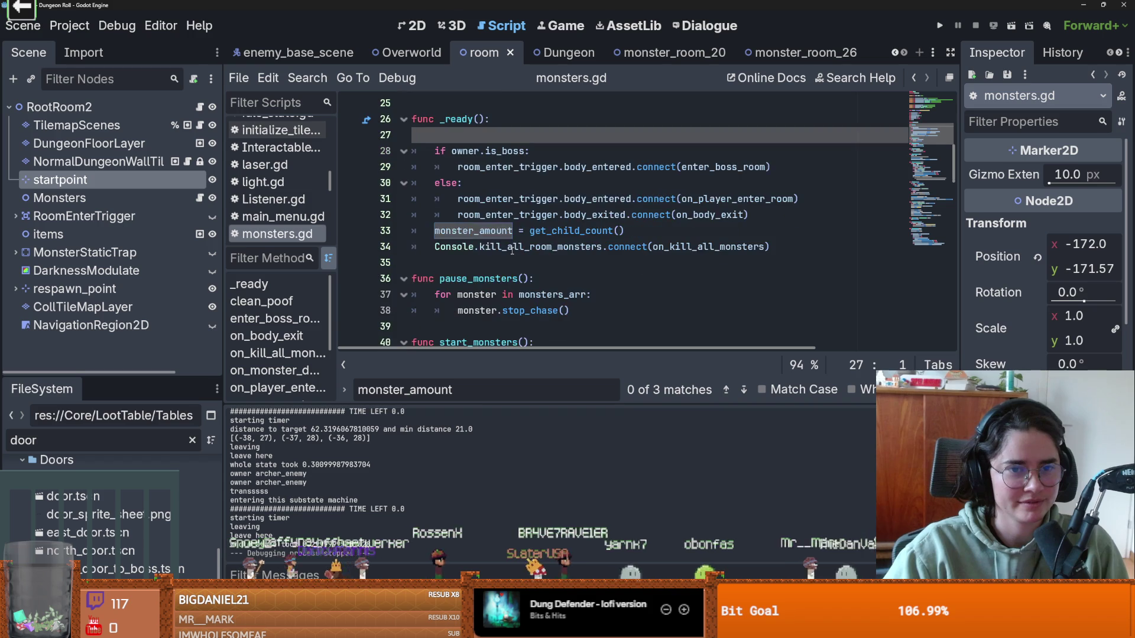
scroll(512, 251, up, 1)
key(ctrl+s)
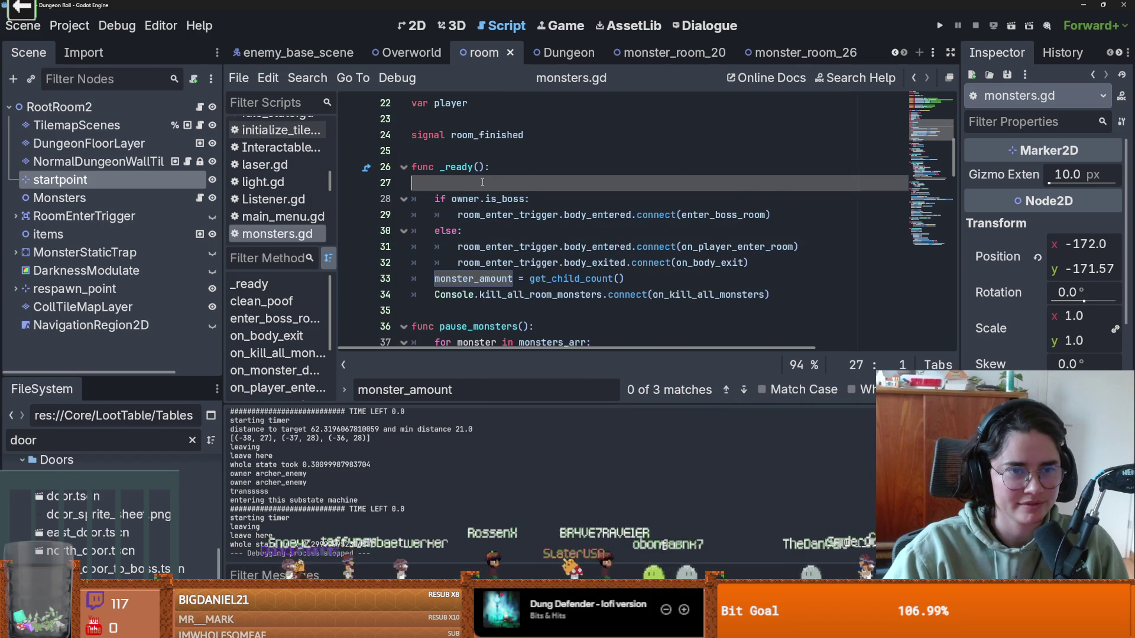
scroll(482, 183, down, 1)
mouse_move(545, 236)
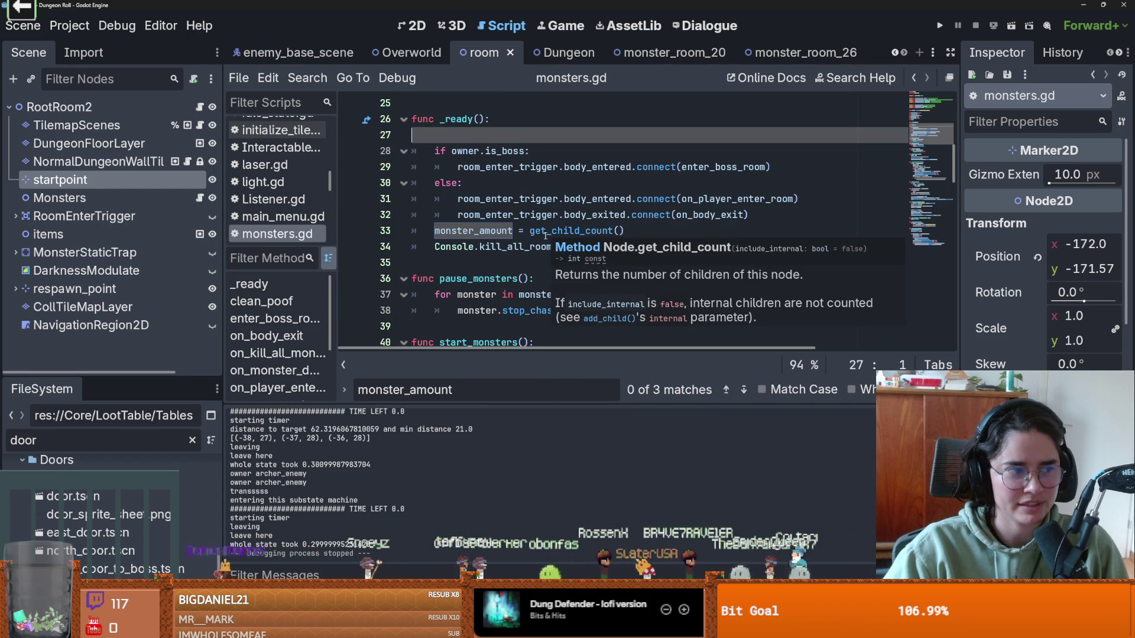
scroll(510, 319, down, 1)
key(ctrl+s)
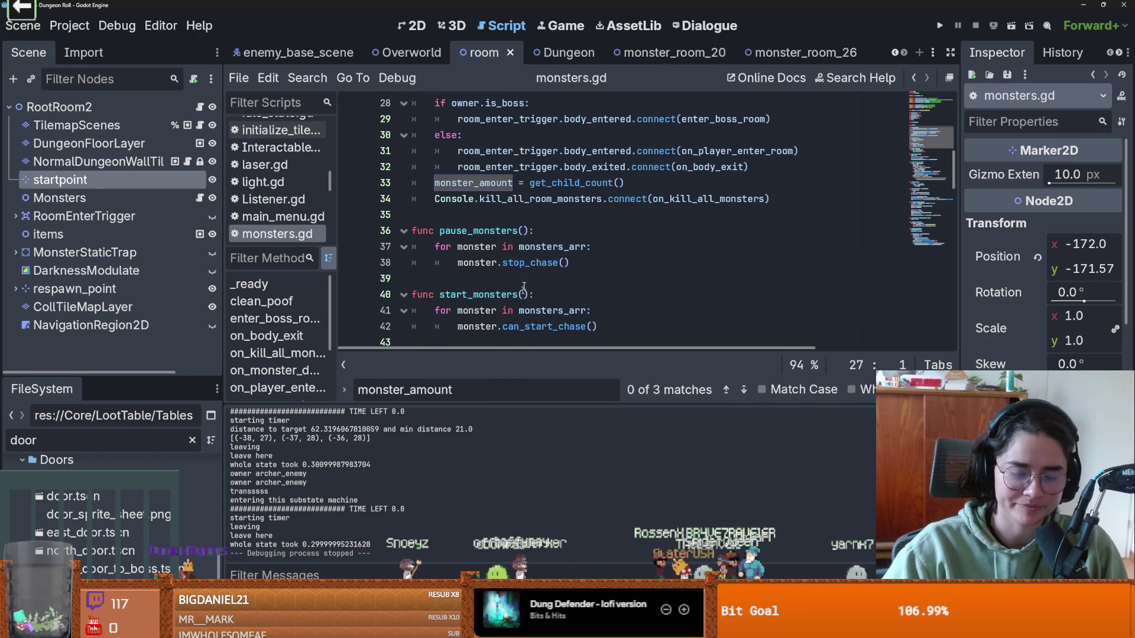
scroll(511, 319, up, 1)
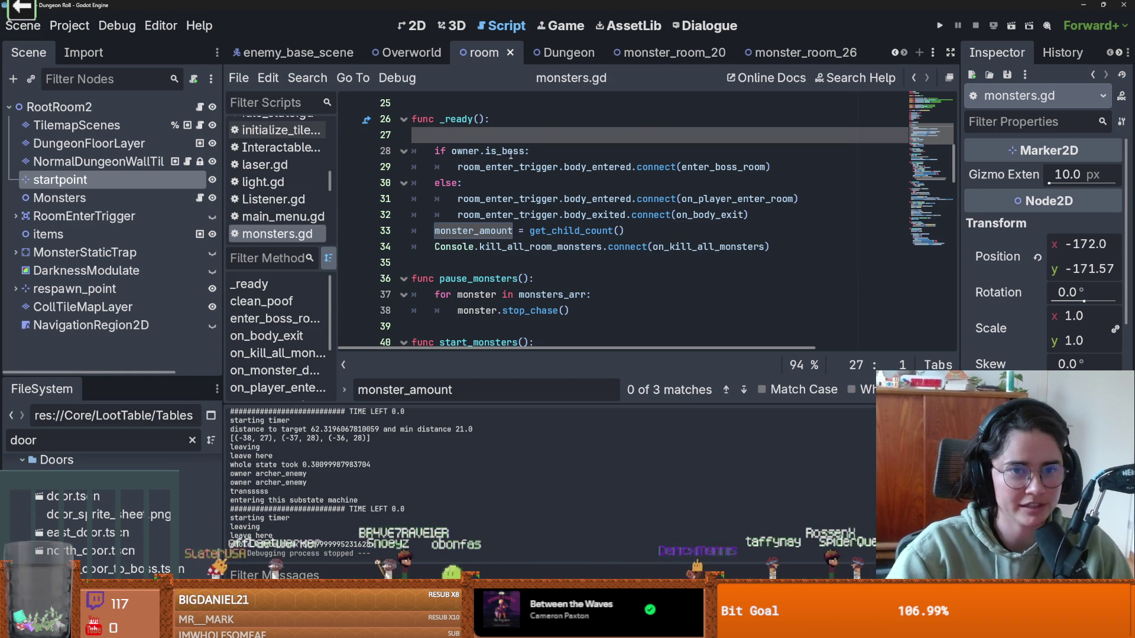
Step: Save monsters.gd with the caret on lines 34–35, then switch to Discord and enlarge the shared image
key(ctrl+s)
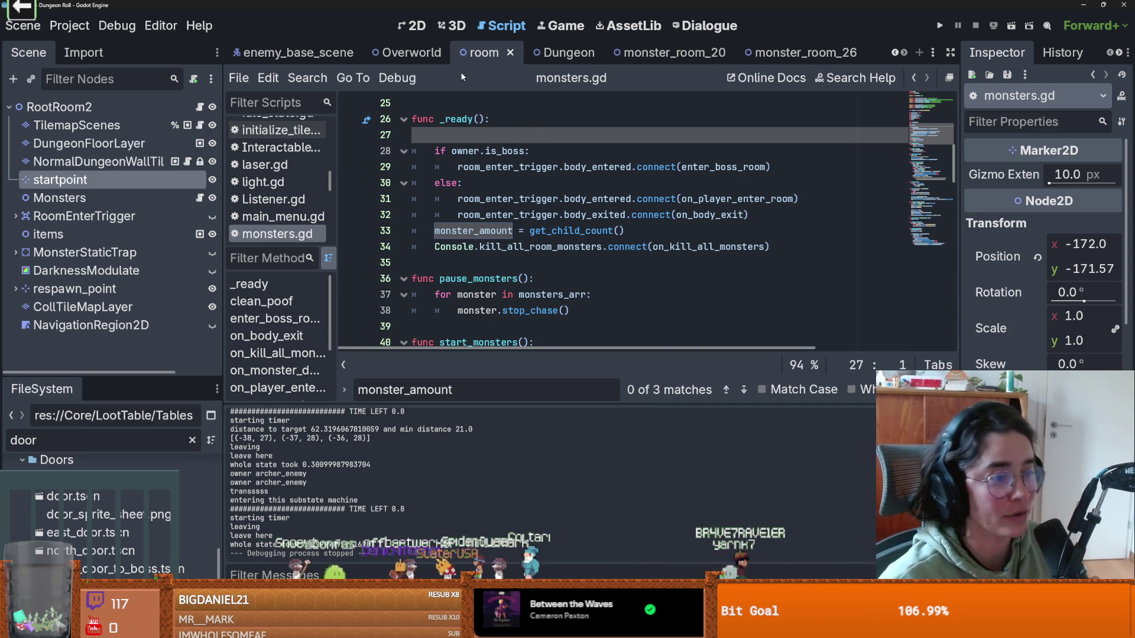
click(530, 248)
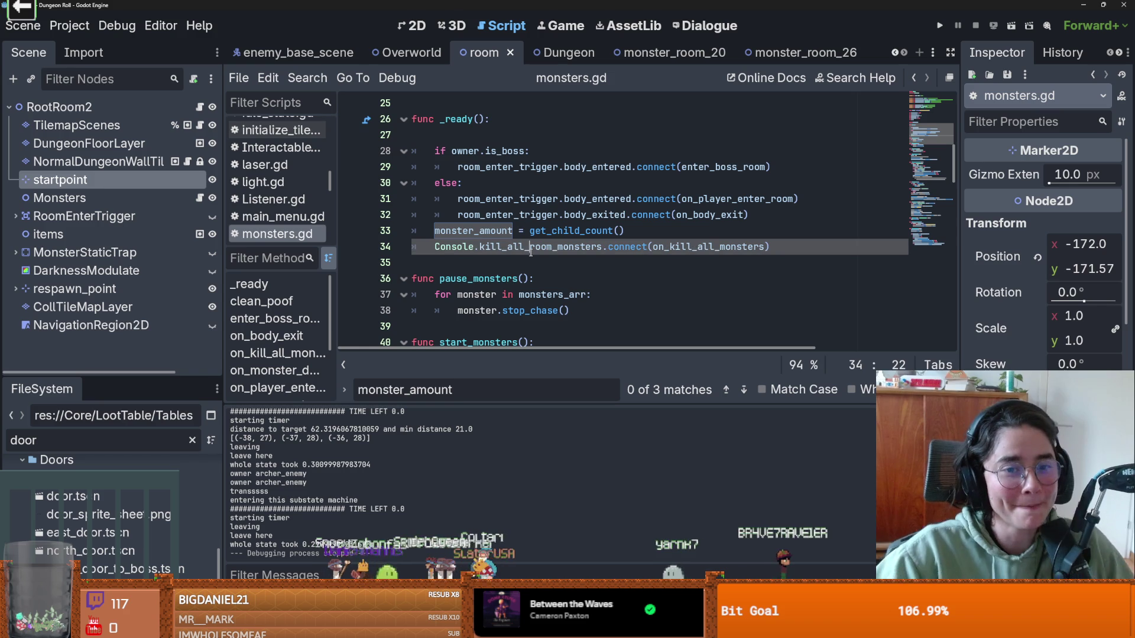
click(555, 269)
key(ctrl+s)
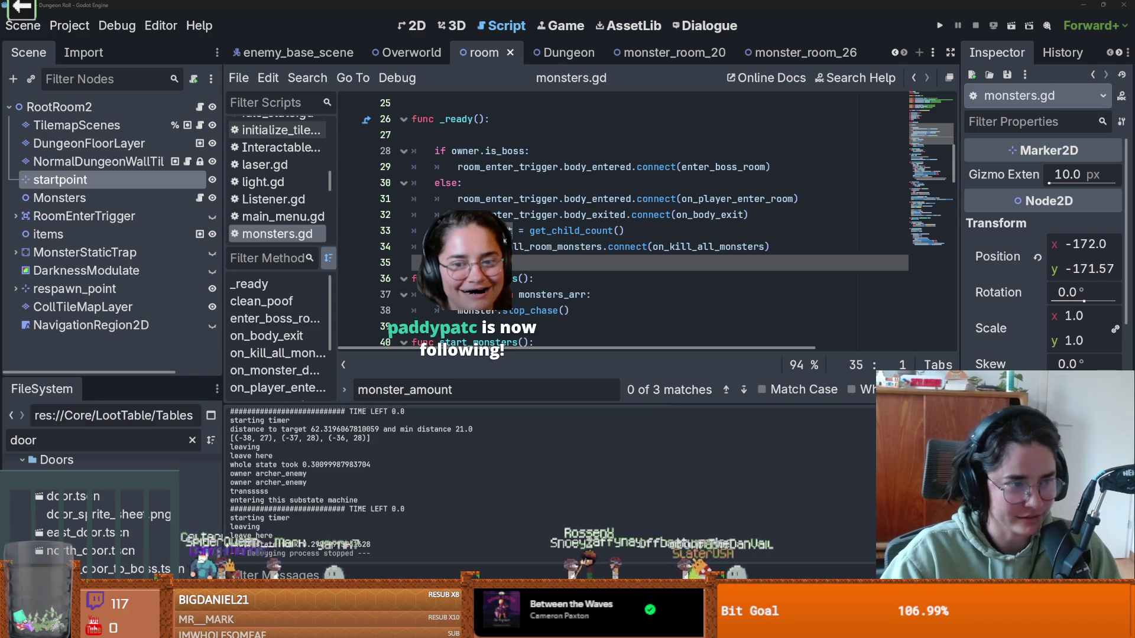
key(alt+Tab)
click(343, 485)
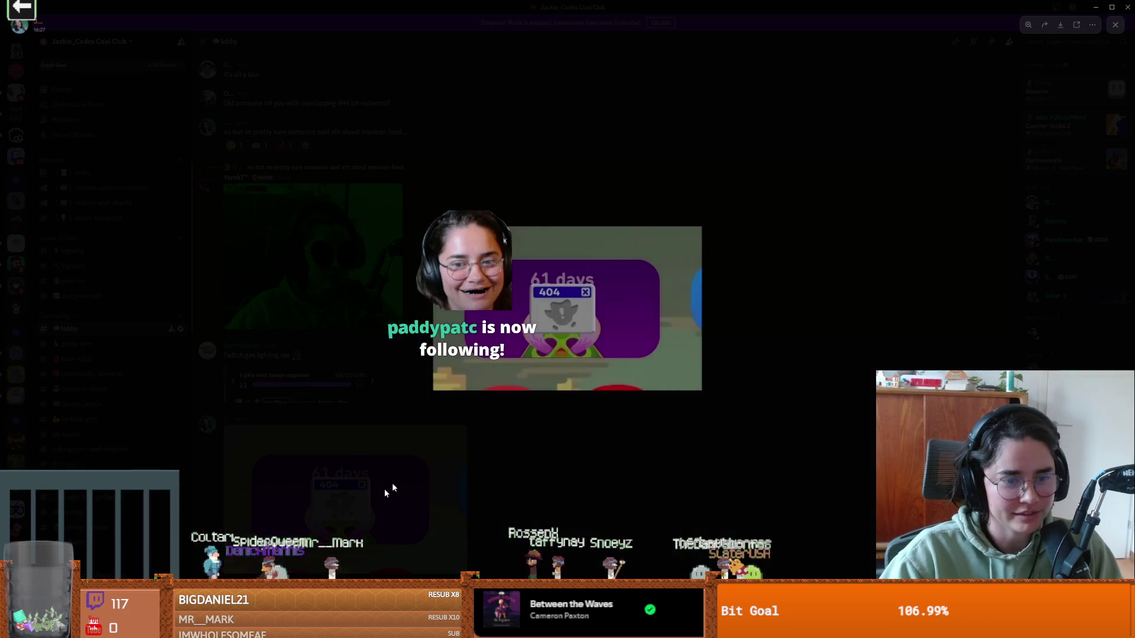
Step: Zoom into the shared Discord image and back out, close the viewer, and return to Godot
click(601, 359)
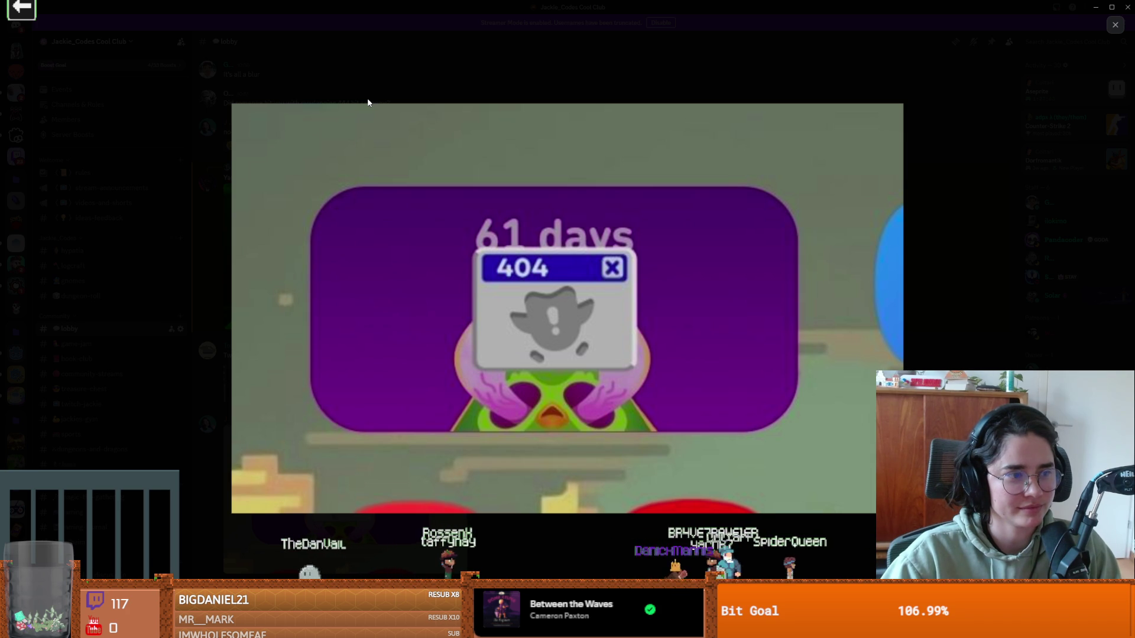
click(333, 121)
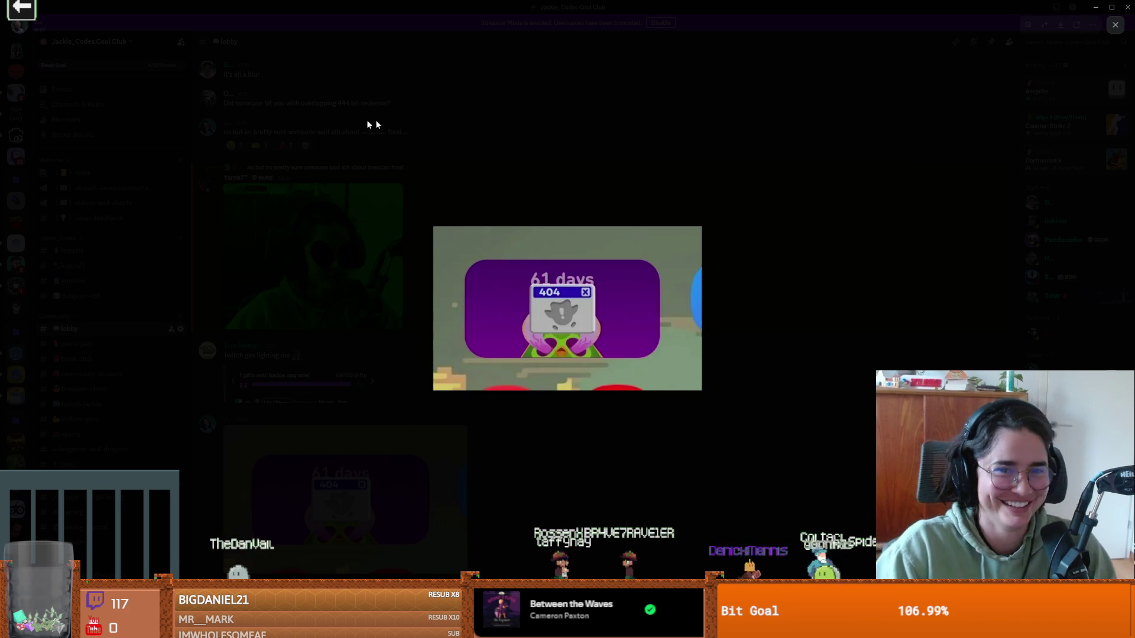
click(597, 69)
key(alt+Tab)
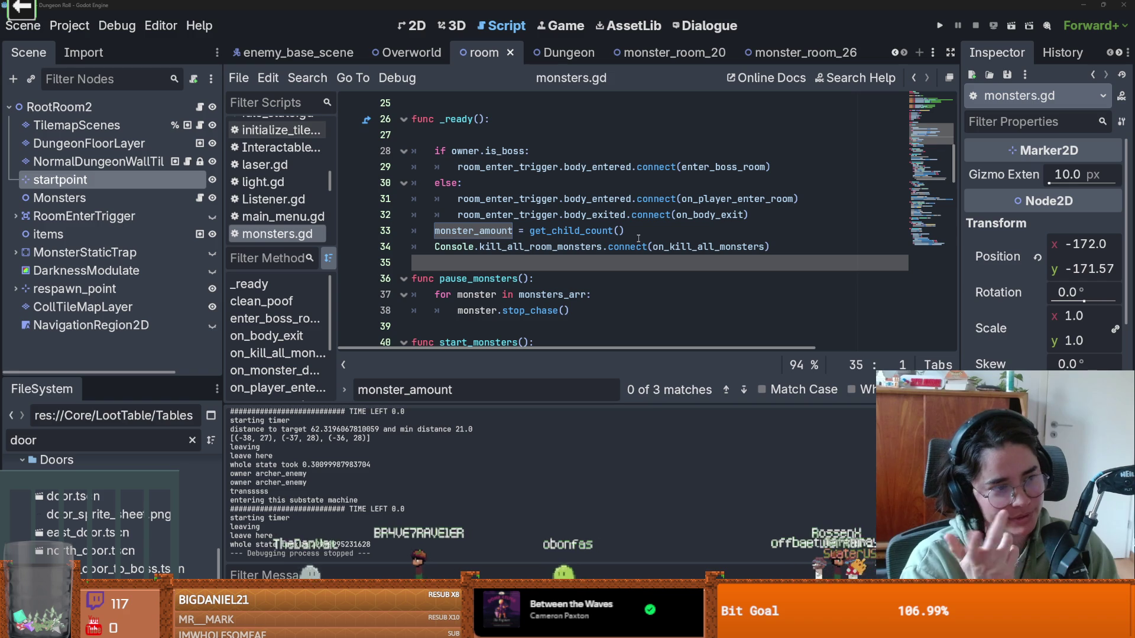
Step: Save the open script and return to monster_room_26 in the 2D view
click(672, 167)
key(ctrl+s)
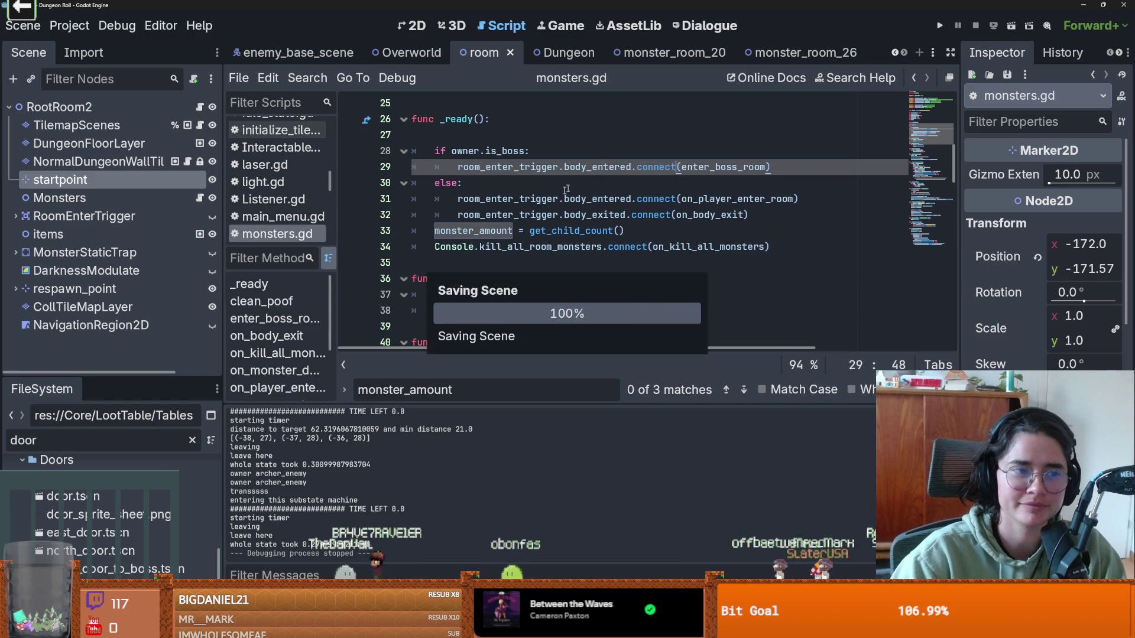
scroll(487, 267, up, 8)
scroll(487, 267, down, 5)
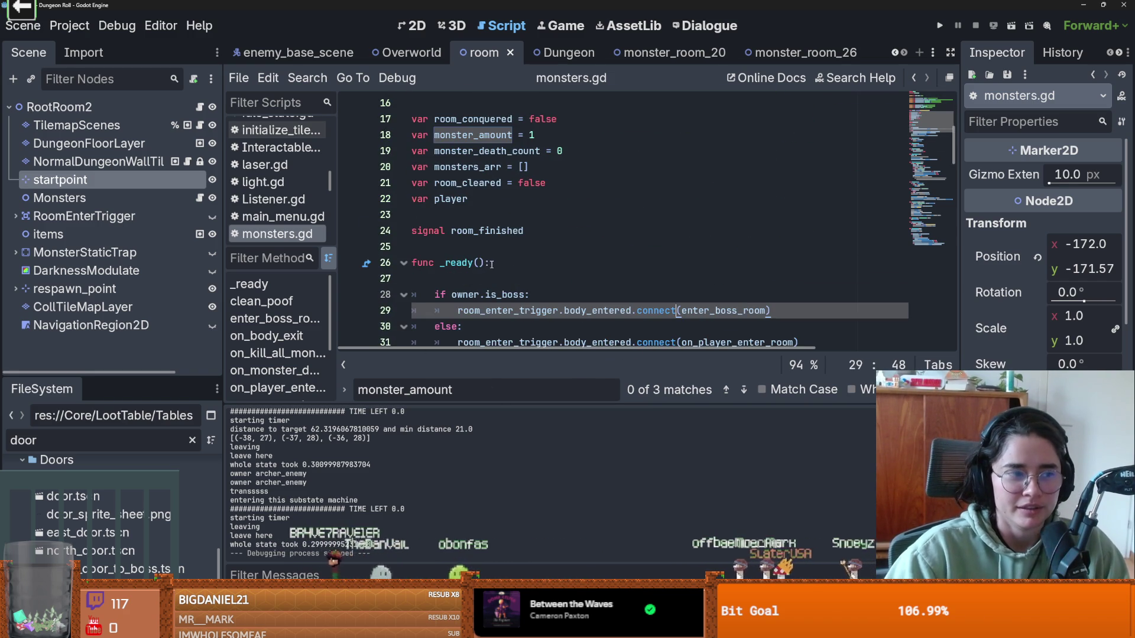
scroll(526, 266, down, 2)
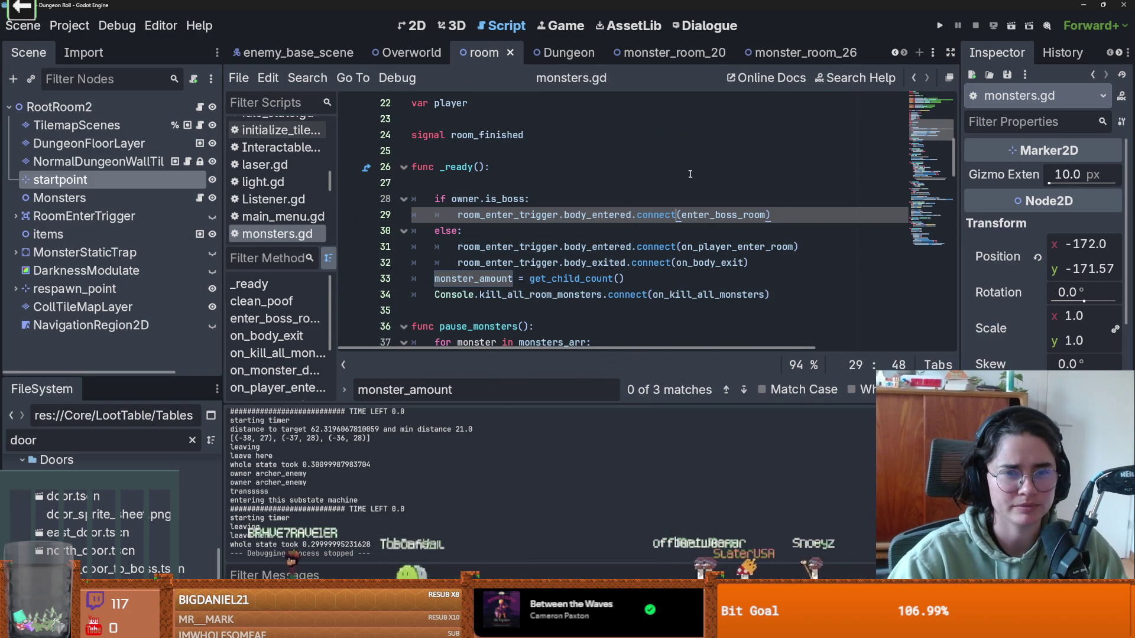
click(412, 25)
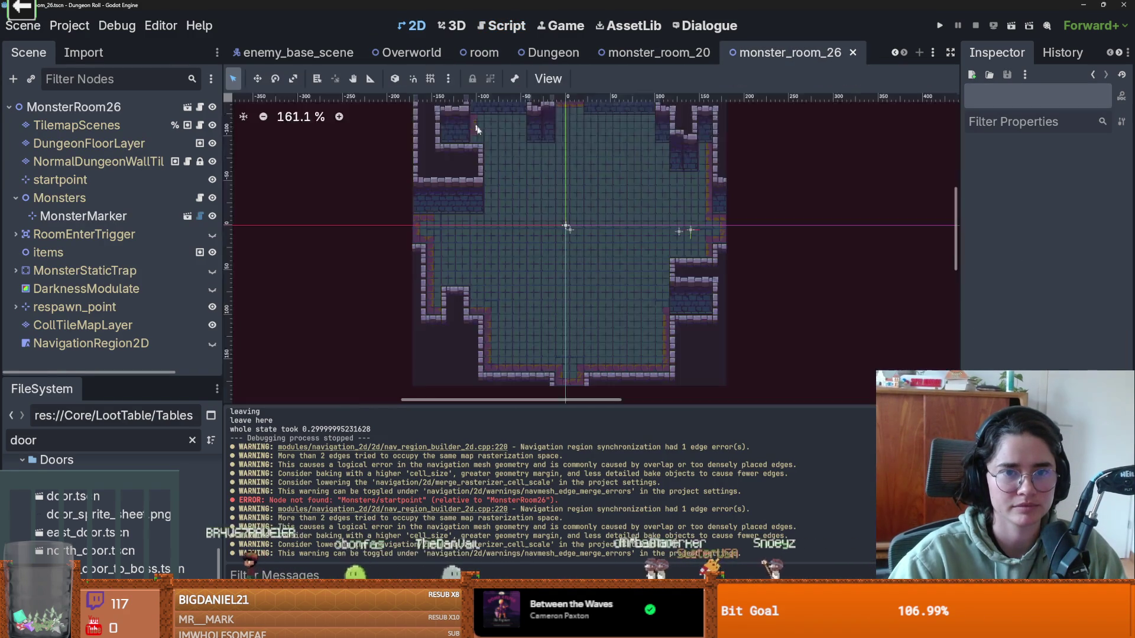
scroll(558, 235, down, 3)
scroll(566, 204, up, 3)
scroll(595, 229, down, 2)
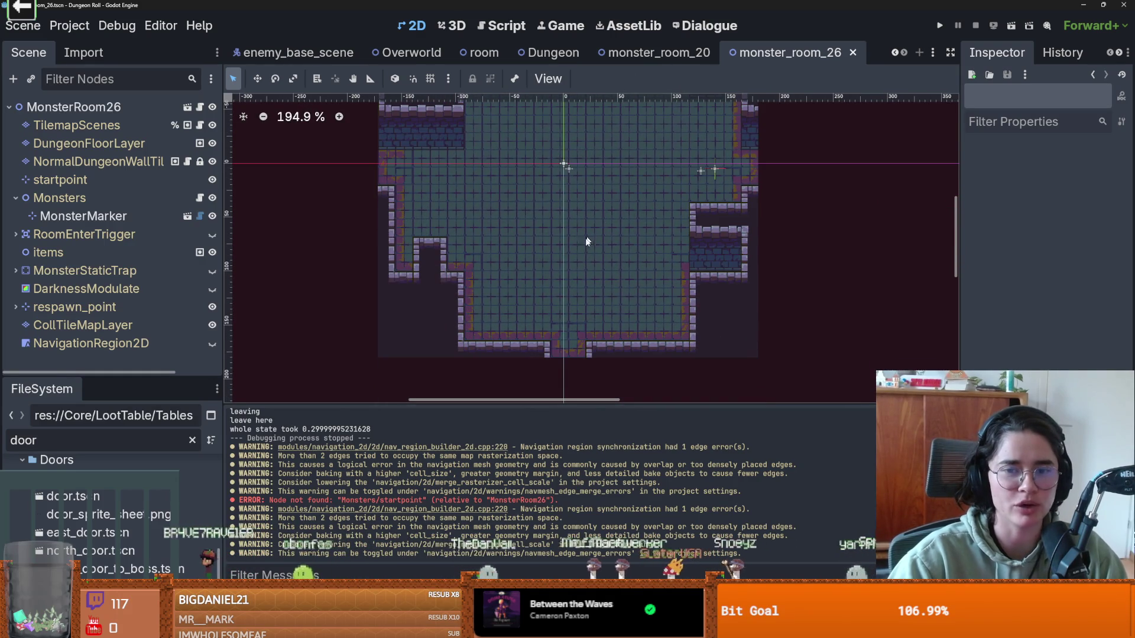
Step: On the dungeon wall layer, repaint the room's bottom-right corner with the new_walls terrain
click(95, 161)
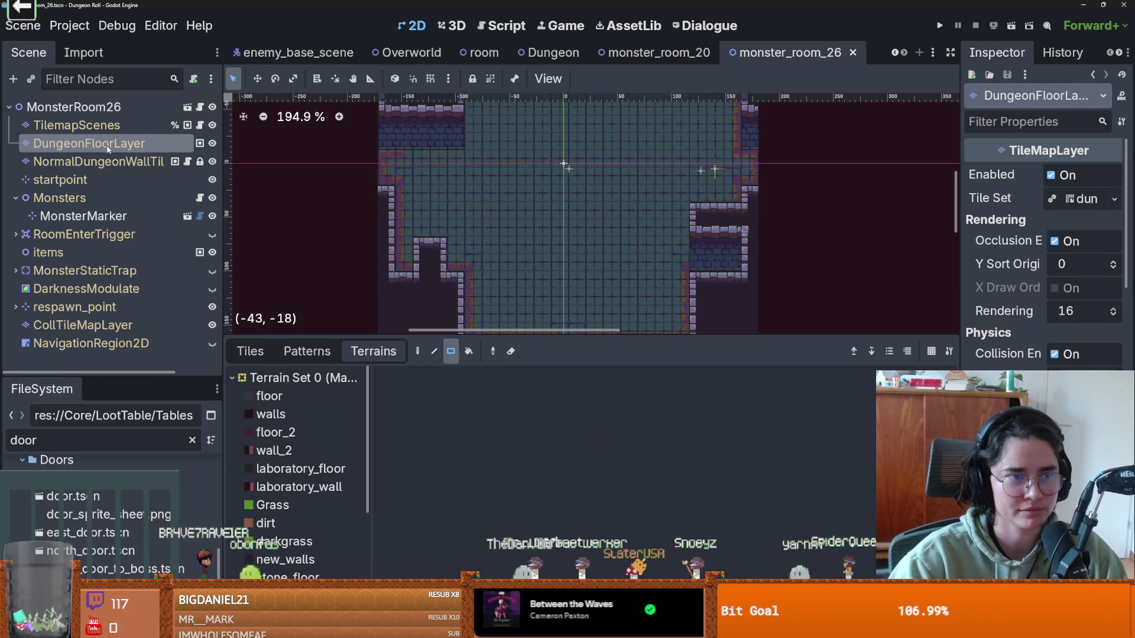
scroll(298, 467, down, 3)
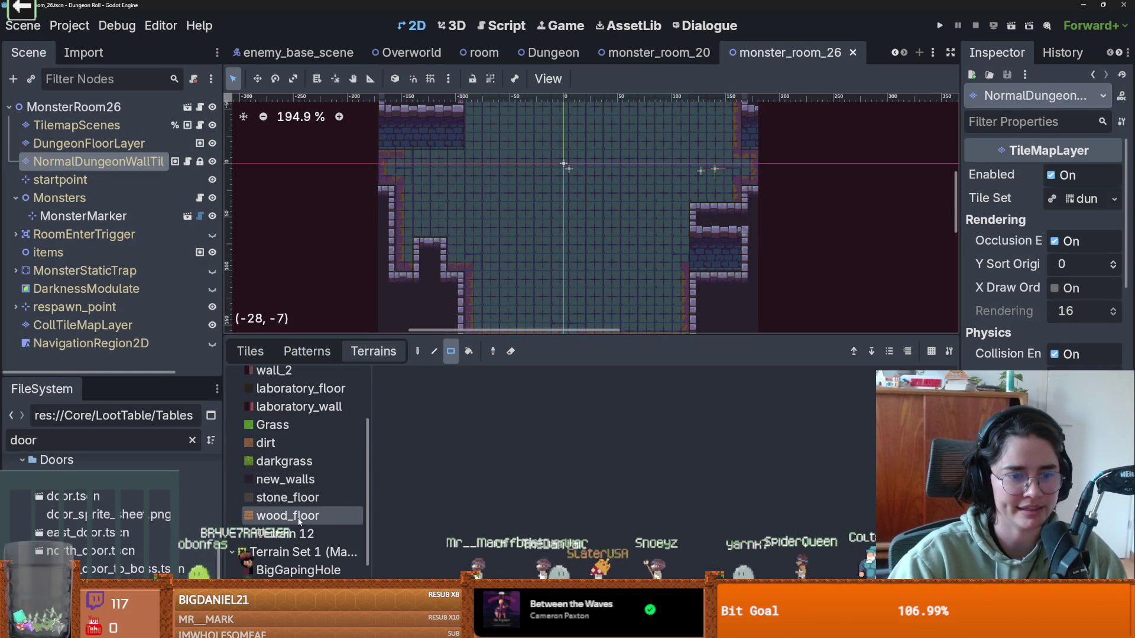
scroll(540, 151, down, 3)
scroll(540, 151, right, 2)
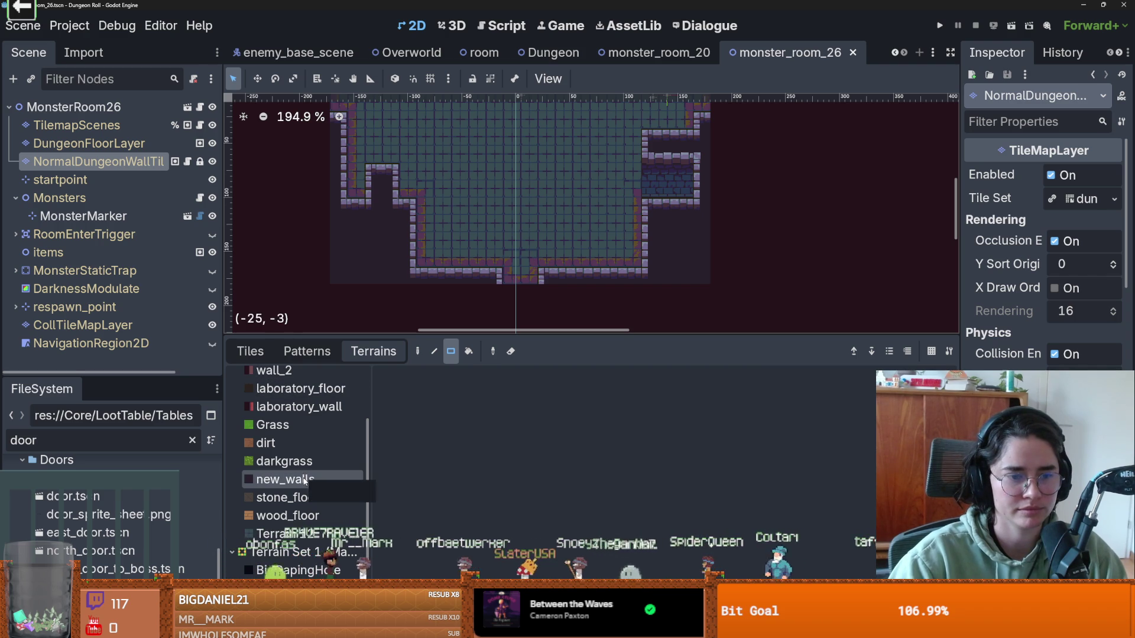
click(332, 460)
click(298, 479)
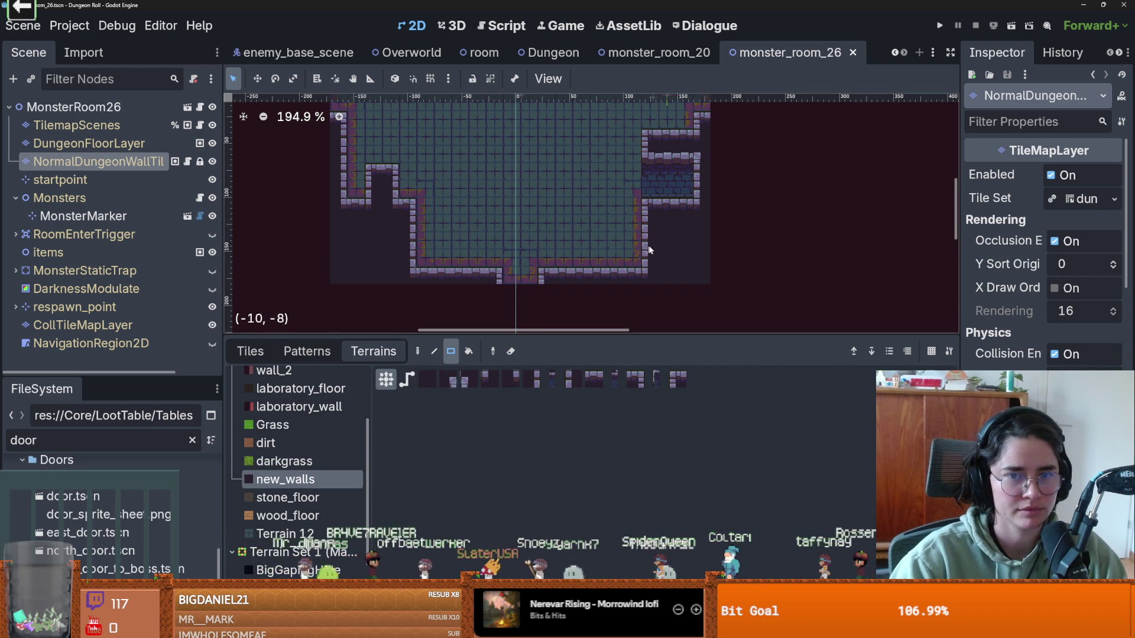
drag(654, 284, 604, 251)
Step: Paint a single new_walls wall tile and reshape the top alcove's upper walls
scroll(626, 240, up, 2)
scroll(626, 241, left, 2)
drag(395, 214, 435, 175)
scroll(471, 198, down, 2)
scroll(477, 245, up, 1)
scroll(438, 215, up, 3)
drag(448, 120, 448, 104)
scroll(481, 161, up, 3)
scroll(481, 161, left, 1)
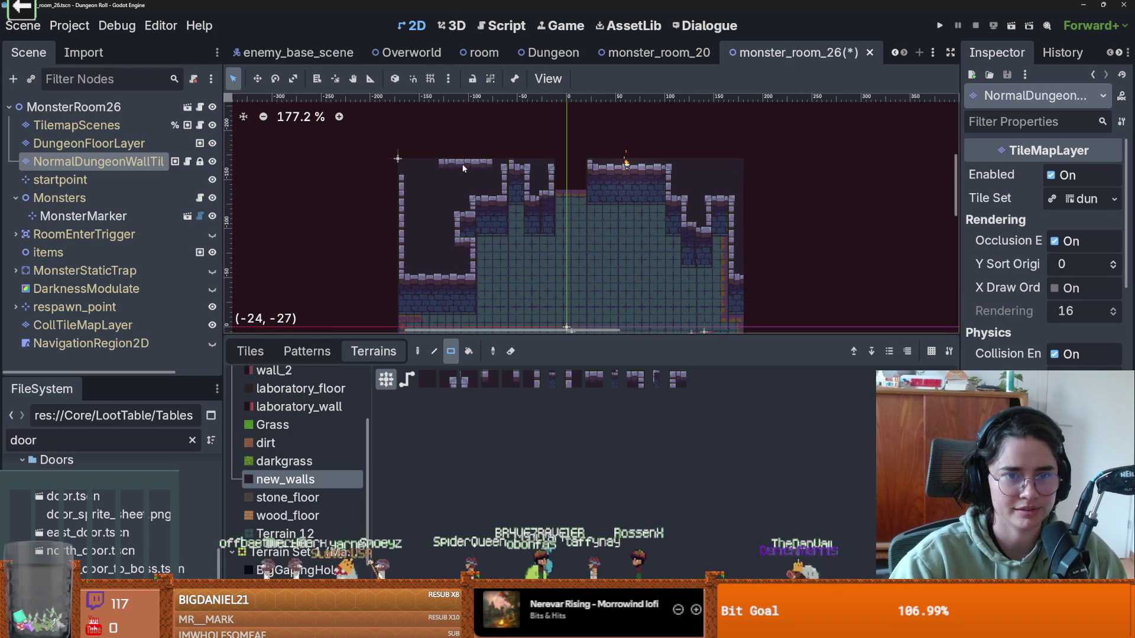
Step: Erase four wall tiles along the room's top edge
click(428, 379)
drag(485, 162, 442, 162)
scroll(461, 177, down, 2)
scroll(520, 238, up, 1)
scroll(503, 240, down, 2)
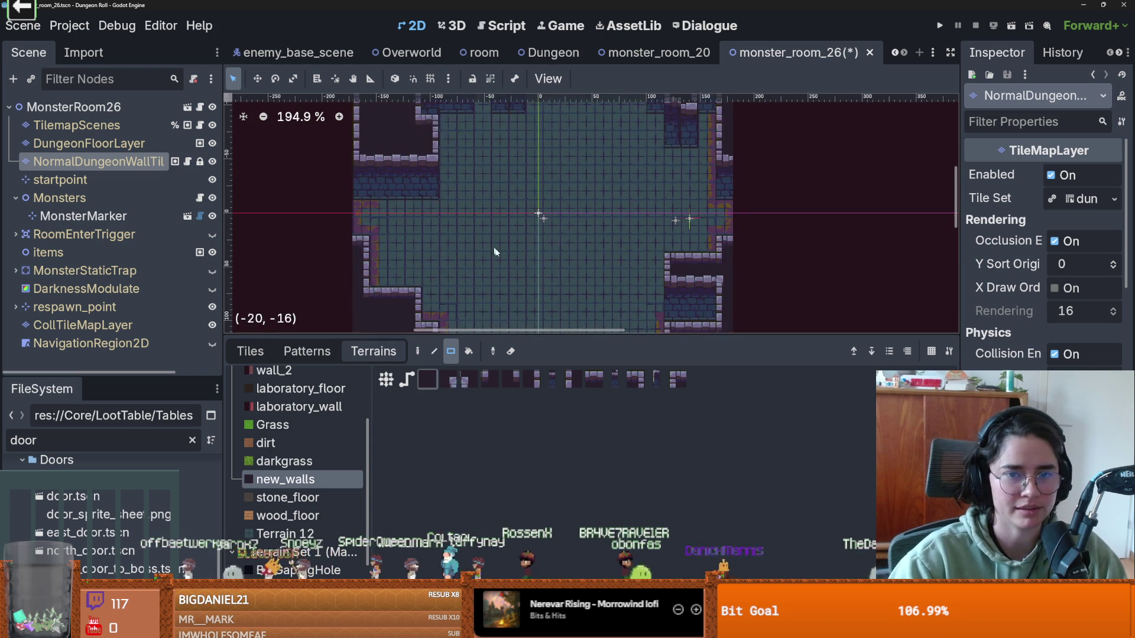
scroll(534, 220, down, 3)
scroll(534, 221, down, 2)
scroll(461, 266, up, 3)
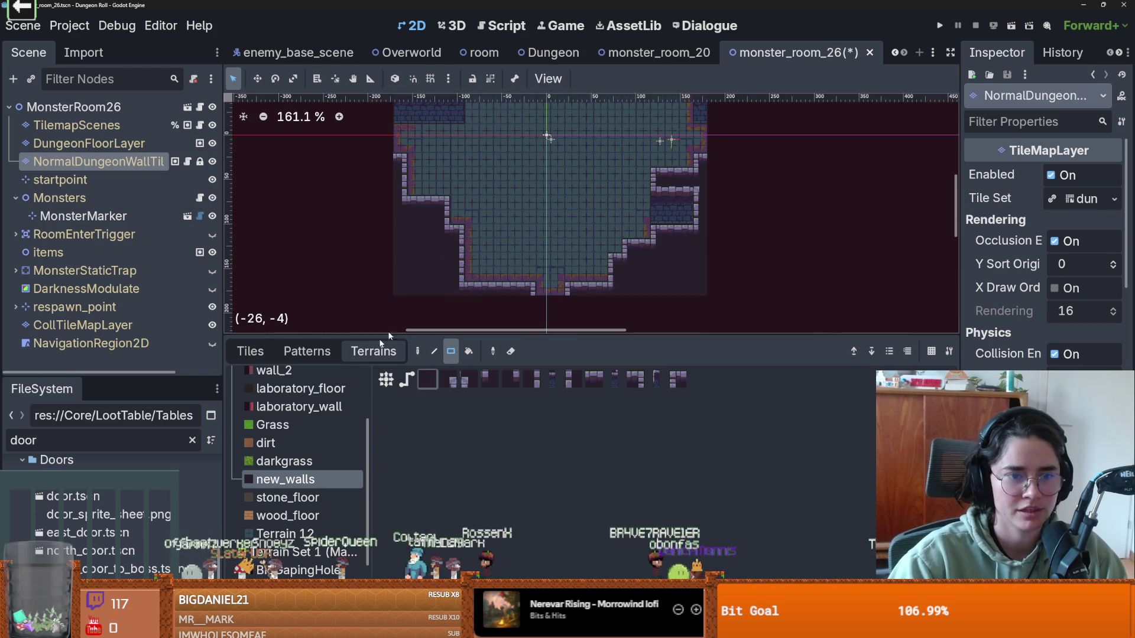
Step: Show the tileset's individual tiles, pick one from the dungeon atlas, and select TilemapScenes
click(266, 353)
scroll(679, 472, down, 3)
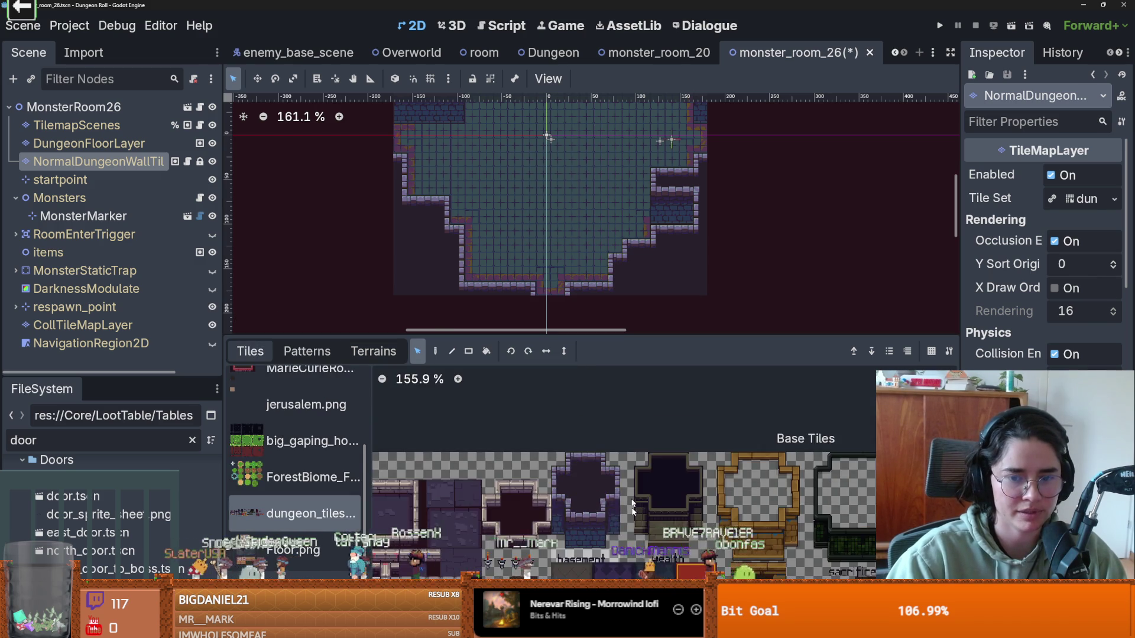
scroll(679, 473, right, 5)
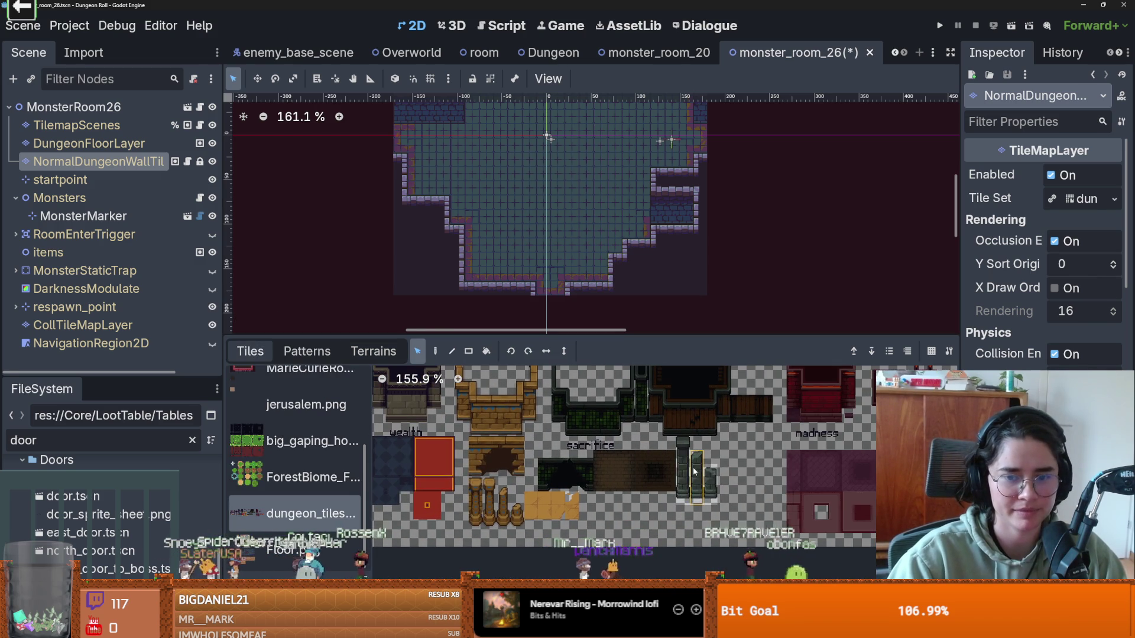
scroll(569, 241, up, 2)
click(684, 445)
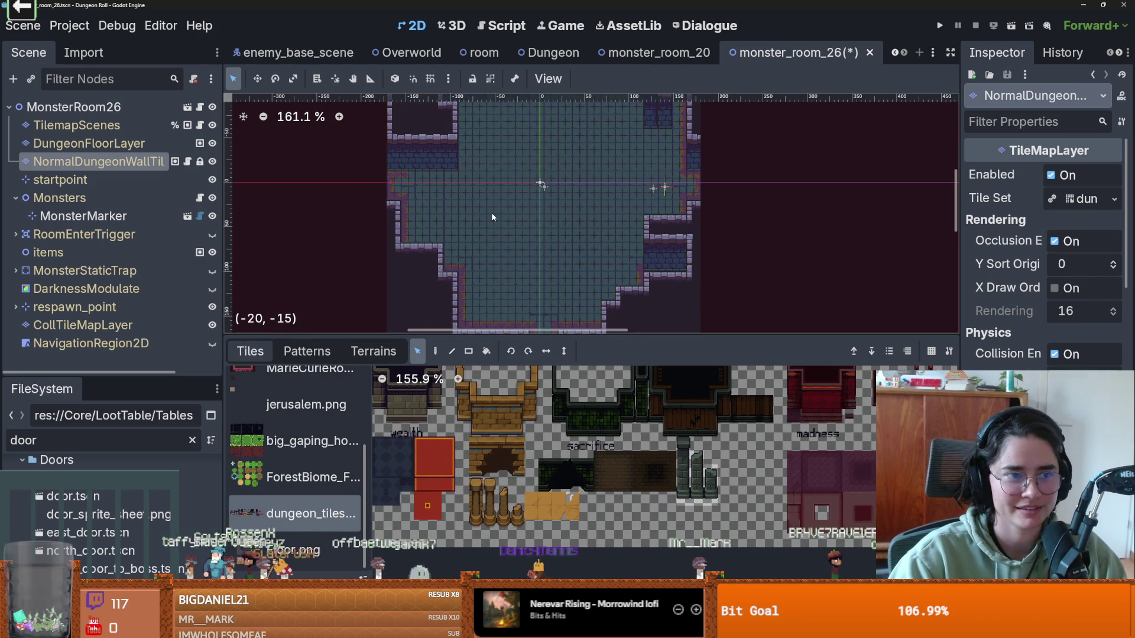
click(118, 125)
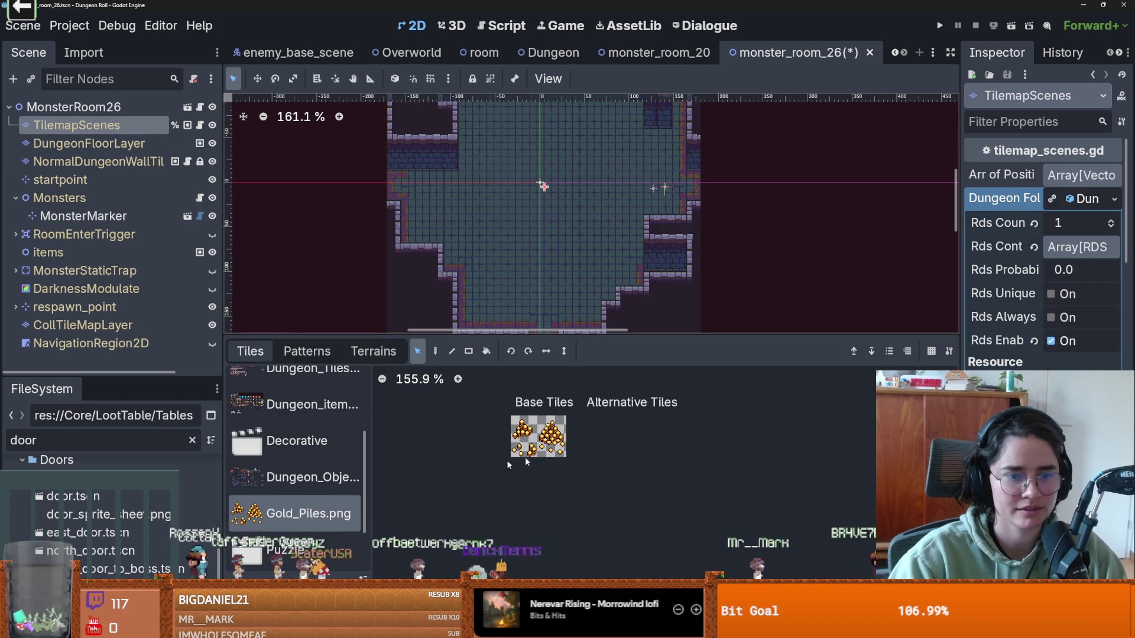
Step: Select NormalDungeonWallTilemapLayer after clicking between the floor, wall and TilemapScenes nodes
scroll(340, 498, down, 2)
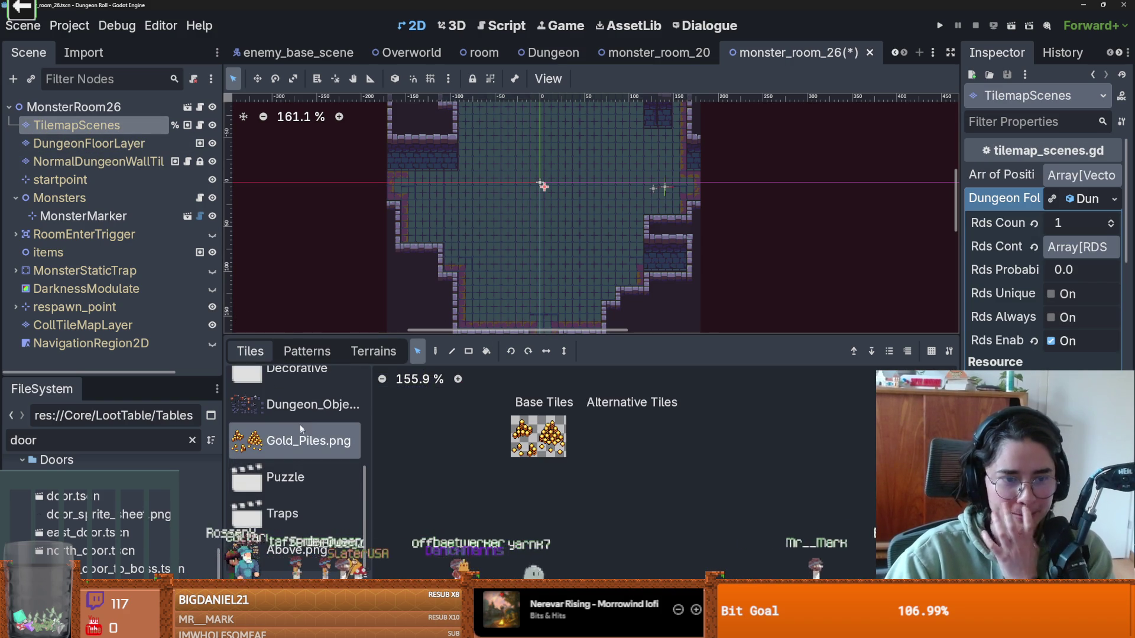
scroll(311, 443, up, 5)
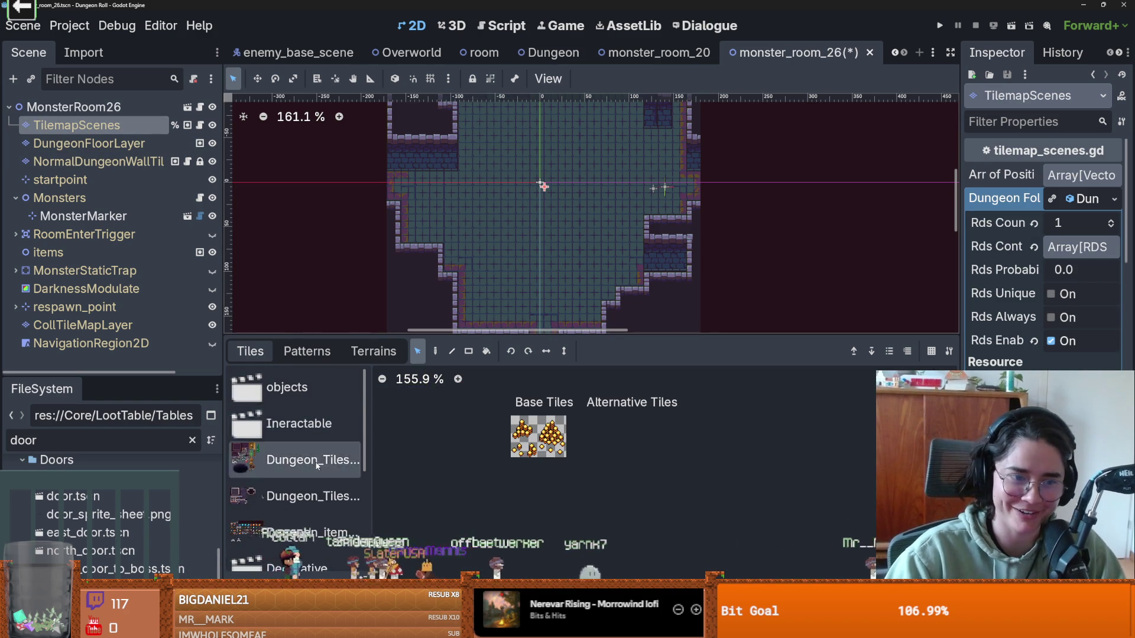
scroll(316, 458, down, 5)
scroll(314, 473, up, 2)
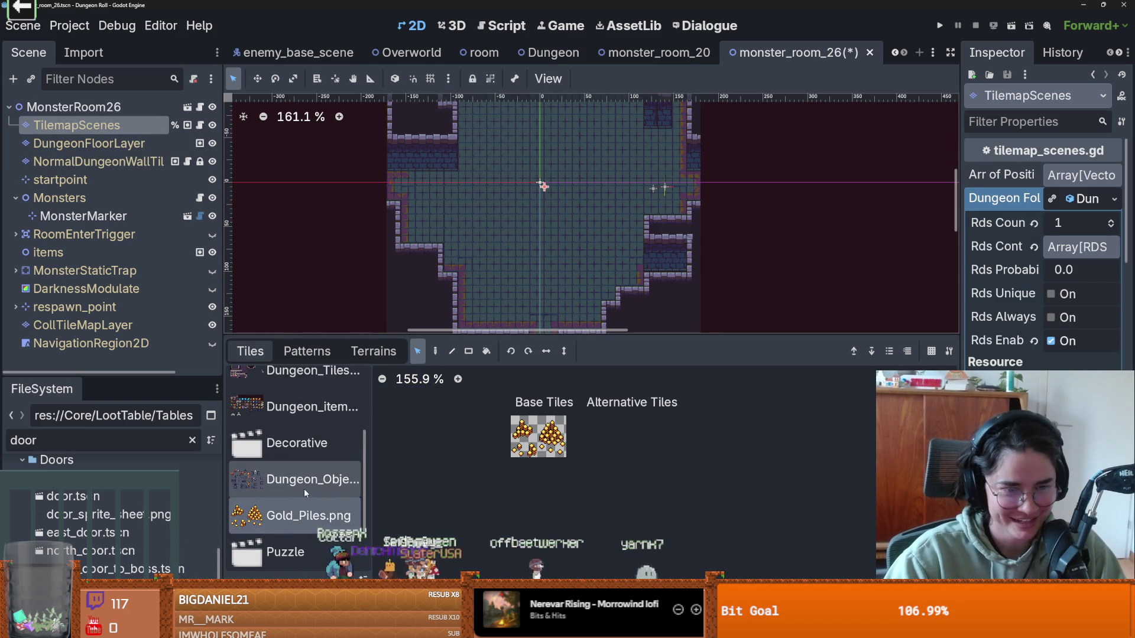
scroll(306, 484, up, 4)
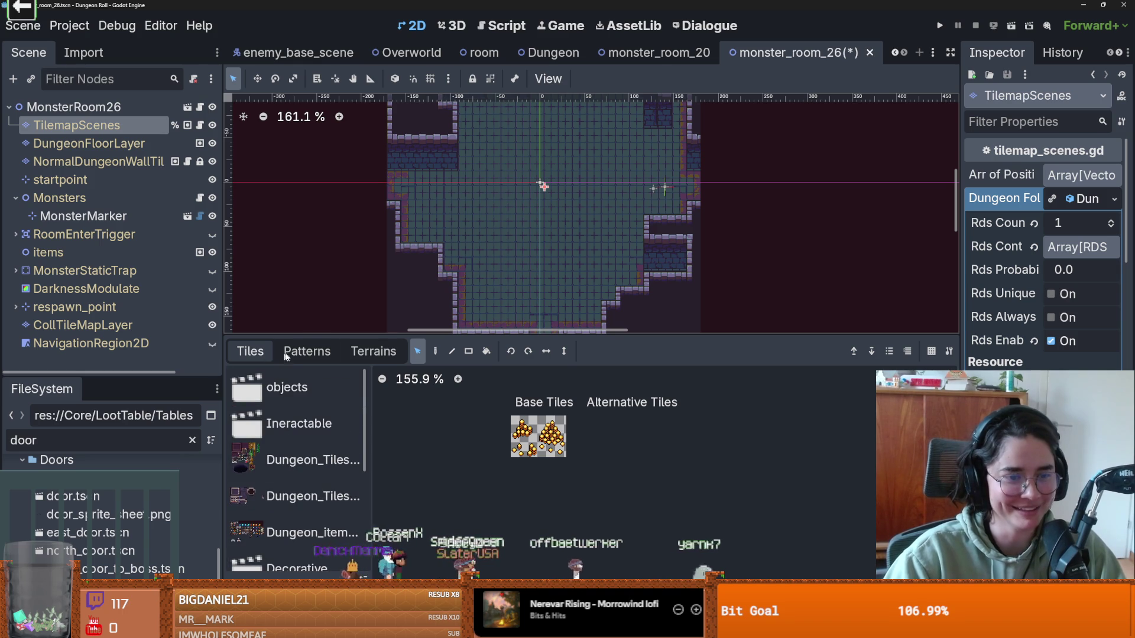
scroll(310, 474, down, 6)
scroll(313, 470, up, 5)
scroll(315, 471, down, 2)
click(89, 161)
click(88, 143)
click(81, 125)
click(89, 143)
click(91, 161)
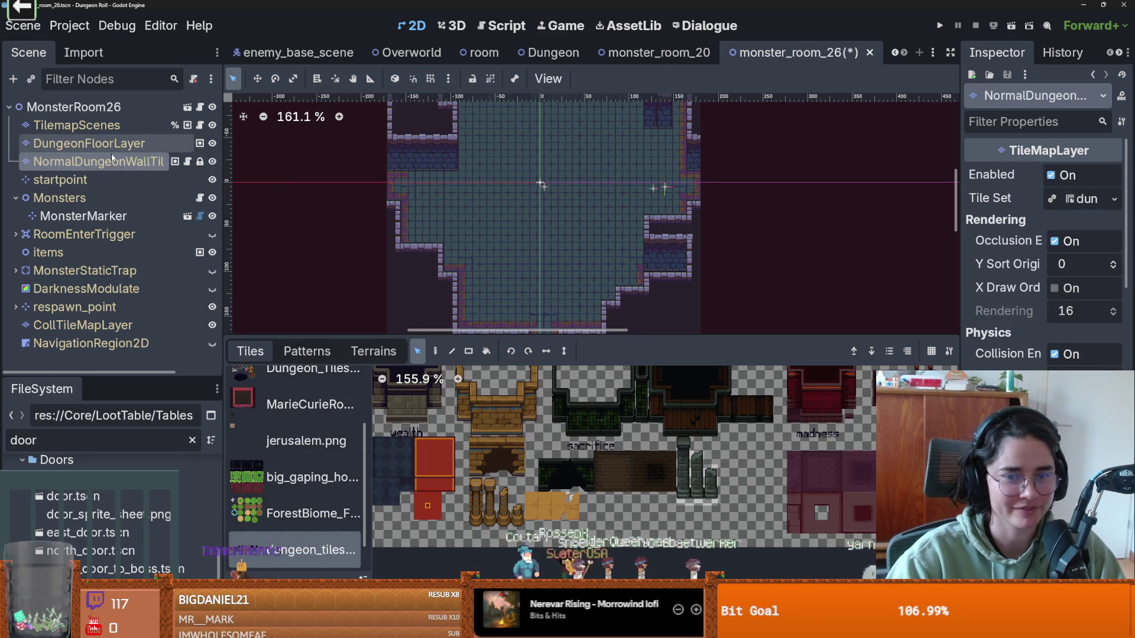
click(98, 142)
click(89, 125)
click(91, 161)
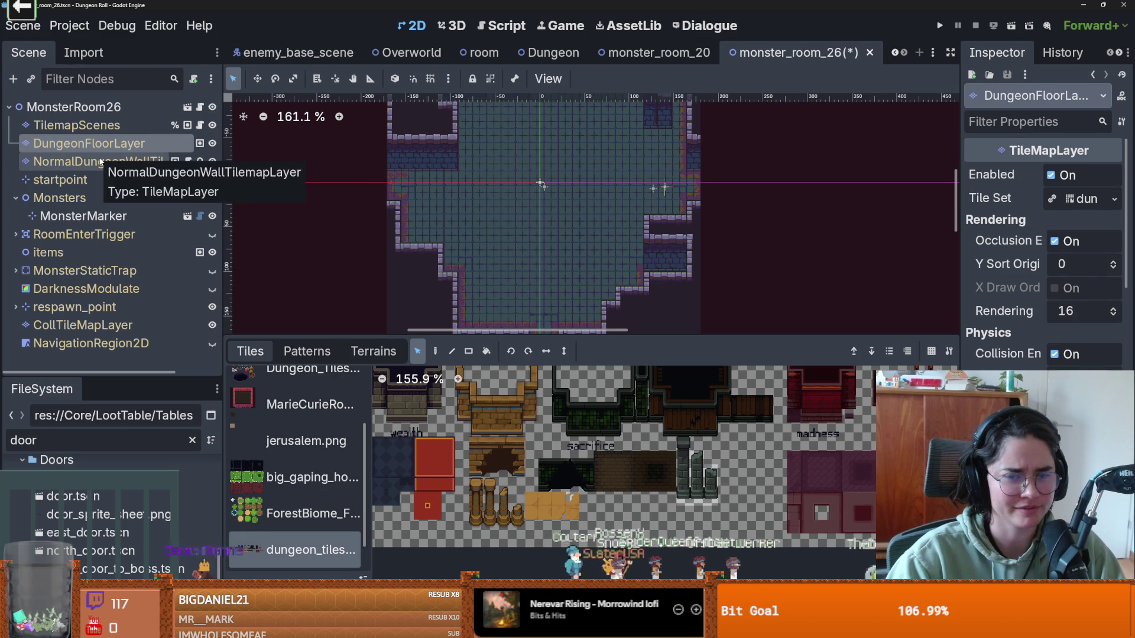
Step: Paint the stone pillar tile into the middle of the room, then switch to Aseprite
click(680, 479)
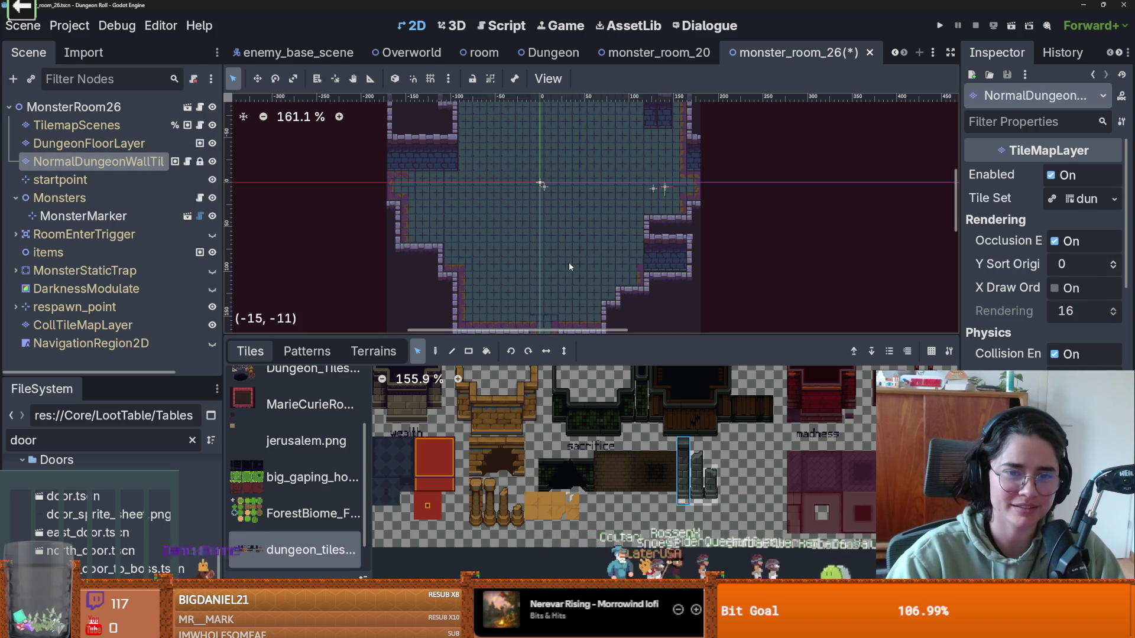
key(d)
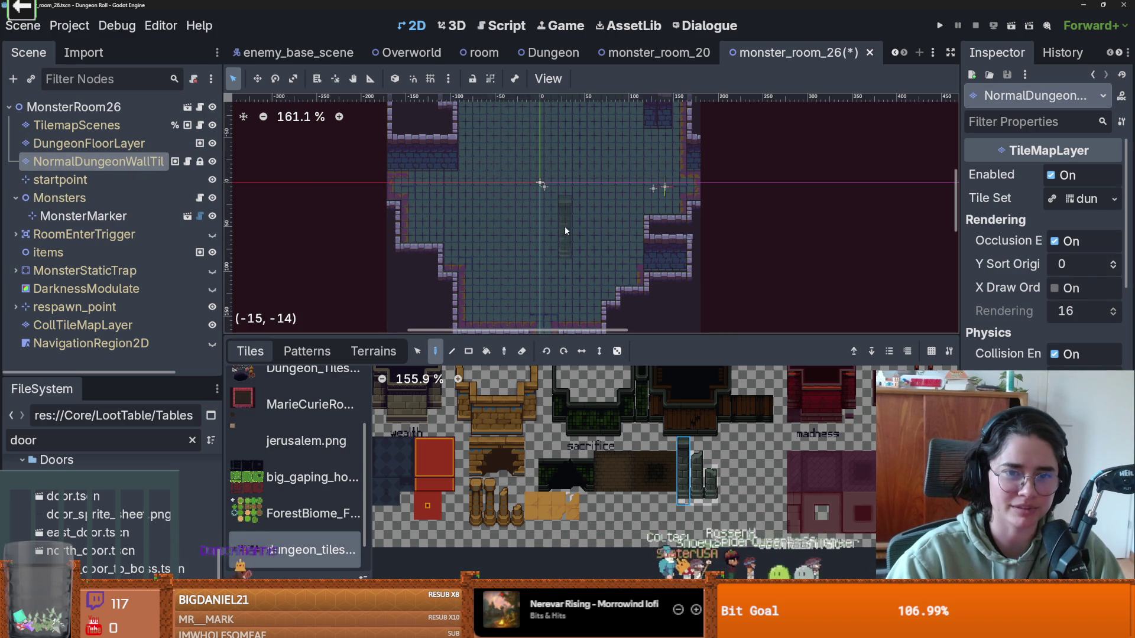
click(566, 229)
scroll(611, 260, up, 1)
scroll(612, 260, up, 2)
scroll(579, 188, down, 3)
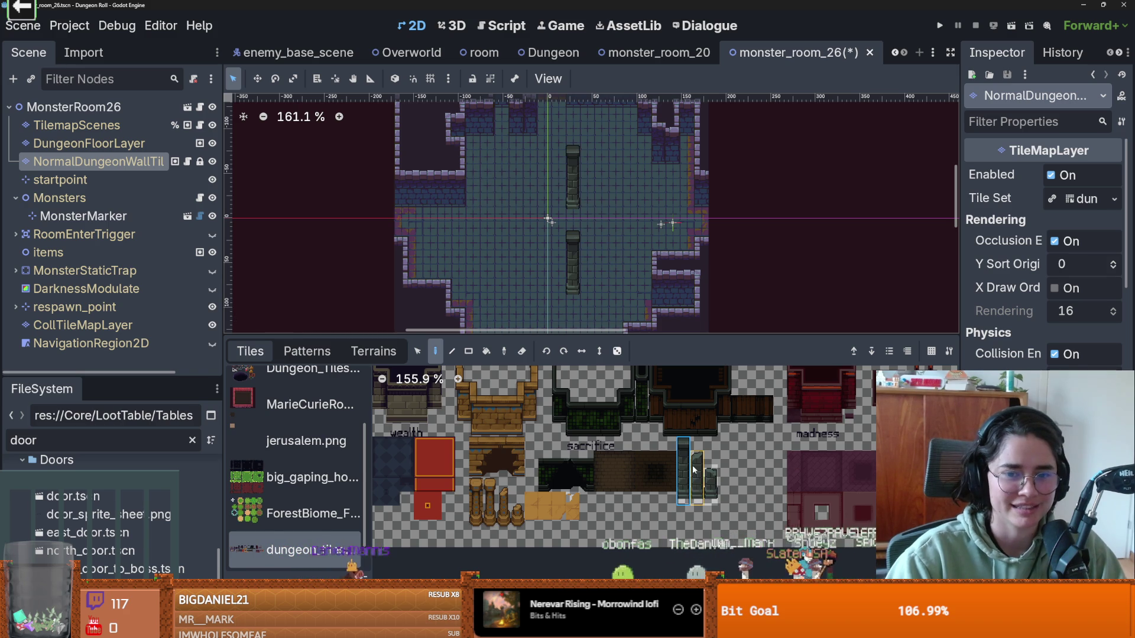
scroll(517, 231, up, 5)
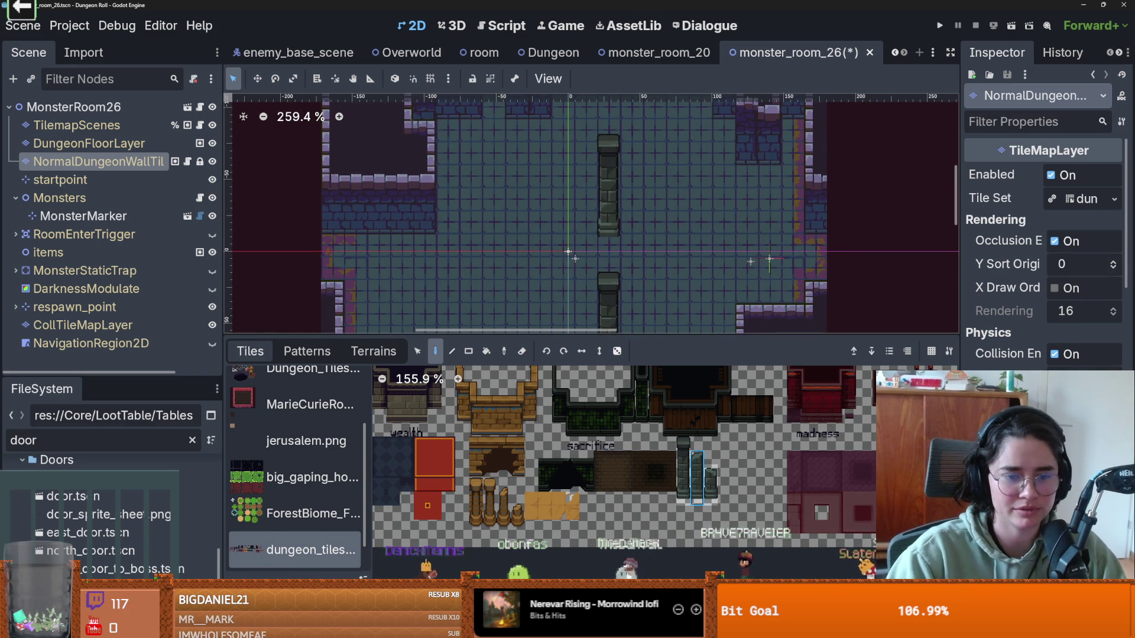
key(alt+Tab)
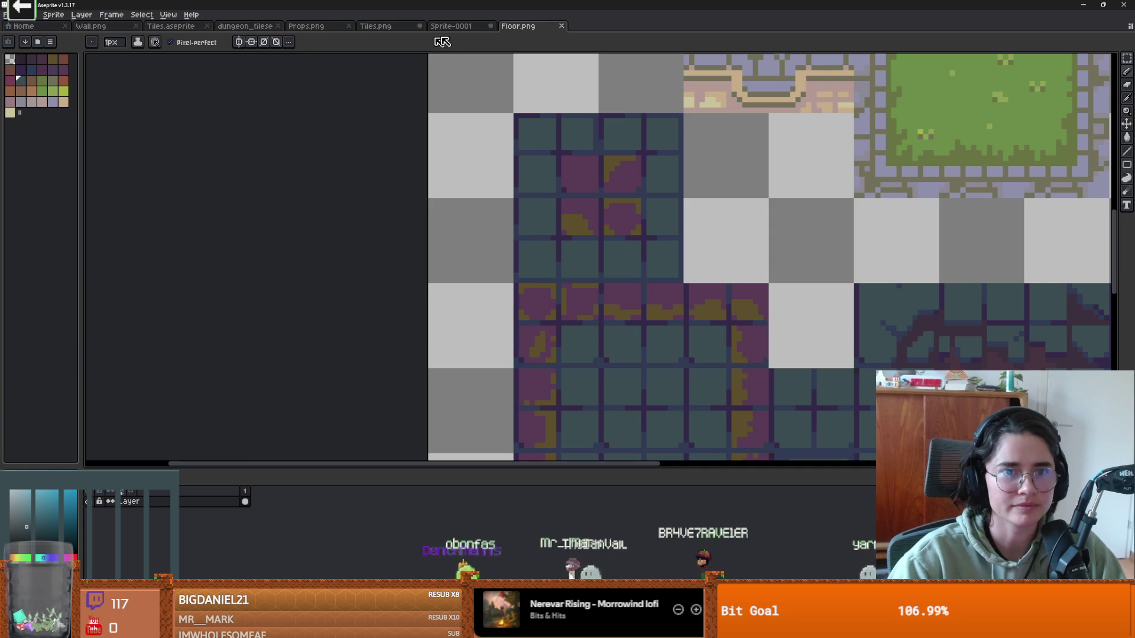
Step: Cycle past Tiles.png and Props.png to the dungeon_tileset tab and pan to show the whole sheet
key(ctrl+shift+Tab)
key(ctrl+shift+Tab)
scroll(357, 261, down, 5)
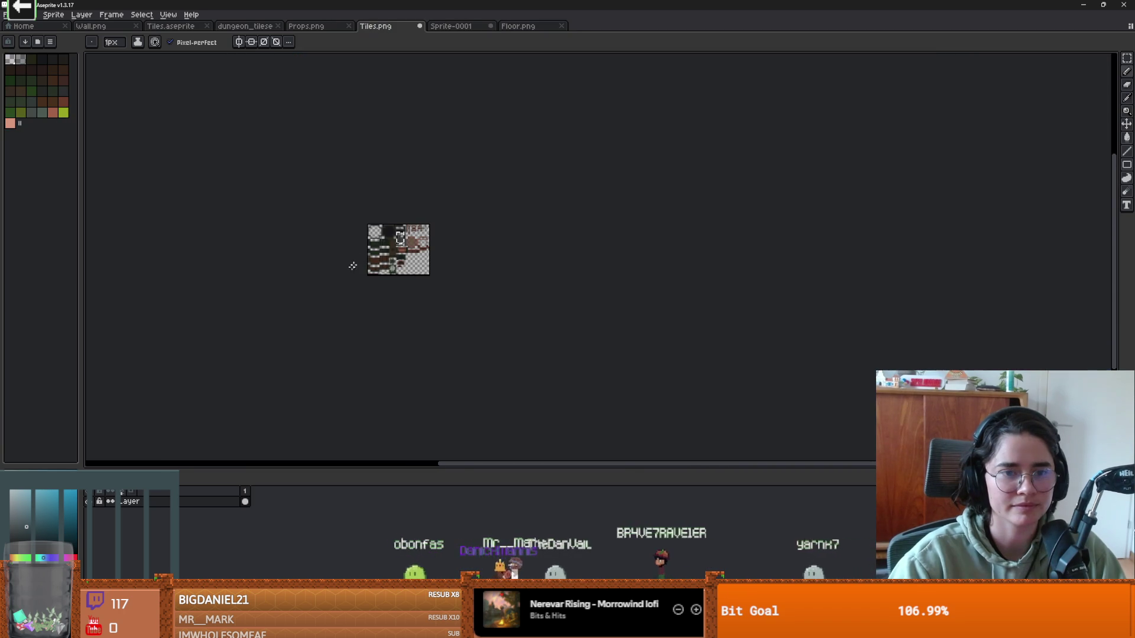
click(325, 26)
click(240, 27)
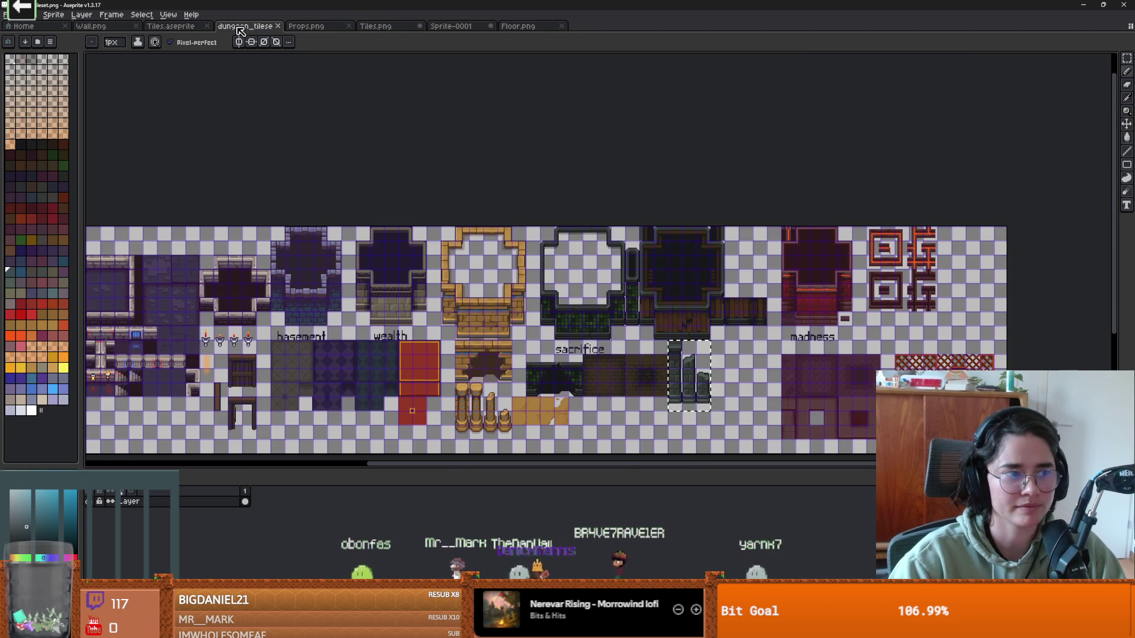
drag(380, 262, 463, 170)
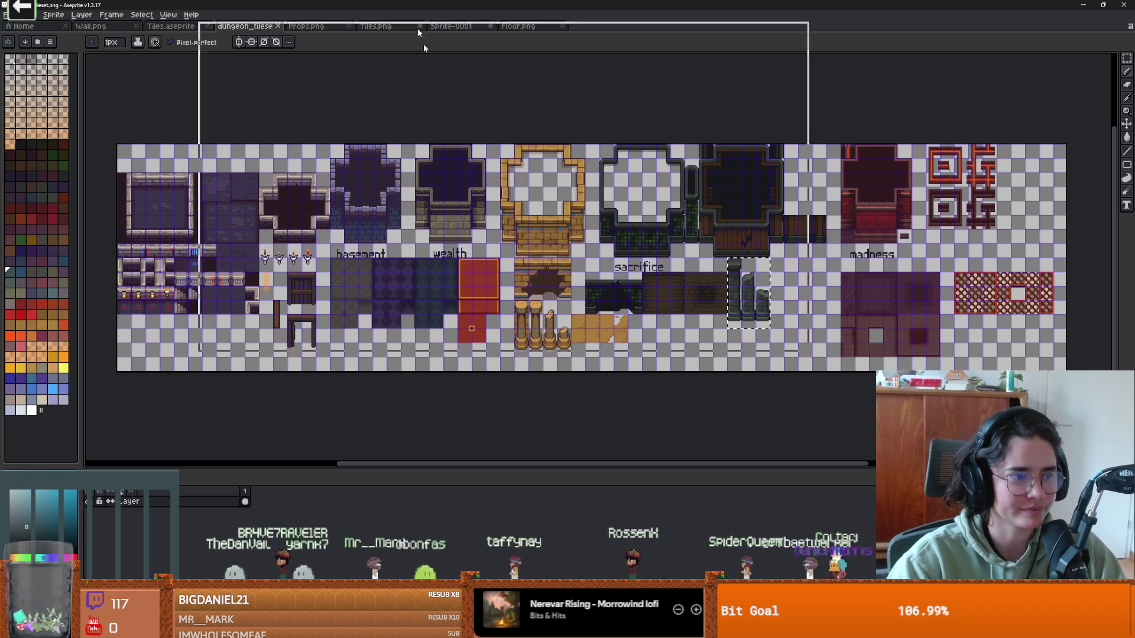
Step: Switch from Aseprite back to Godot's monster_room_26 scene
key(alt+Tab)
scroll(658, 182, down, 1)
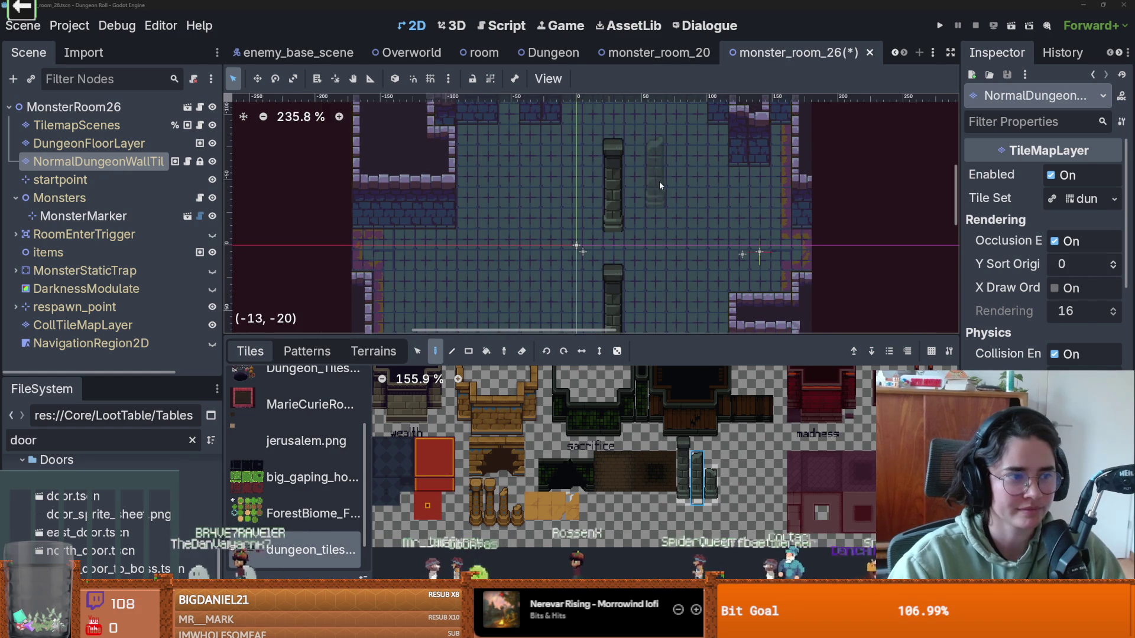
Step: Save the monster_room_26 scene with its new pillars
drag(658, 182, 551, 194)
key(ctrl+s)
scroll(578, 190, down, 3)
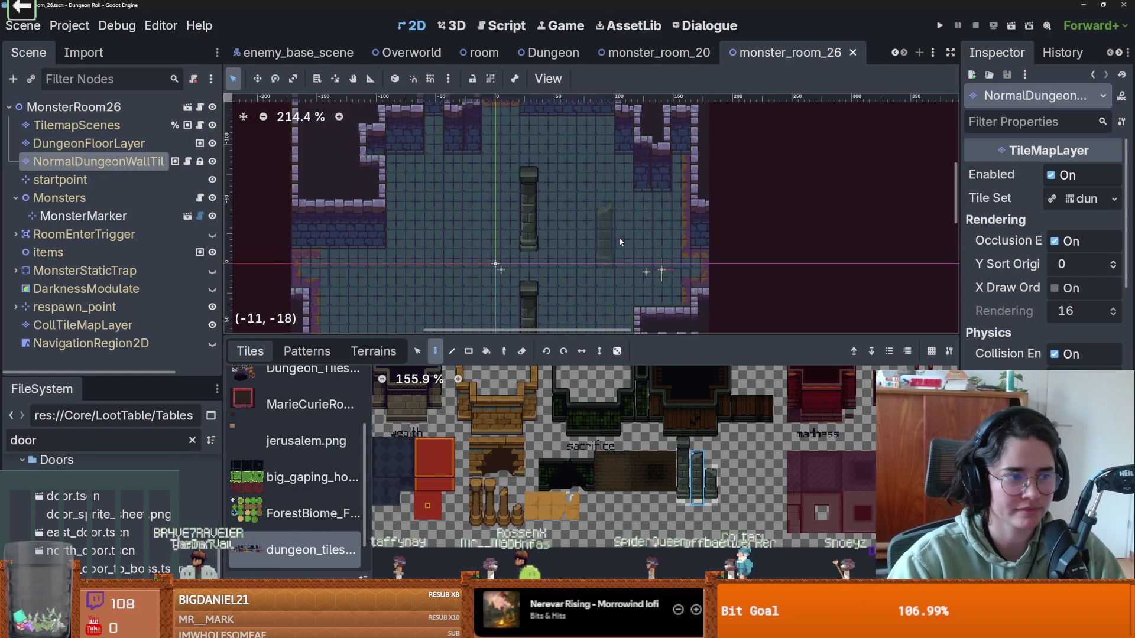
scroll(578, 224, up, 3)
scroll(576, 222, down, 1)
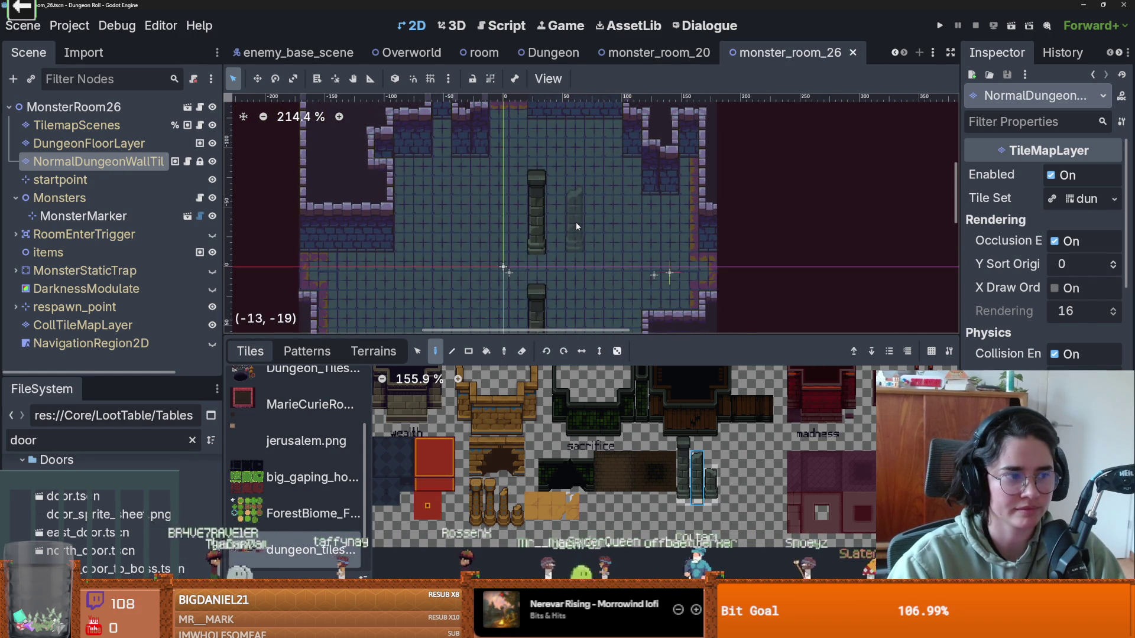
scroll(630, 223, down, 1)
key(ctrl+s)
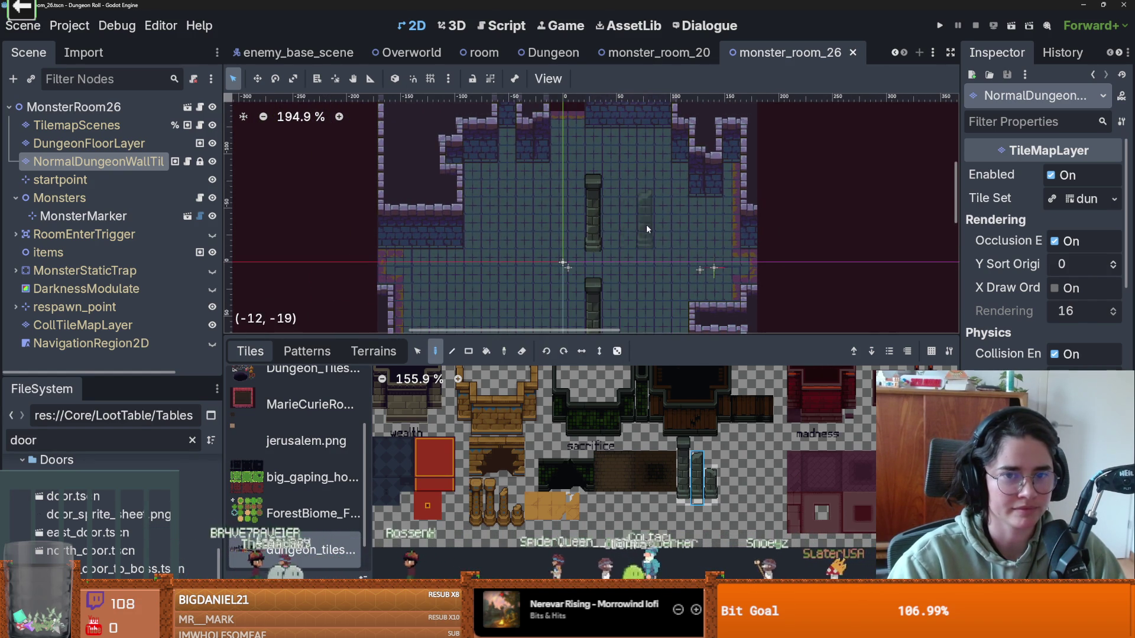
scroll(669, 207, down, 1)
scroll(615, 216, up, 1)
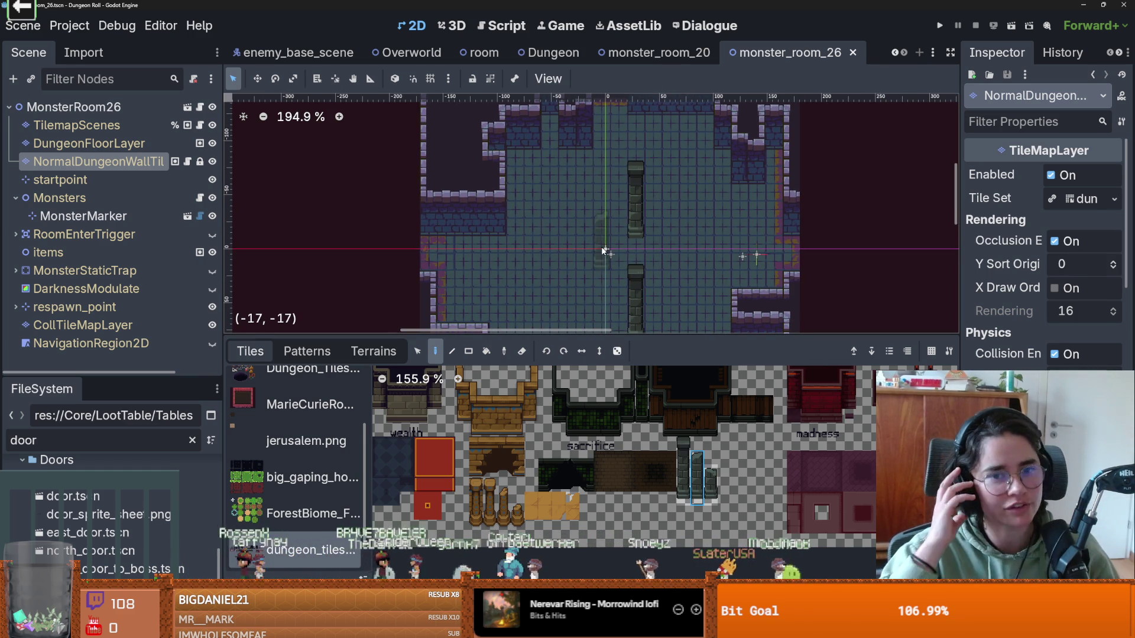
Step: Pan around the pillars to inspect them, then run the game
drag(603, 252, 484, 197)
scroll(522, 221, down, 1)
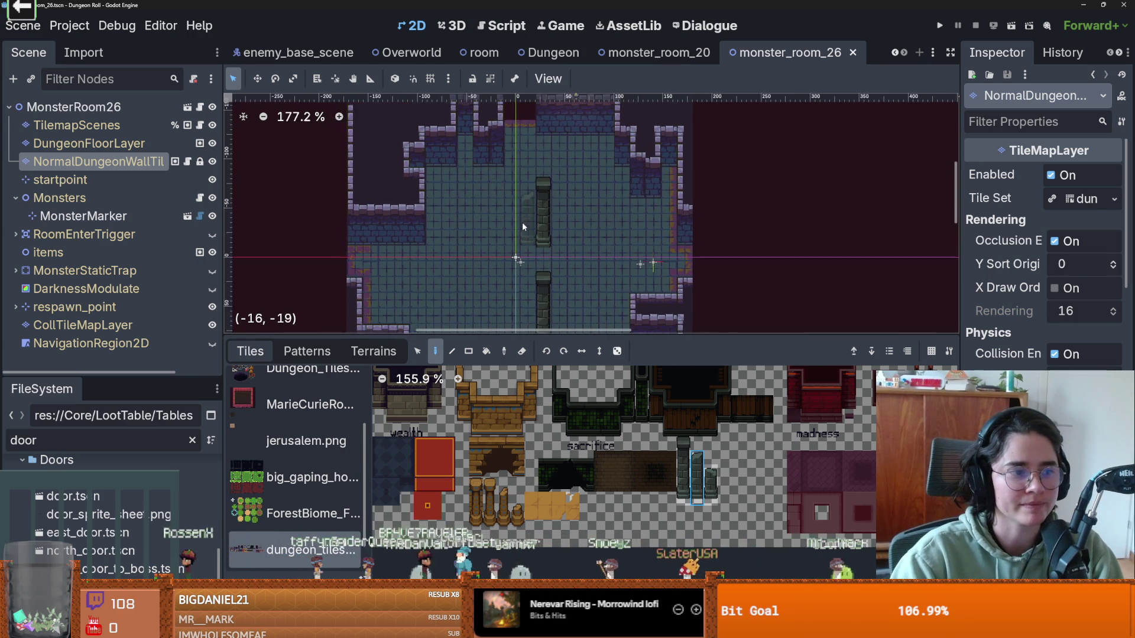
scroll(504, 229, up, 2)
scroll(504, 229, down, 1)
scroll(484, 229, up, 1)
drag(555, 220, 477, 240)
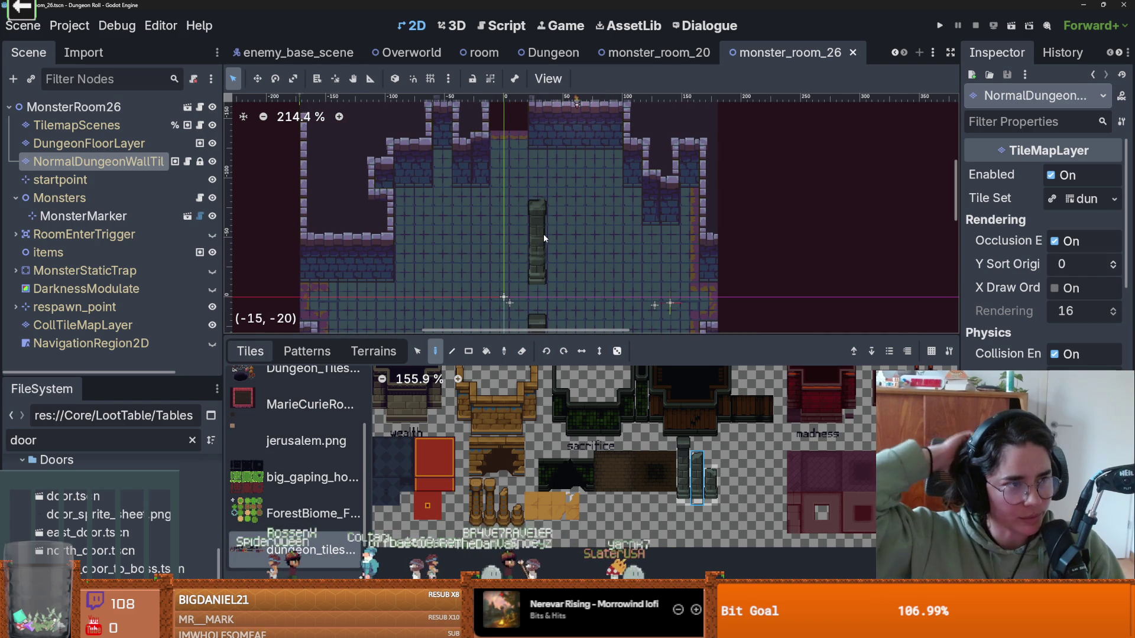
click(939, 26)
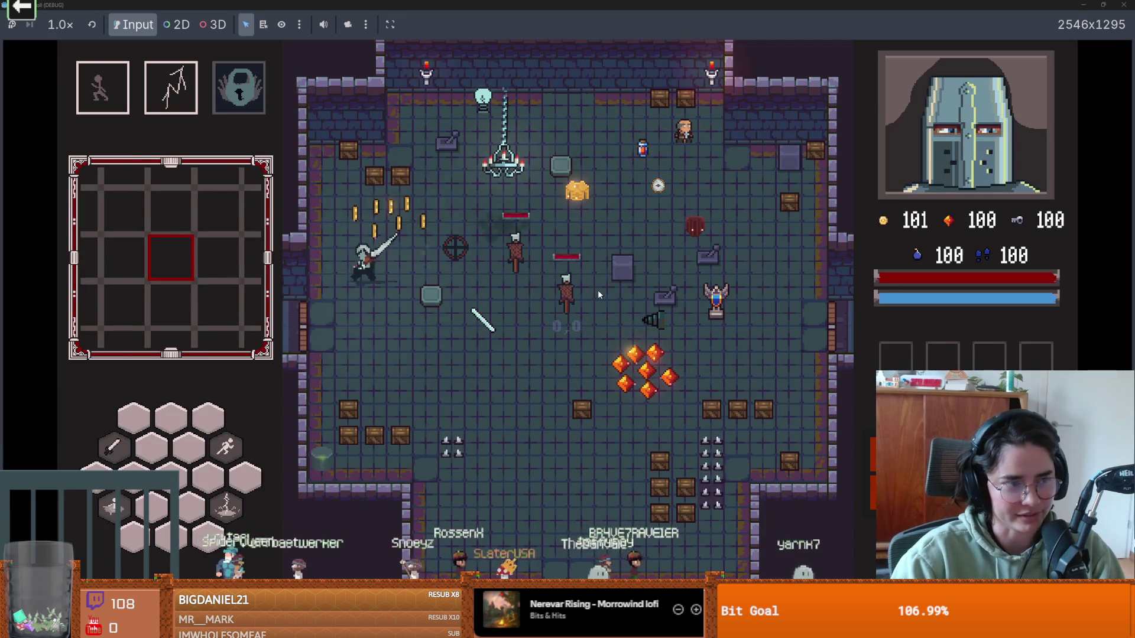
Step: Collect the red and gold items, leave by the left door, and choose room card 26
key(d)
key(space)
key(w)
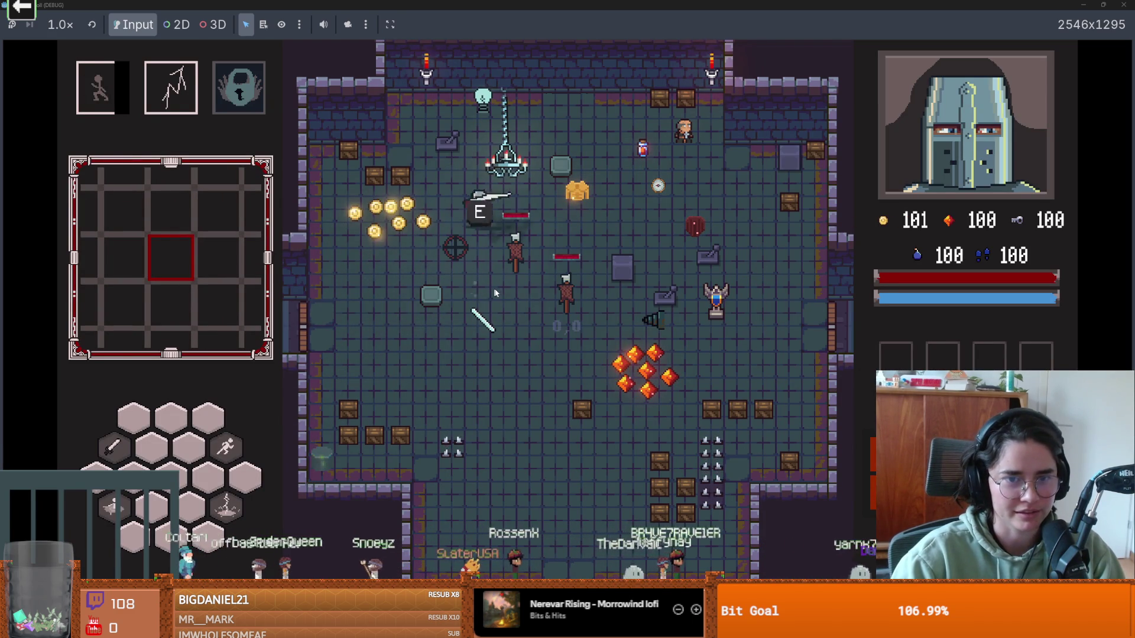
key(d)
key(s)
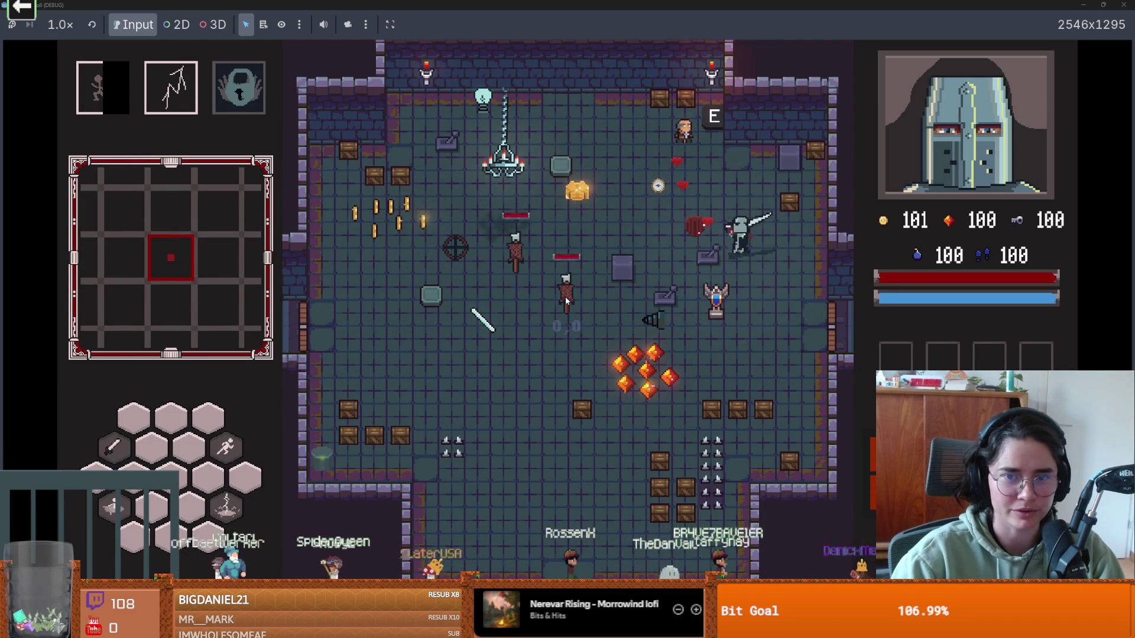
key(w)
key(a)
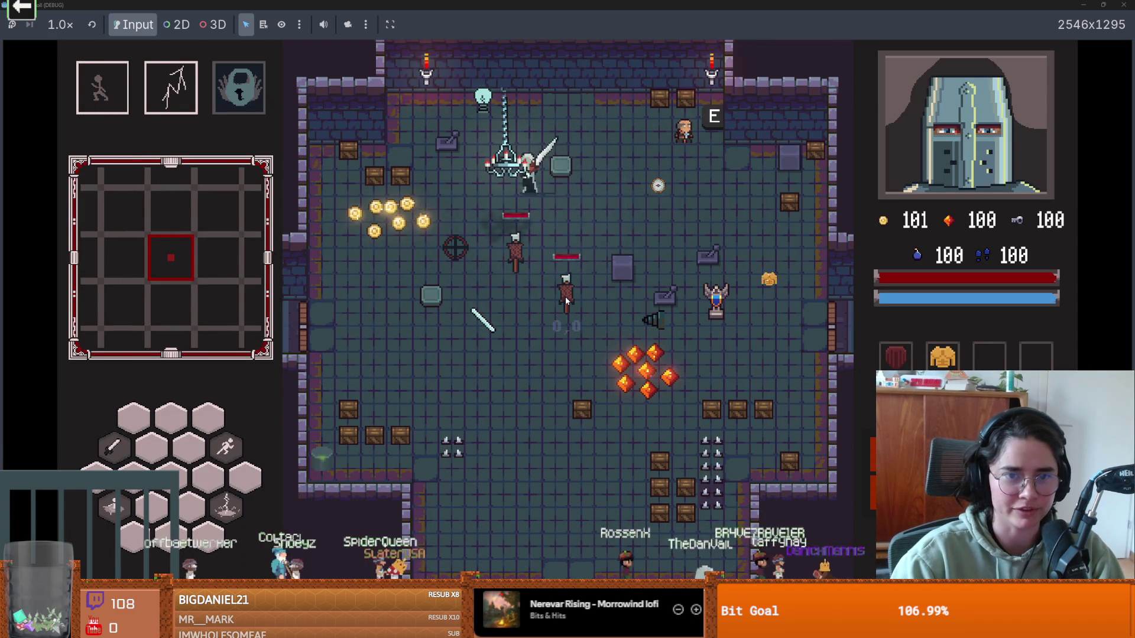
key(a)
key(s)
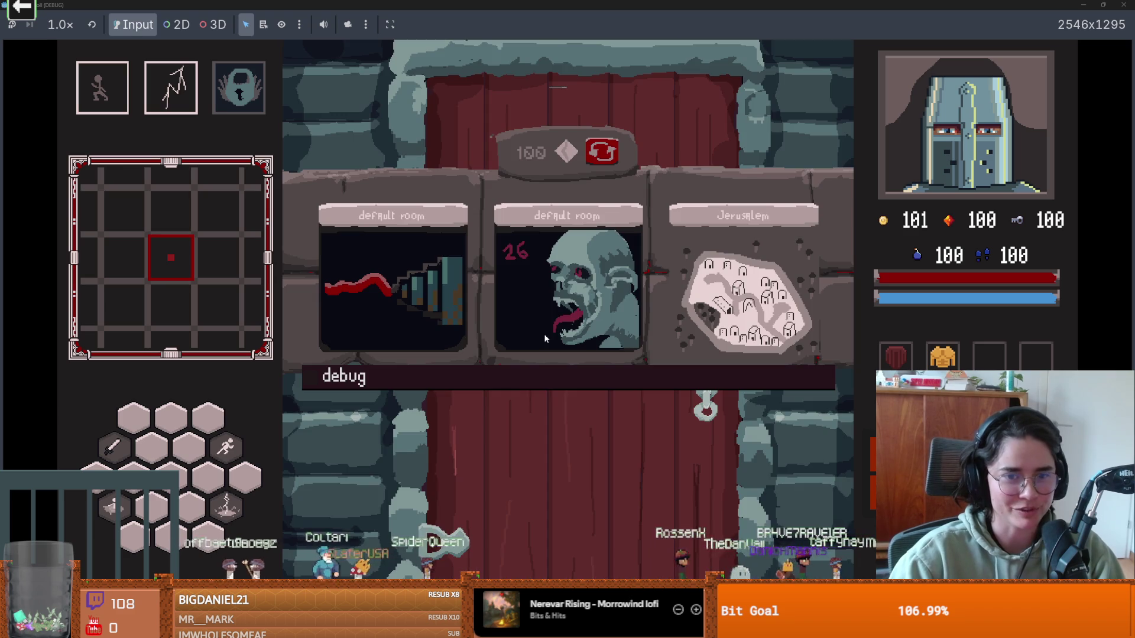
click(550, 365)
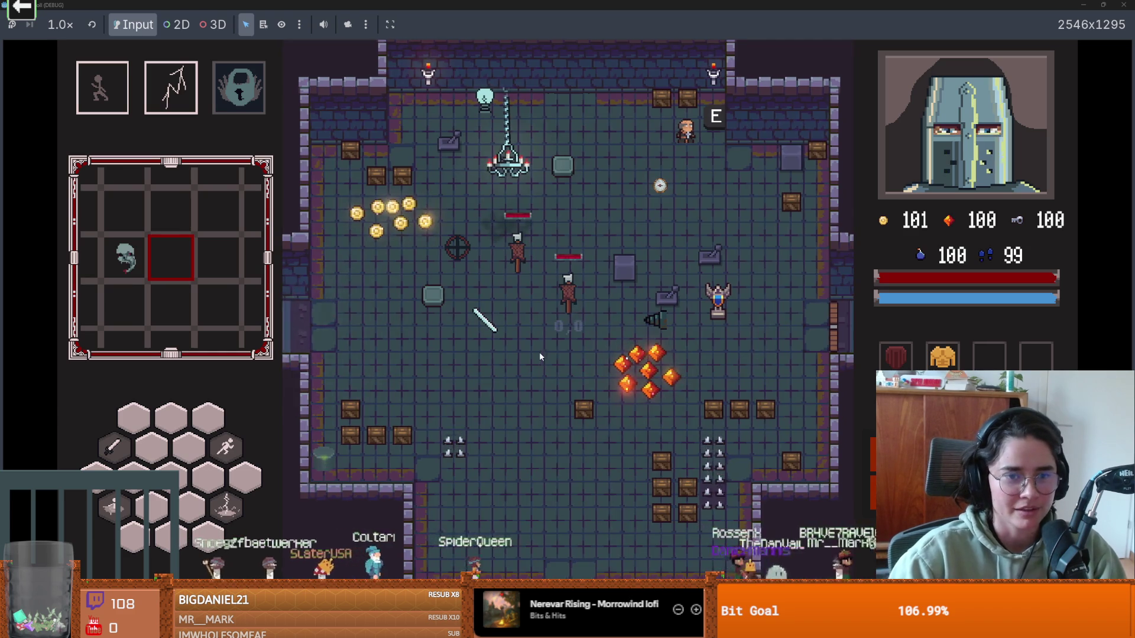
Step: Fight the skeleton with sword swings and dodges
key(a)
key(space)
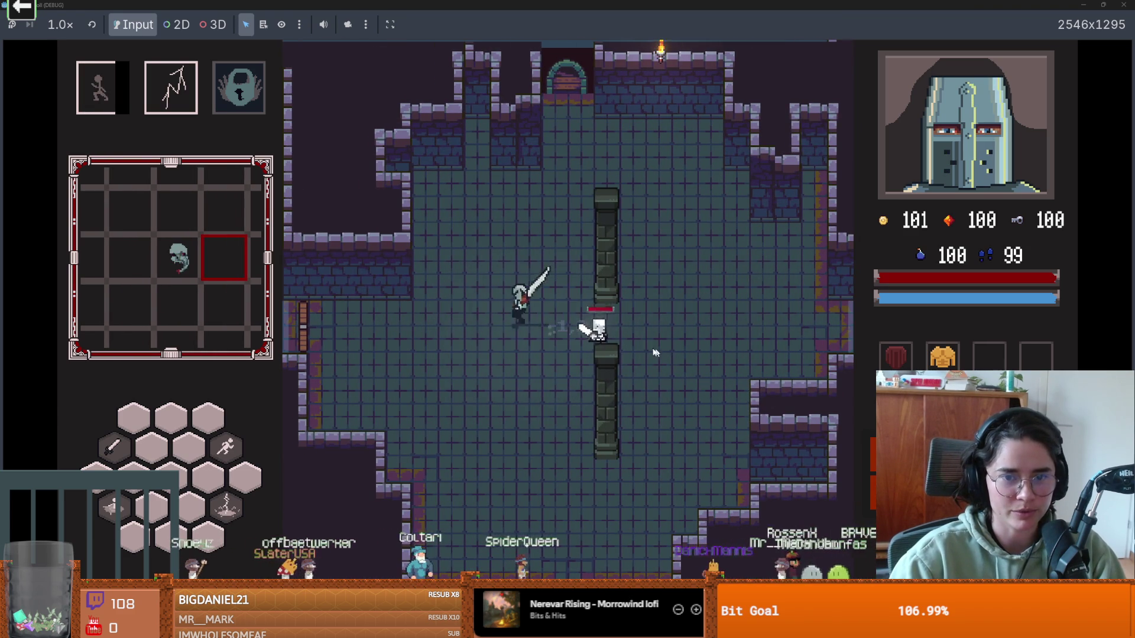
click(612, 348)
key(s)
key(space)
key(w)
key(a)
click(458, 342)
key(space)
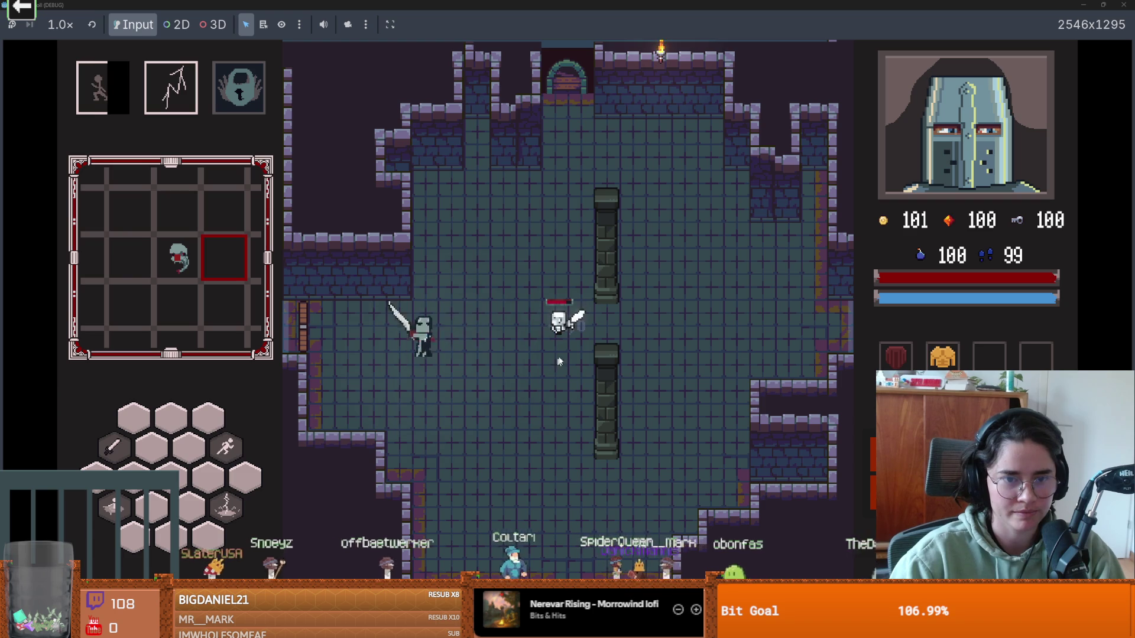
click(595, 353)
key(s)
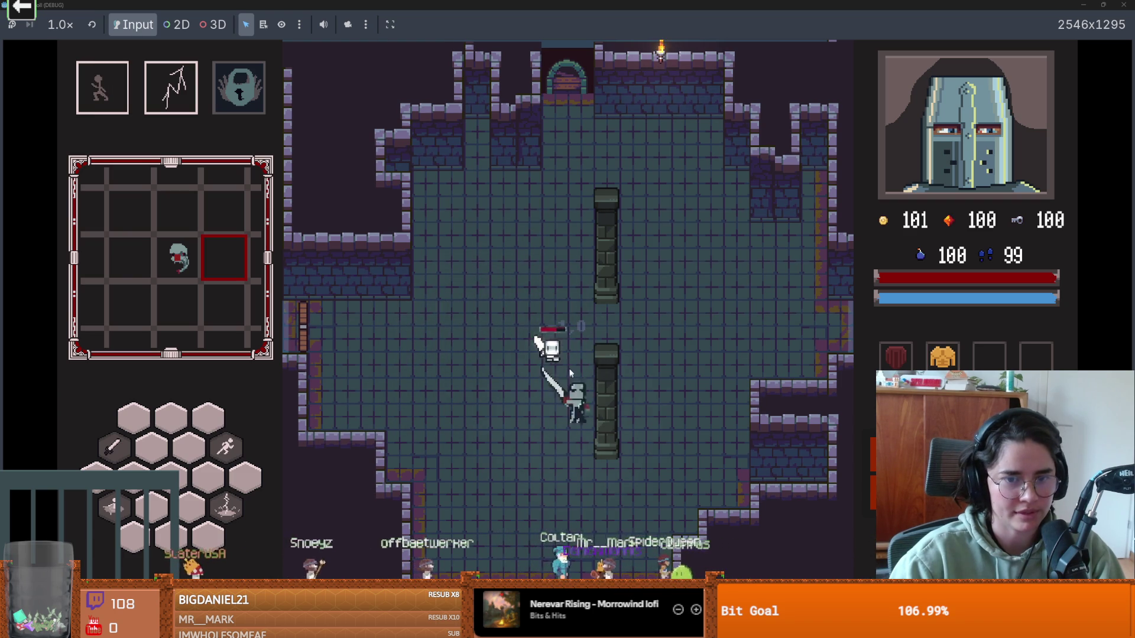
key(w)
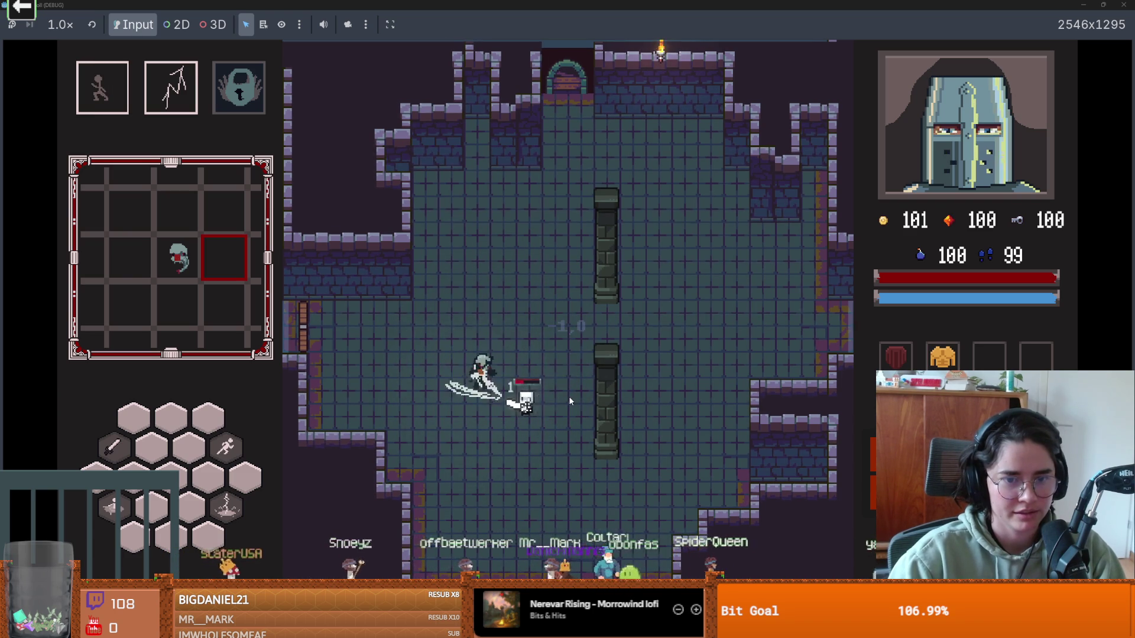
click(570, 381)
Step: Dash around the pillar and walk to the ladder by the left wall
key(w)
key(space)
key(d)
key(s)
key(space)
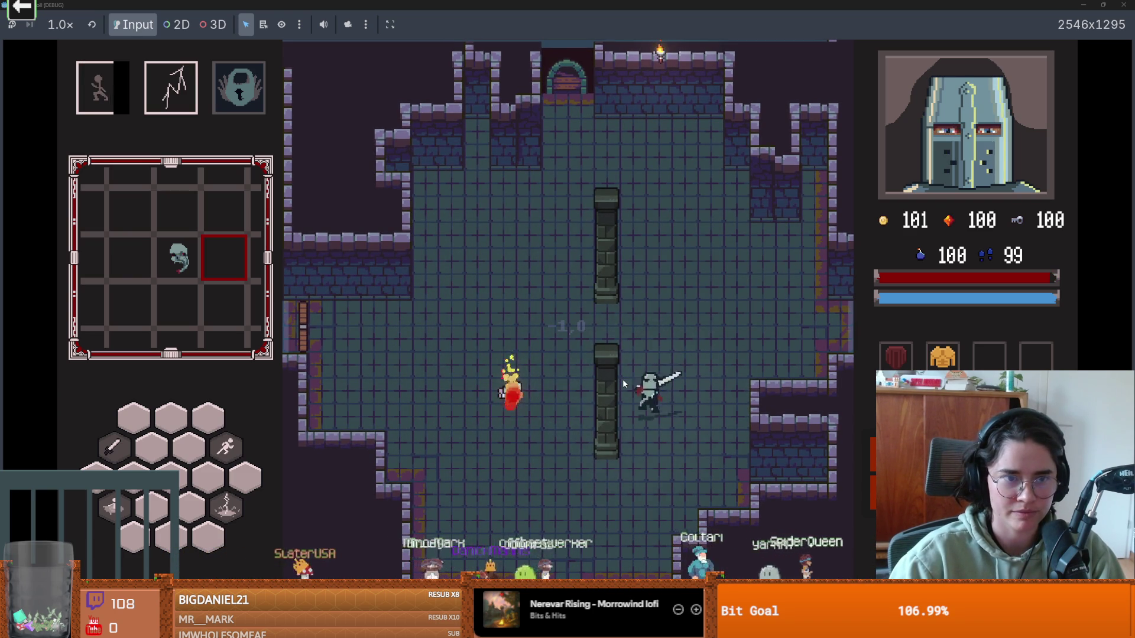
key(a)
key(a)
key(w)
key(space)
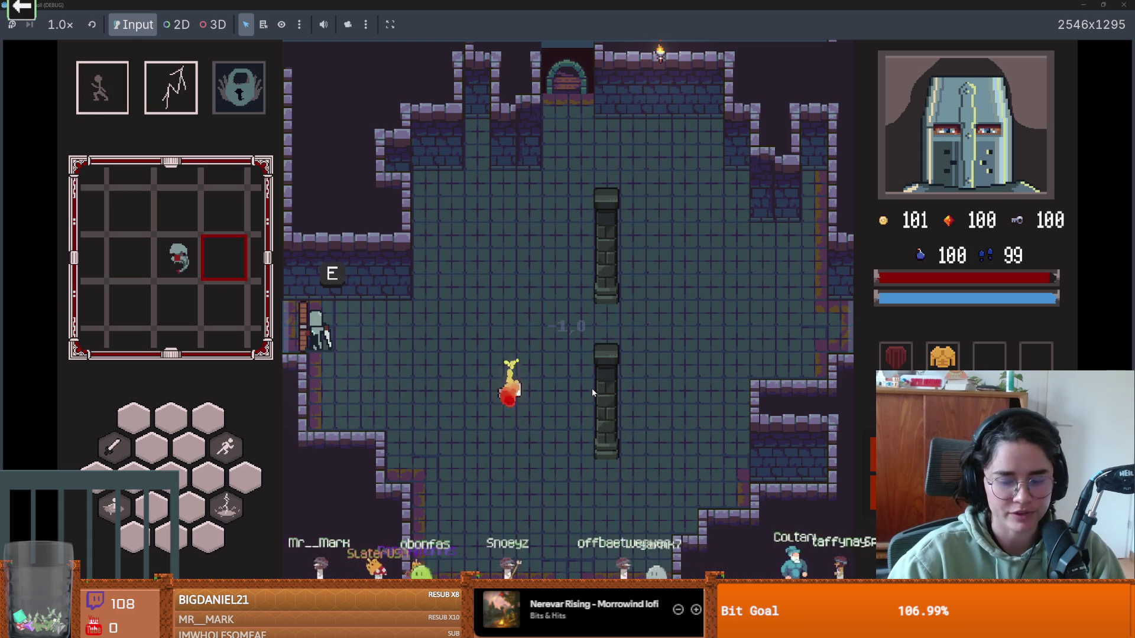
Step: Check the dungeon map, then unlock the left door with a key
key(m)
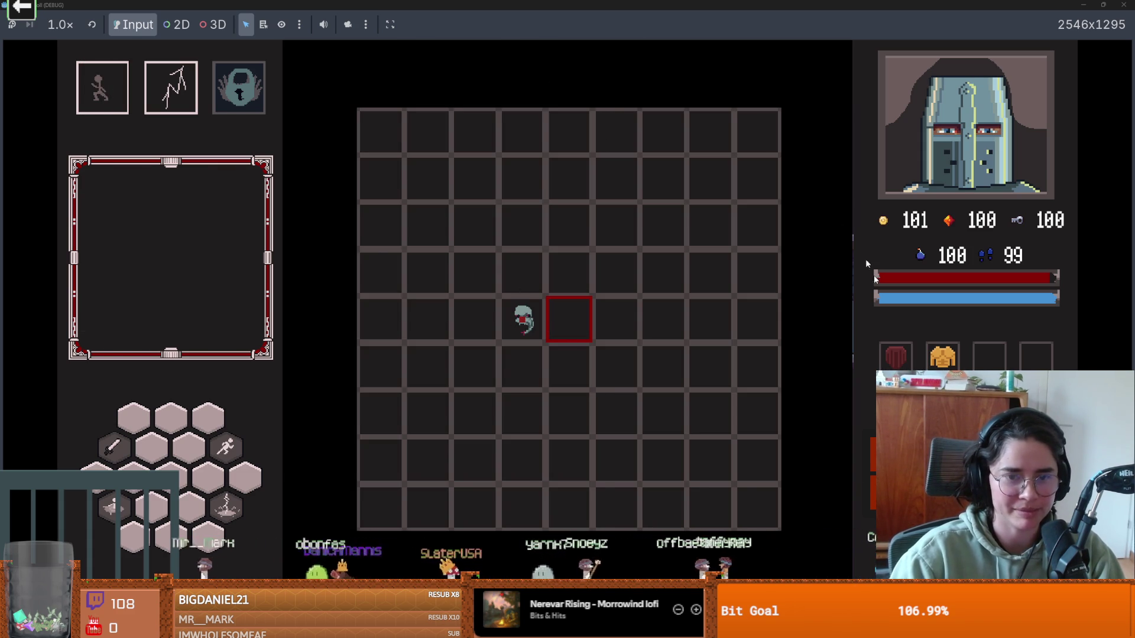
key(m)
key(e)
click(536, 354)
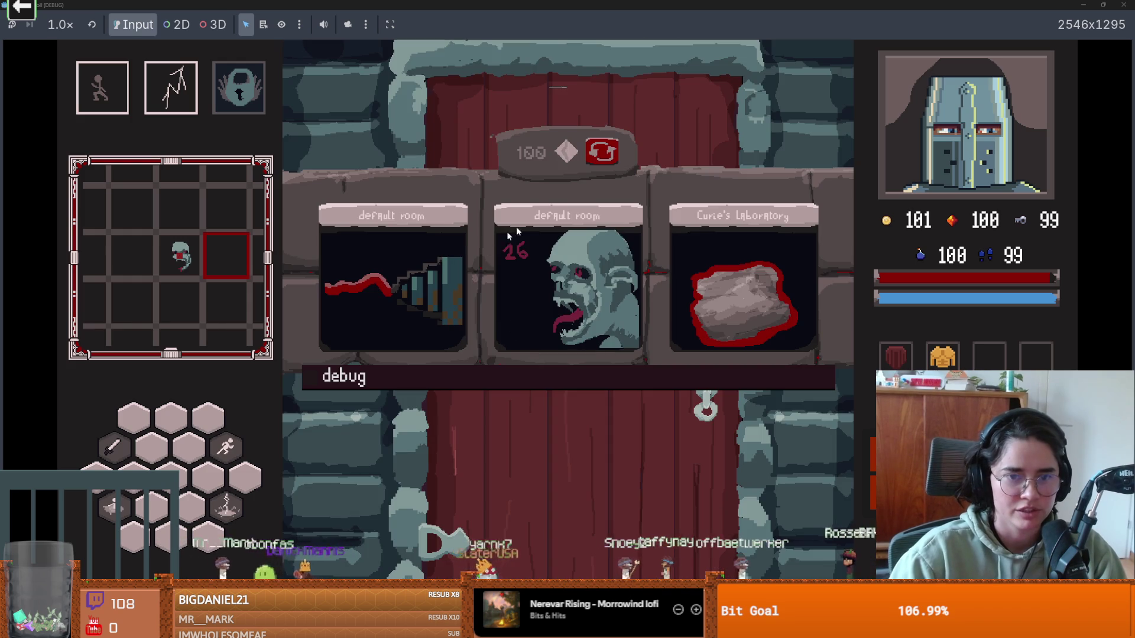
Step: Pick a room card, then walk and dash the knight across to the left door
click(379, 289)
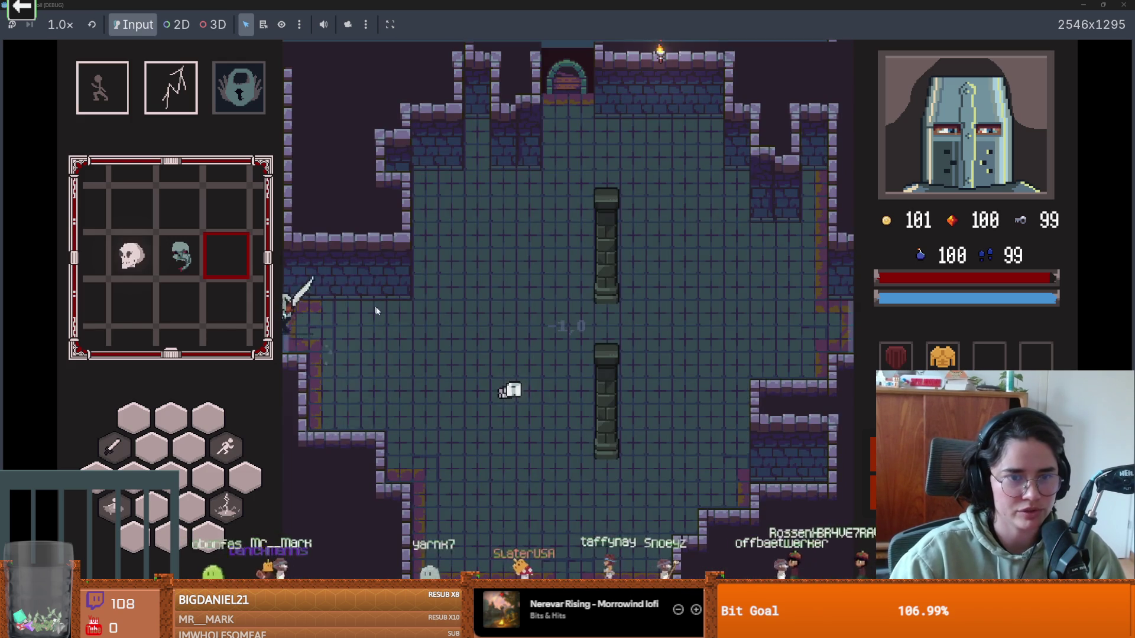
key(s)
key(a)
key(w)
key(d)
key(a)
key(space)
key(a)
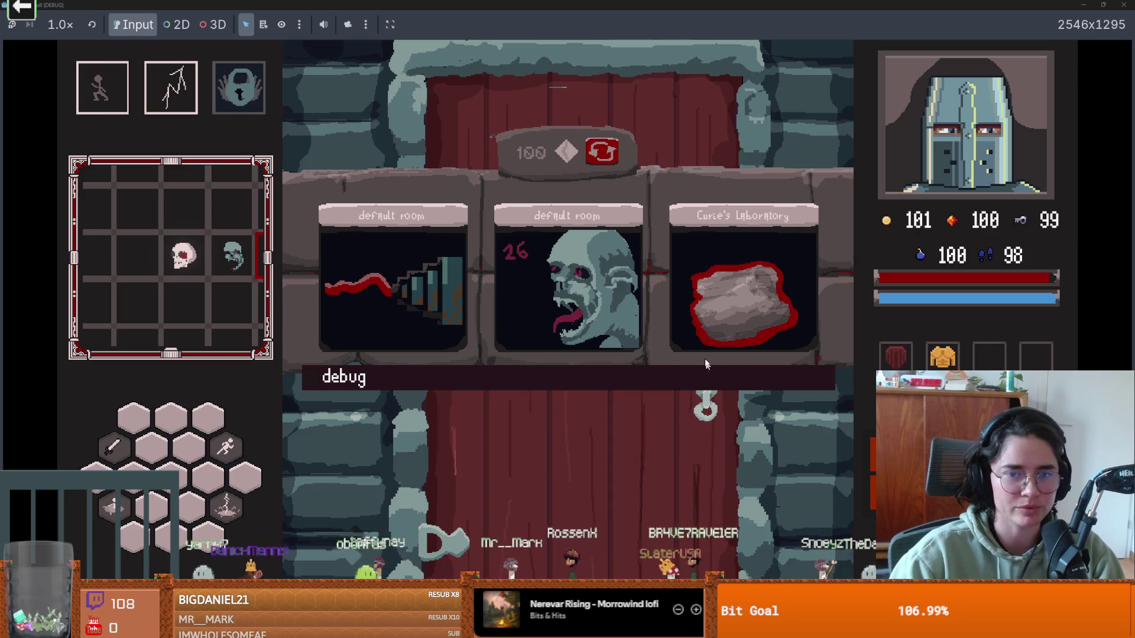
Step: Pick a room from the debug room list and cross the cross-shaped room to the west door
click(709, 378)
scroll(738, 449, down, 1)
click(738, 449)
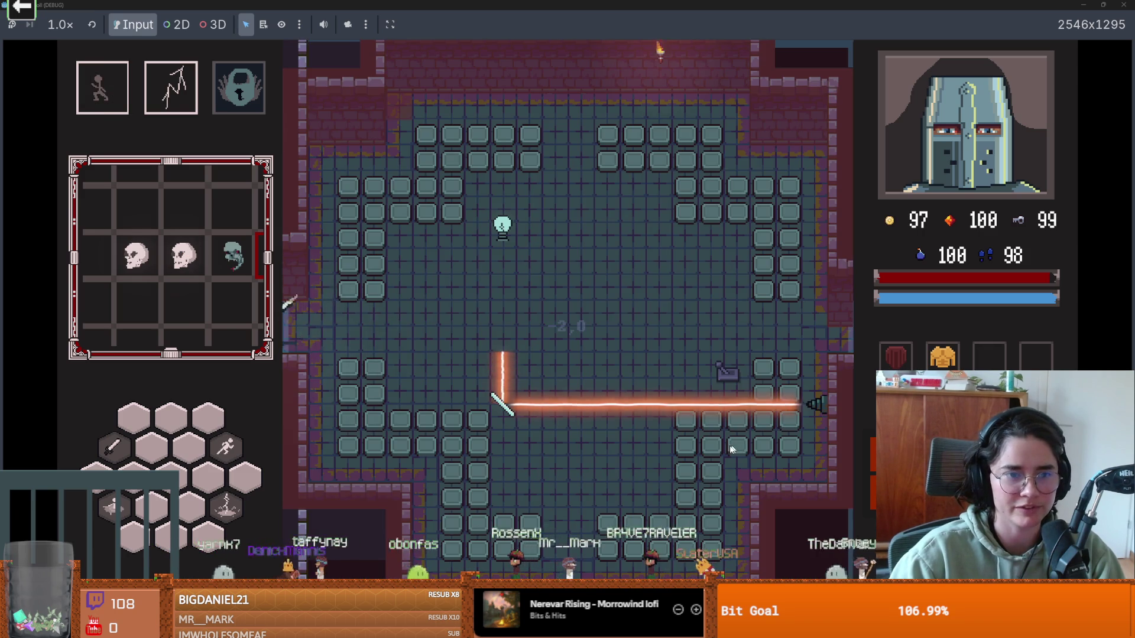
key(a)
key(a)
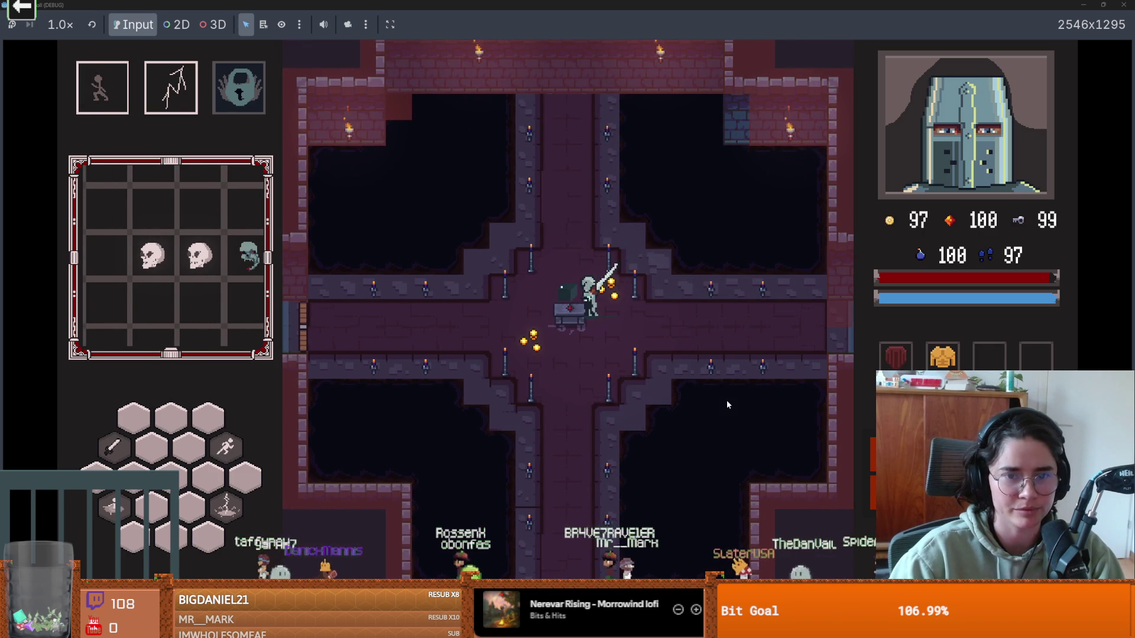
mouse_move(992, 365)
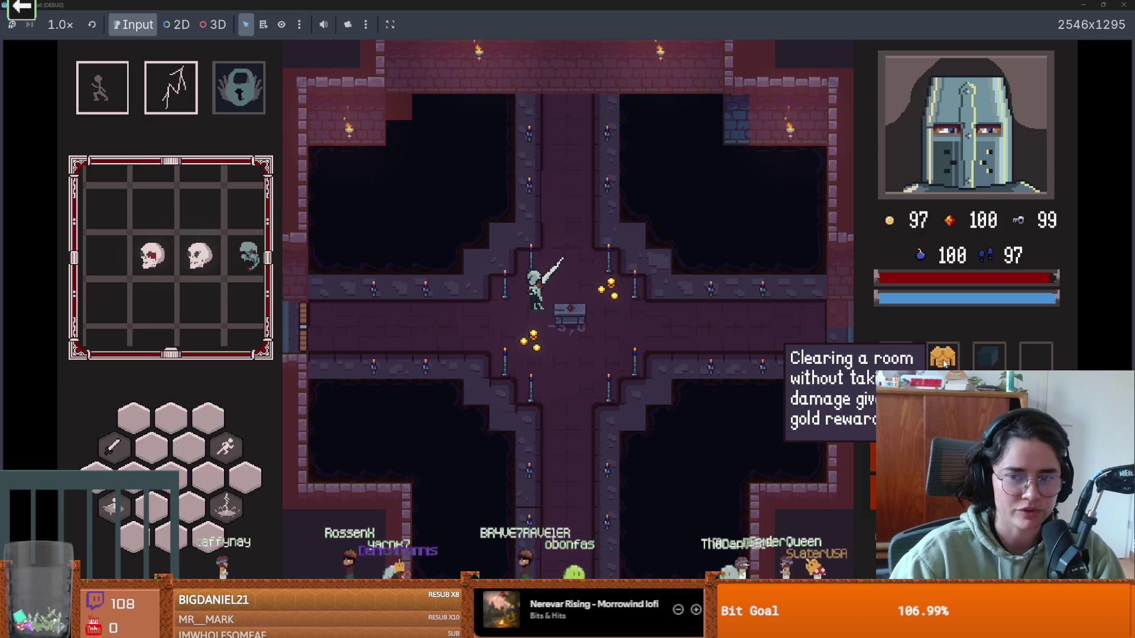
mouse_move(952, 361)
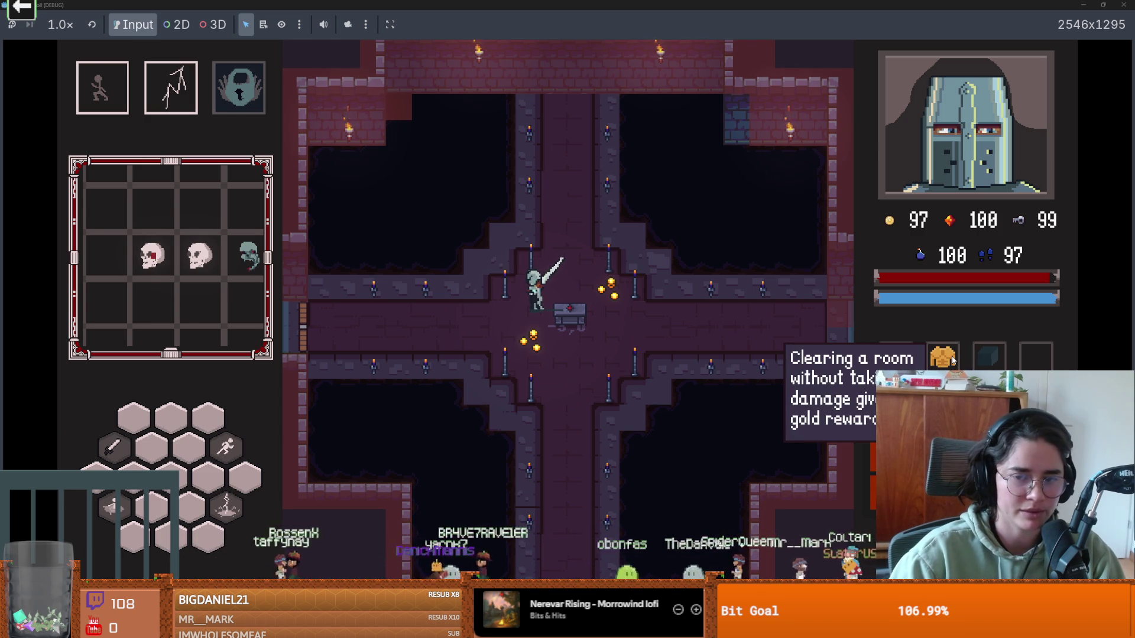
key(a)
key(space)
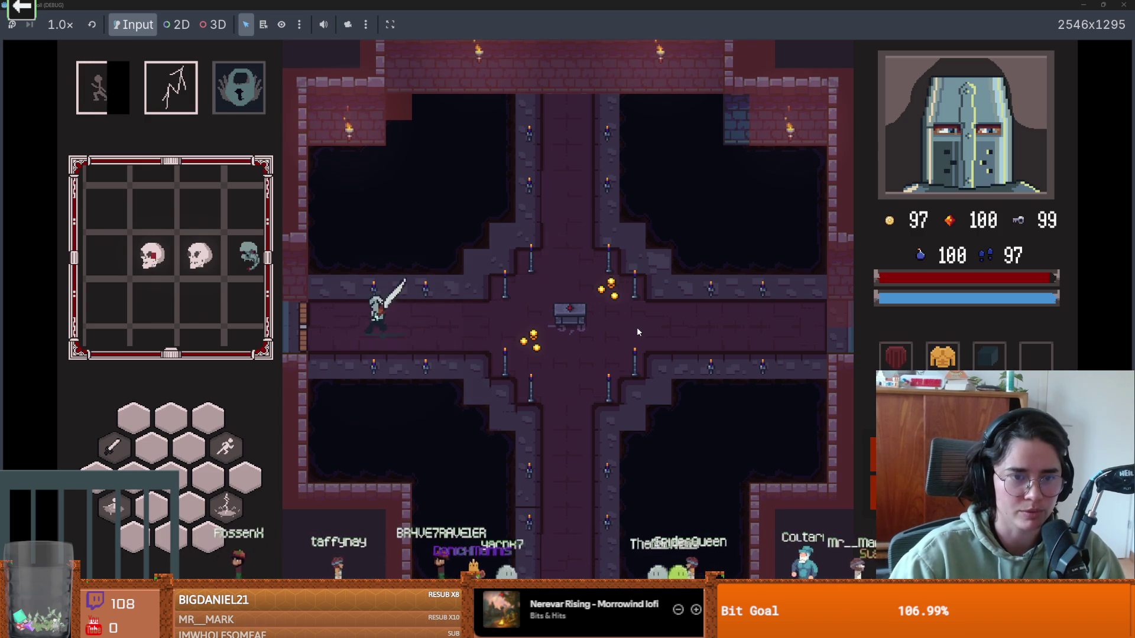
key(e)
Step: Choose the Saint Petersberg card and fight the skeleton with sword swings and a lightning strike
click(735, 315)
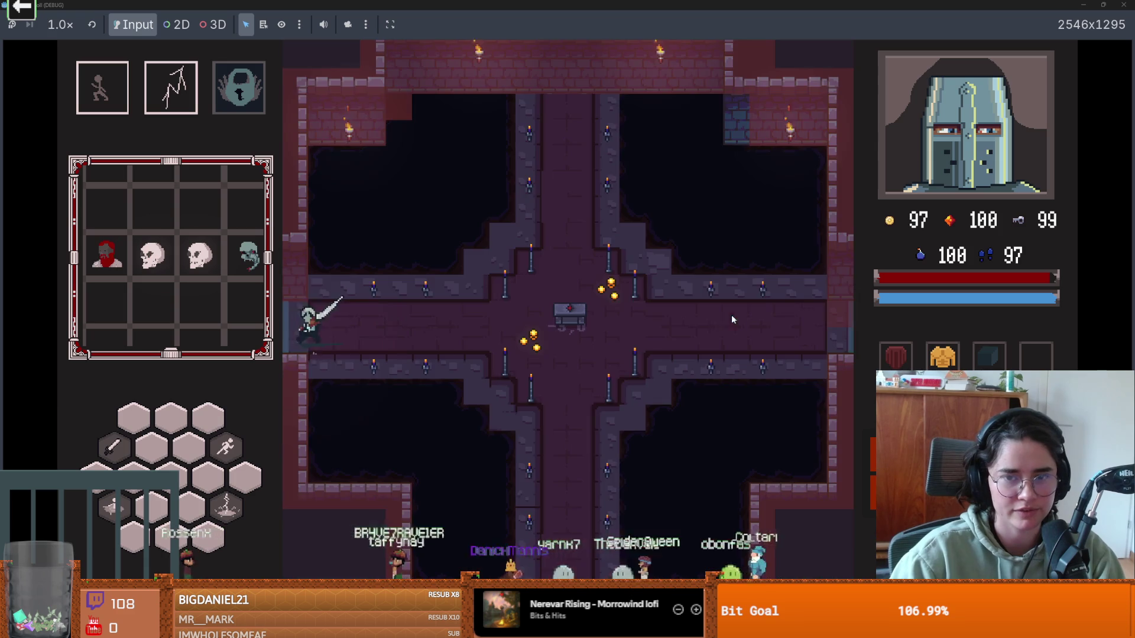
key(a)
key(space)
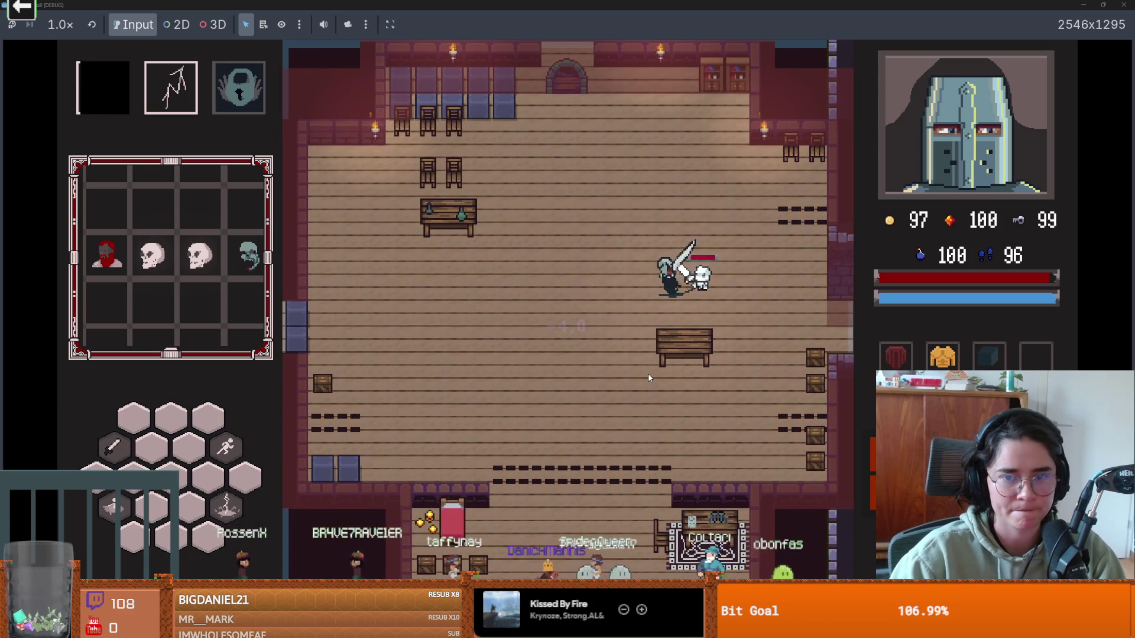
click(700, 335)
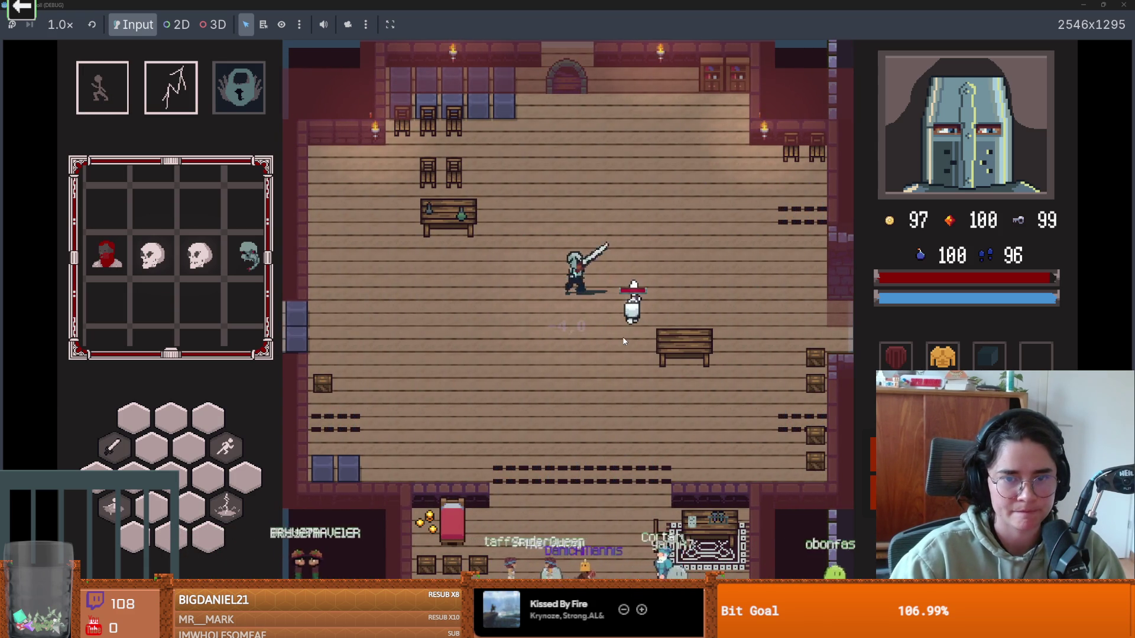
click(654, 327)
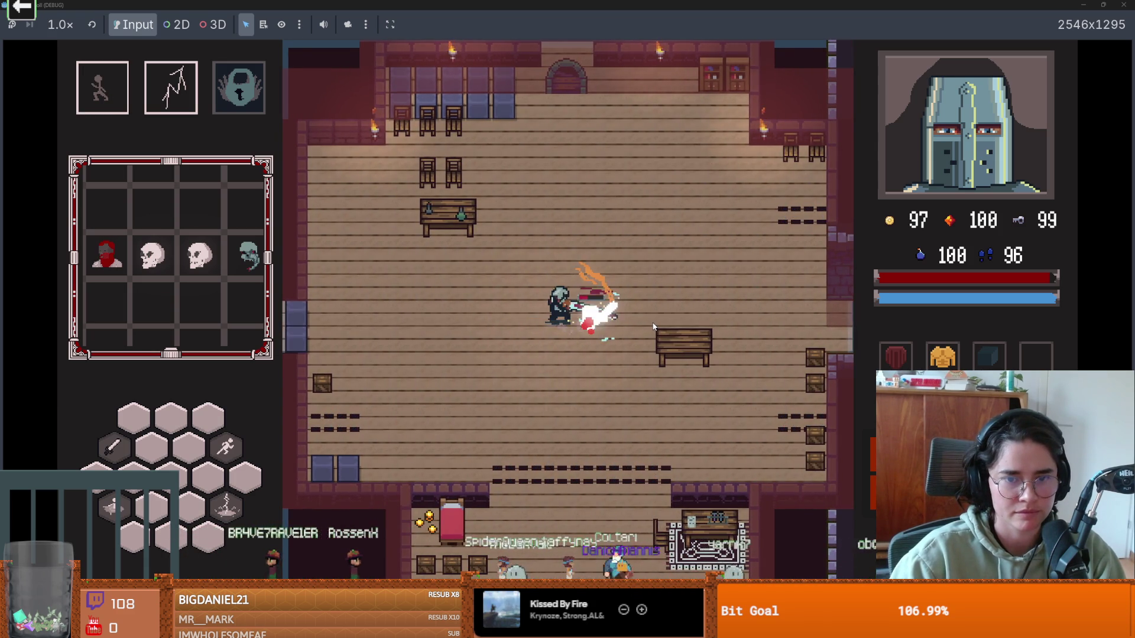
key(space)
click(633, 328)
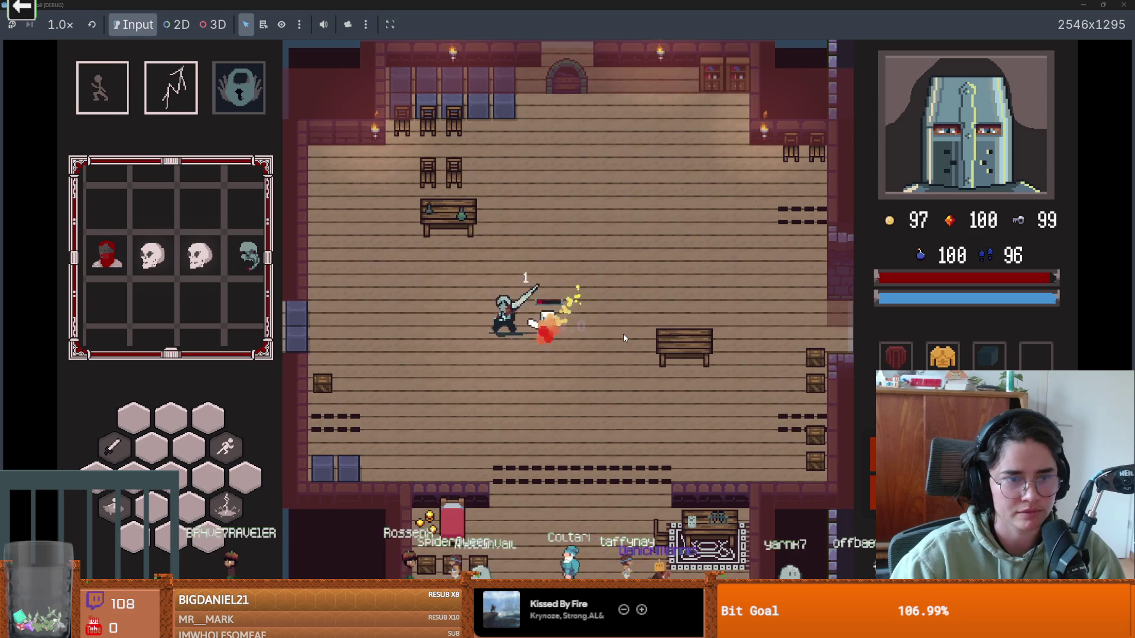
click(624, 339)
key(q)
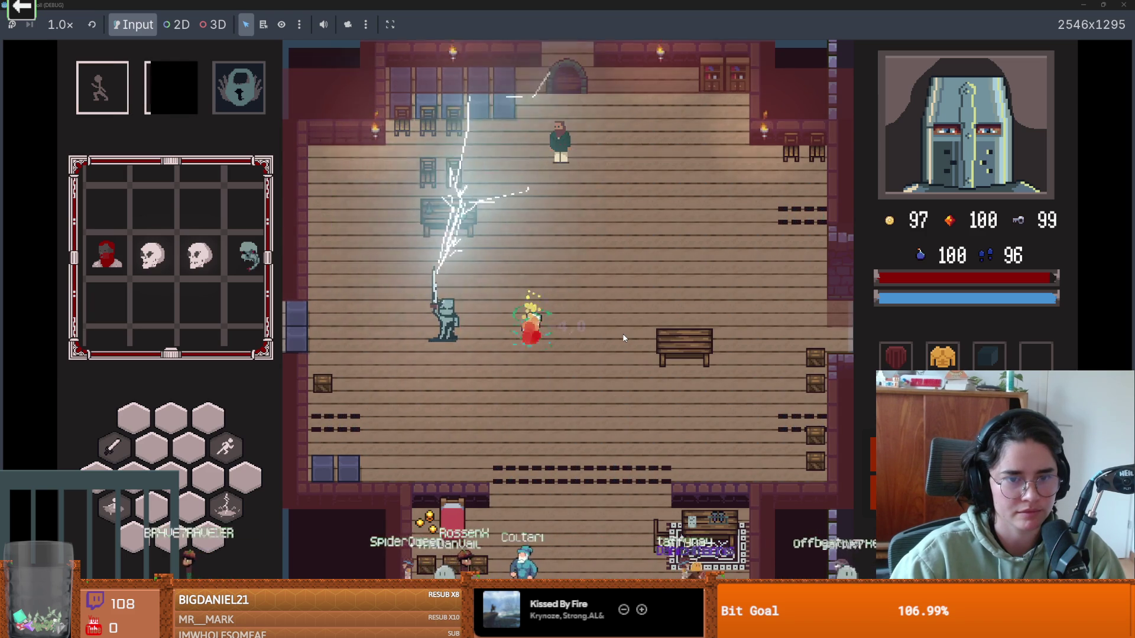
Step: Talk to the NPC, then close the game window to return to the editor
key(space)
key(w)
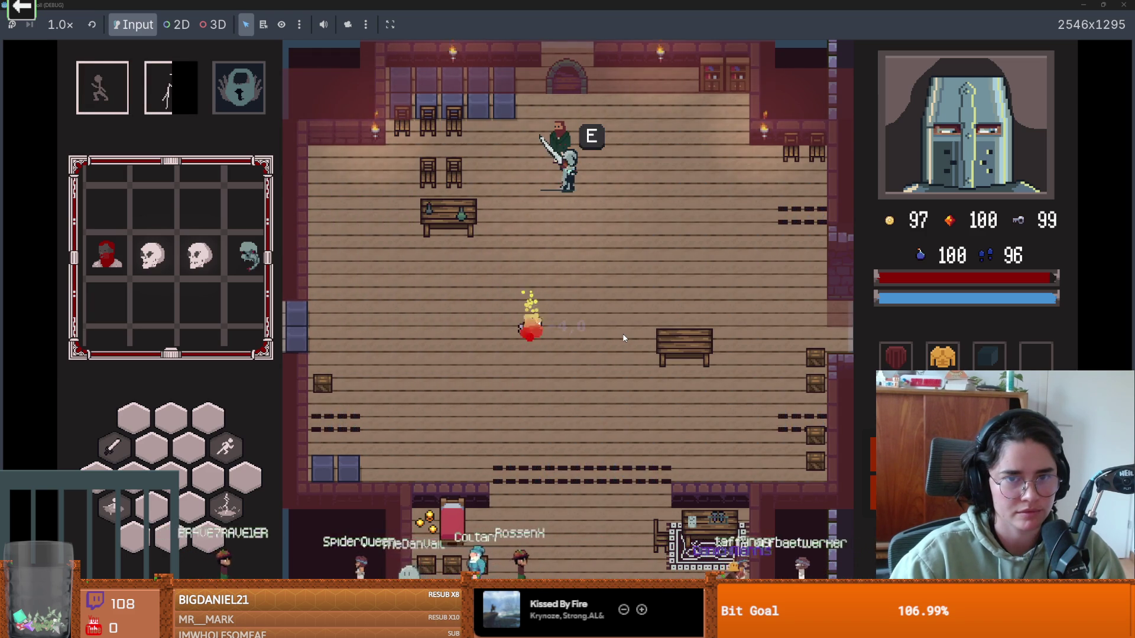
key(e)
click(516, 452)
key(super+Down)
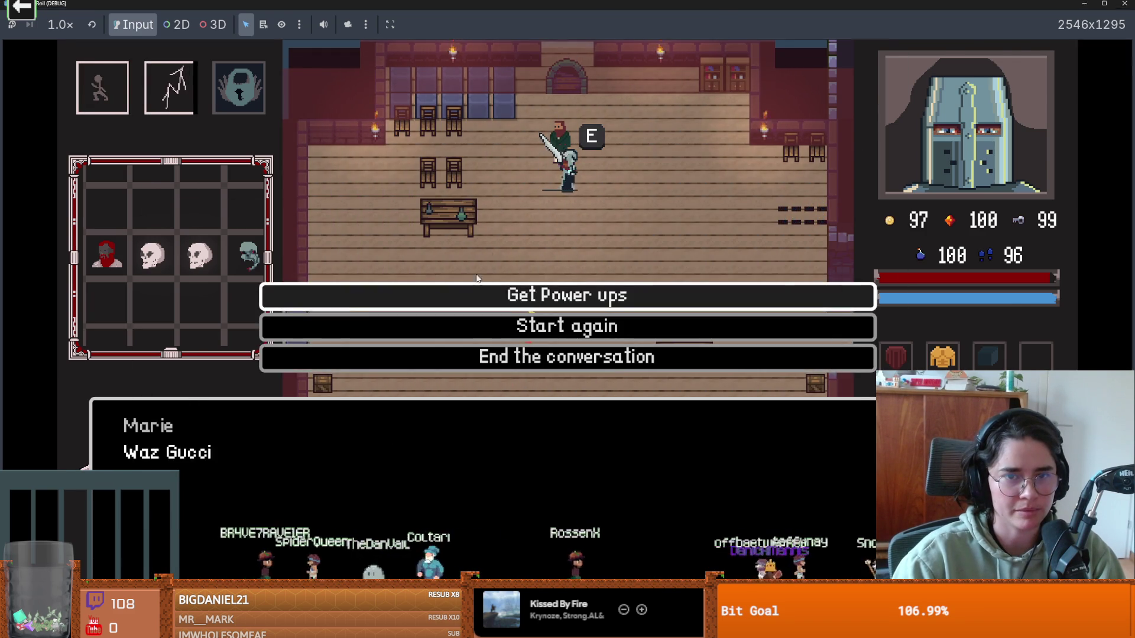
click(816, 227)
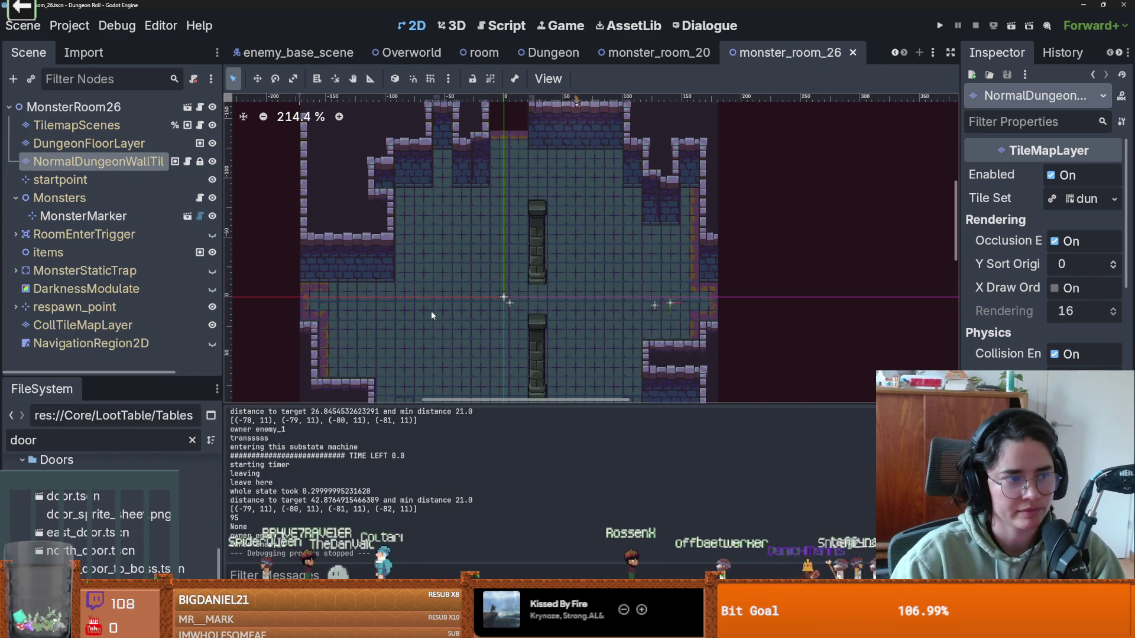
Step: Zoom and pan the viewport over the dark stone pillars in monster_room_26
scroll(433, 318, up, 1)
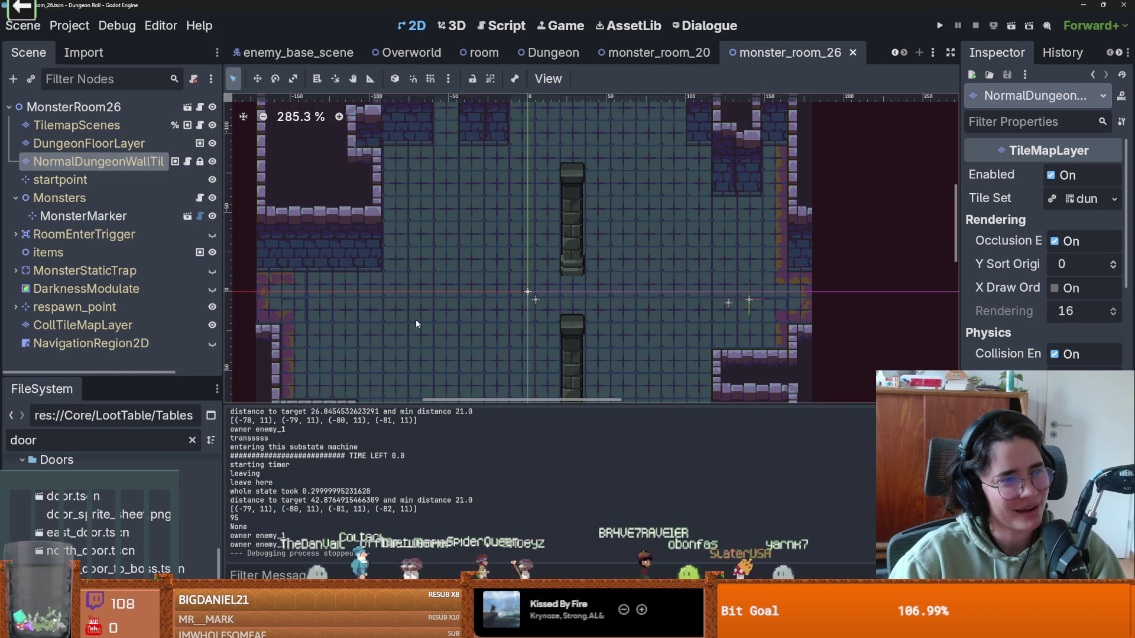
scroll(416, 321, right, 2)
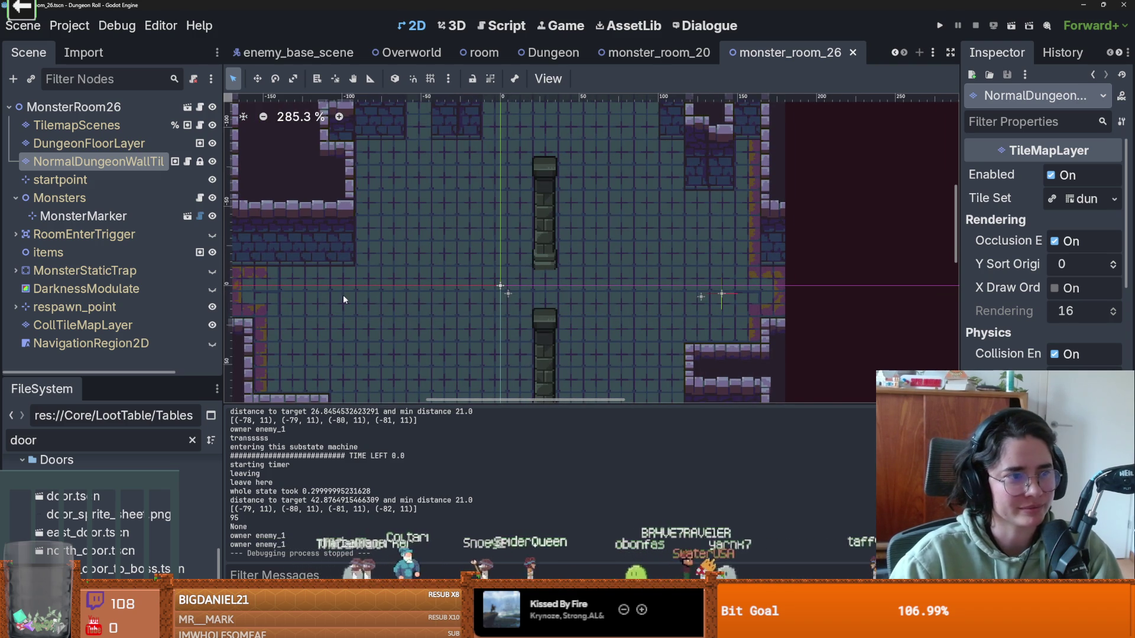
scroll(340, 297, down, 3)
scroll(338, 300, up, 2)
scroll(573, 338, left, 3)
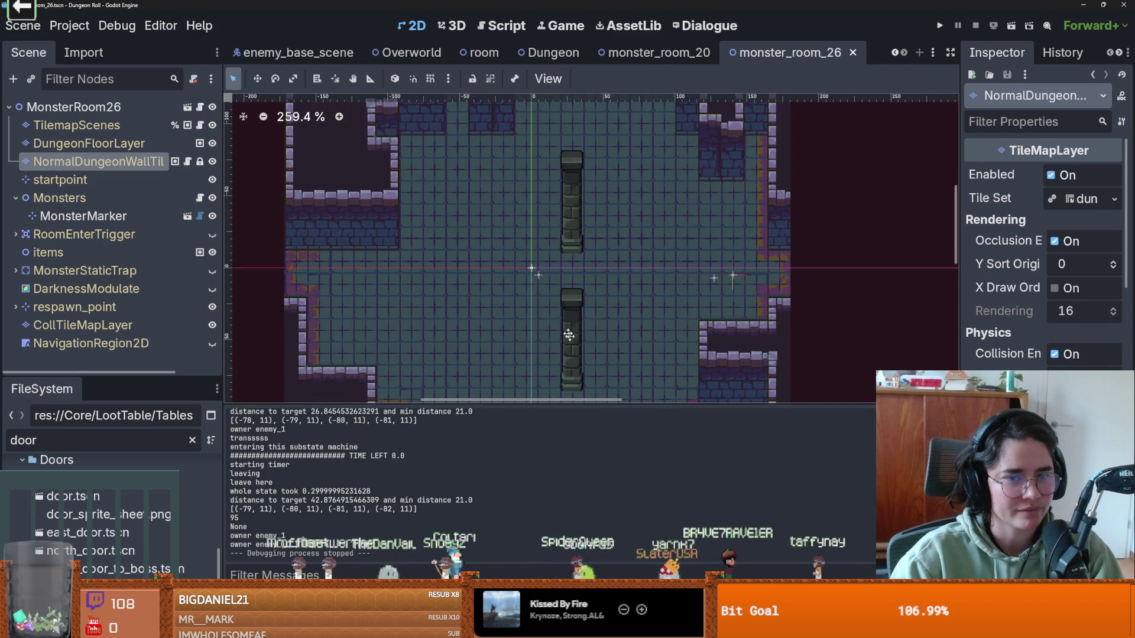
scroll(524, 267, down, 3)
scroll(446, 314, right, 3)
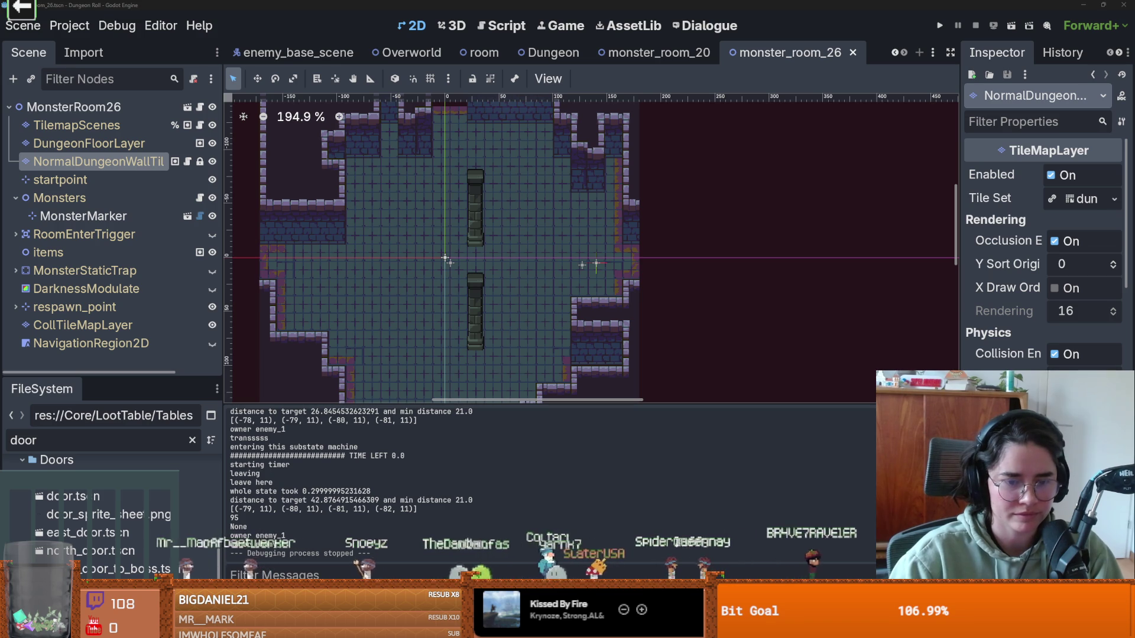
Step: Switch to the dungeon tileset sheet in Aseprite
key(alt+Tab)
scroll(611, 226, up, 3)
scroll(611, 226, down, 4)
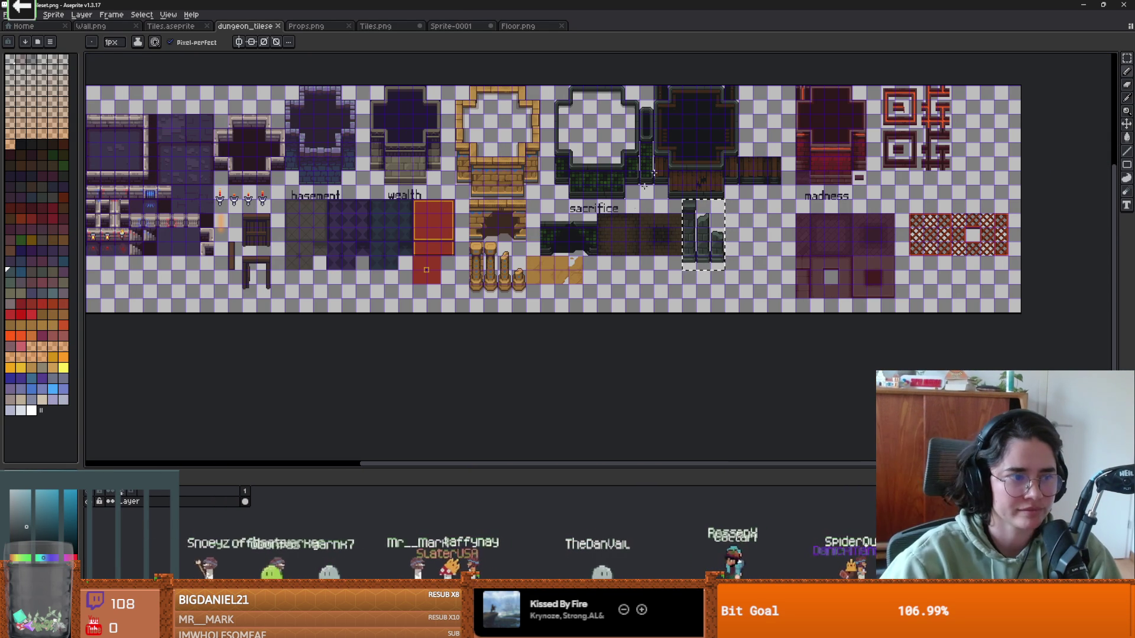
Step: Zoom into the basement wall tiles and sample their purple-blue brick colour
scroll(626, 223, down, 1)
scroll(511, 230, up, 1)
scroll(511, 230, up, 3)
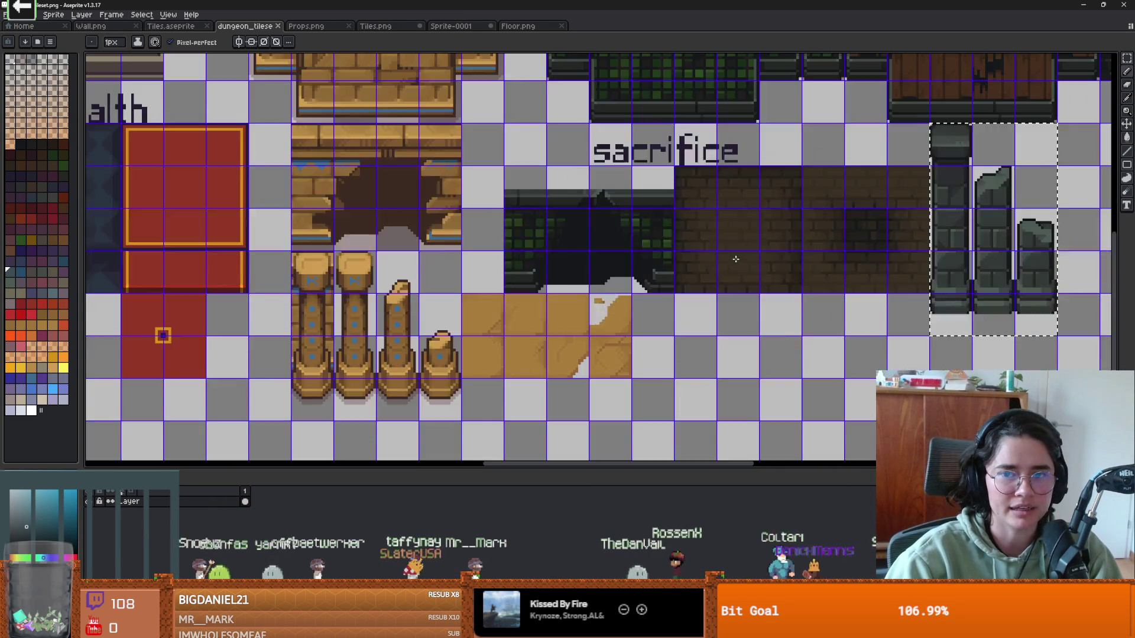
scroll(275, 141, down, 1)
key(g)
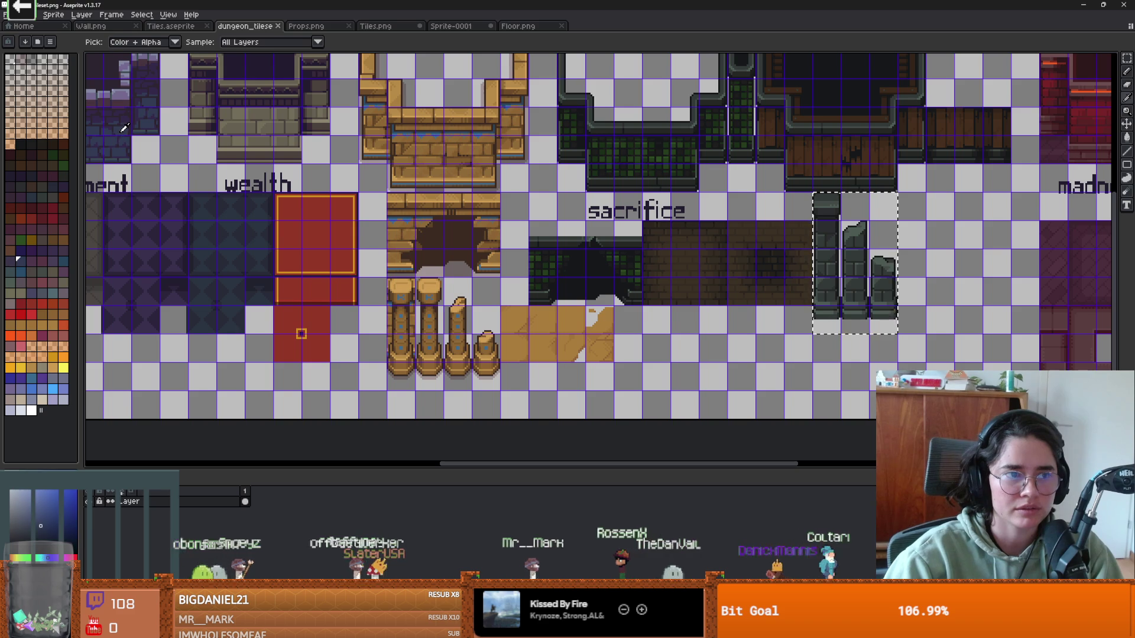
scroll(560, 242, up, 2)
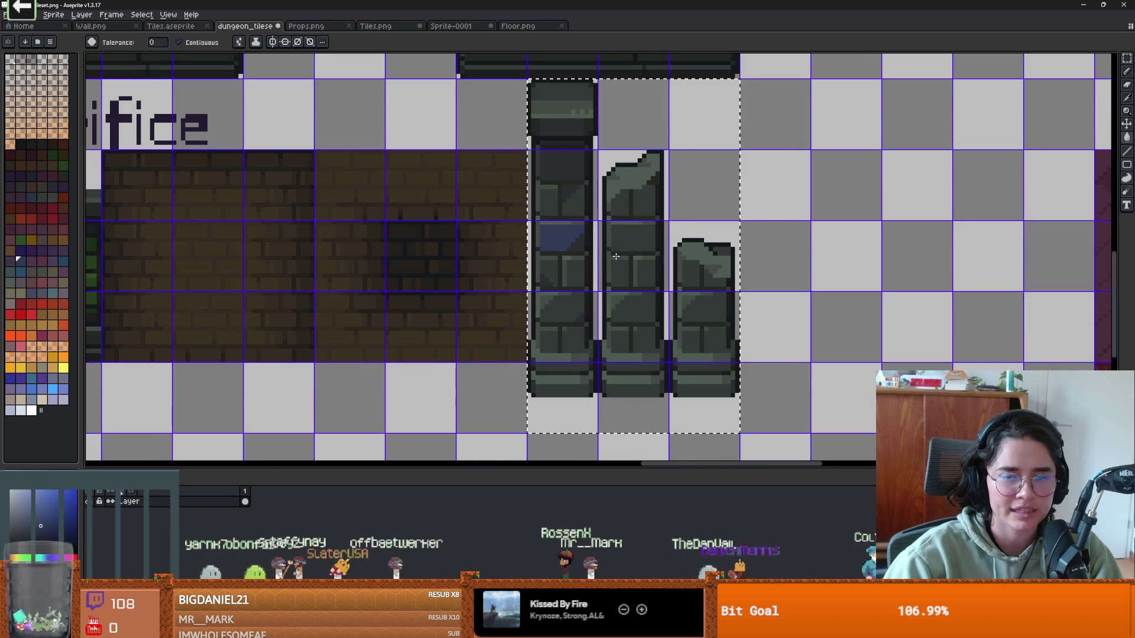
scroll(490, 245, down, 1)
scroll(490, 244, down, 3)
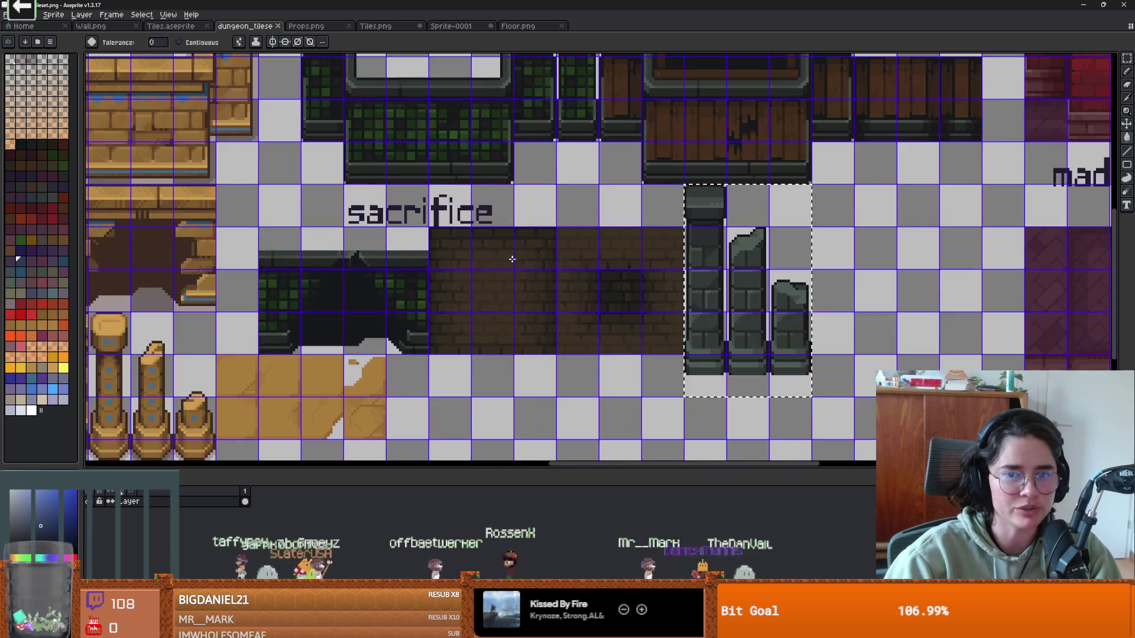
scroll(348, 213, up, 1)
key(i)
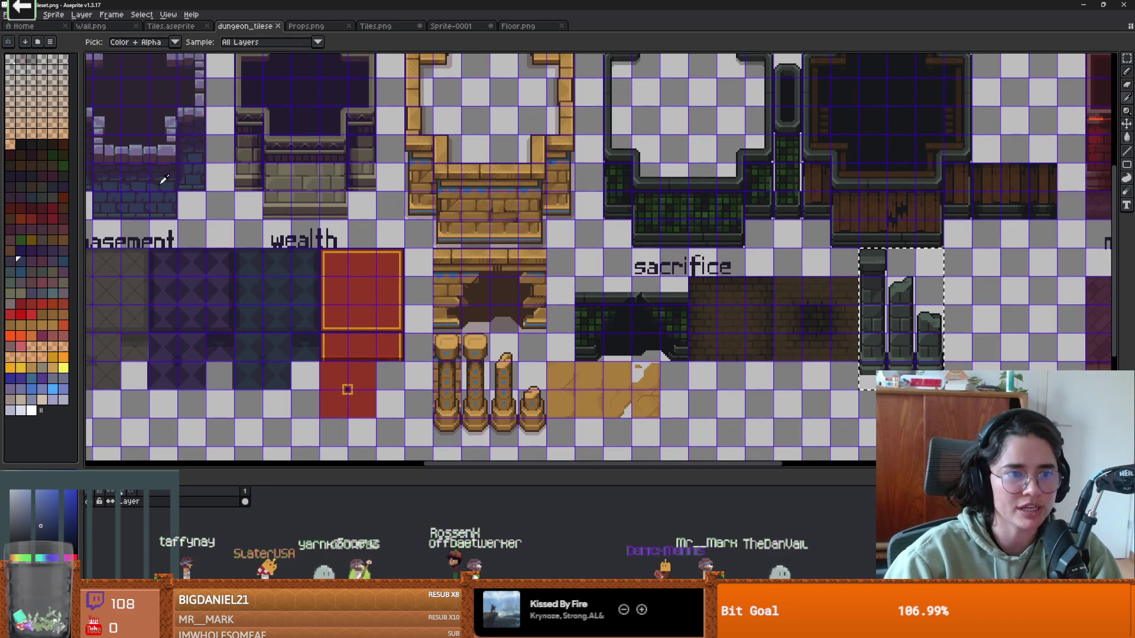
key(w)
scroll(644, 299, up, 2)
scroll(644, 298, down, 2)
scroll(614, 307, up, 3)
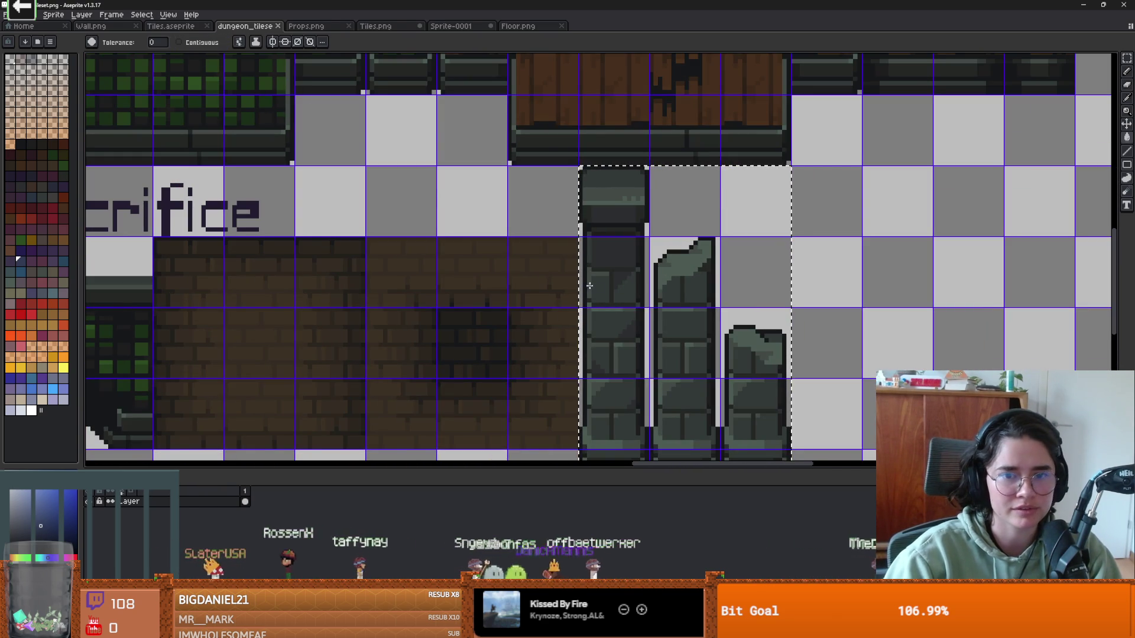
scroll(604, 290, down, 1)
scroll(433, 232, down, 1)
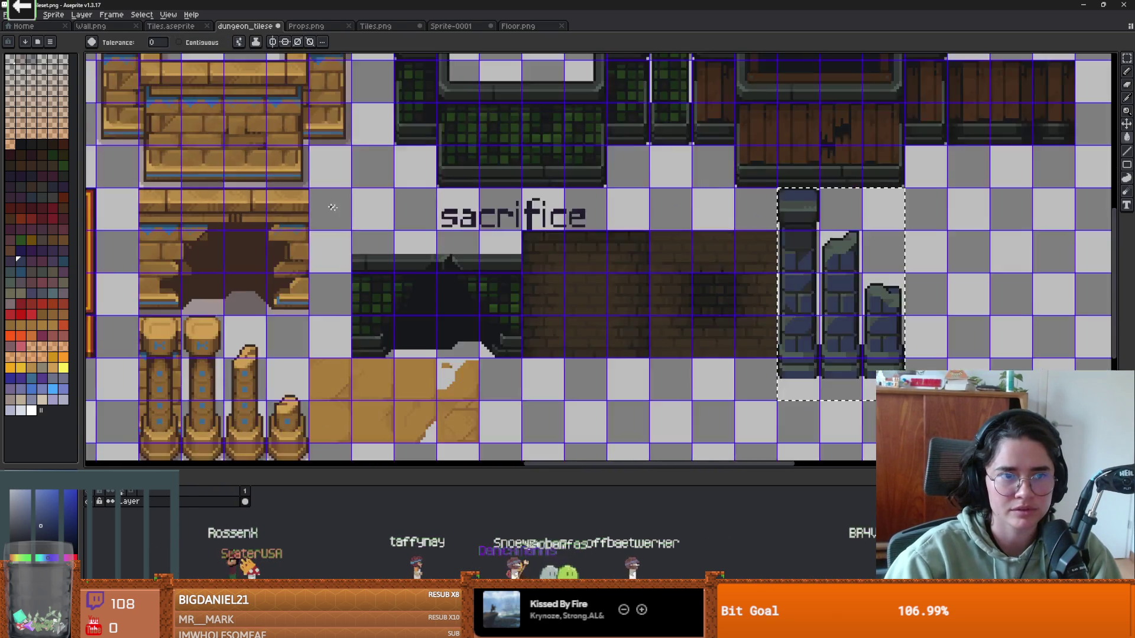
scroll(433, 231, left, 6)
scroll(424, 243, up, 2)
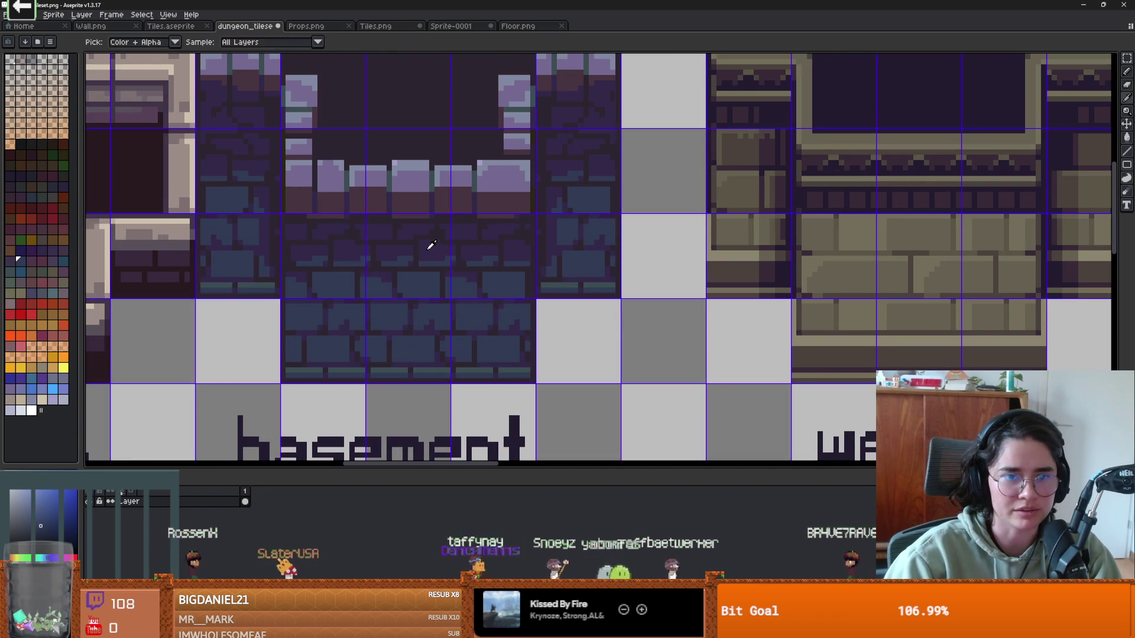
scroll(591, 260, down, 3)
scroll(768, 296, right, 5)
scroll(799, 313, up, 3)
scroll(799, 313, up, 1)
scroll(736, 284, right, 2)
scroll(673, 256, down, 1)
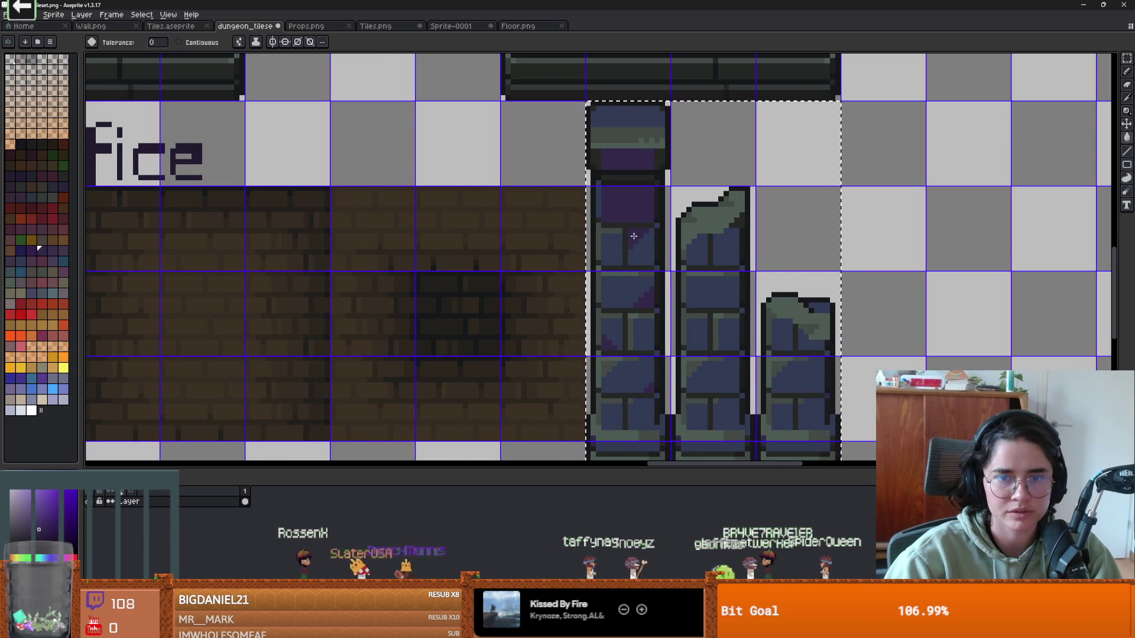
scroll(634, 236, down, 3)
scroll(591, 225, left, 6)
scroll(575, 201, up, 3)
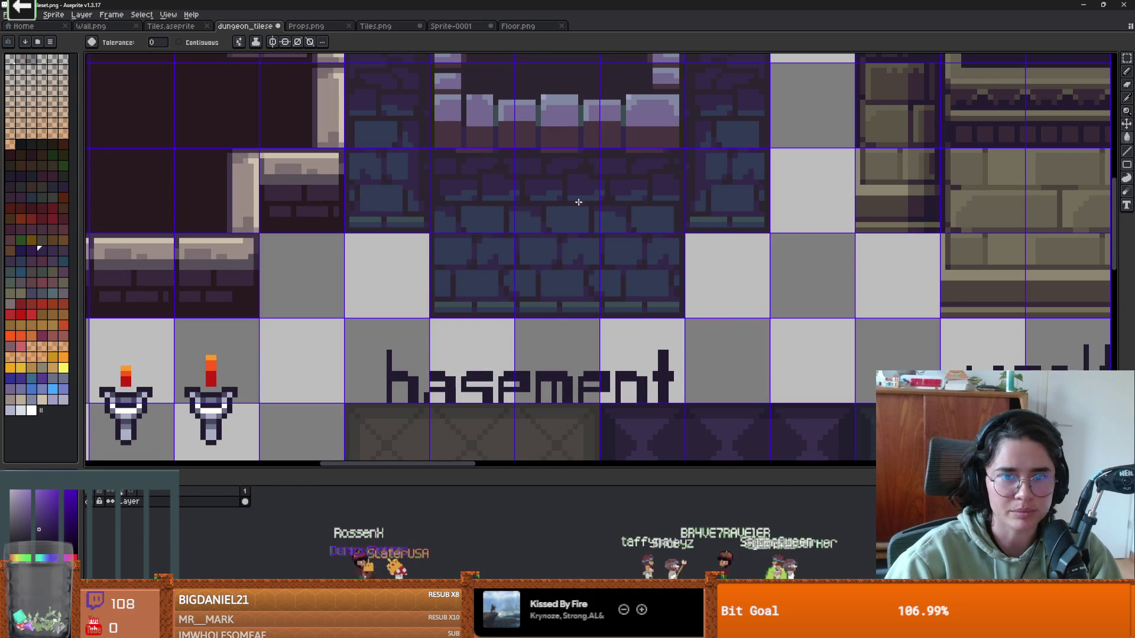
click(585, 300)
Step: Pan over the tileset to the blue-grey stone pillar tiles, with the Eyedropper selected
scroll(839, 261, right, 10)
scroll(839, 261, down, 5)
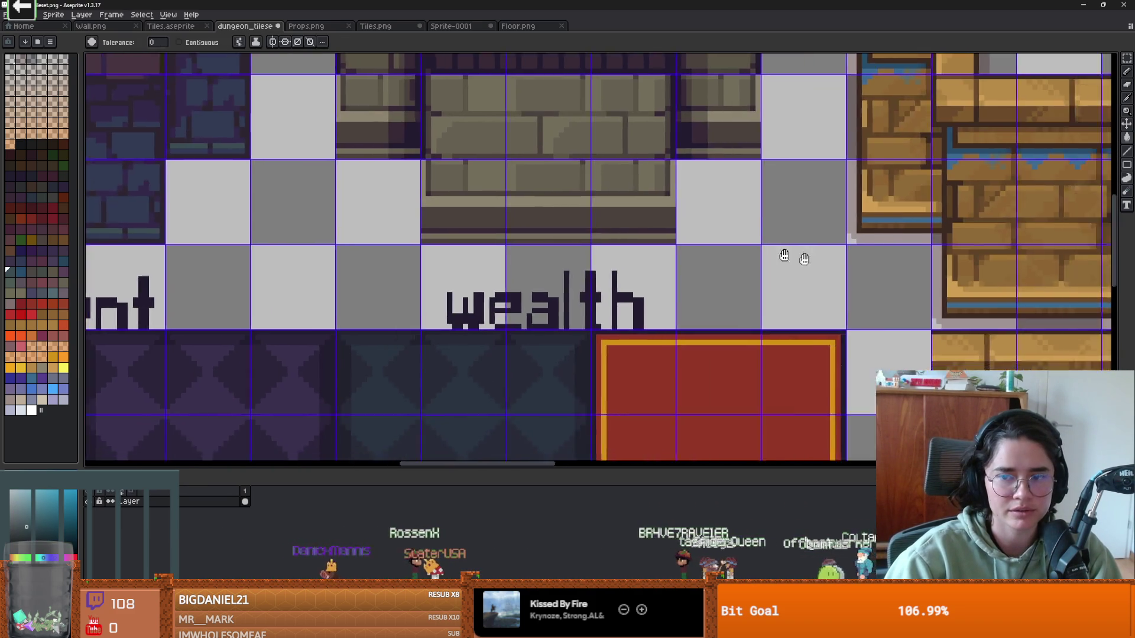
scroll(741, 157, down, 3)
scroll(739, 236, right, 2)
scroll(738, 236, down, 1)
scroll(739, 243, up, 3)
scroll(684, 216, down, 2)
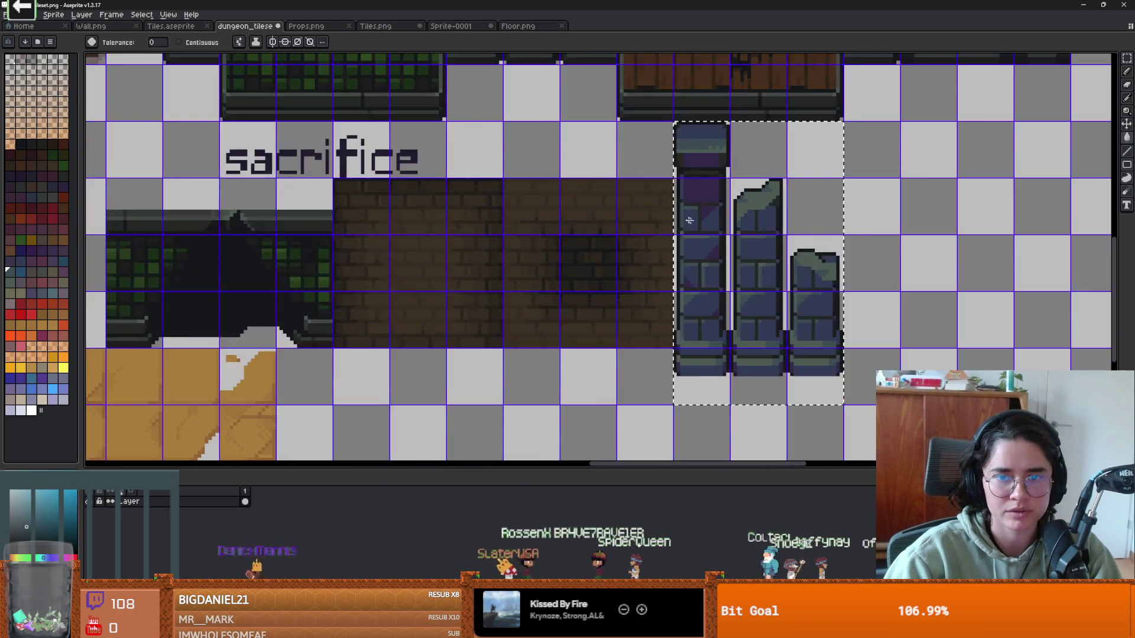
scroll(709, 225, up, 2)
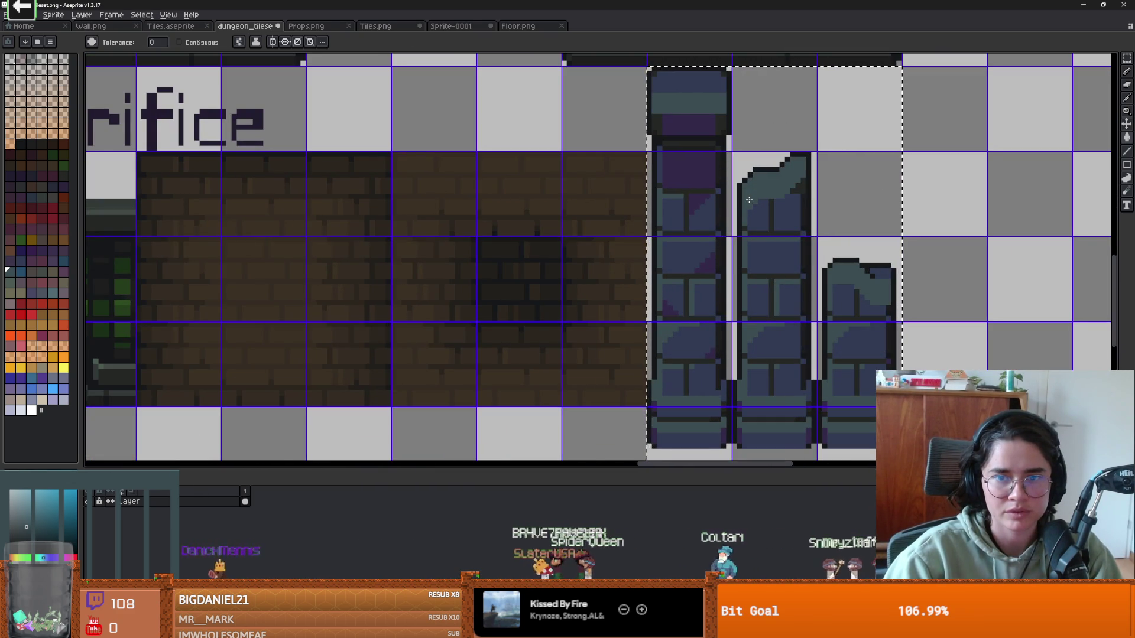
scroll(654, 227, down, 2)
scroll(607, 220, left, 2)
scroll(324, 431, up, 1)
scroll(762, 258, left, 5)
scroll(762, 258, up, 2)
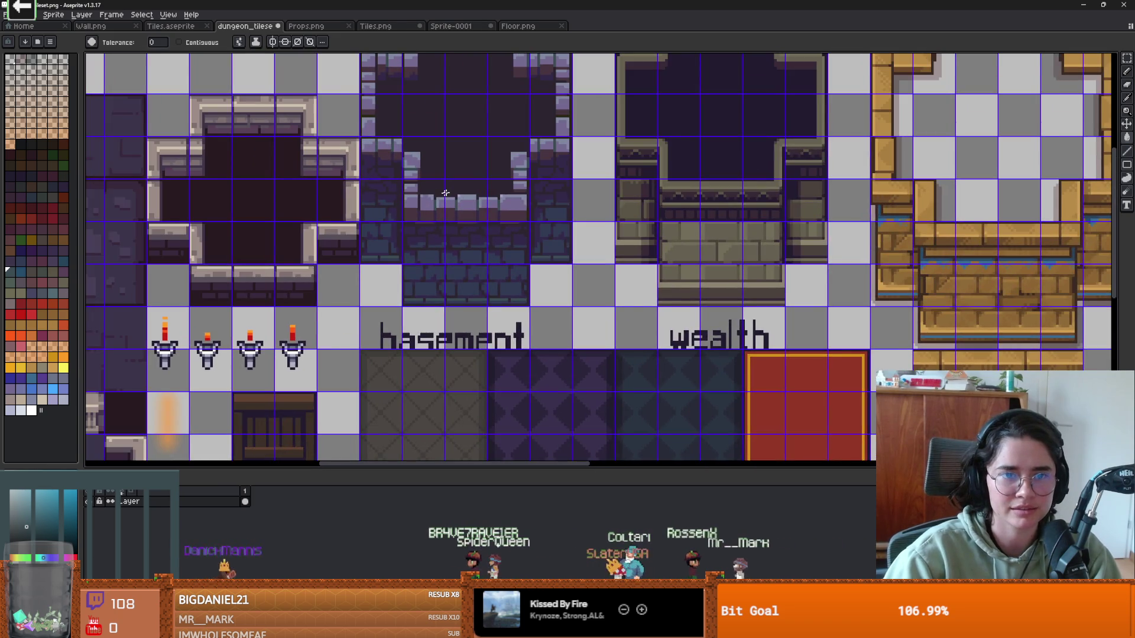
scroll(444, 194, up, 1)
key(i)
drag(484, 210, 369, 201)
Step: Choose the fill tool and pan around the tileset to find the stone pillar tiles
key(g)
scroll(788, 260, right, 15)
scroll(788, 260, down, 3)
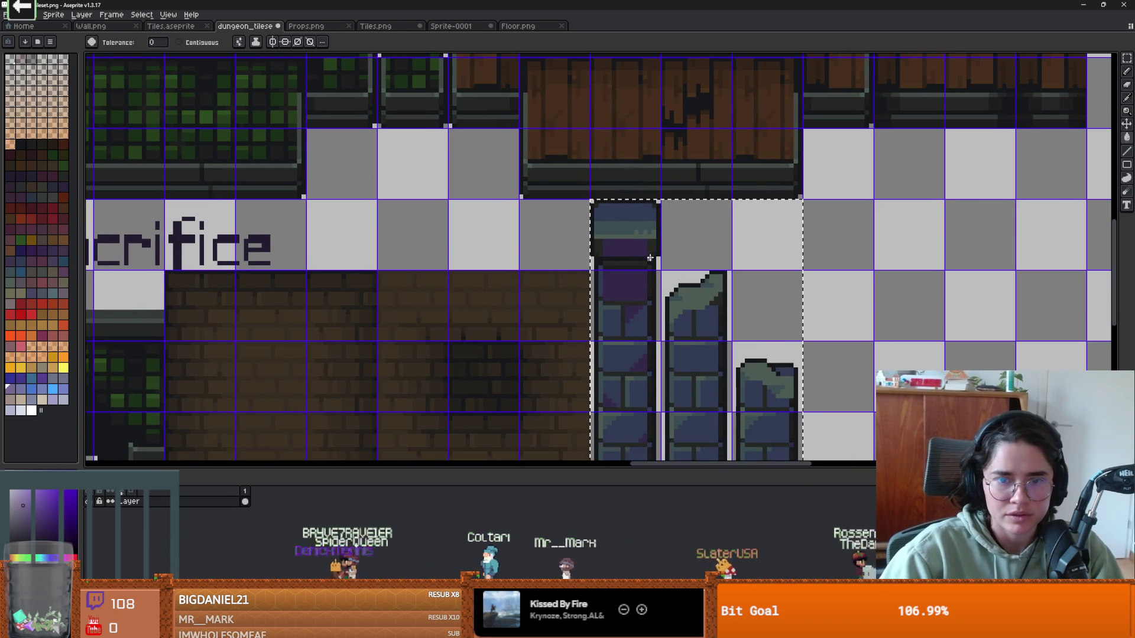
scroll(704, 304, down, 2)
scroll(695, 407, up, 1)
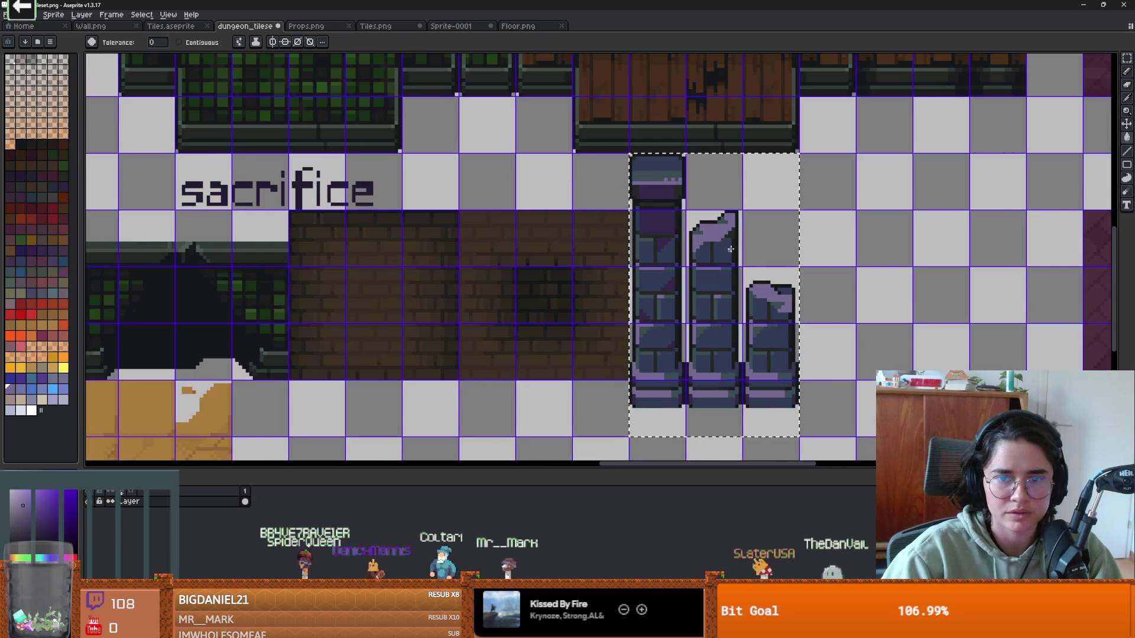
scroll(535, 233, down, 1)
scroll(532, 230, left, 2)
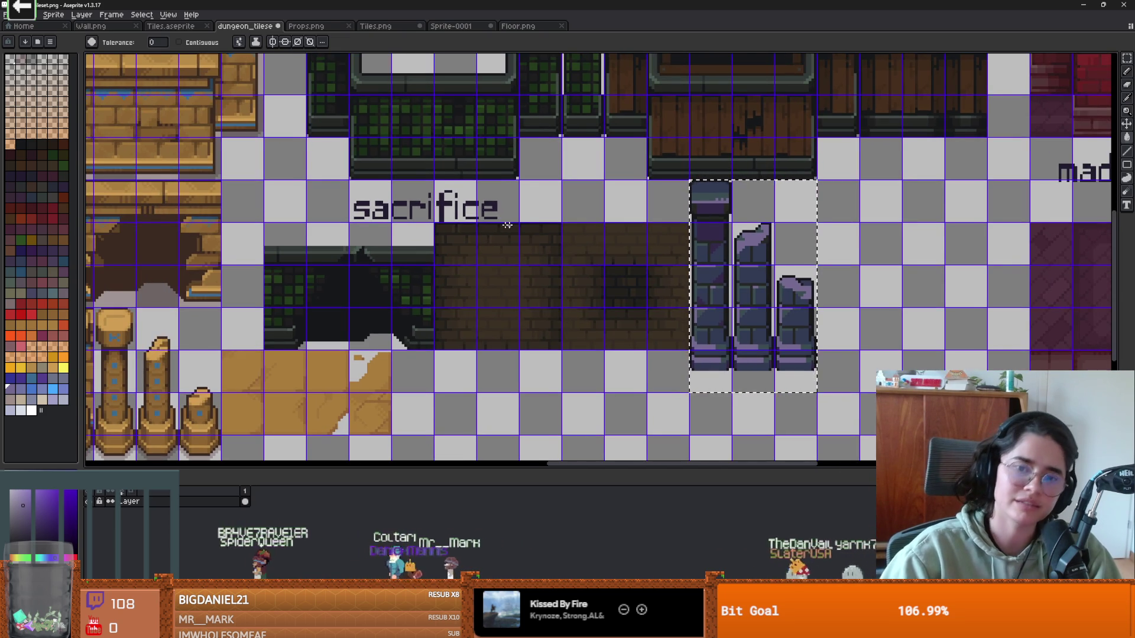
scroll(797, 236, down, 1)
scroll(796, 236, up, 2)
scroll(796, 236, up, 1)
scroll(651, 231, left, 4)
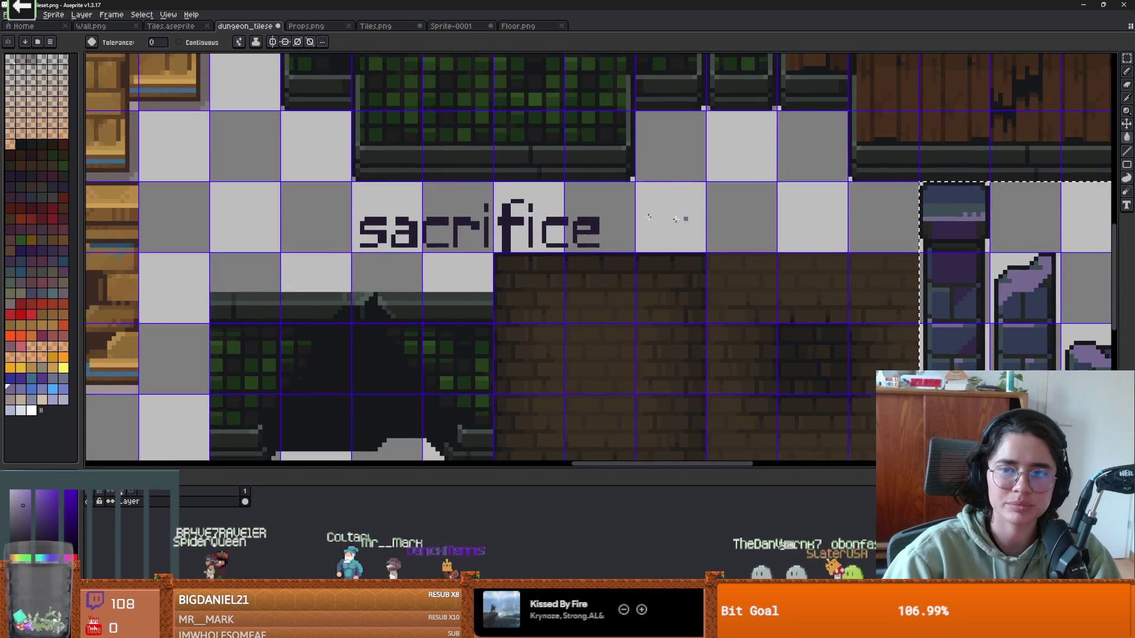
scroll(562, 224, down, 1)
scroll(500, 220, left, 8)
scroll(500, 220, left, 4)
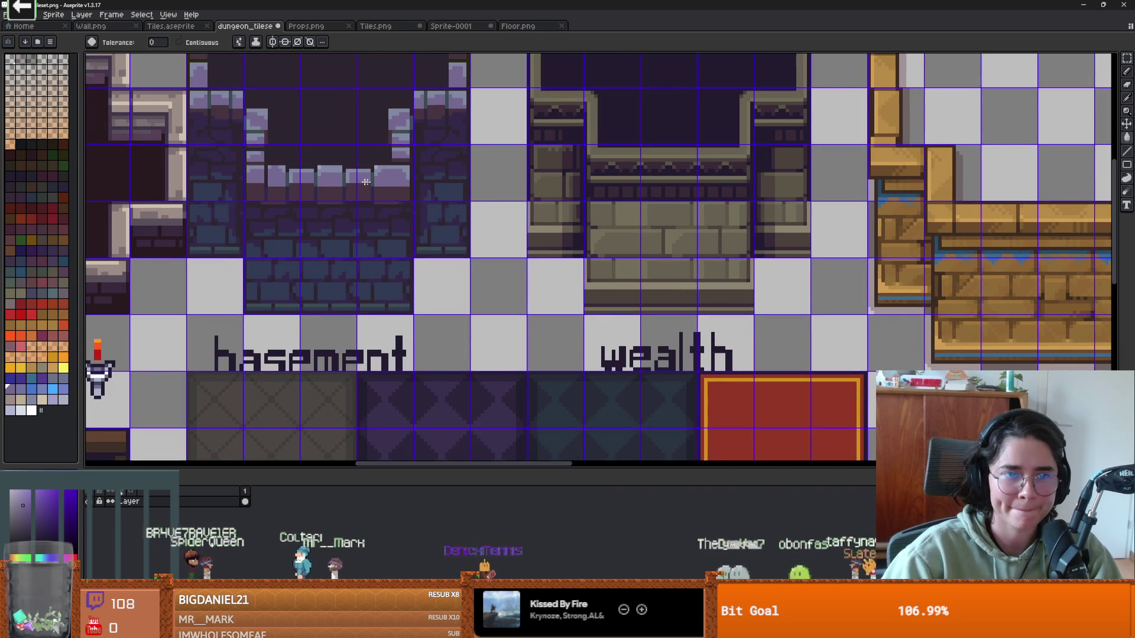
scroll(388, 185, right, 5)
scroll(438, 190, left, 6)
scroll(438, 190, up, 1)
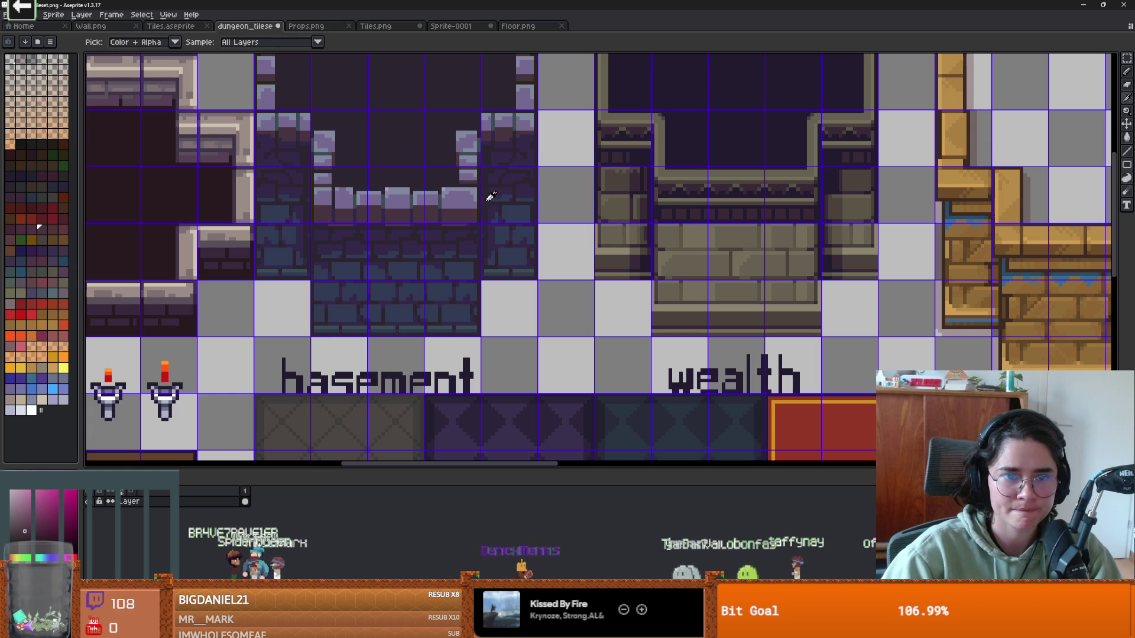
scroll(576, 230, right, 2)
scroll(575, 230, right, 18)
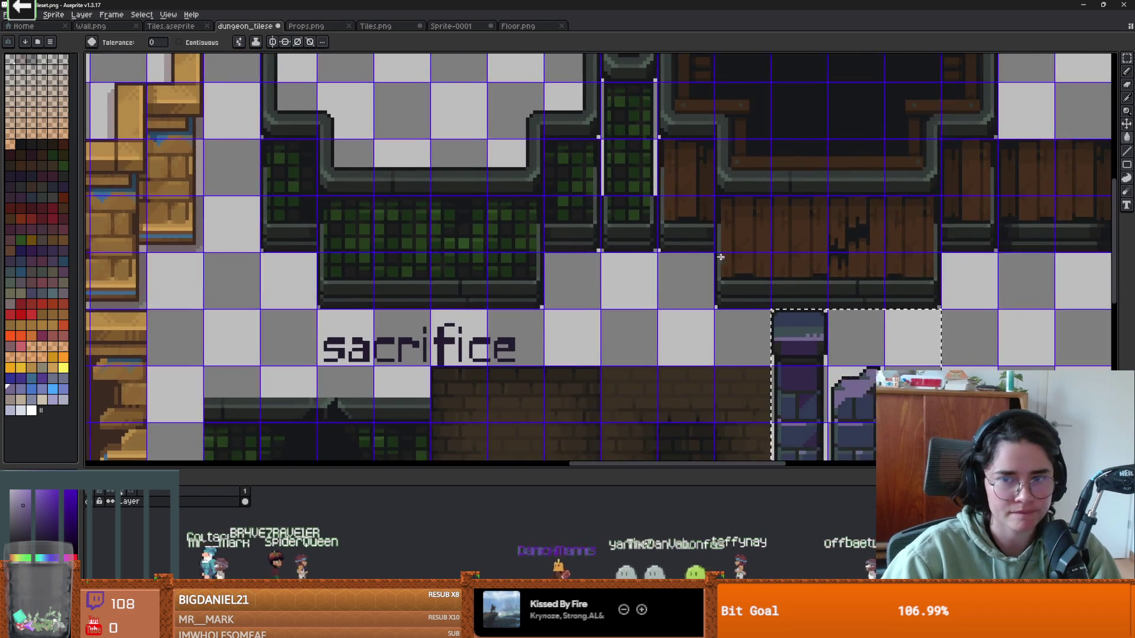
scroll(397, 286, up, 1)
scroll(396, 286, down, 2)
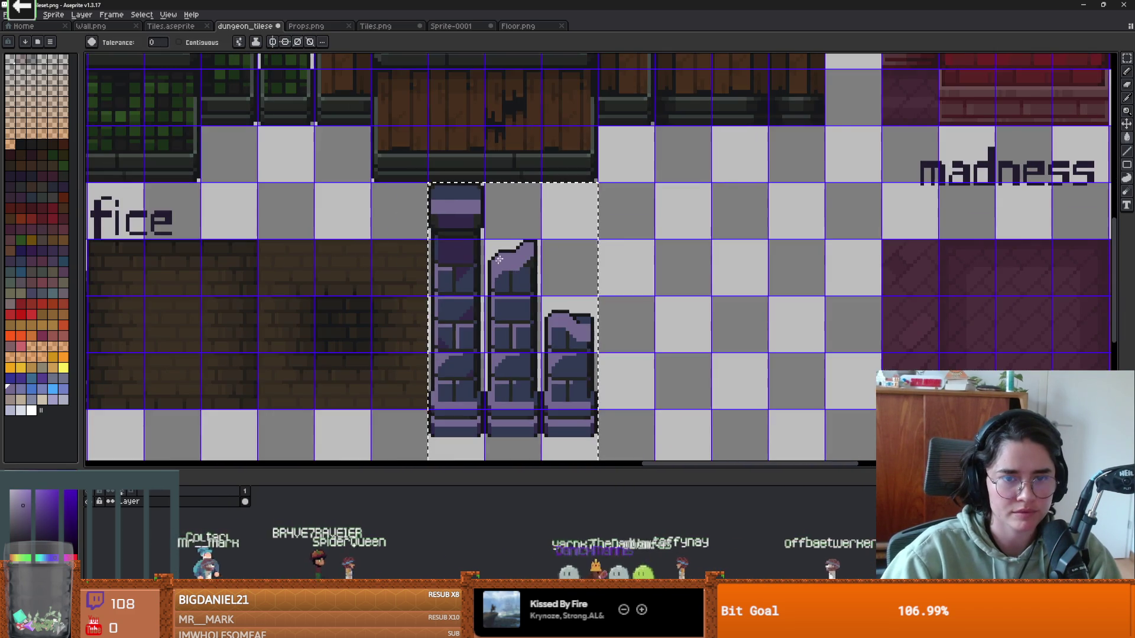
scroll(327, 243, down, 3)
scroll(326, 243, left, 2)
scroll(506, 290, up, 4)
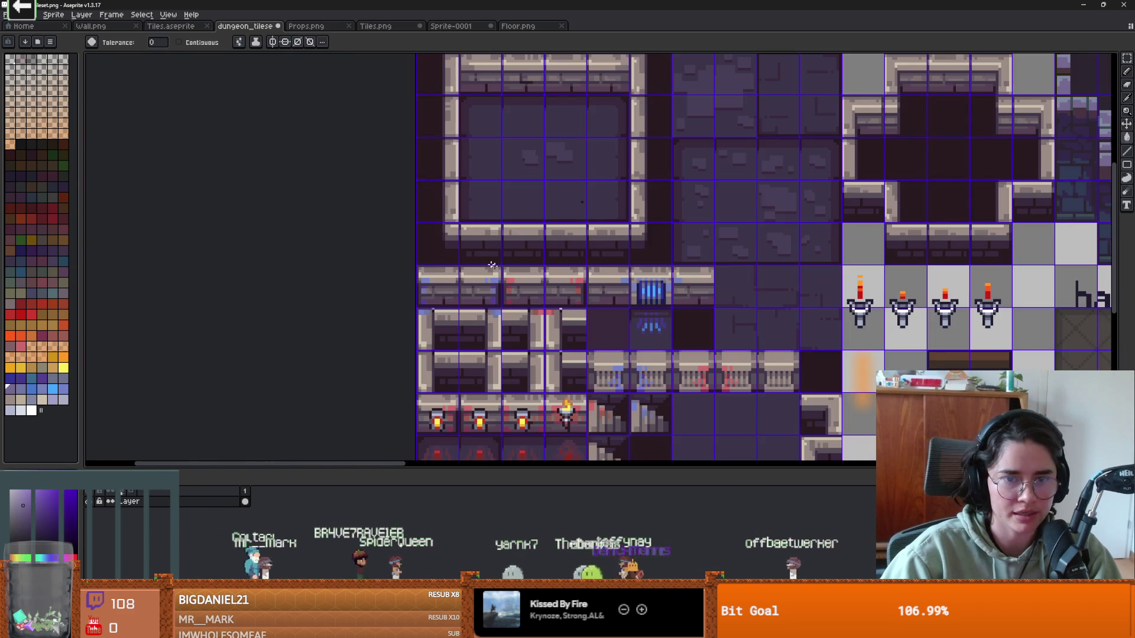
scroll(506, 291, right, 8)
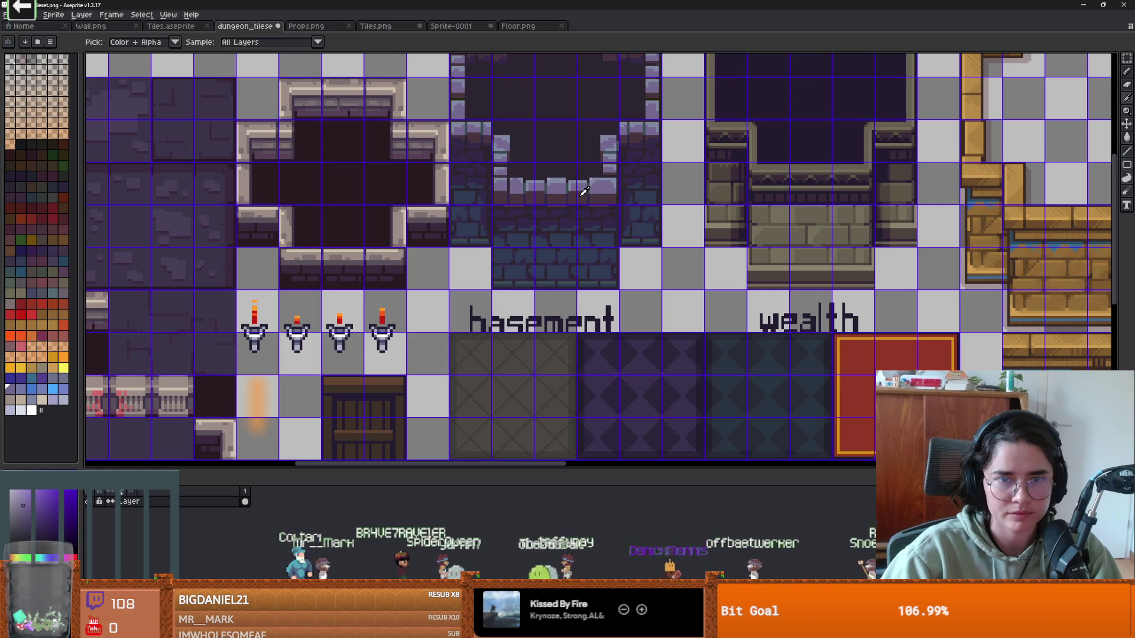
Step: Switch to the Magic Wand and zoom in on the three pillar tiles beside sacrifice
key(w)
scroll(573, 236, right, 18)
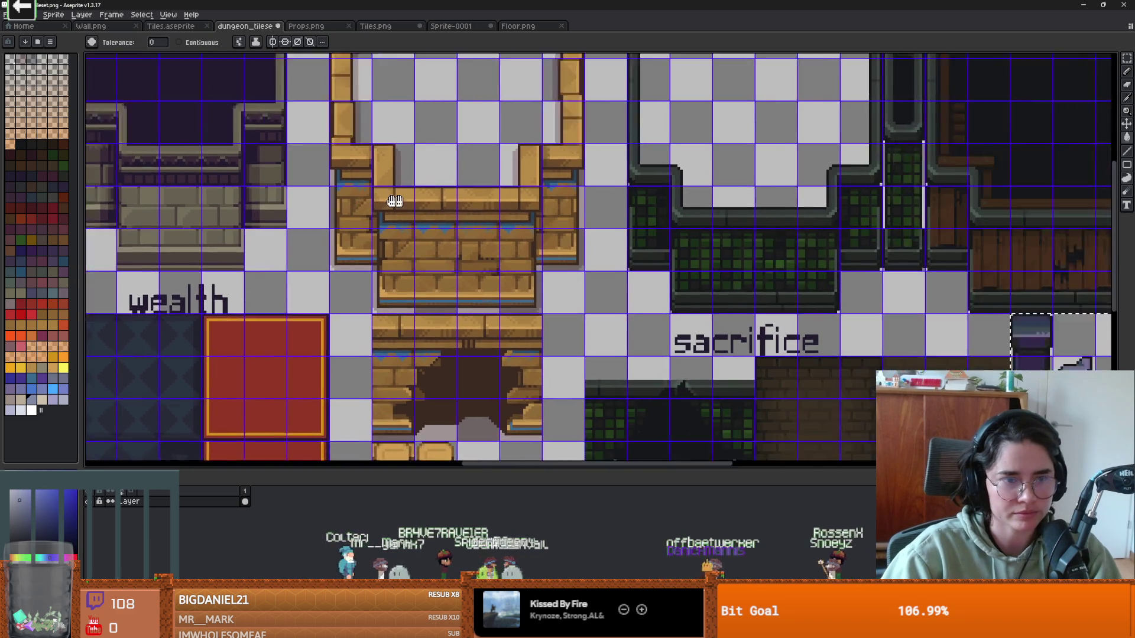
scroll(596, 318, up, 1)
scroll(595, 317, down, 4)
scroll(654, 227, up, 3)
scroll(654, 228, down, 2)
scroll(560, 161, up, 1)
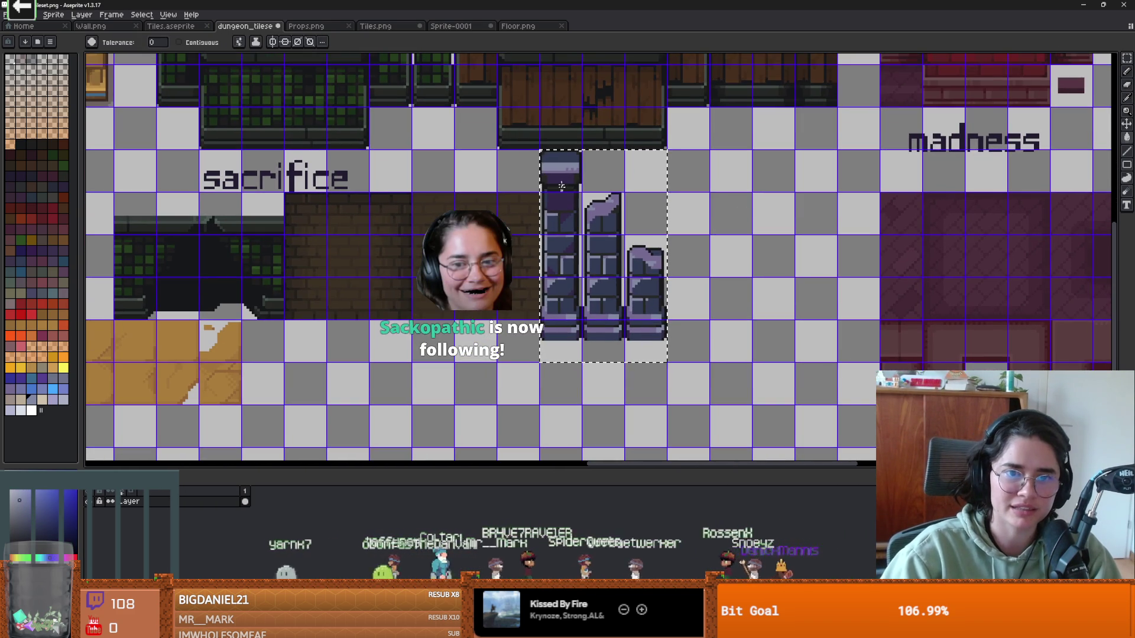
scroll(484, 182, down, 3)
scroll(503, 119, up, 4)
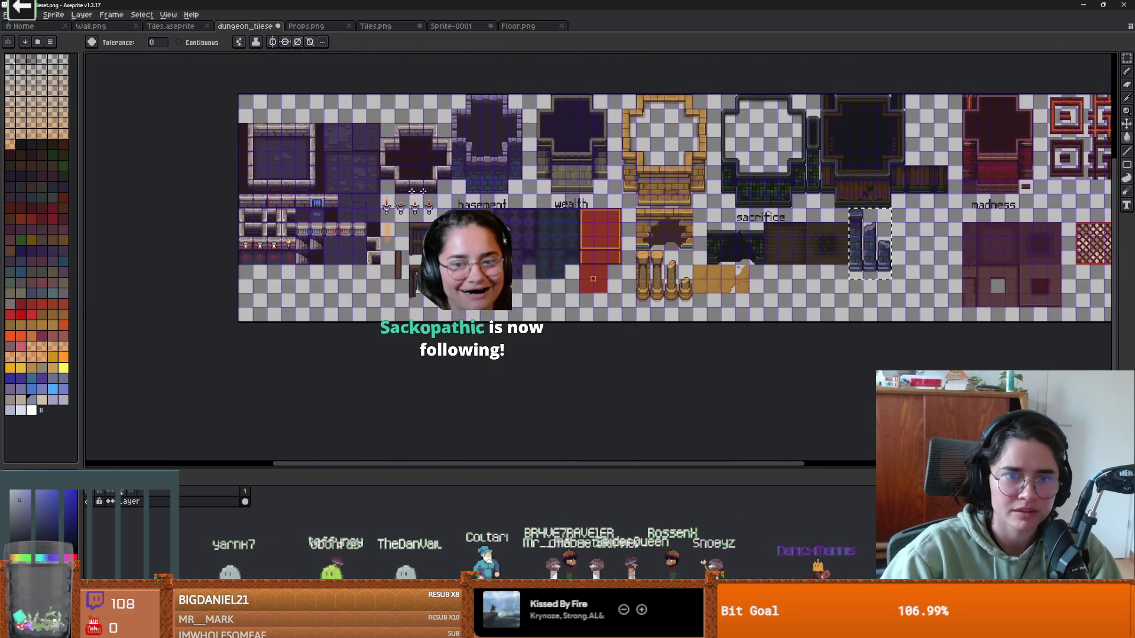
Step: Sample the dark wall purple with the eyedropper, then return to the Magic Wand
key(i)
alt+click(506, 99)
scroll(507, 118, right, 10)
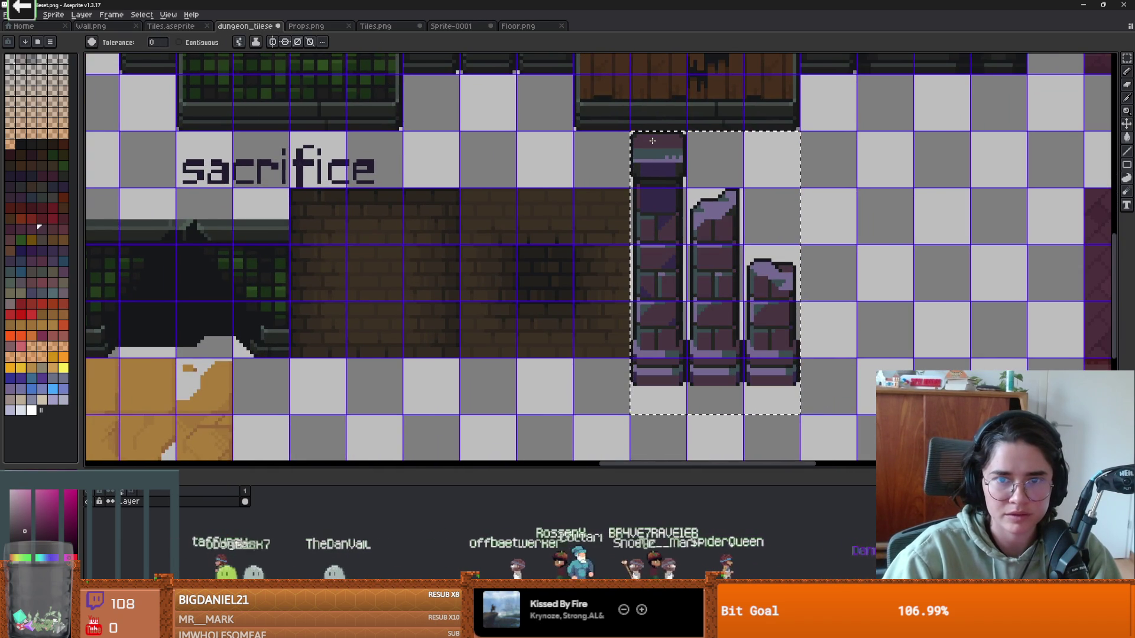
key(v)
key(w)
scroll(674, 176, up, 1)
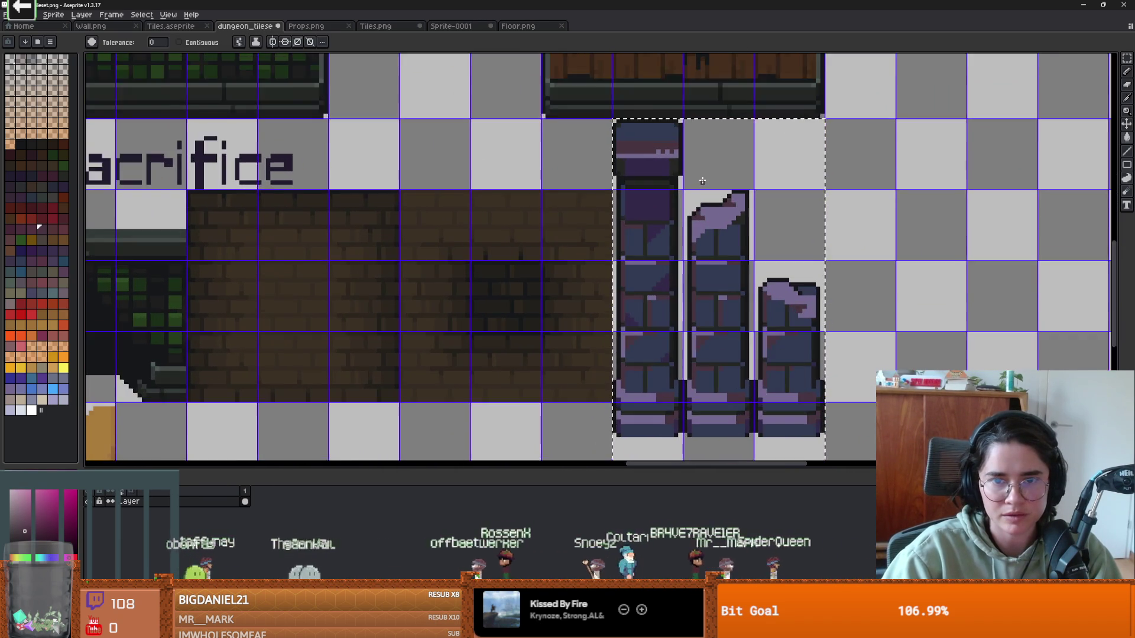
scroll(677, 175, down, 2)
scroll(685, 175, up, 3)
Step: Shift the selected pillar tiles' hue toward mauve with Hue/Saturation (Ctrl+U)
key(ctrl+u)
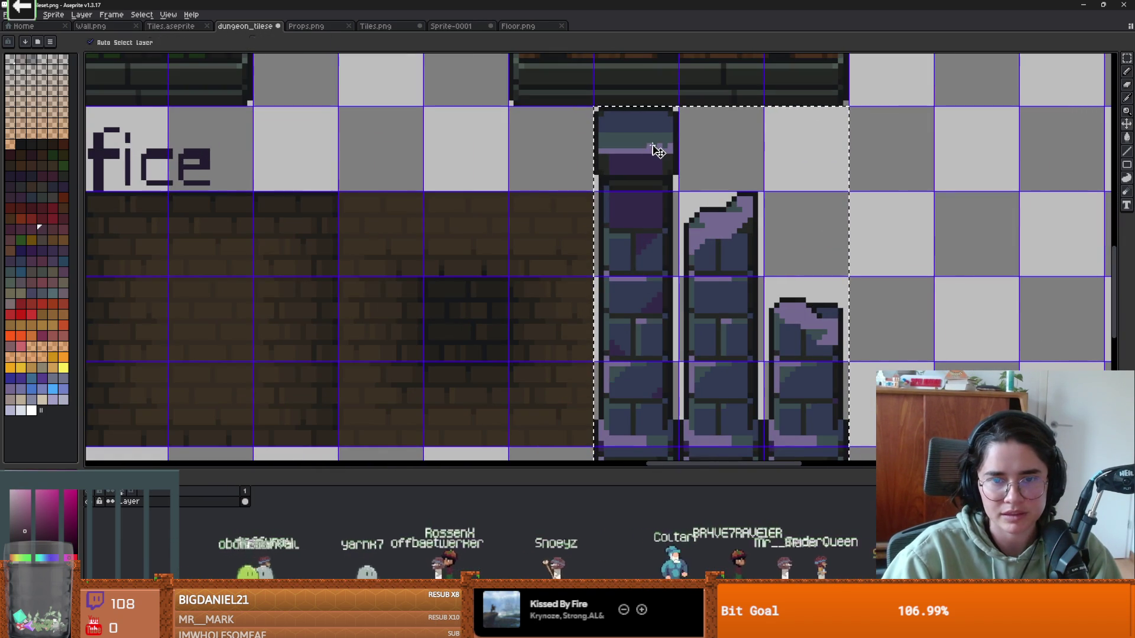
scroll(535, 189, down, 3)
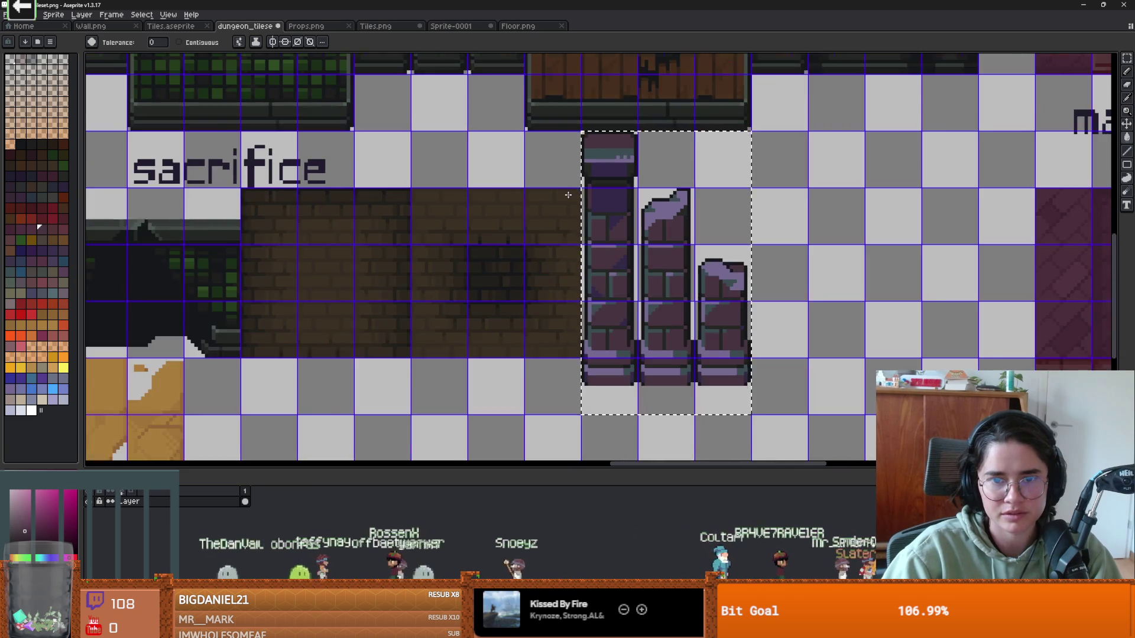
scroll(535, 191, up, 1)
scroll(535, 191, left, 10)
scroll(535, 191, up, 2)
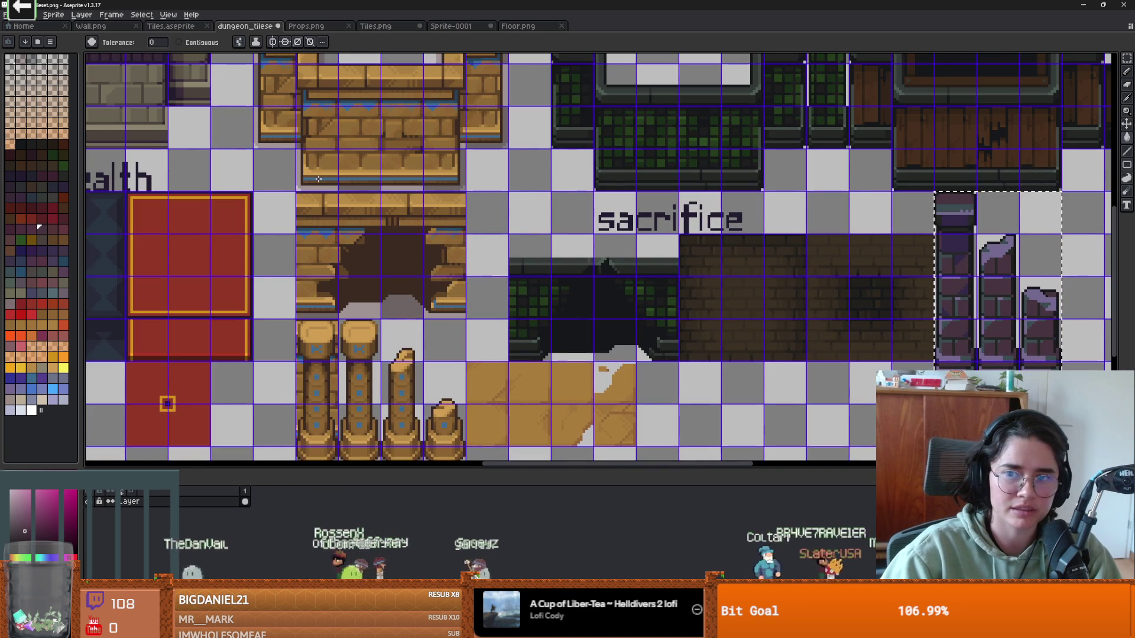
scroll(273, 131, down, 1)
Step: Compare the recoloured pillars against the wall purple, then switch back to Godot
key(i)
scroll(640, 234, left, 5)
scroll(640, 235, up, 2)
scroll(640, 234, right, 2)
key(w)
scroll(975, 260, up, 1)
scroll(665, 224, right, 10)
scroll(665, 223, down, 3)
key(alt+Tab)
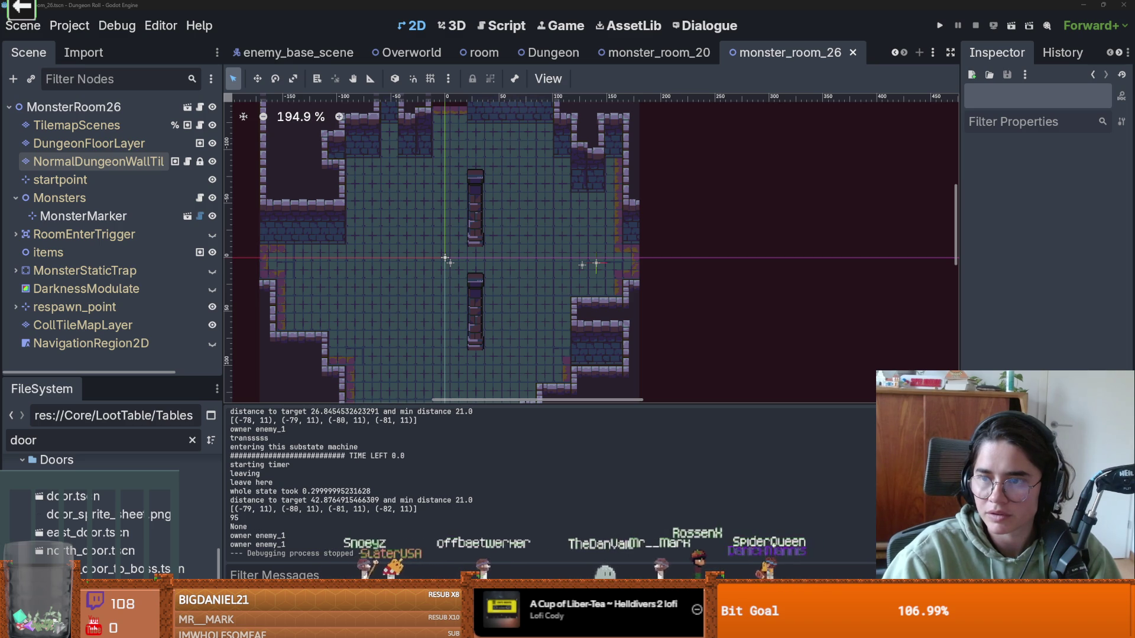
Step: Select DungeonFloorLayer in the Scene dock and centre the room view on the recoloured pillar
click(597, 247)
scroll(499, 240, up, 1)
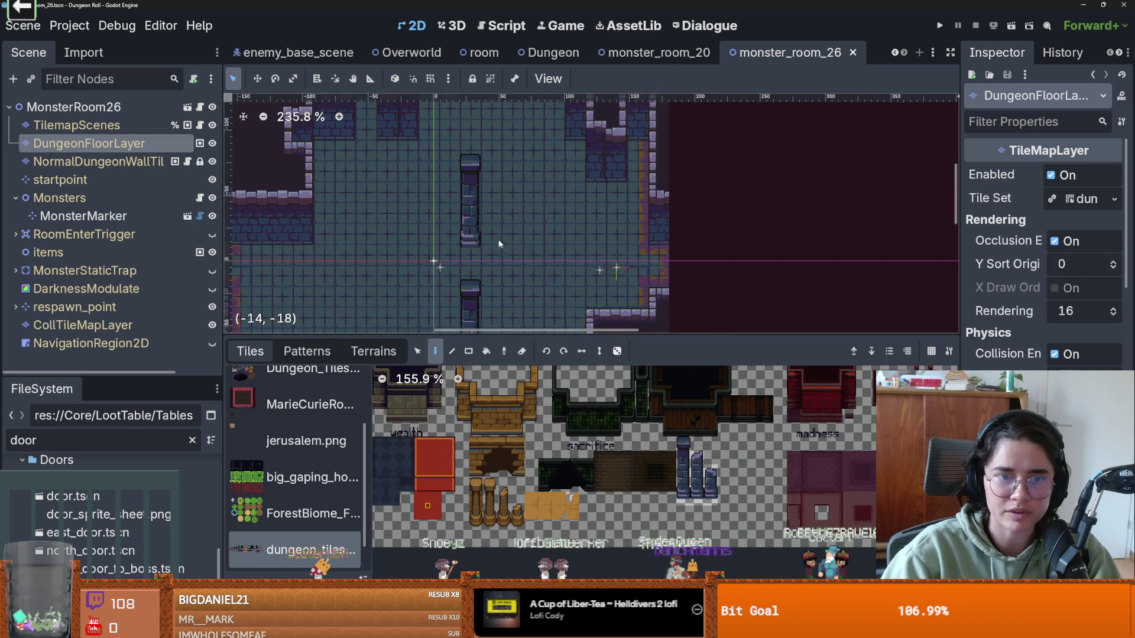
scroll(467, 207, up, 3)
scroll(435, 204, down, 1)
drag(434, 204, 652, 188)
scroll(657, 194, down, 2)
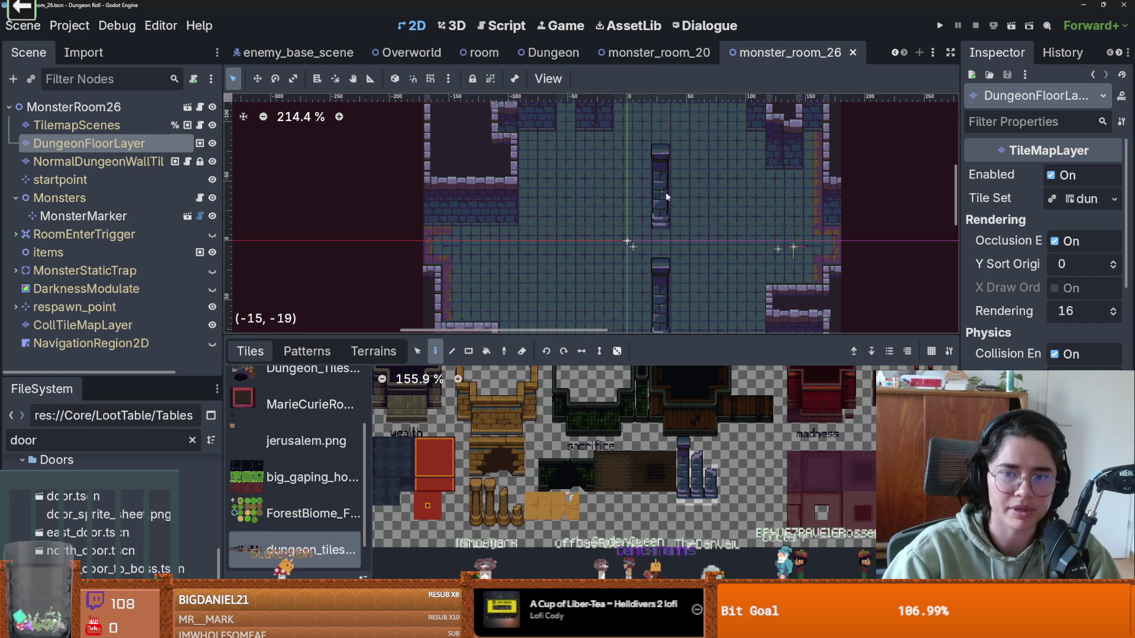
scroll(672, 193, up, 1)
scroll(671, 193, down, 1)
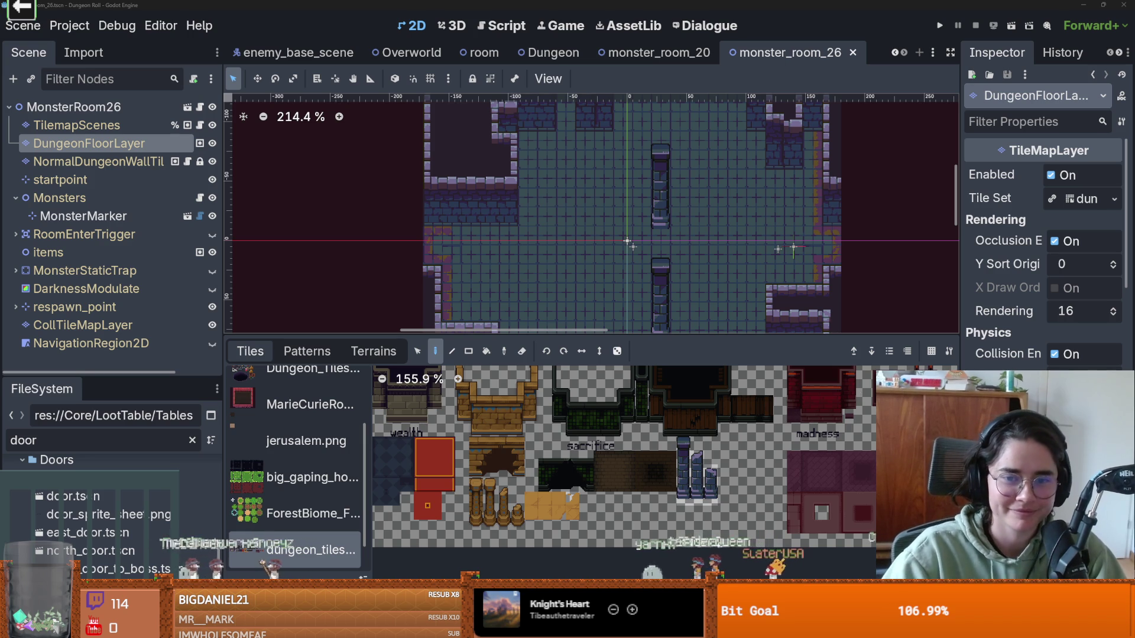
drag(698, 335, 699, 347)
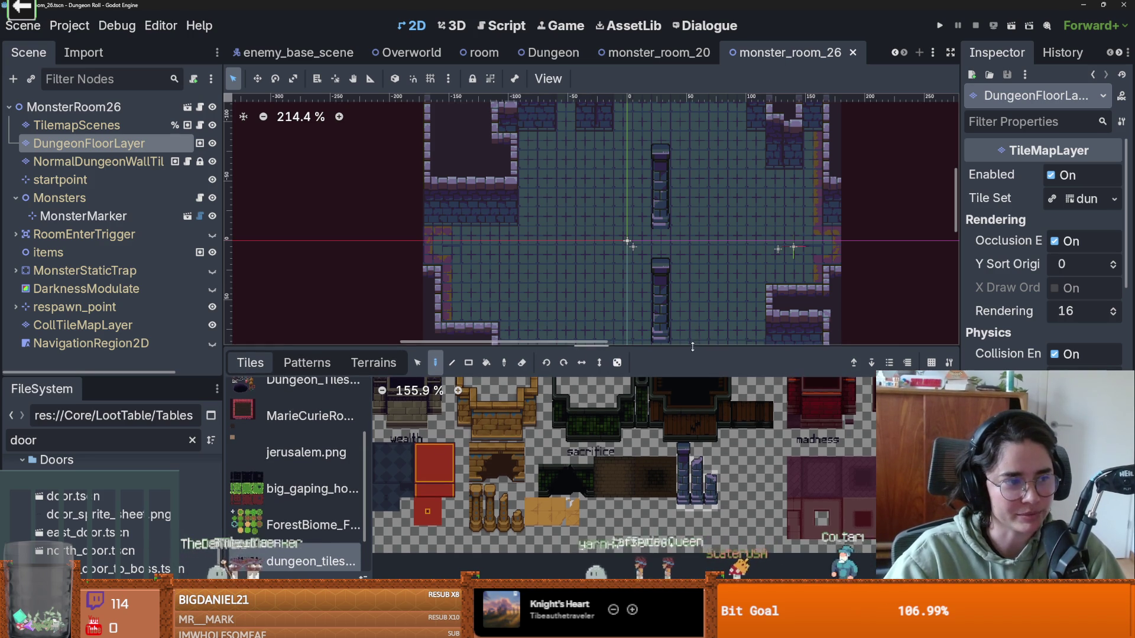
scroll(664, 329, up, 3)
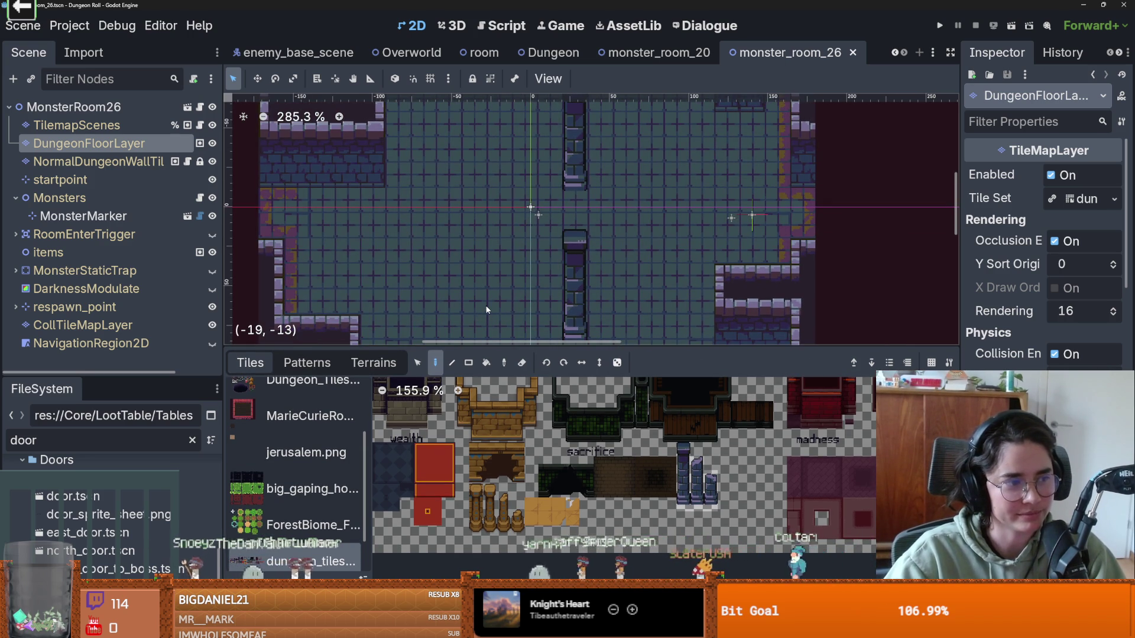